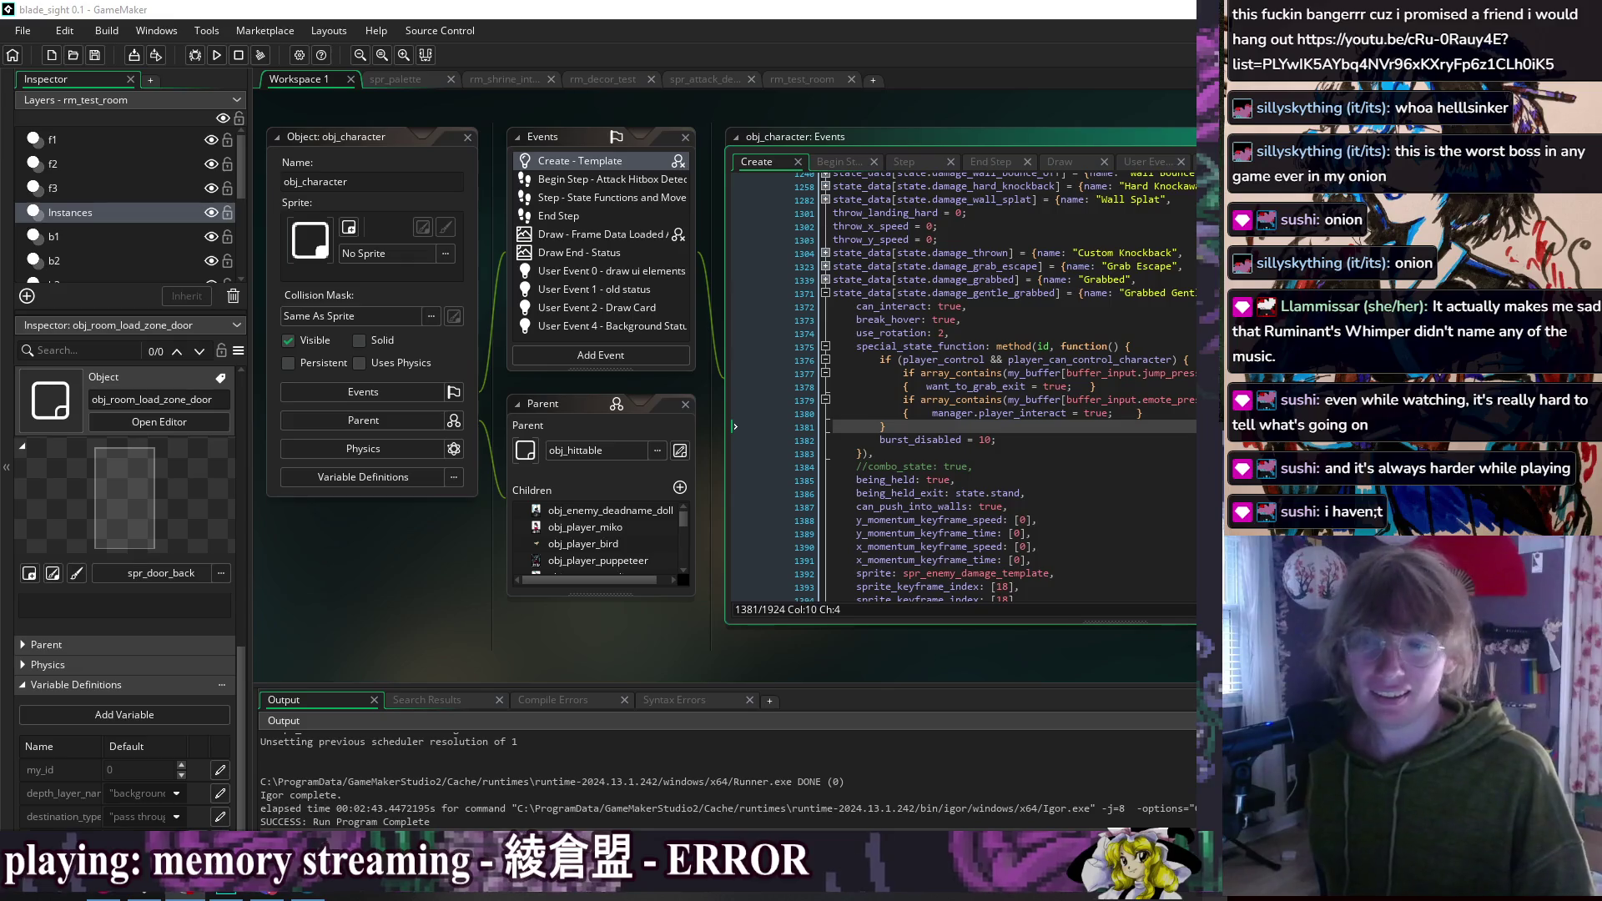
# Step: Centre obj_character's Create code and place the caret before manager on line 1380
pyautogui.moveTo(1149, 108); pyautogui.dragTo(780, 112)
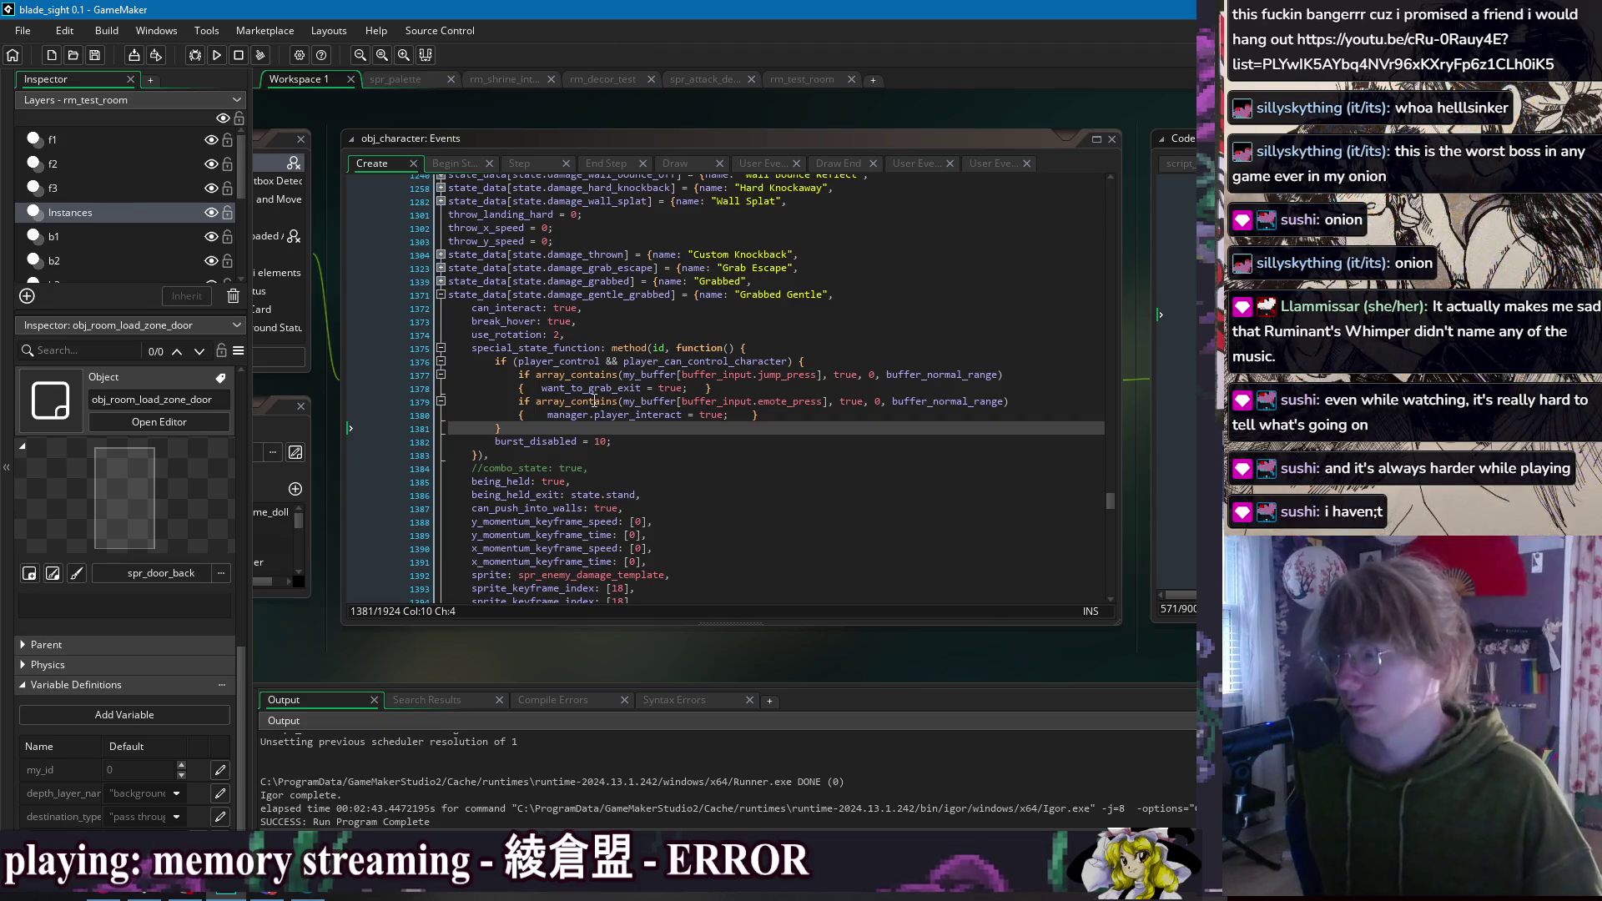
pyautogui.click(551, 416)
# Step: Remove the extra space before manager.player_interact and save the code
pyautogui.press('BackSpace')
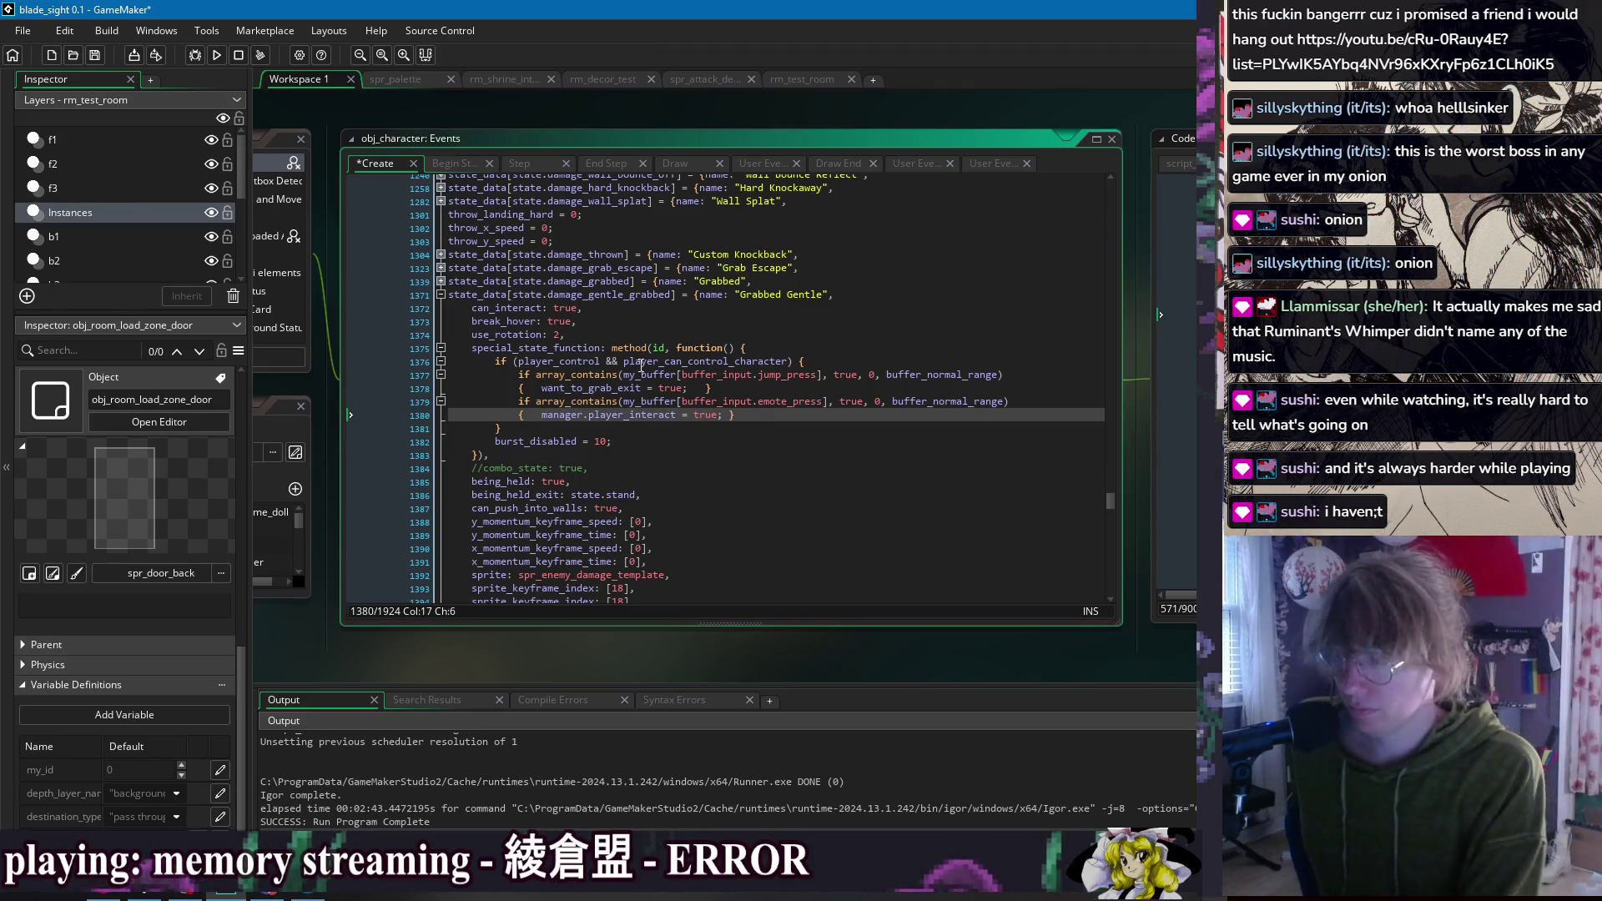
pyautogui.click(851, 429)
pyautogui.click(853, 444)
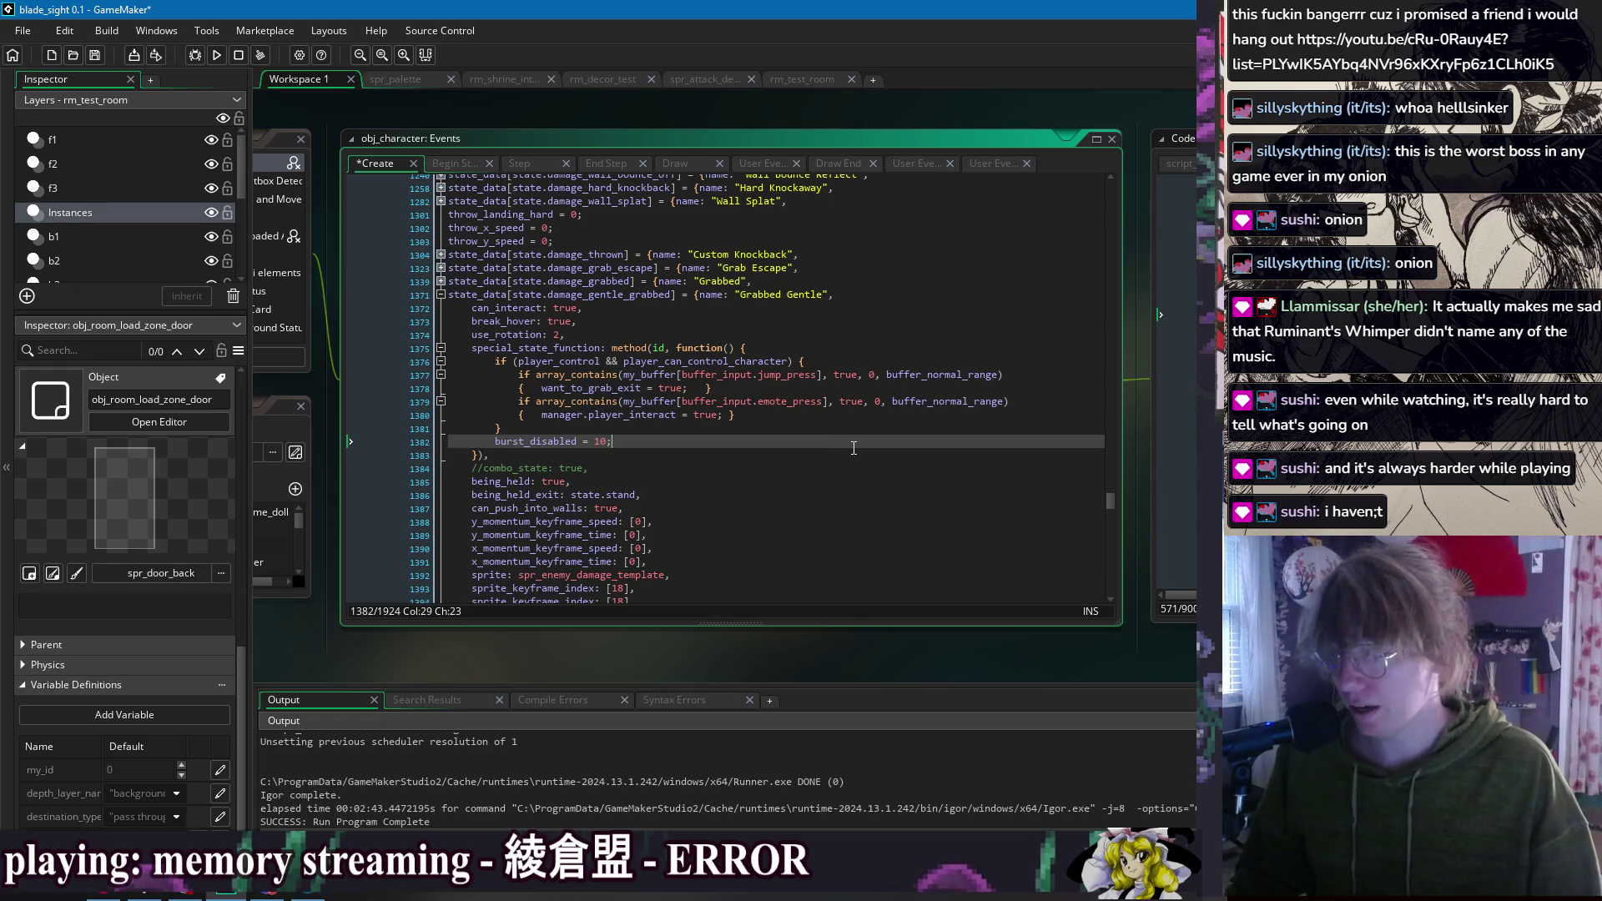
pyautogui.hotkey('ctrl', 's')
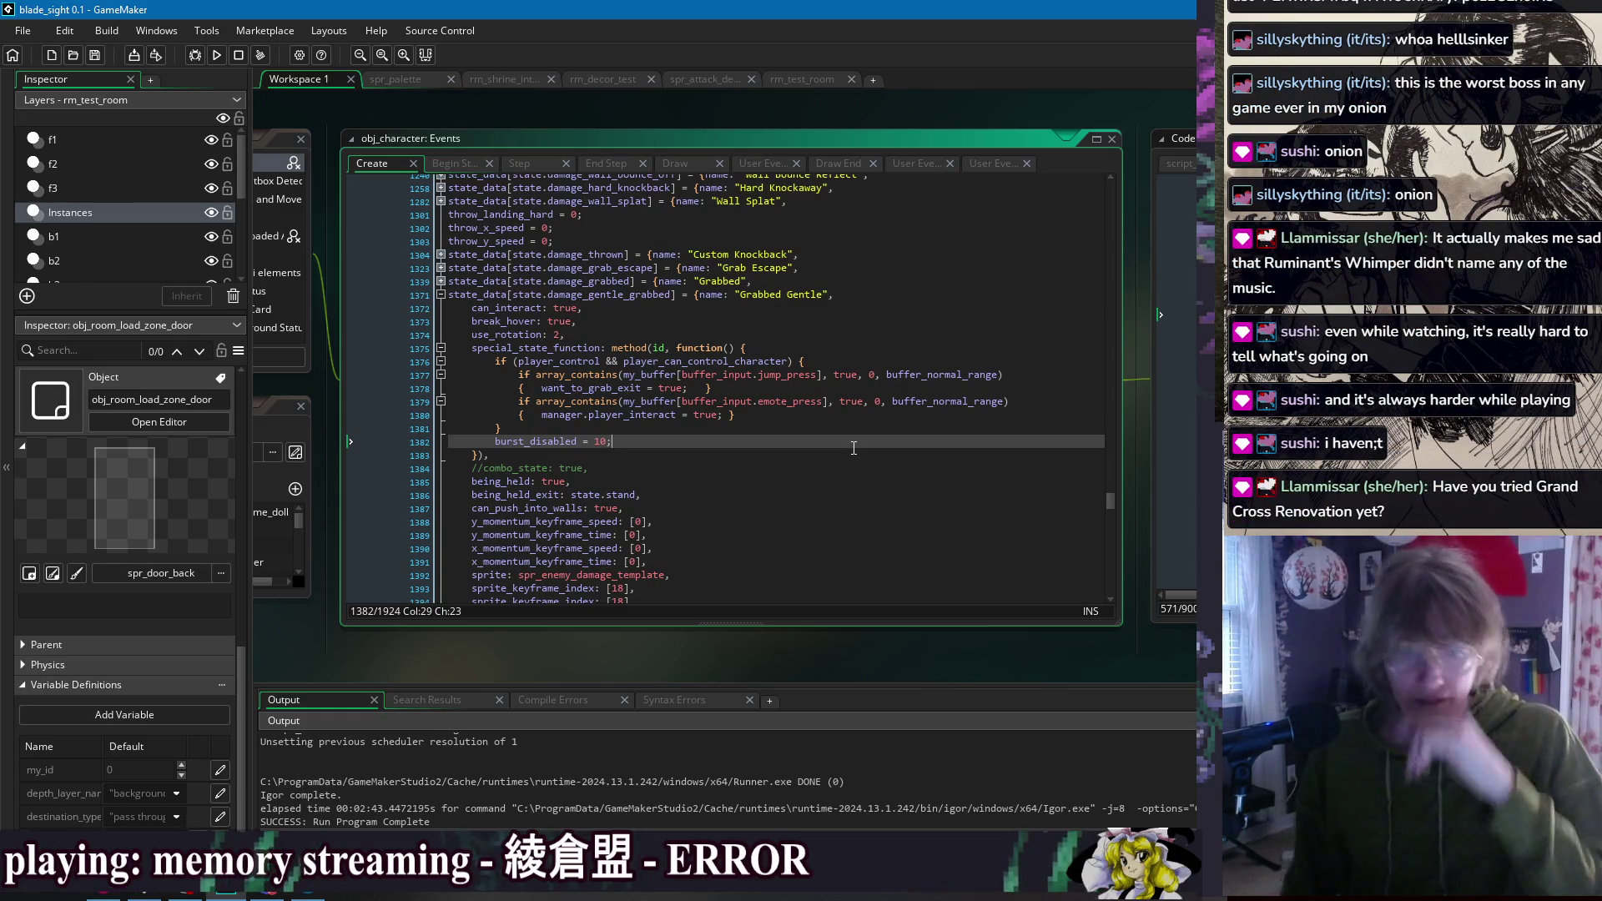
# Step: Review the want_to_grab_exit line and the player control condition on line 1377
pyautogui.hotkey('alt', 'Tab')
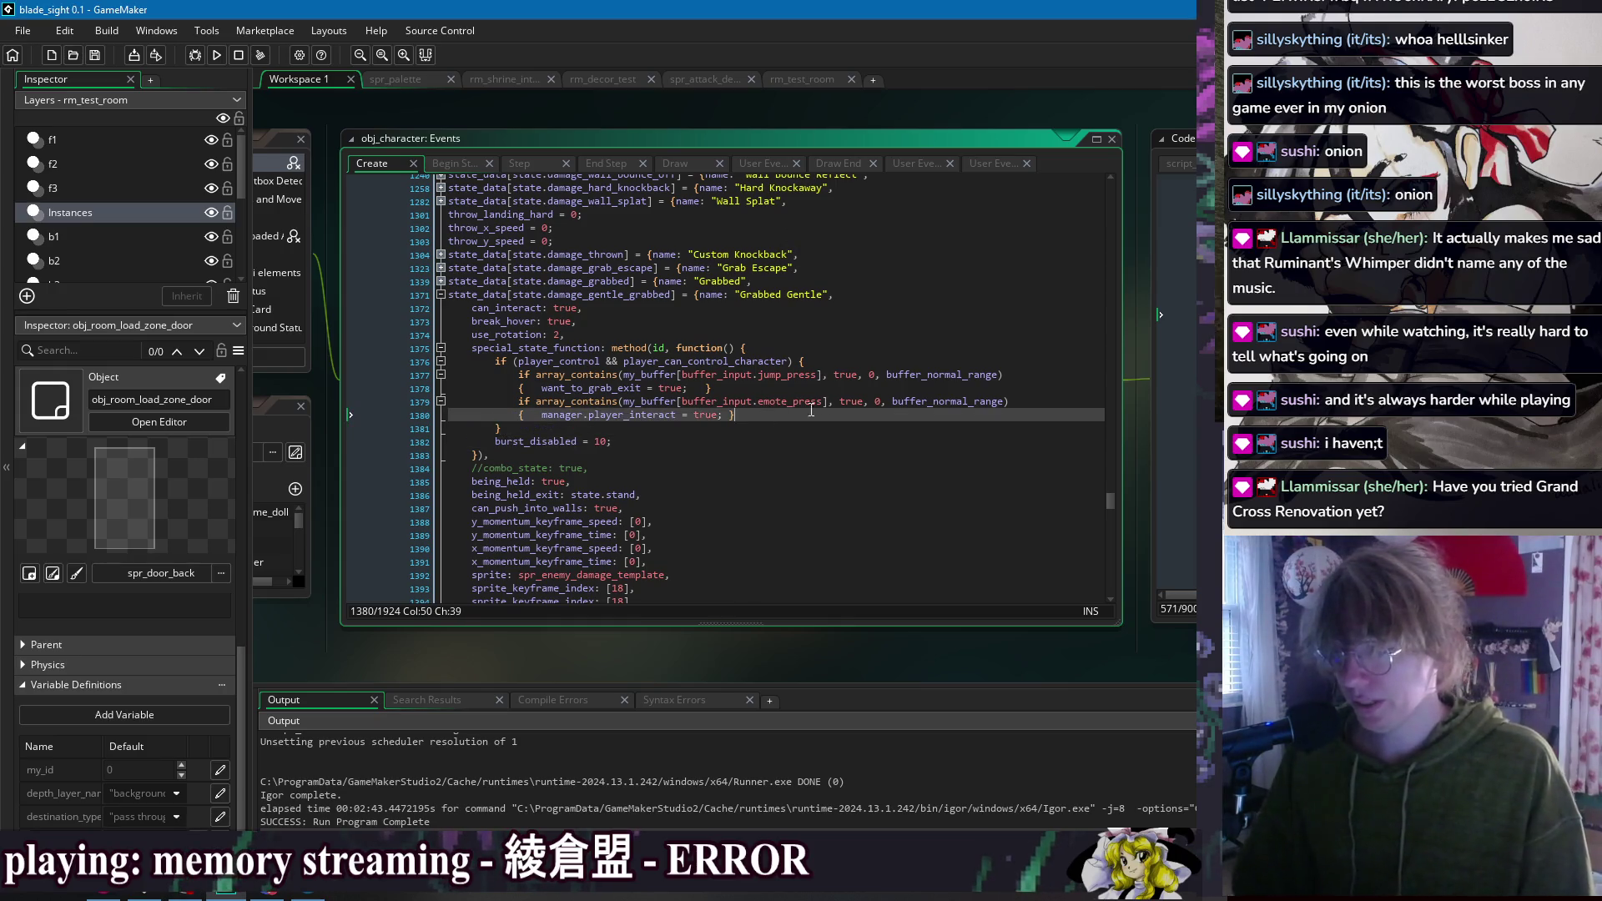
pyautogui.click(911, 389)
pyautogui.click(968, 414)
pyautogui.click(1028, 392)
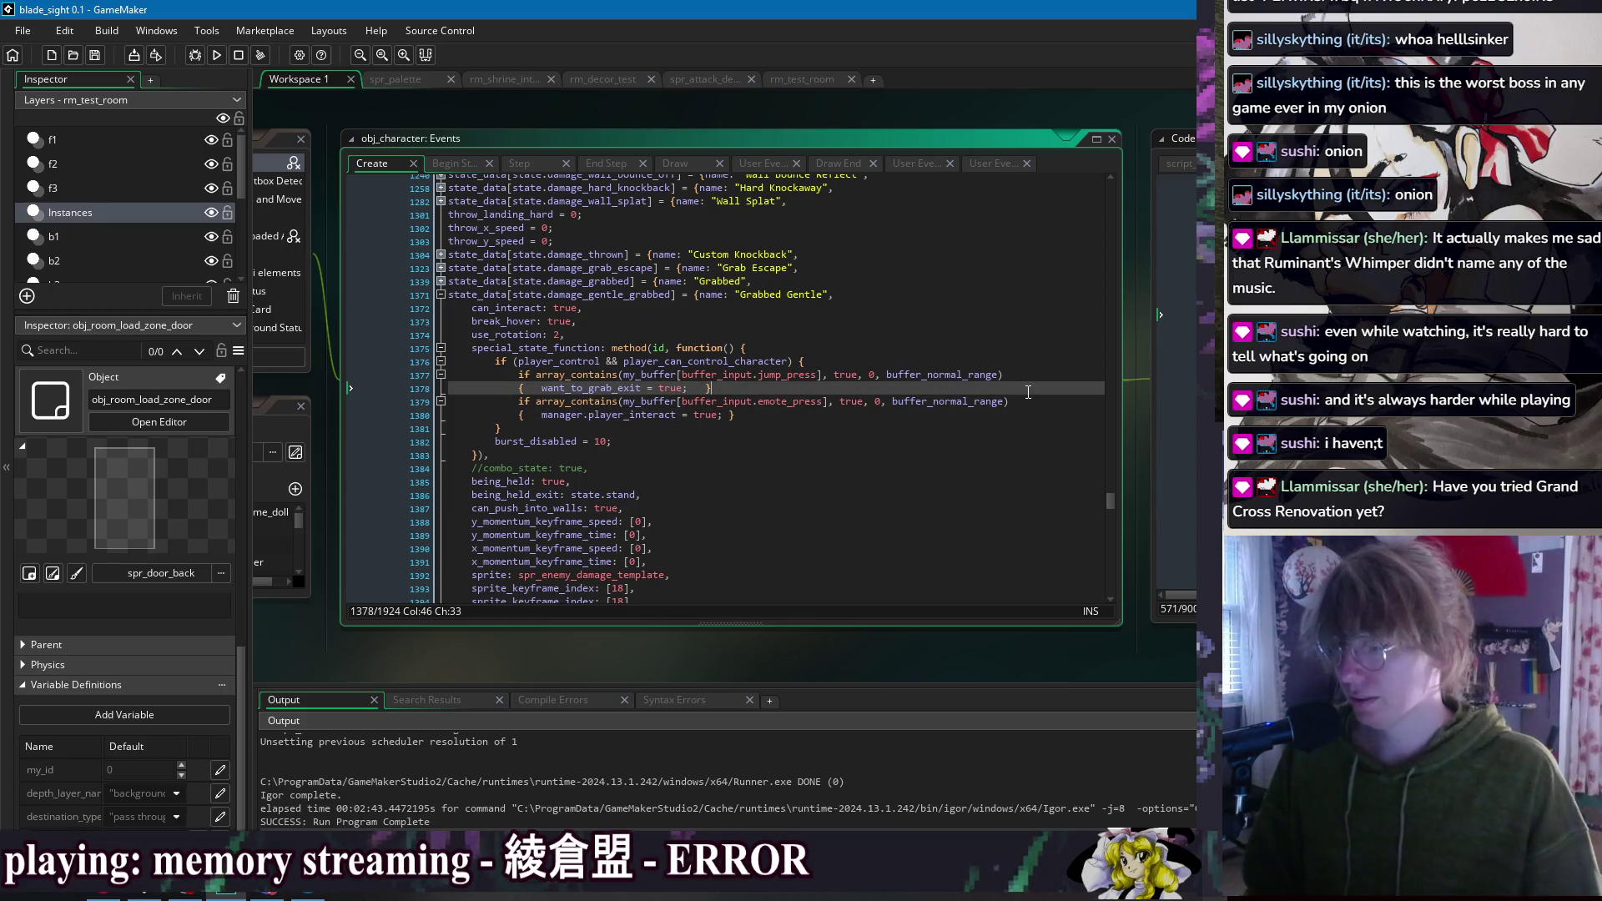
pyautogui.click(1014, 376)
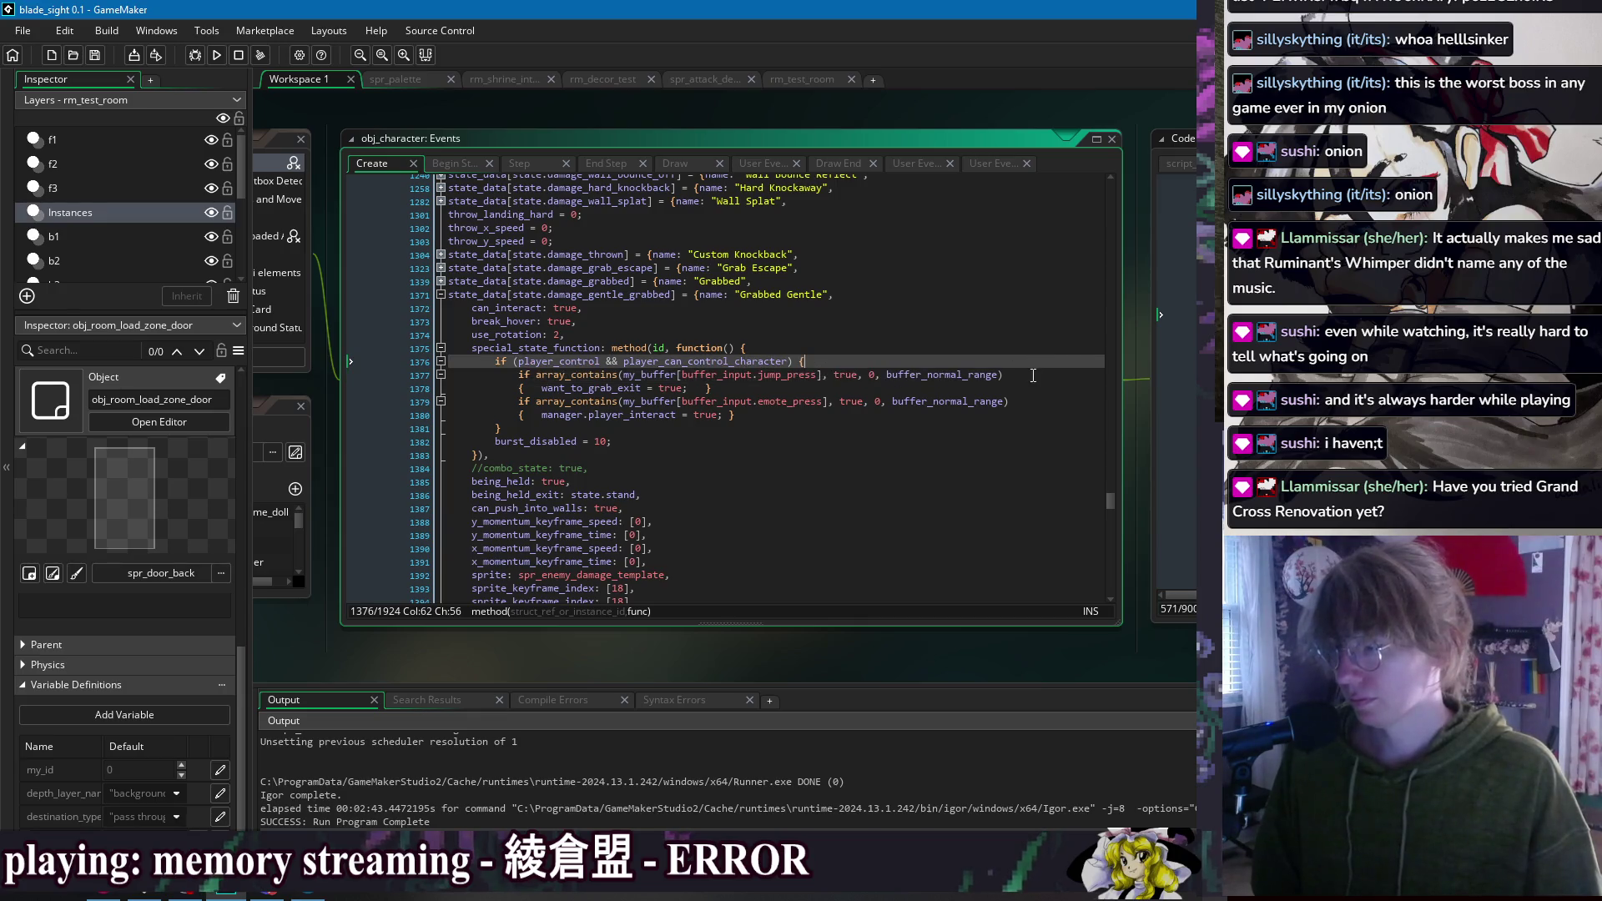
pyautogui.click(1043, 415)
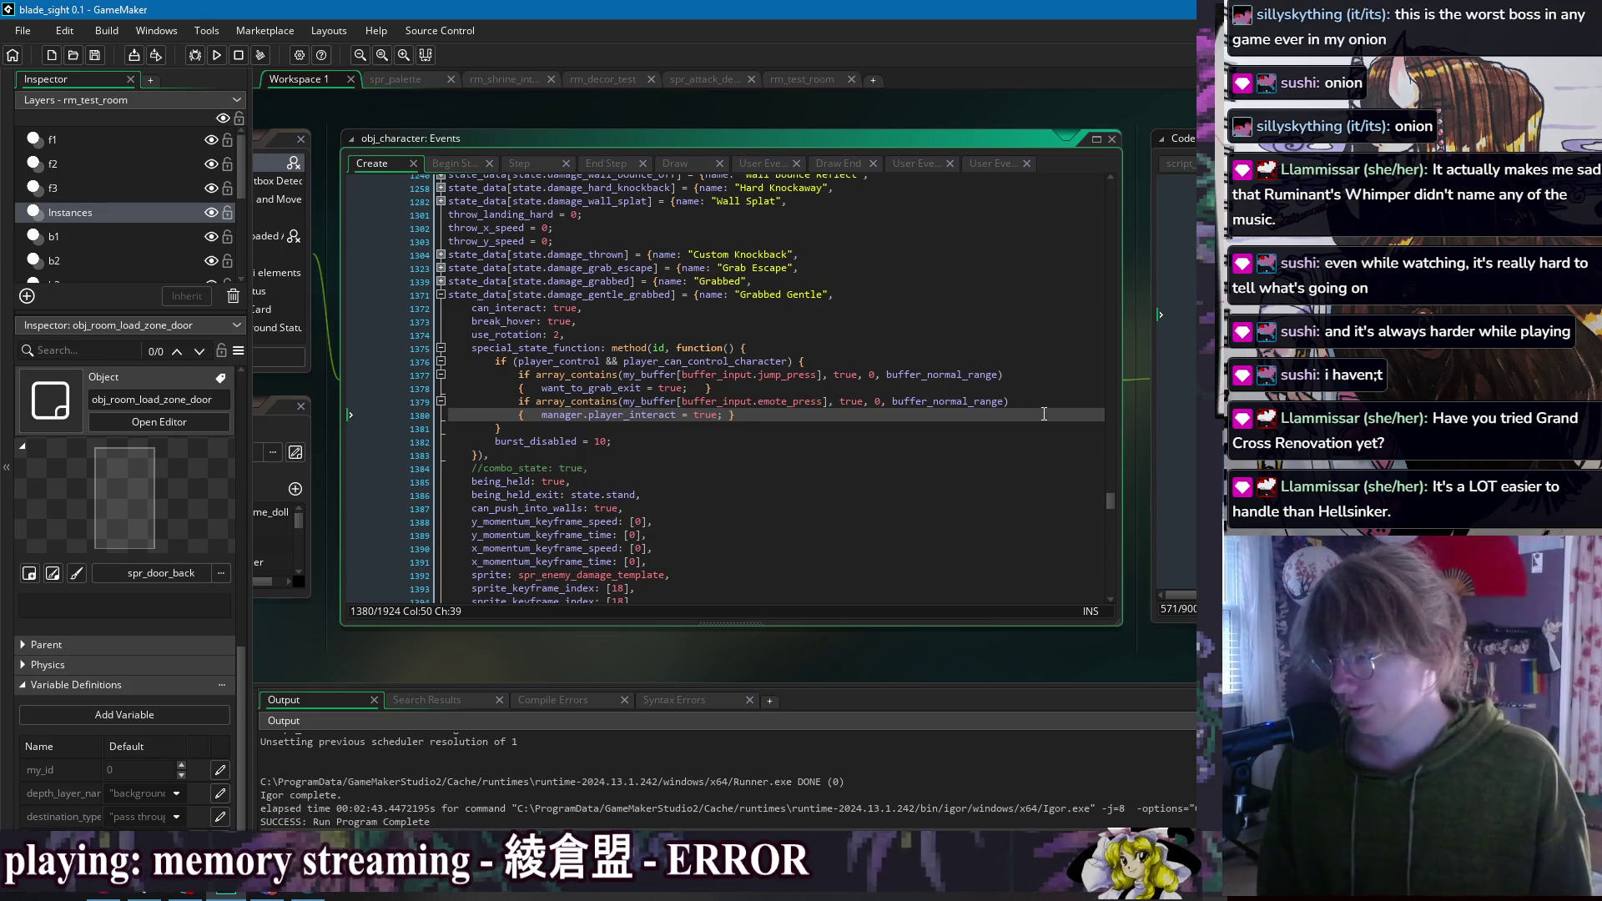
pyautogui.click(1047, 376)
pyautogui.press('Down')
pyautogui.press('Down')
pyautogui.press('Down')
pyautogui.press('Up')
pyautogui.press('Up')
pyautogui.press('Up')
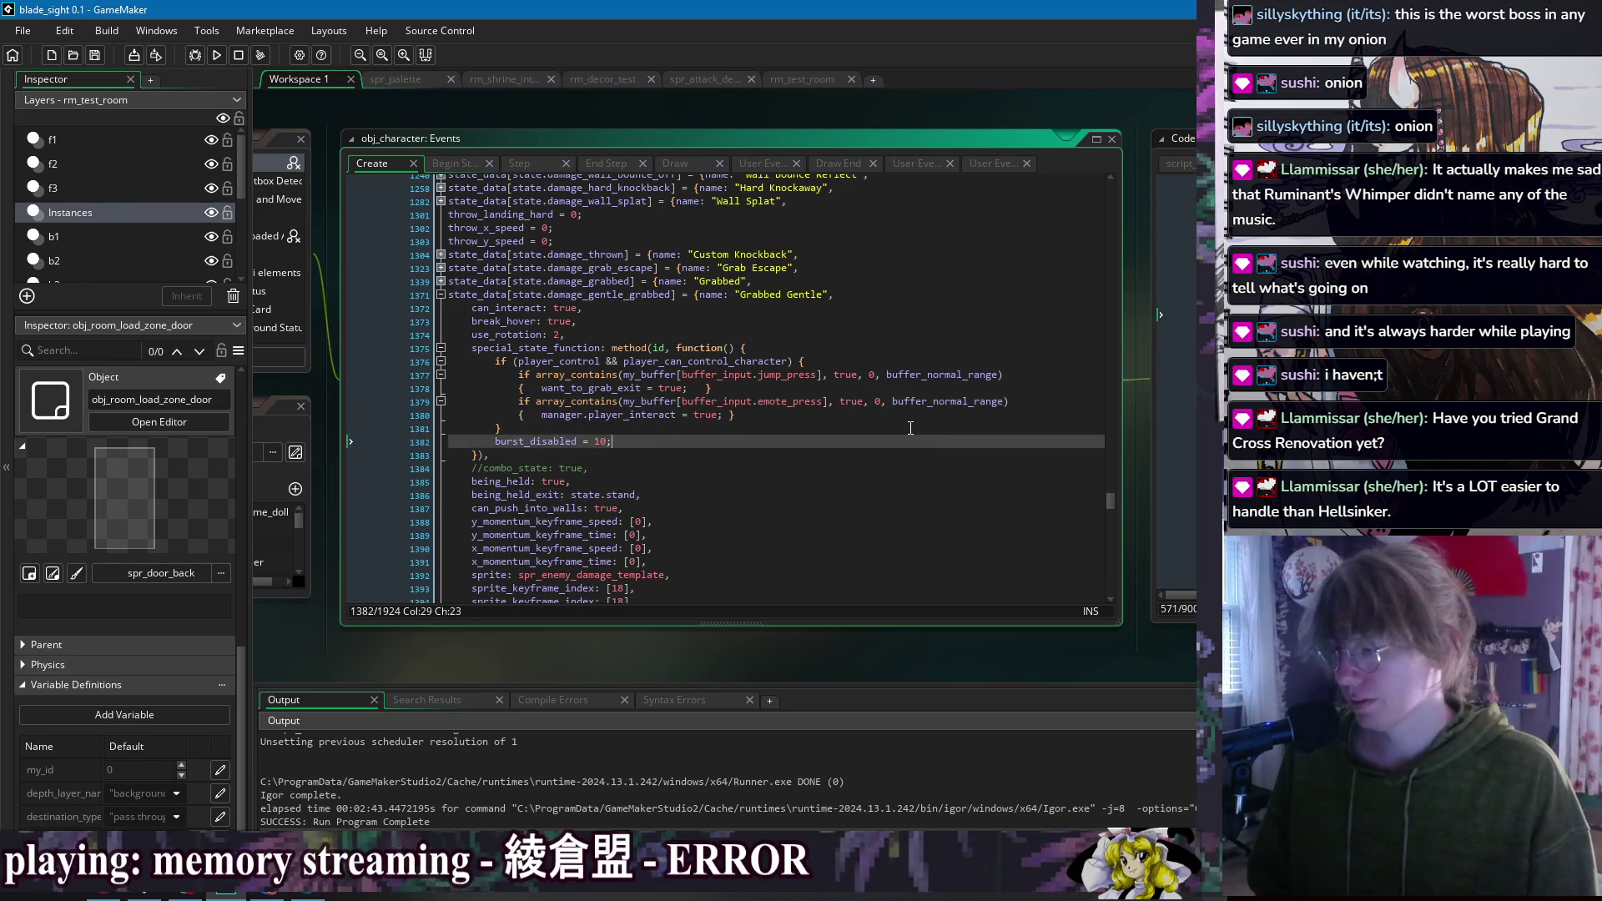
pyautogui.press('Up')
# Step: Delete the can_interact: true line from the Grabbed Gentle state and save
pyautogui.click(597, 469)
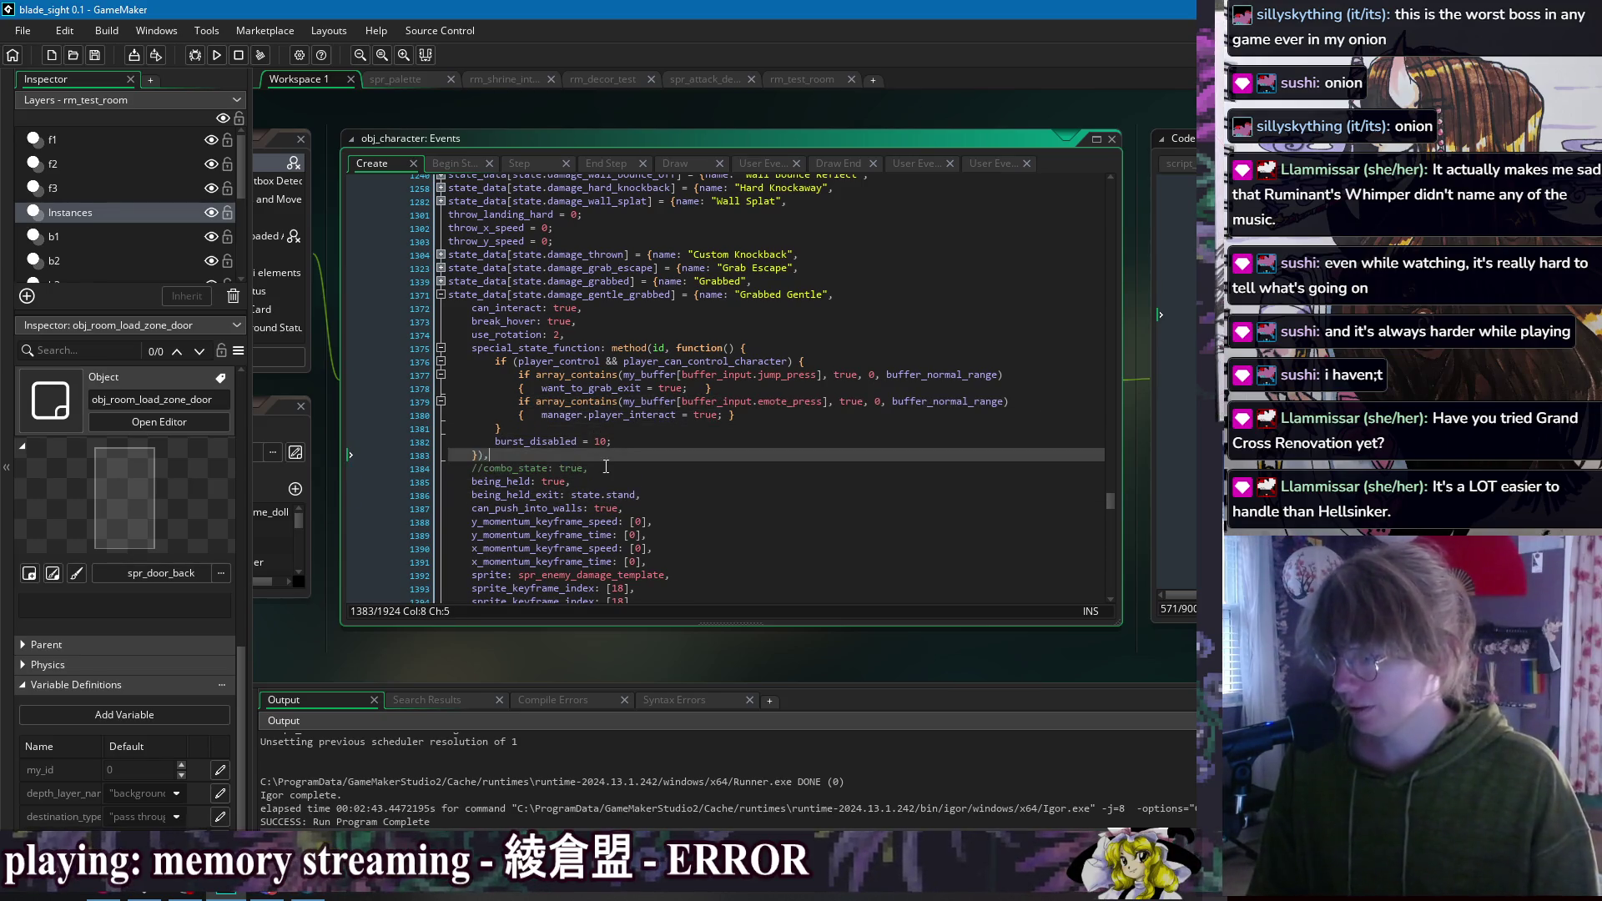
pyautogui.click(572, 335)
pyautogui.click(843, 307)
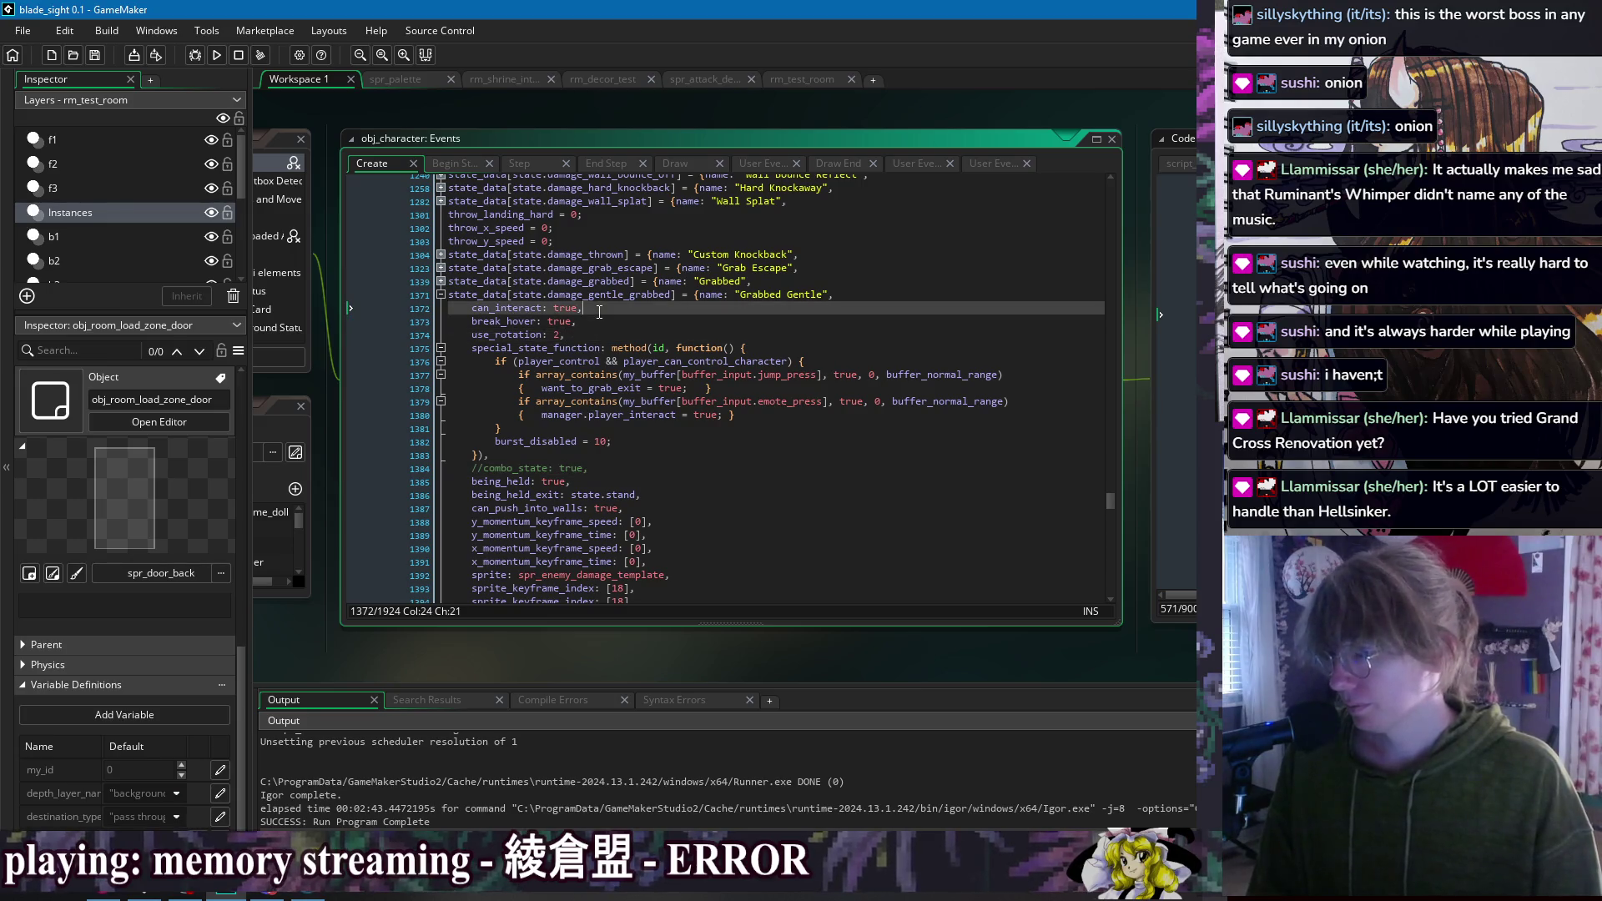
pyautogui.hotkey('ctrl', 'd')
pyautogui.hotkey('ctrl', 's')
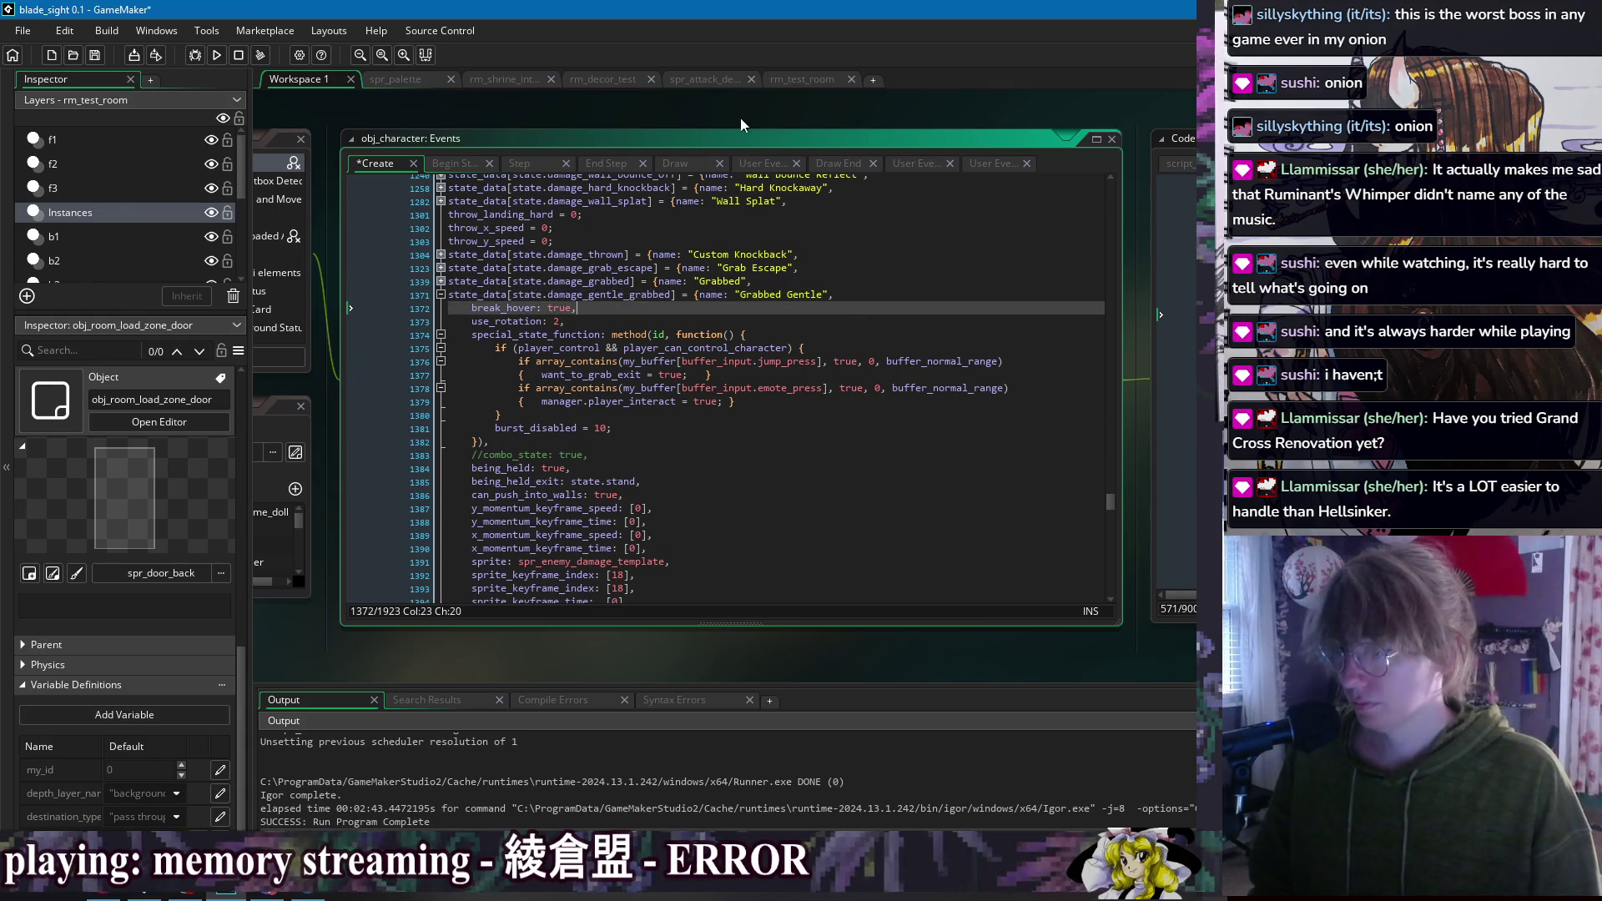
# Step: Switch to obj_player_feral's Create code and centre it on the Sit Wait can_interact line
pyautogui.rightClick(743, 114)
pyautogui.moveTo(756, 137)
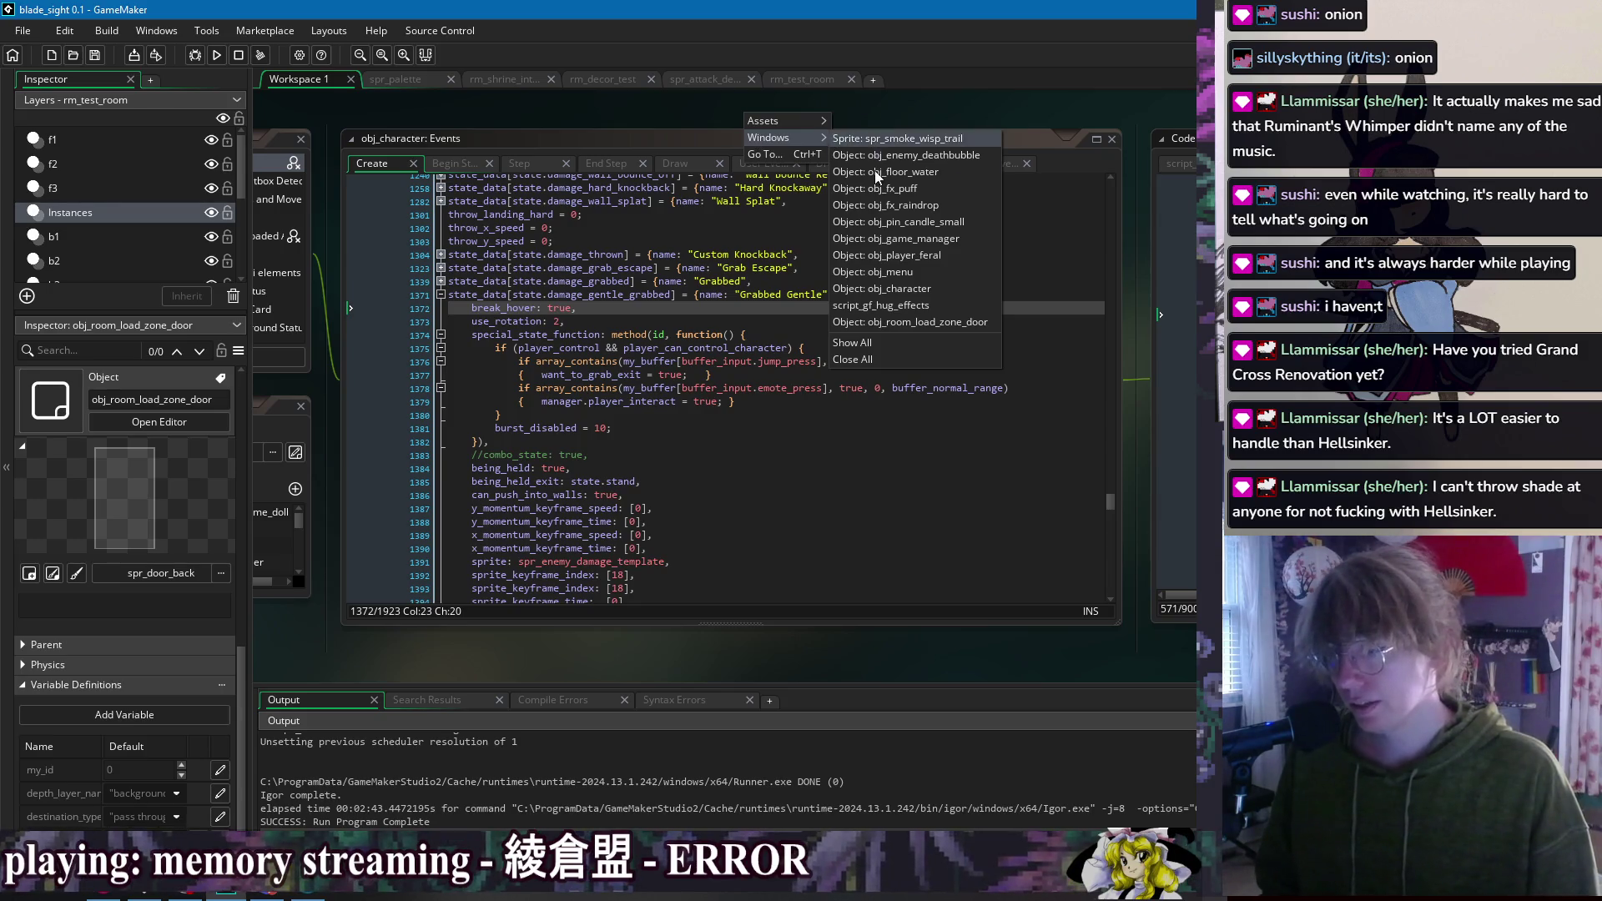
pyautogui.click(951, 296)
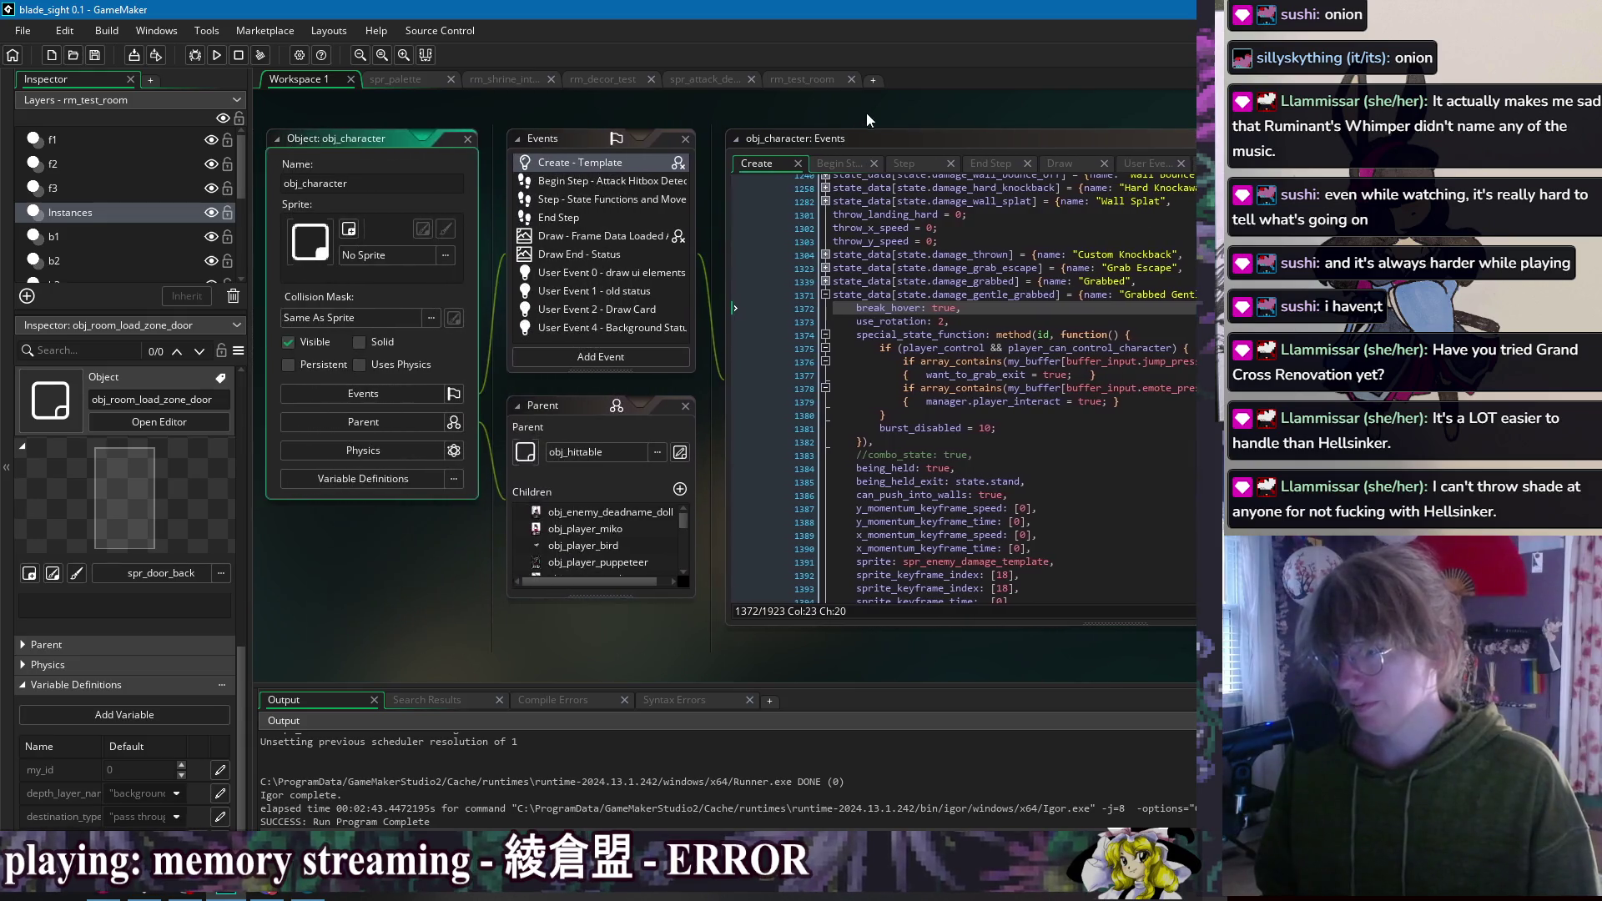
pyautogui.rightClick(628, 112)
pyautogui.moveTo(657, 134)
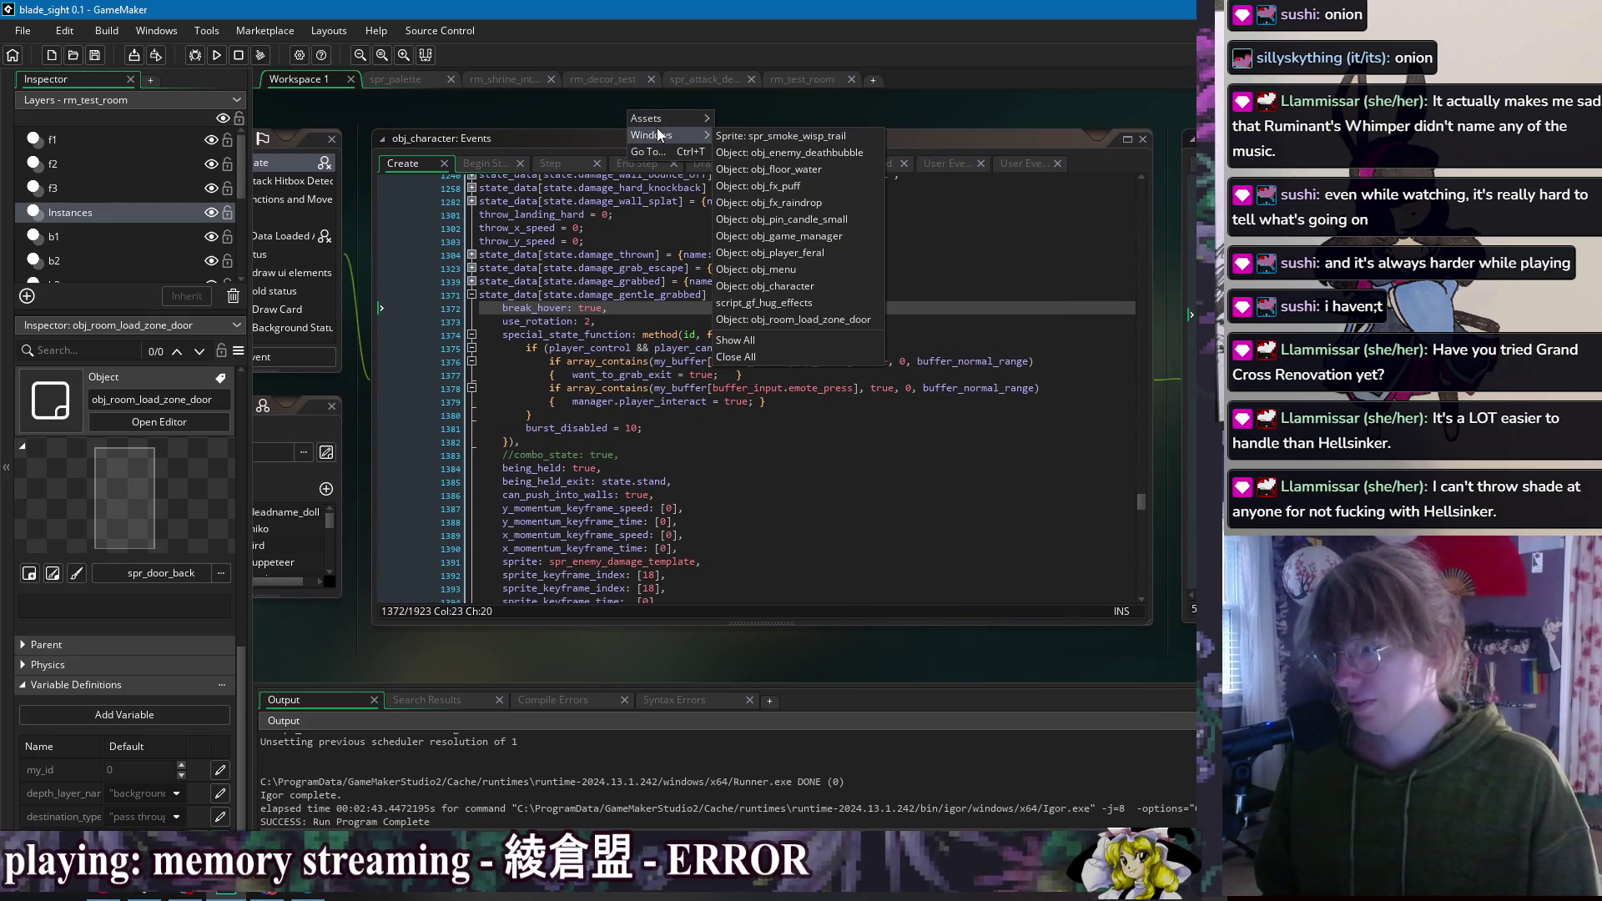
pyautogui.click(835, 252)
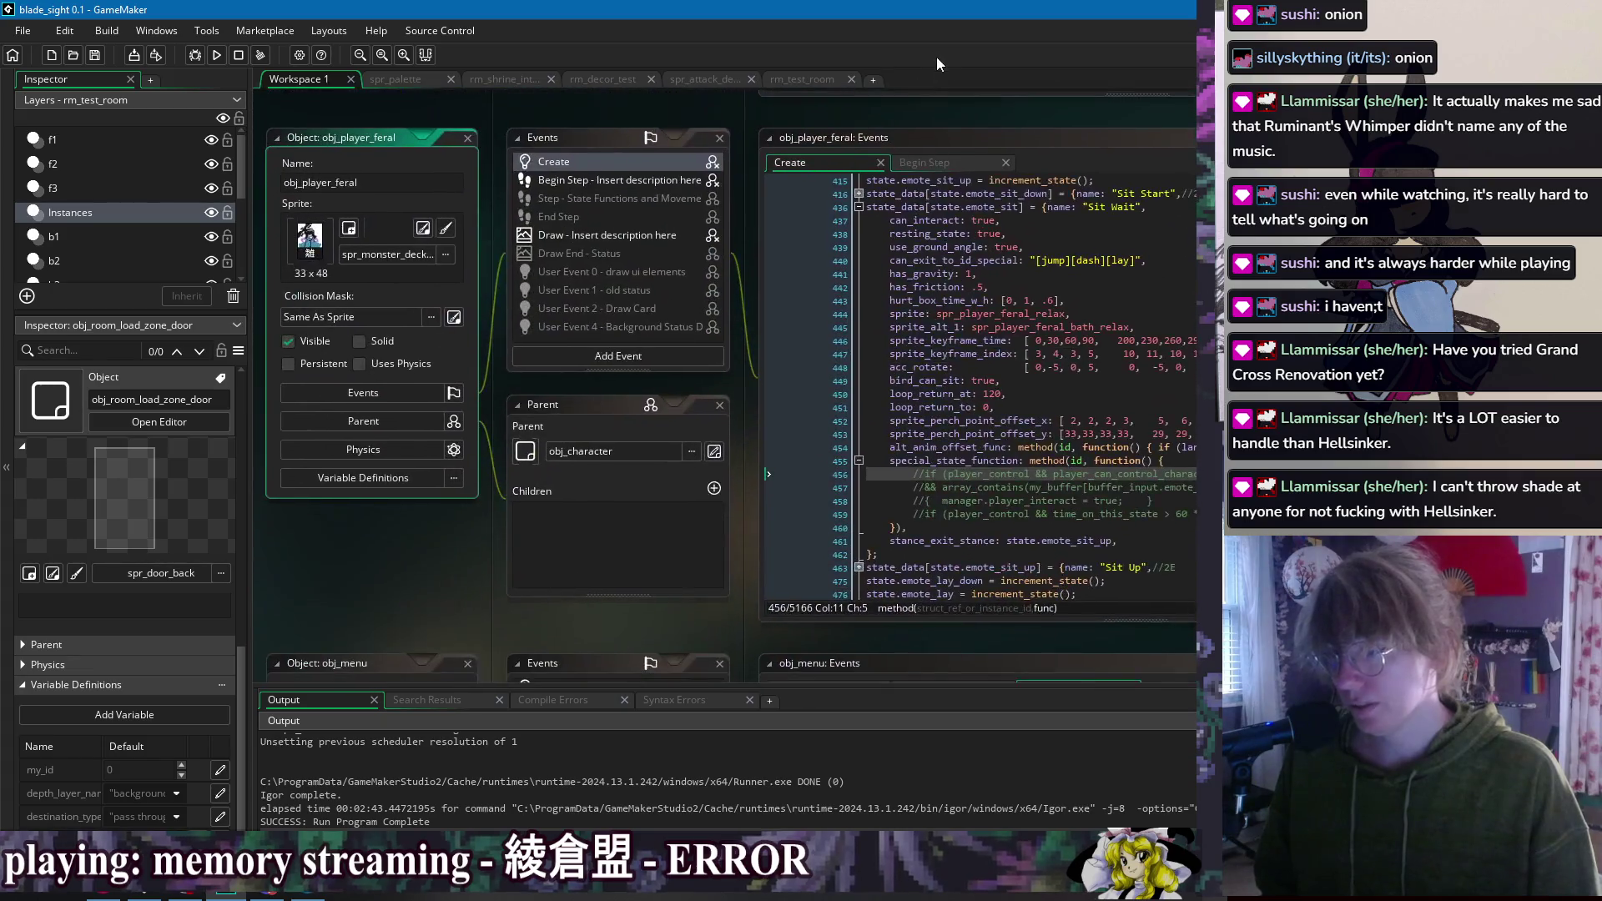
pyautogui.moveTo(1012, 114); pyautogui.dragTo(754, 128)
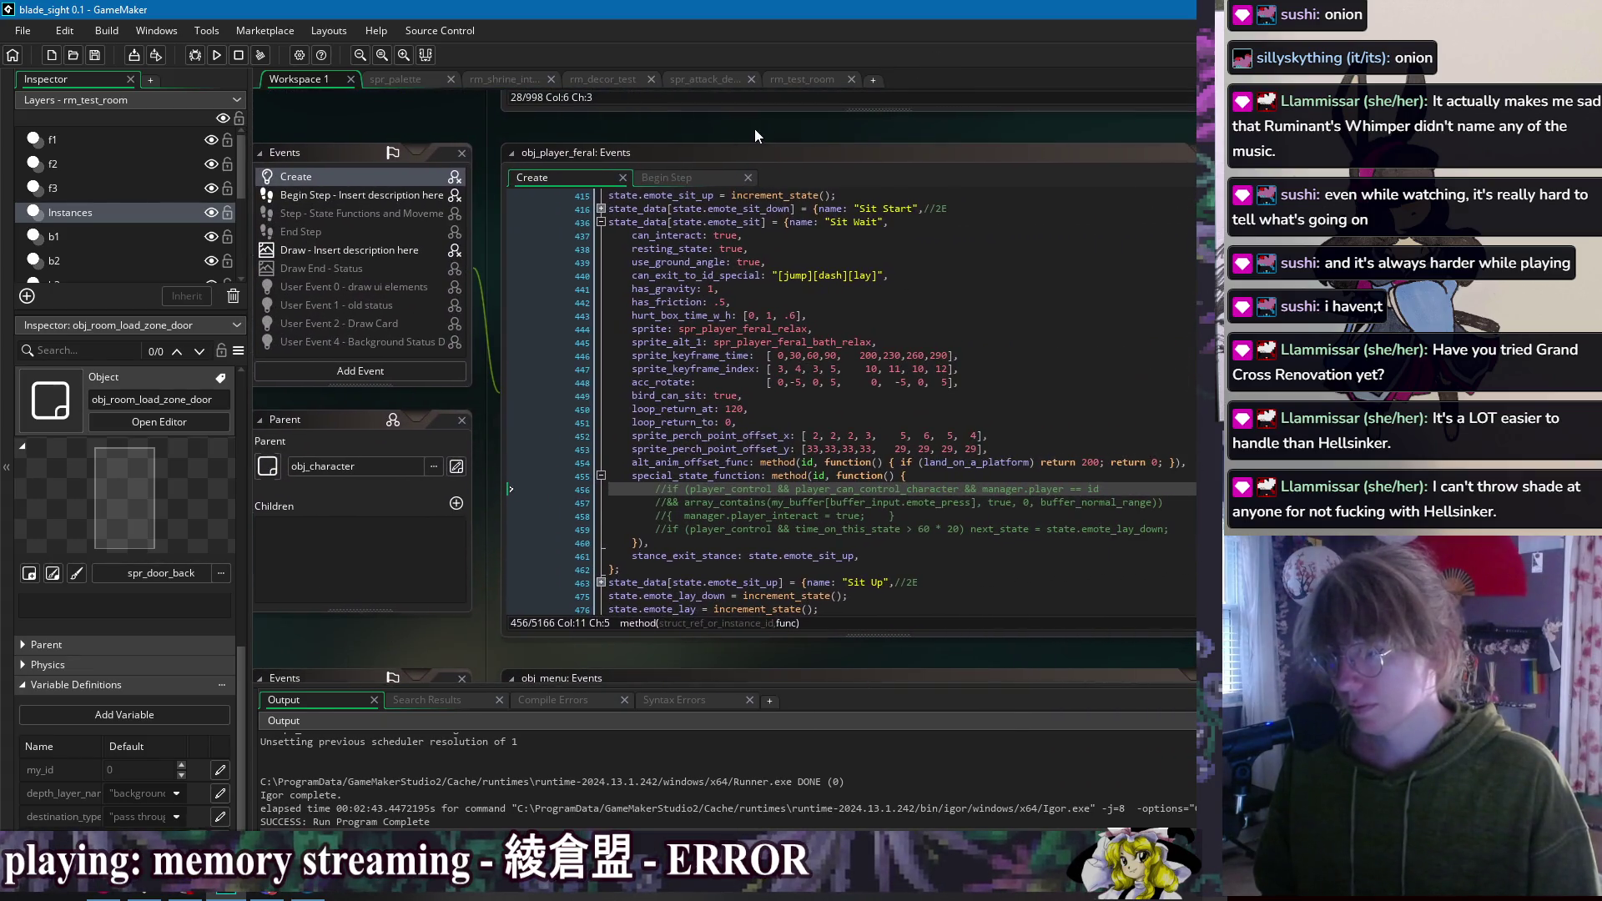
pyautogui.click(673, 236)
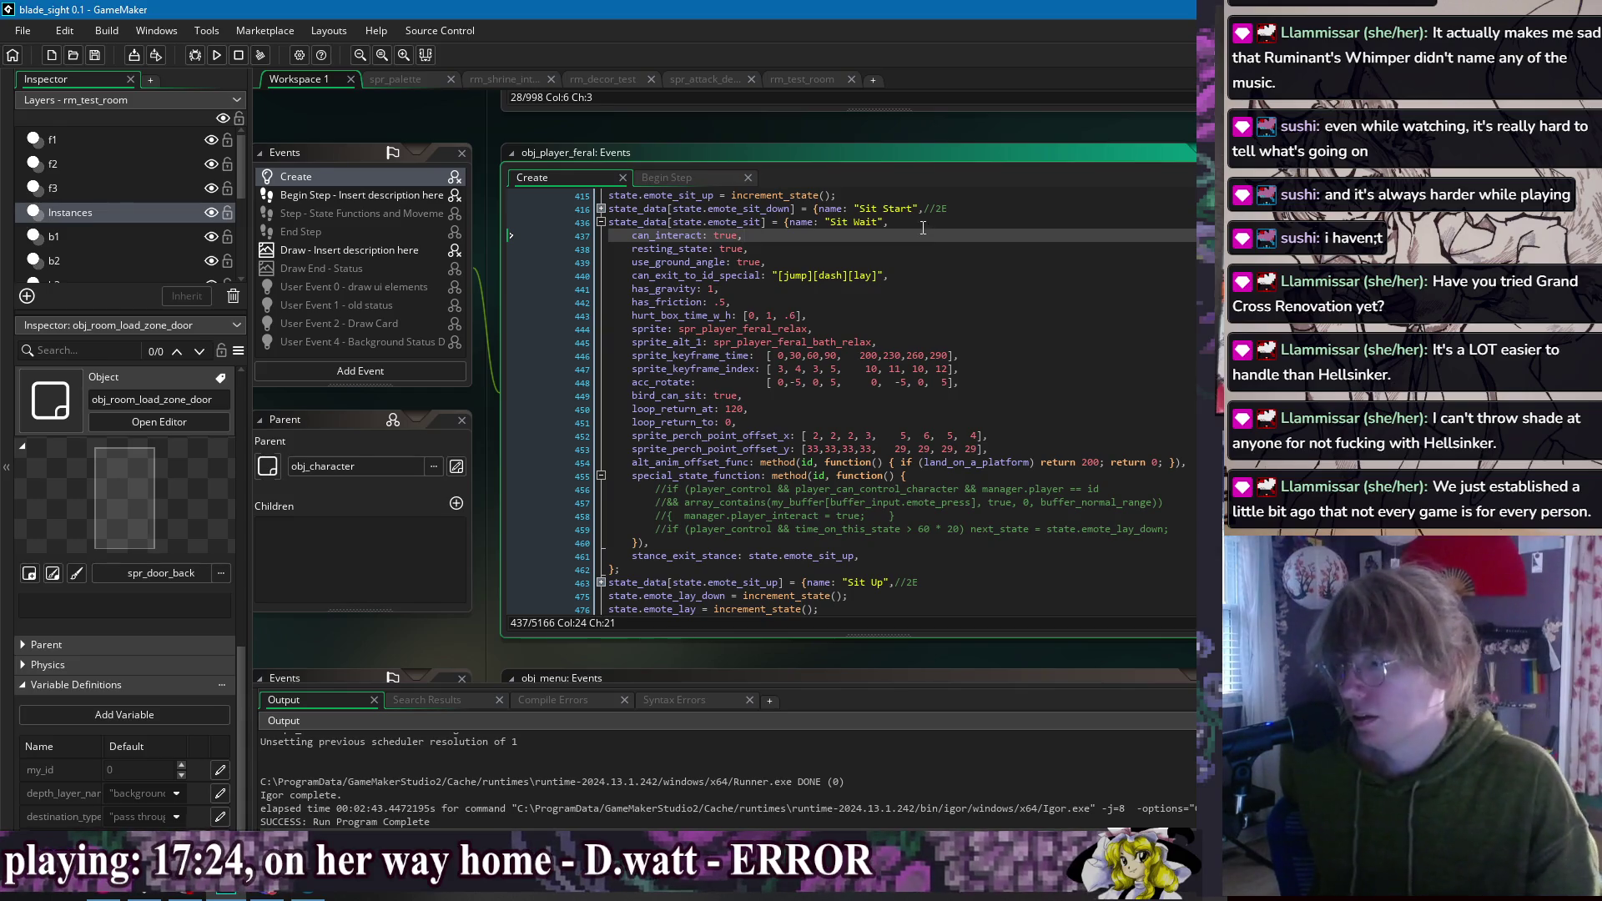
pyautogui.rightClick(928, 130)
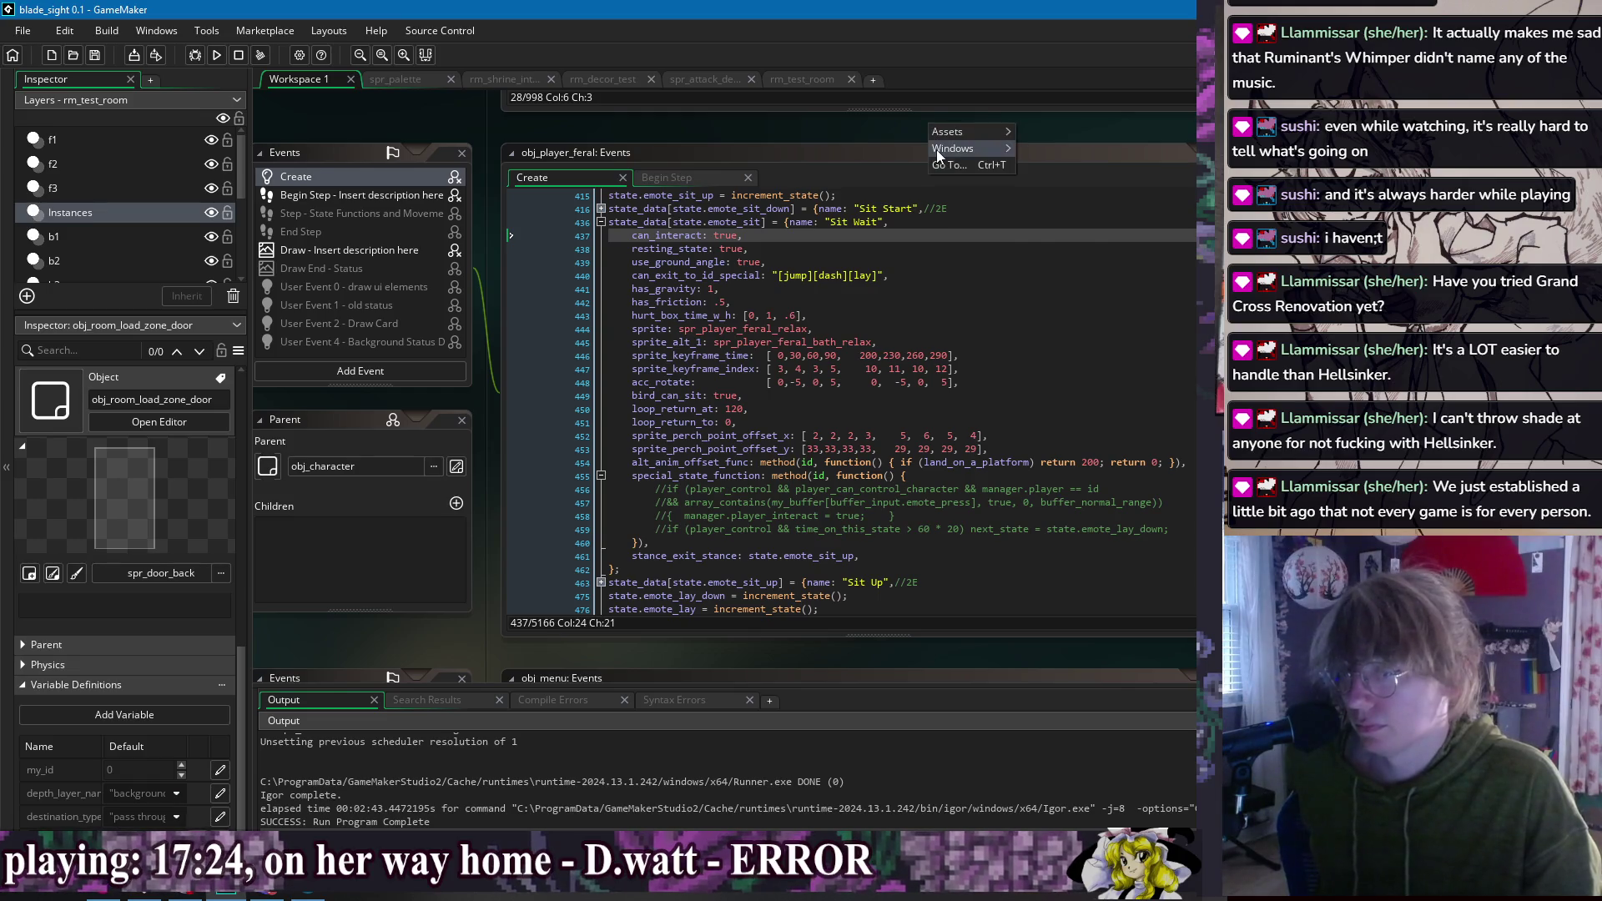
pyautogui.moveTo(936, 149)
pyautogui.click(1104, 330)
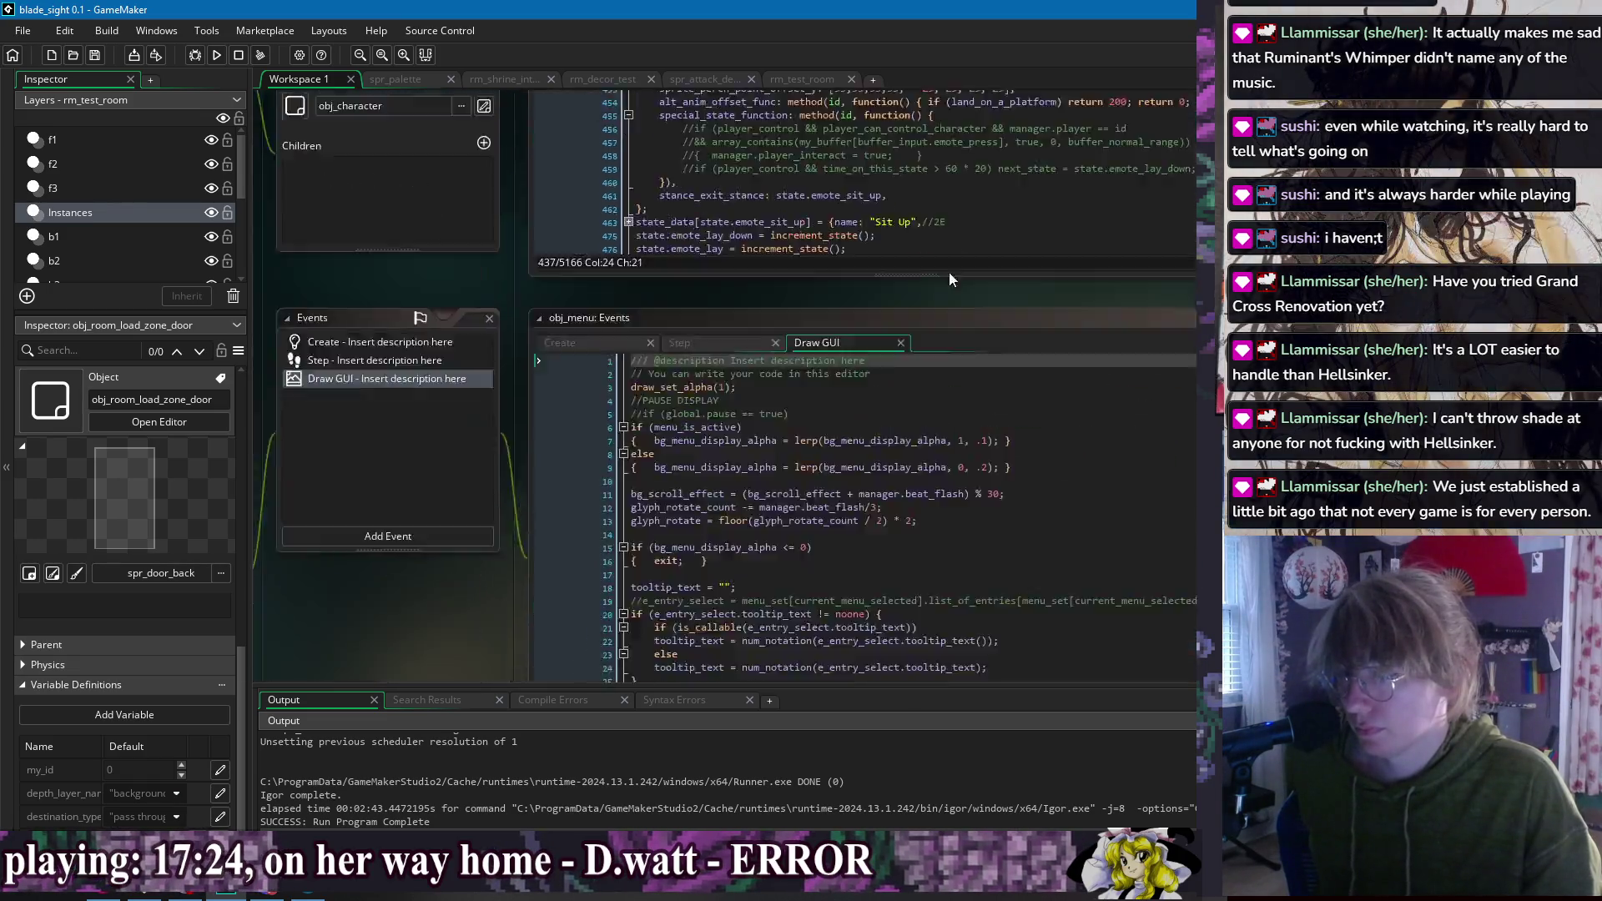
pyautogui.moveTo(1005, 117)
pyautogui.mouseDown()
pyautogui.moveTo(724, 139)
pyautogui.moveTo(729, 112)
pyautogui.mouseUp()
pyautogui.rightClick(729, 112)
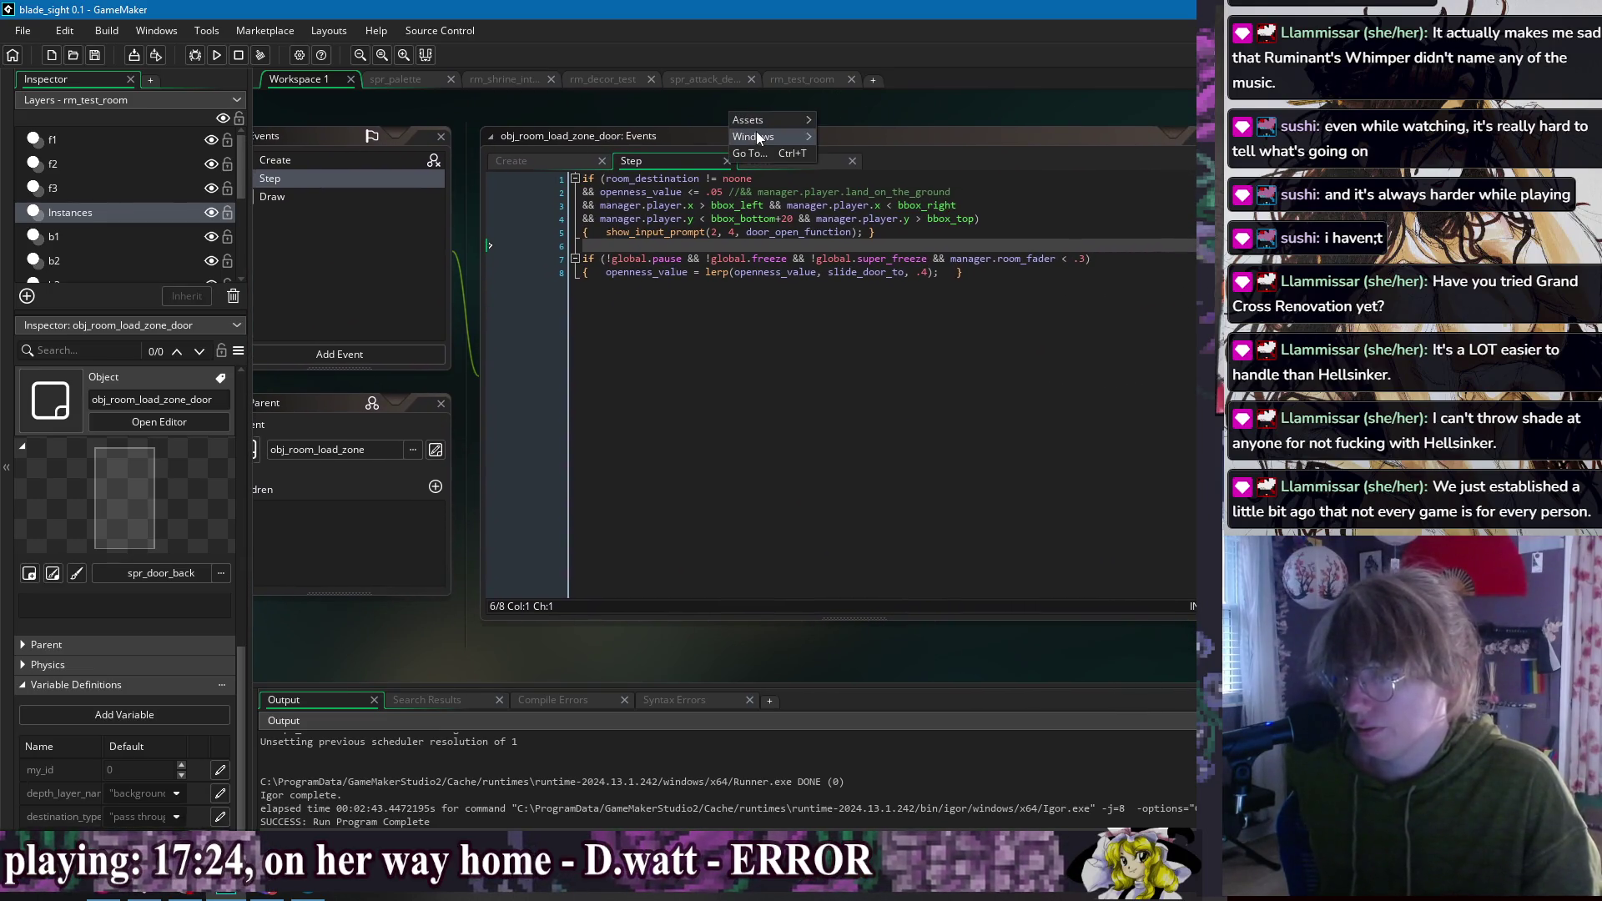
pyautogui.moveTo(755, 132)
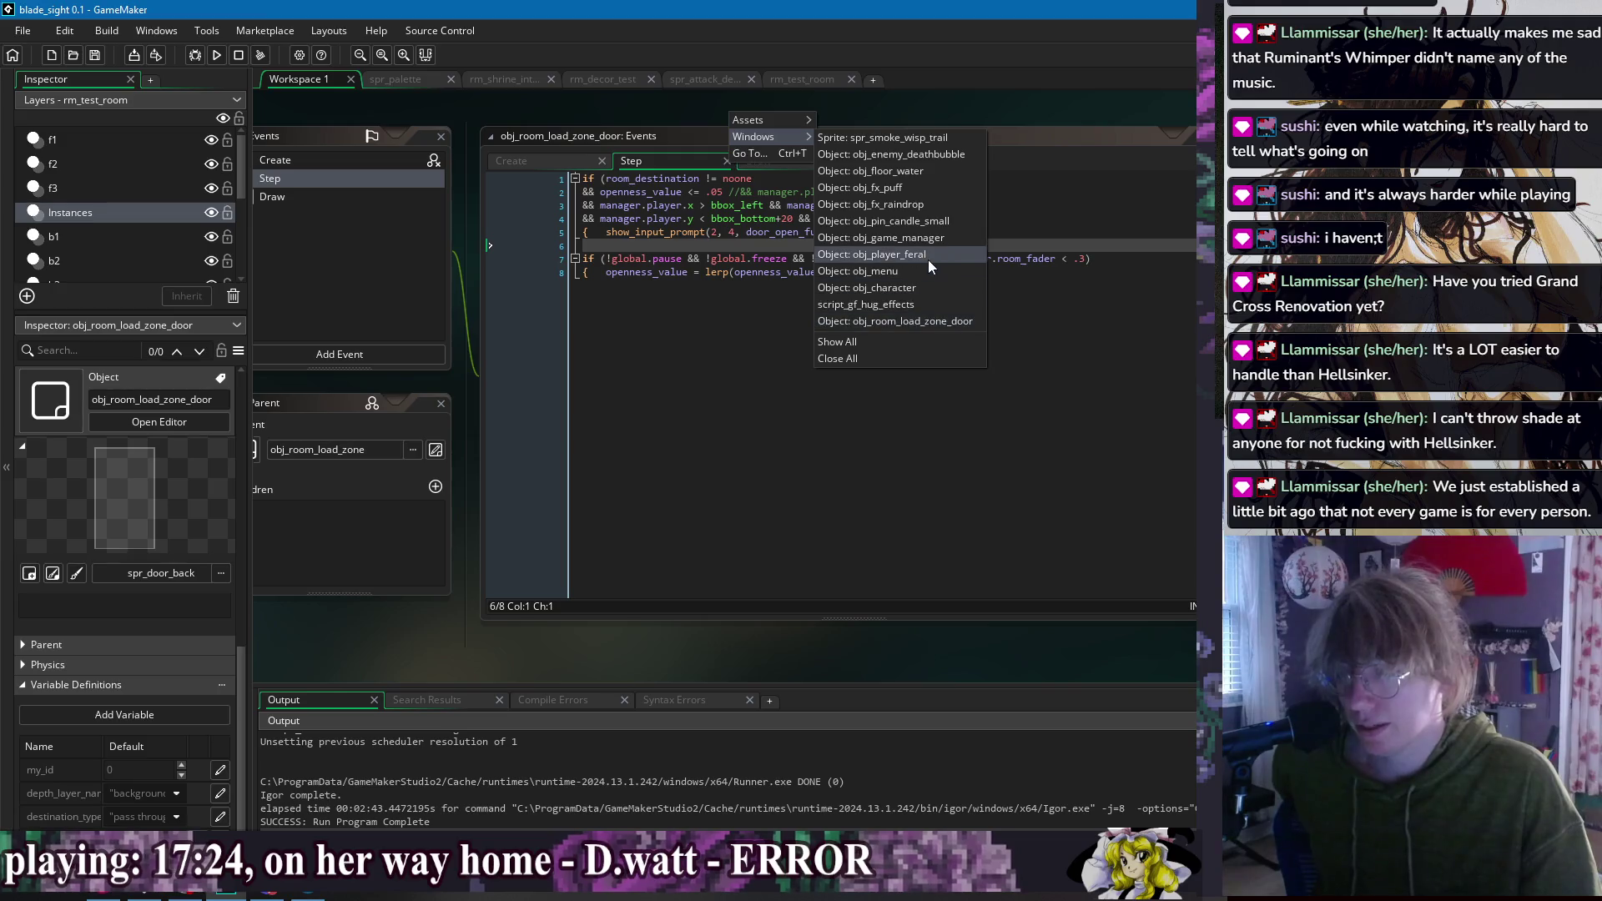
pyautogui.click(936, 269)
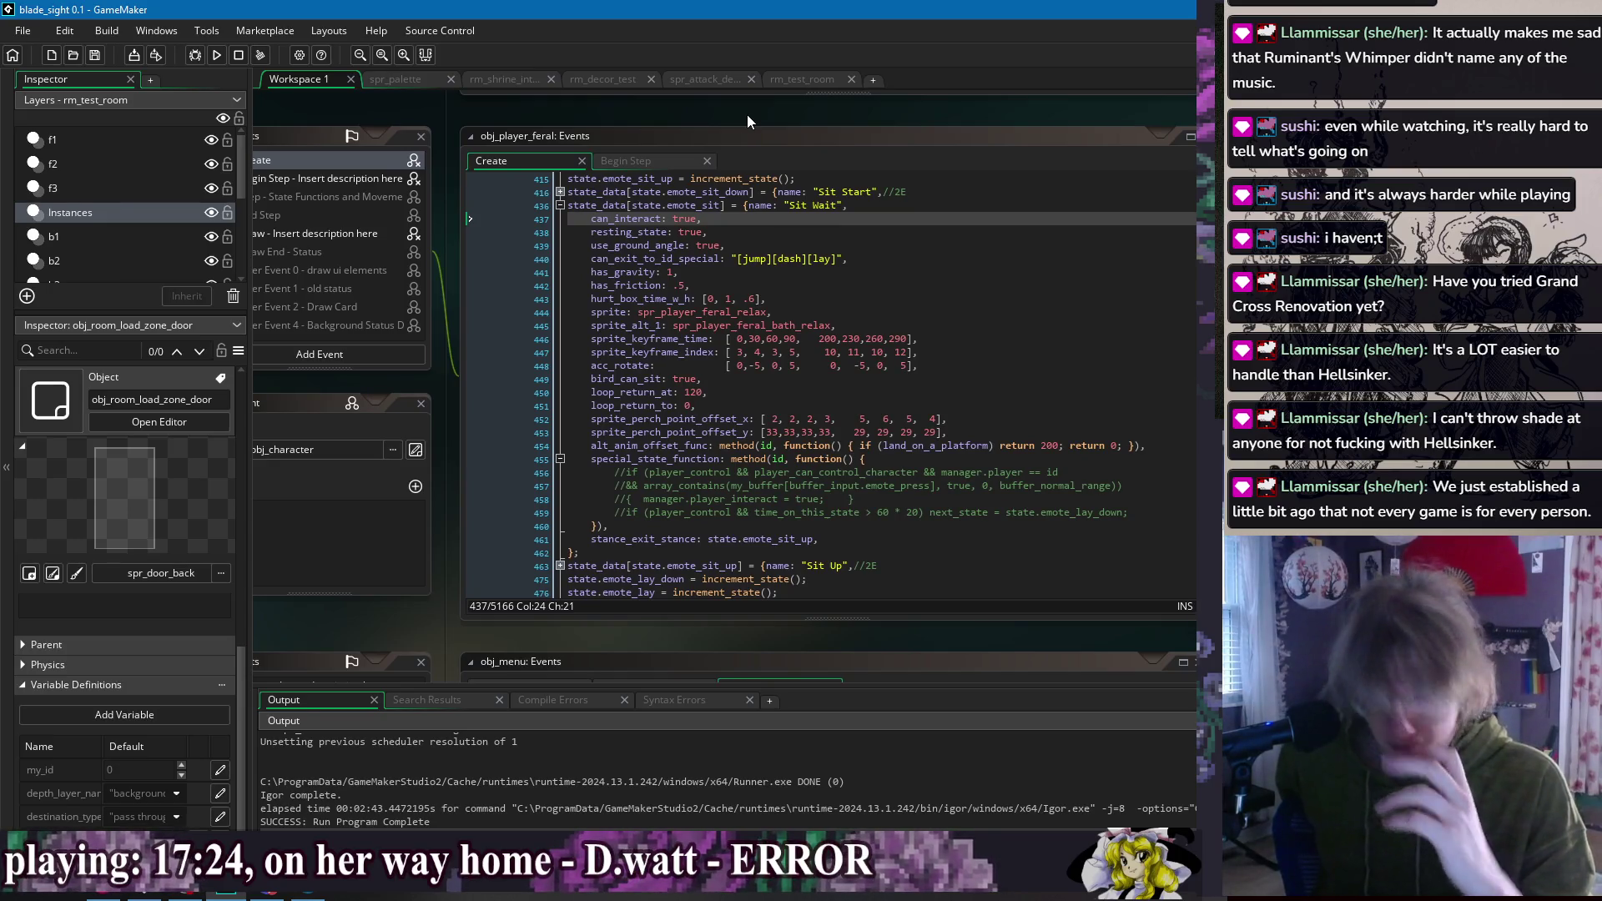
pyautogui.click(635, 222)
pyautogui.click(749, 235)
pyautogui.click(737, 248)
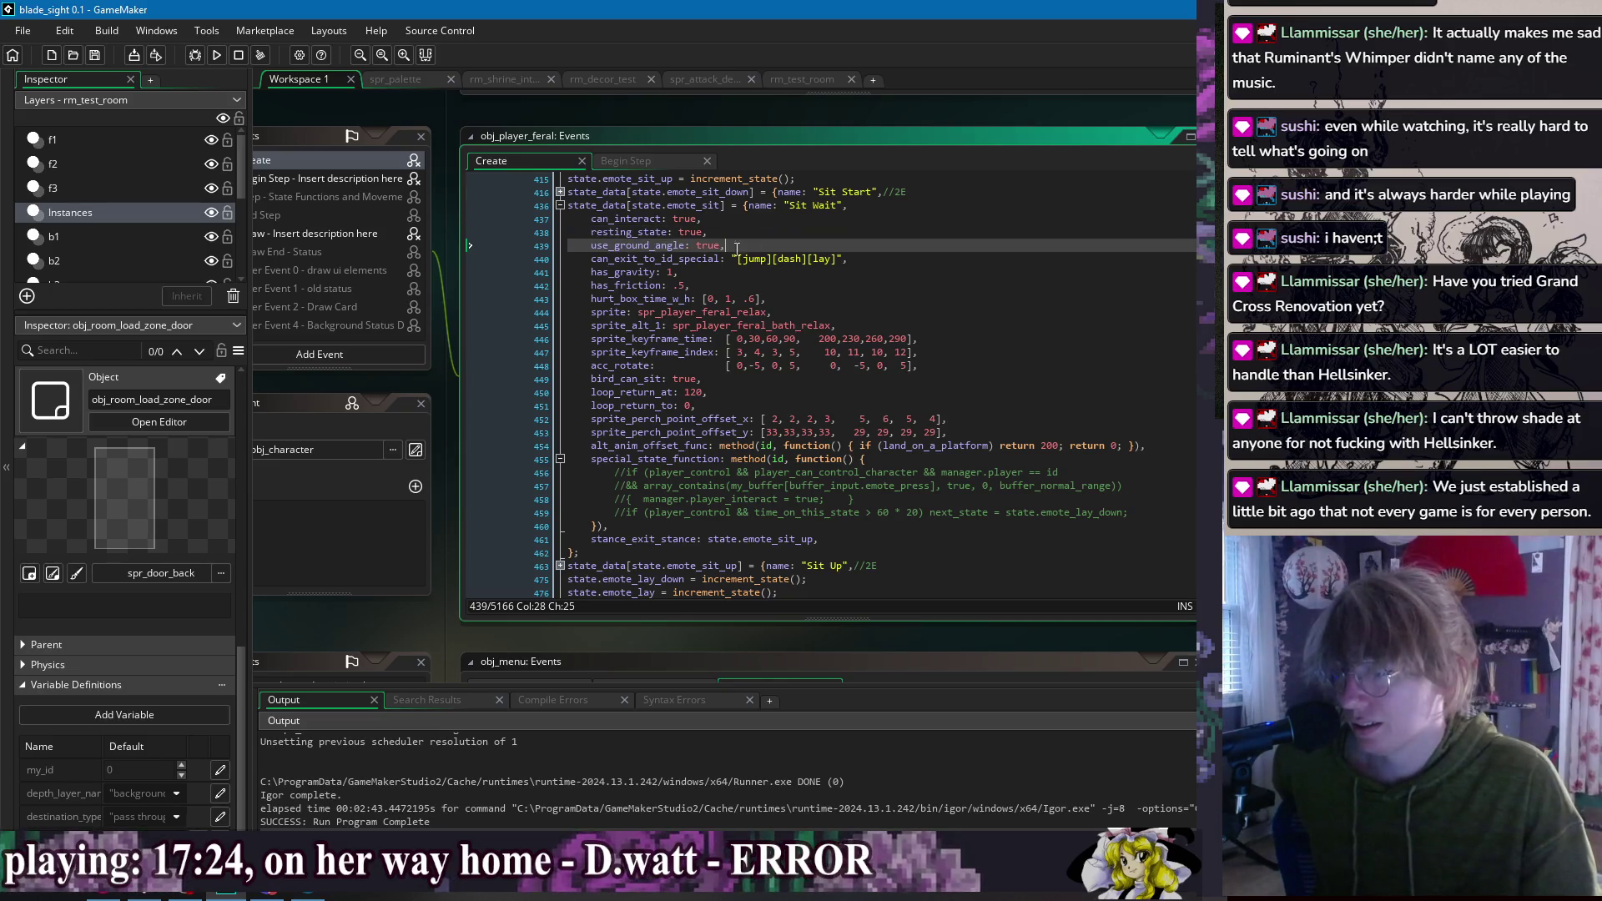
pyautogui.press('End')
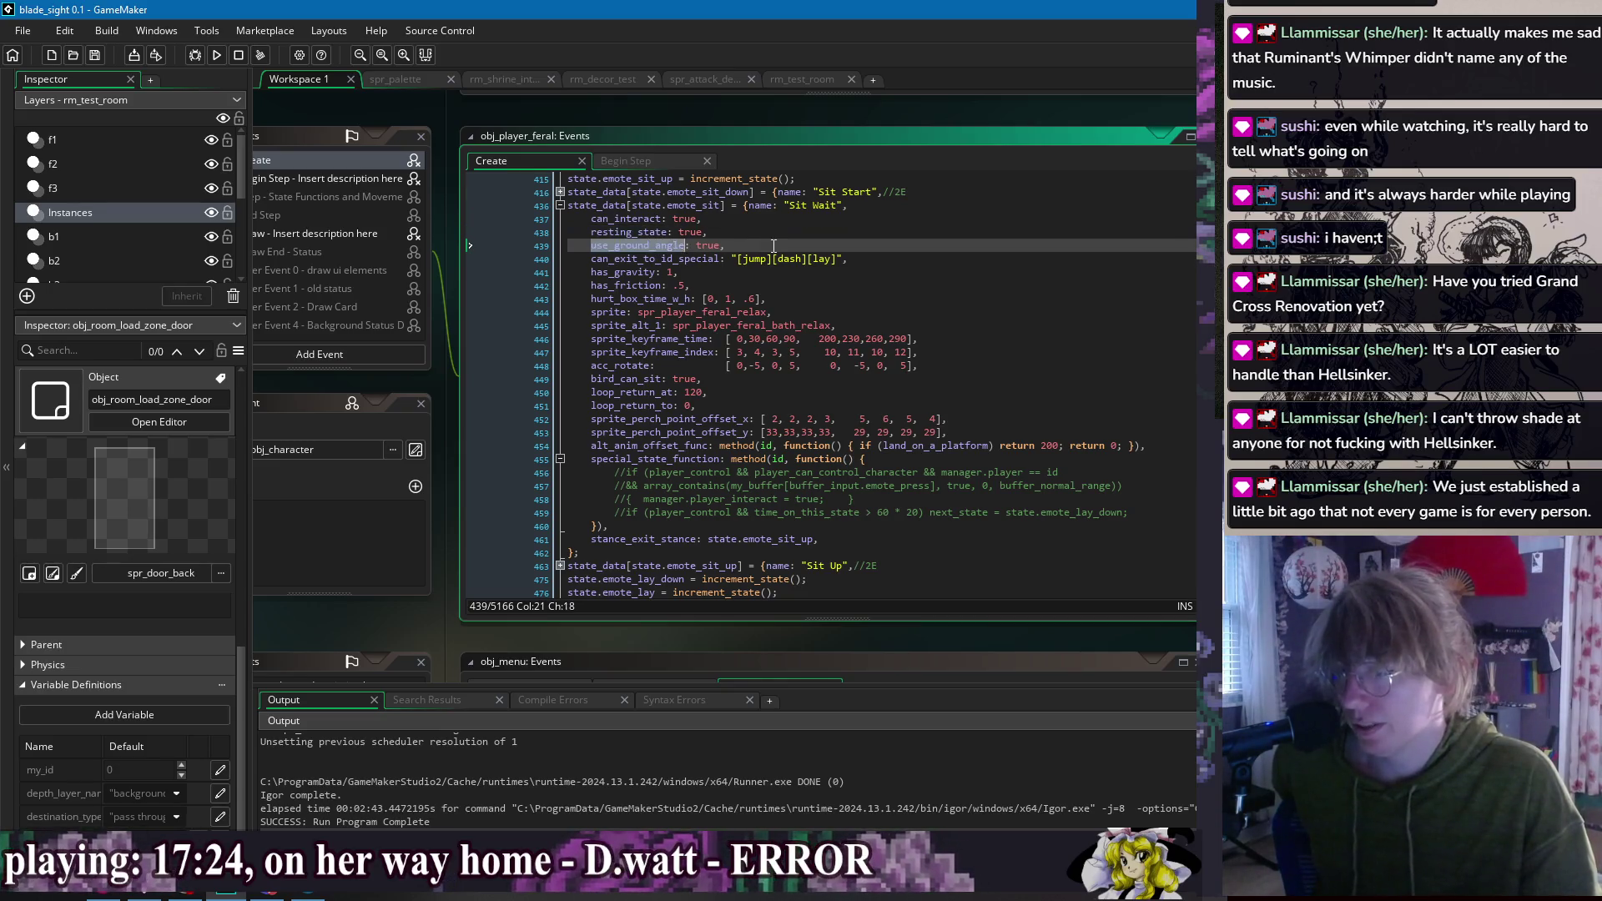
pyautogui.press('Up')
pyautogui.press('Up')
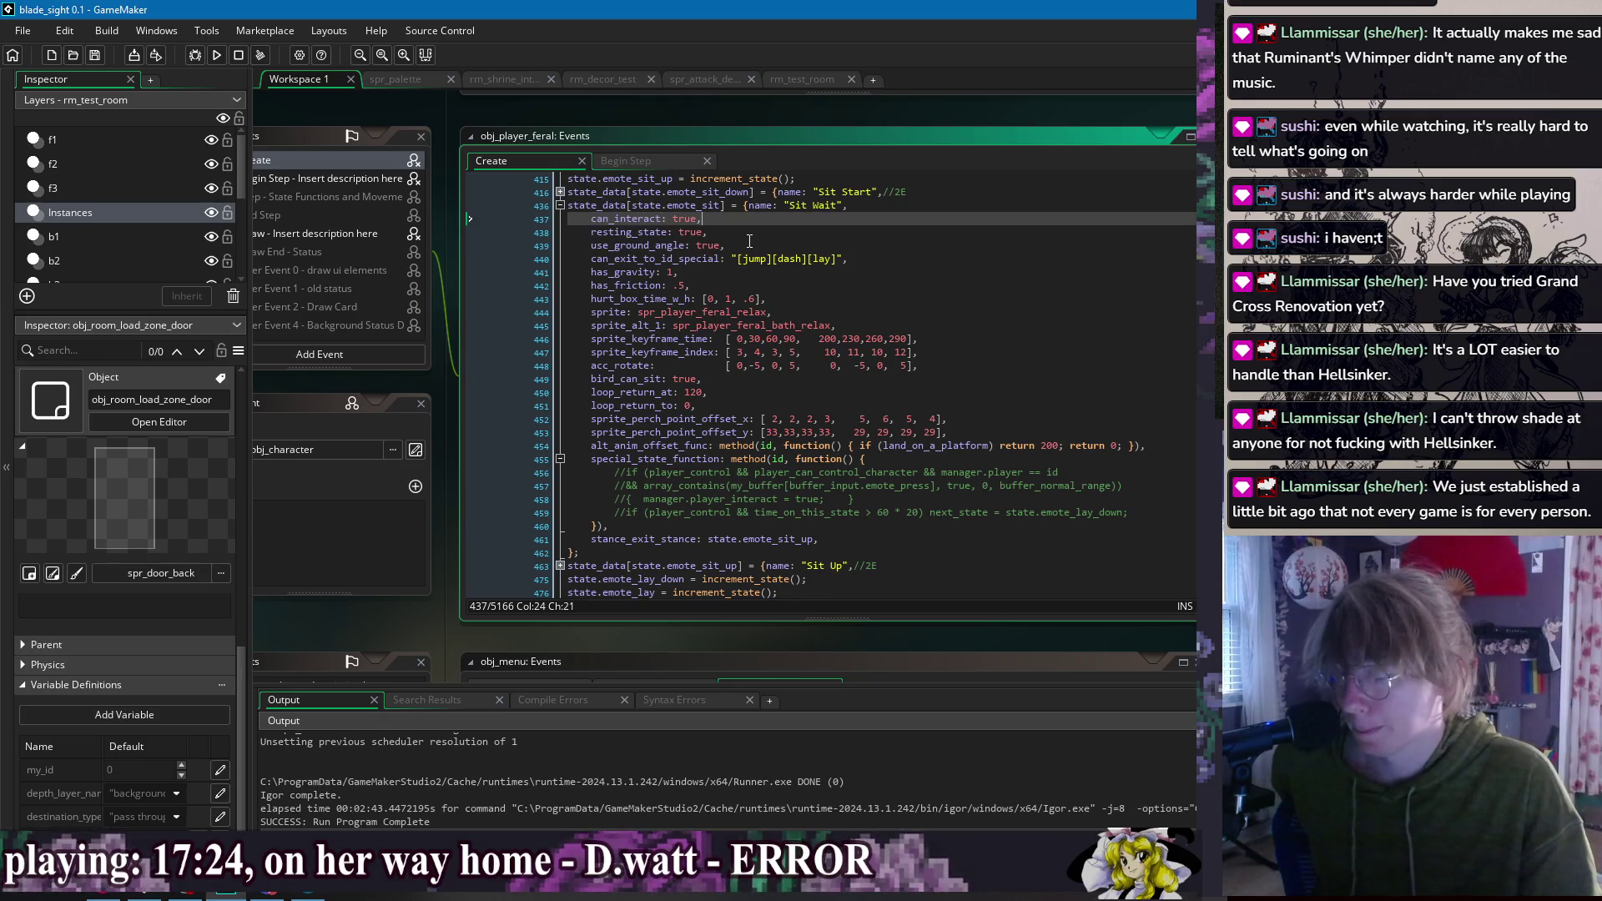
pyautogui.click(757, 247)
pyautogui.press('Up')
pyautogui.press('Up')
pyautogui.press('Down')
pyautogui.press('Down')
pyautogui.press('Up')
pyautogui.press('Up')
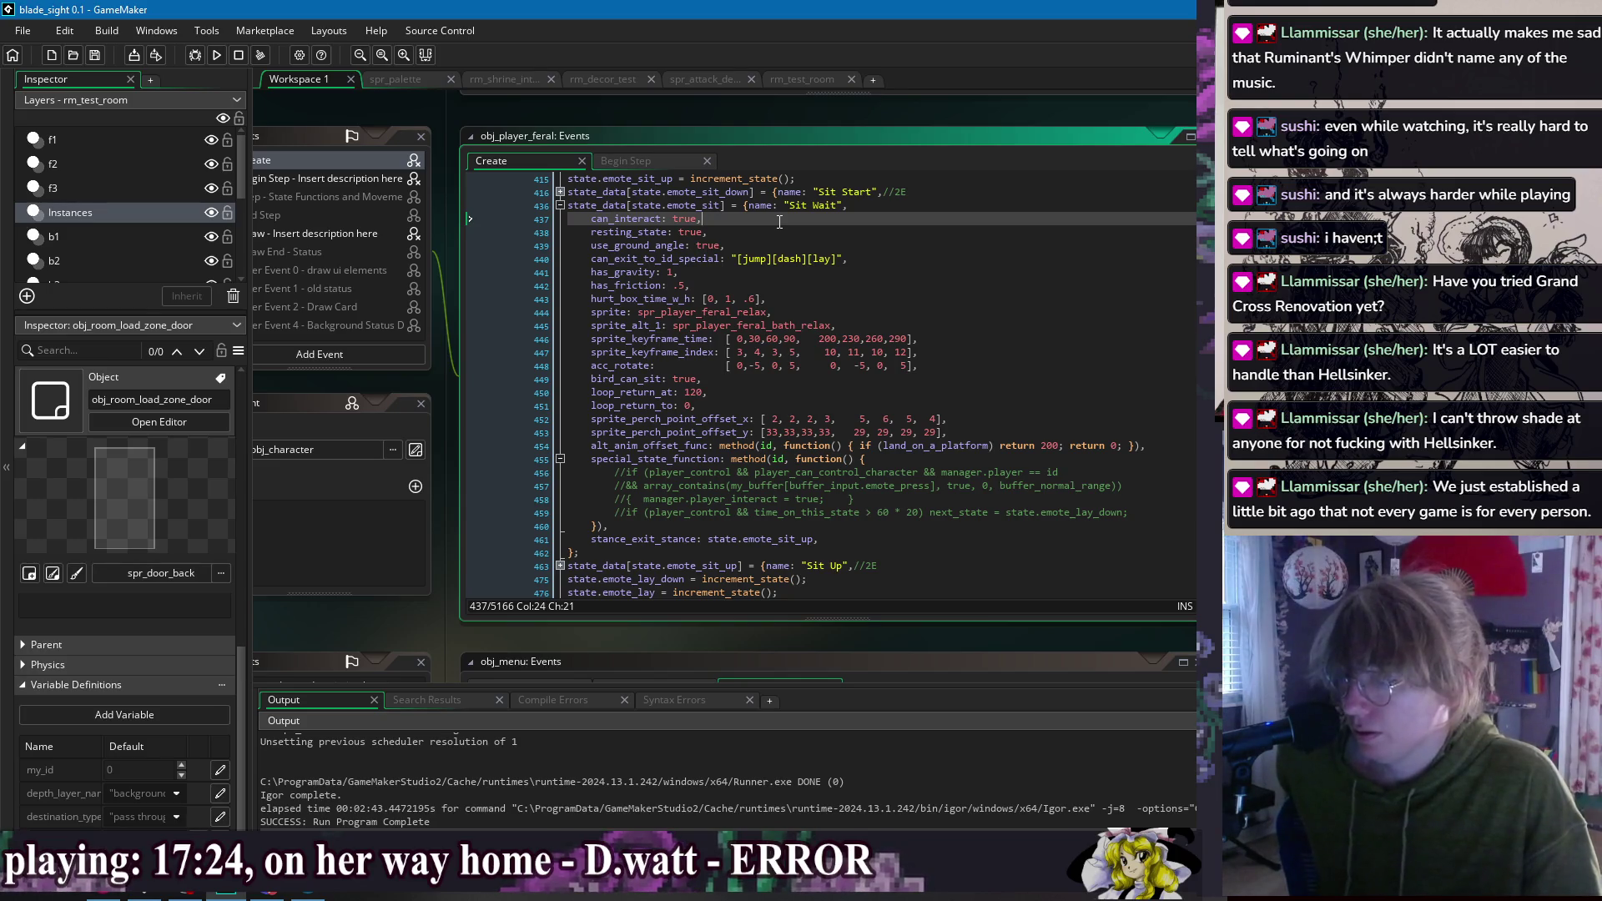
pyautogui.click(918, 459)
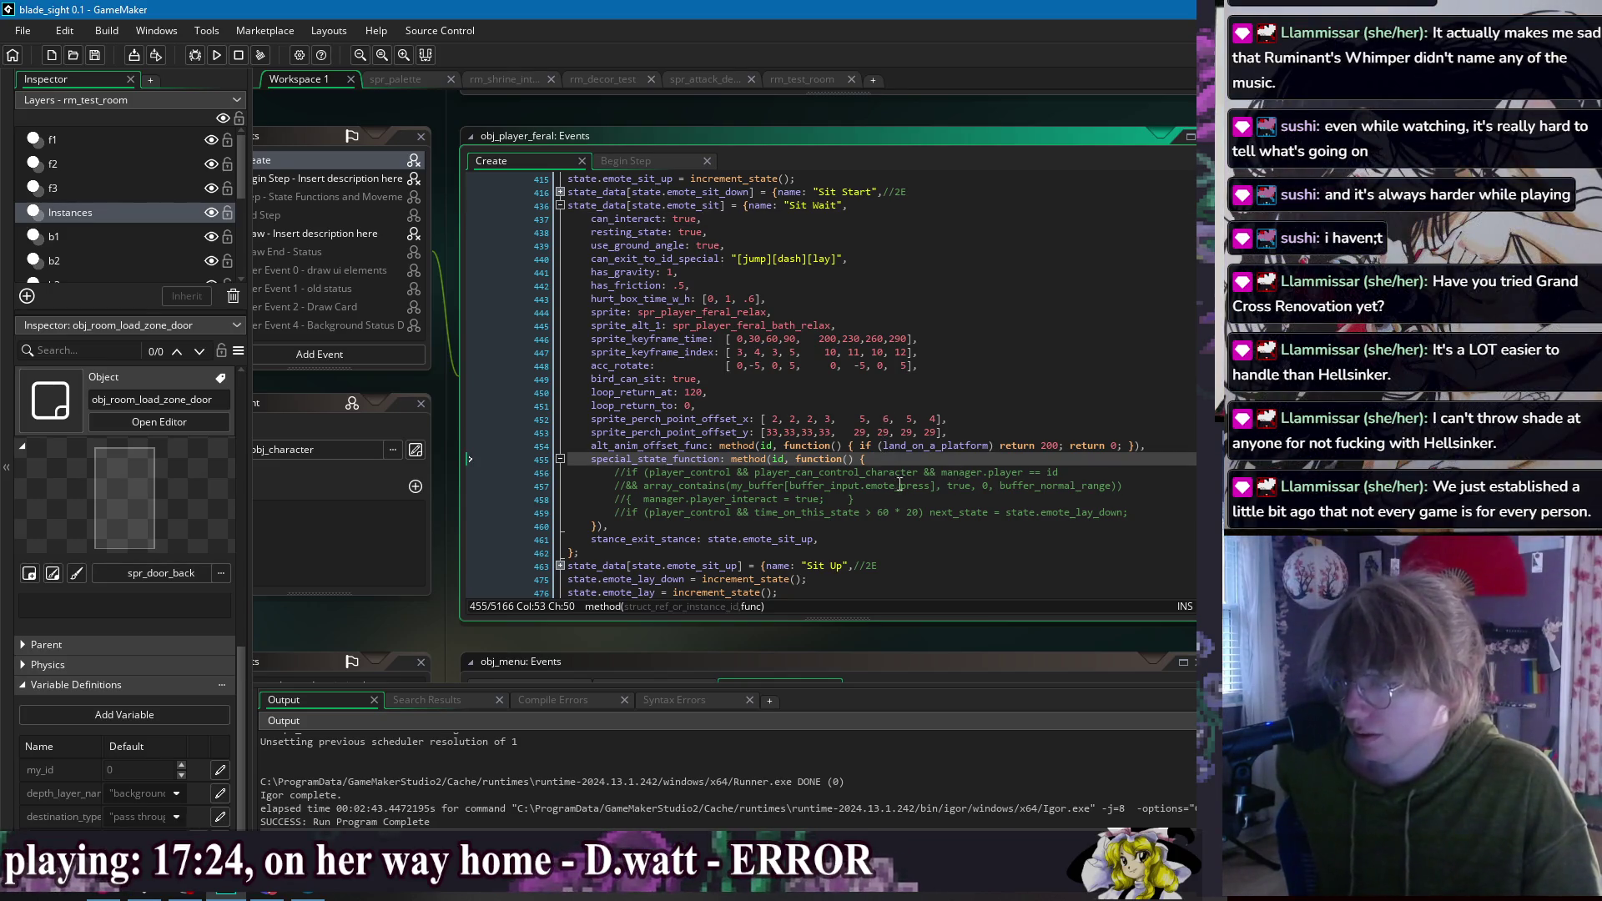
pyautogui.click(882, 513)
pyautogui.click(1154, 511)
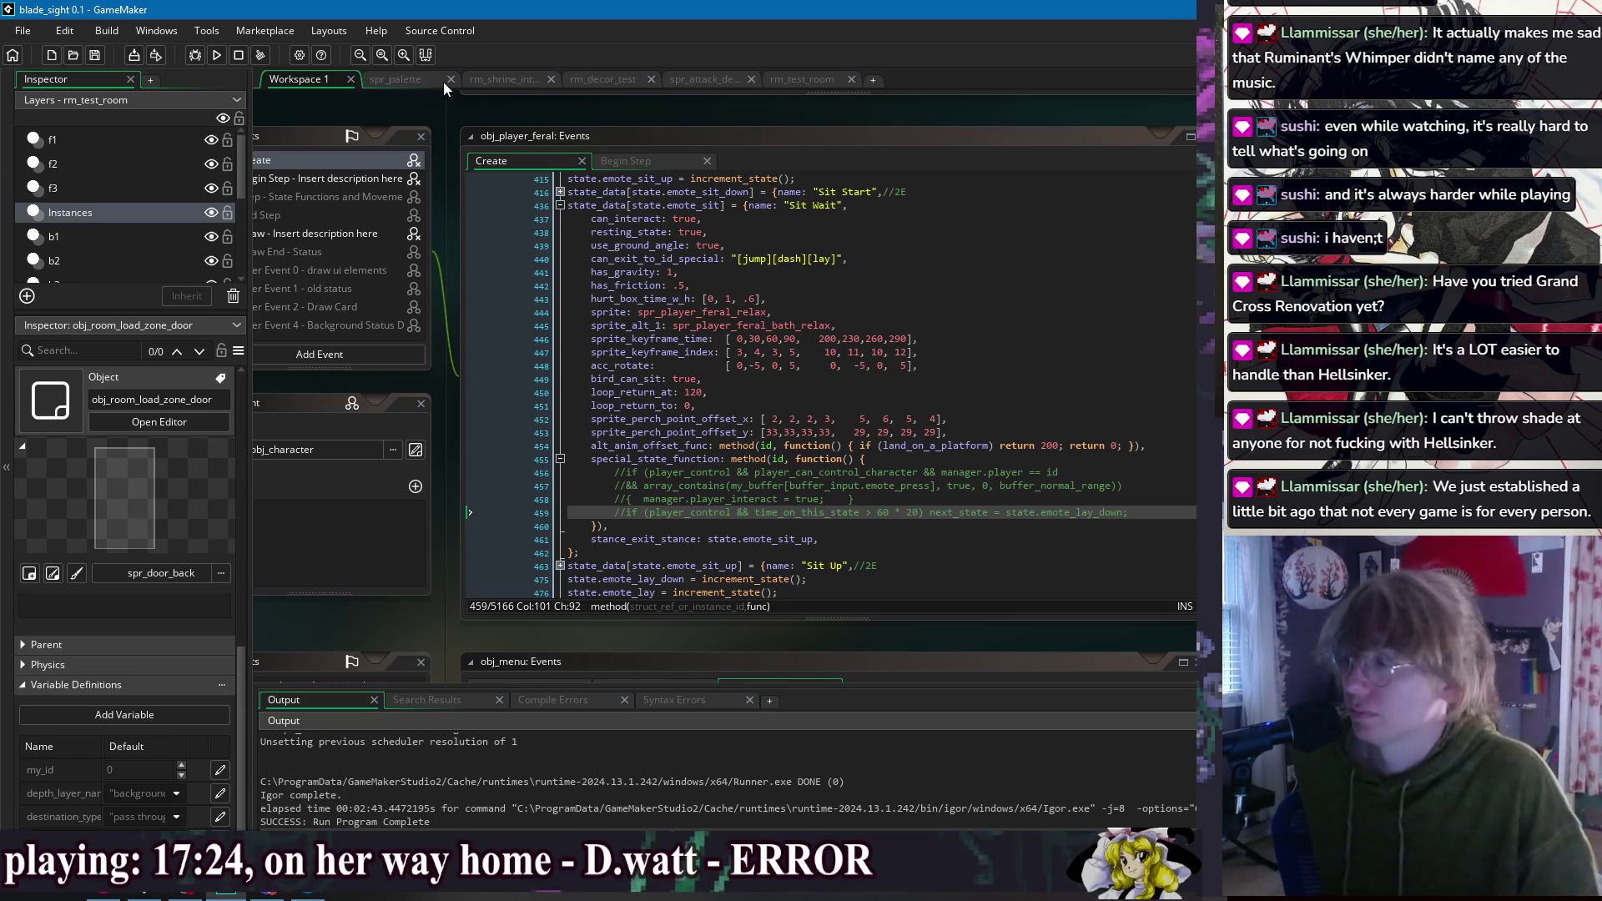
pyautogui.click(200, 58)
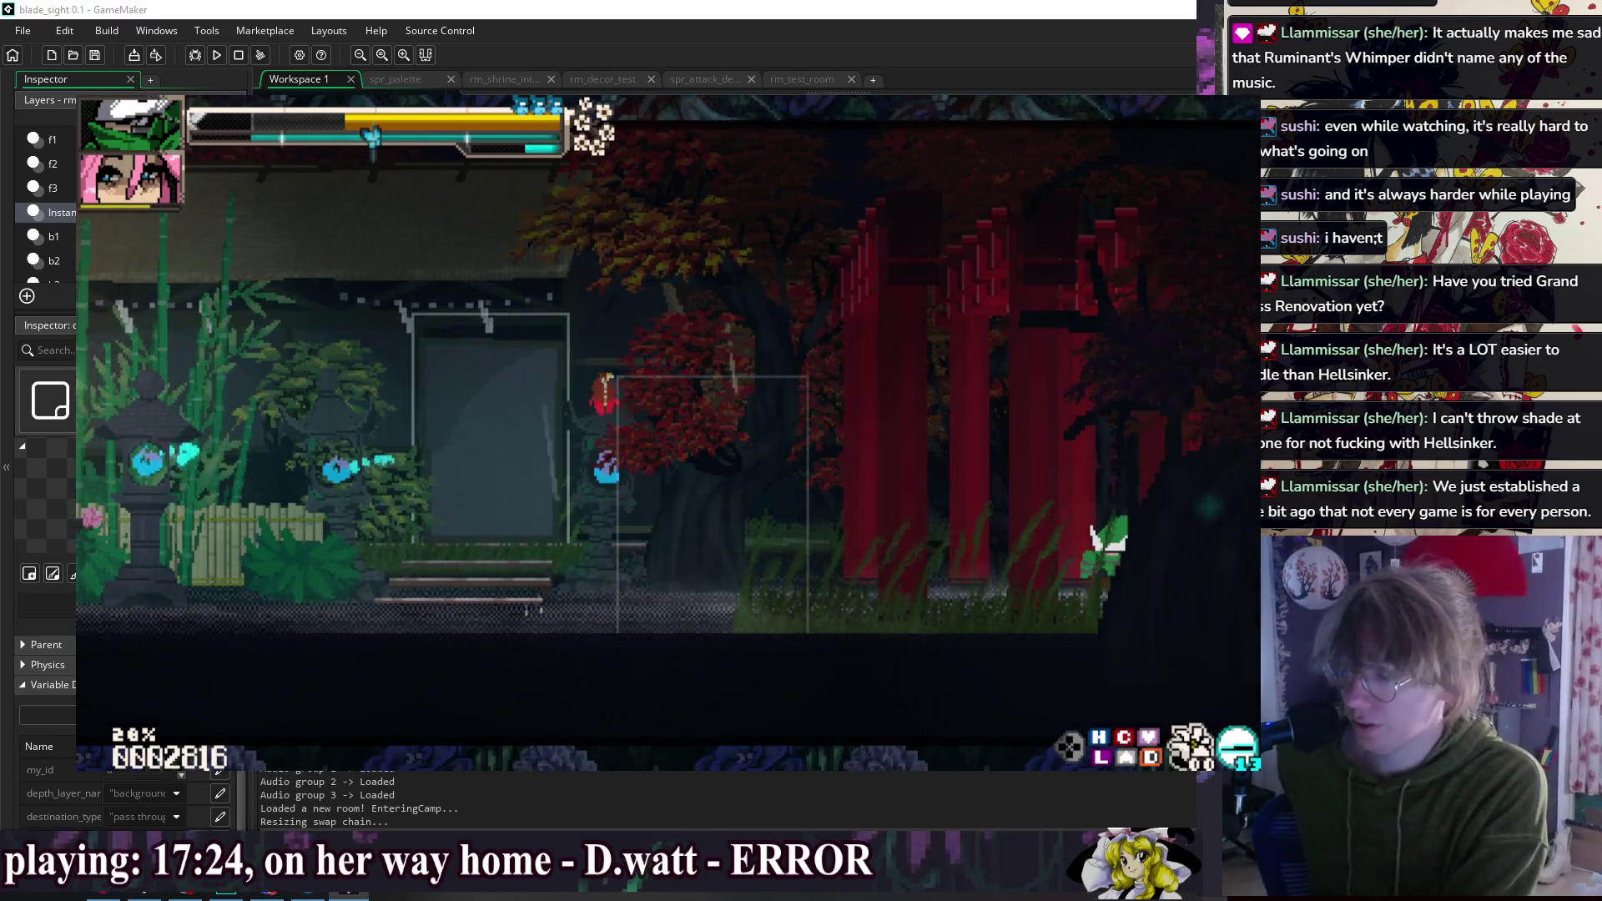
# Step: Close the game and switch to obj_game_manager's Draw GUI code from the Windows list
pyautogui.press('Escape')
pyautogui.rightClick(426, 114)
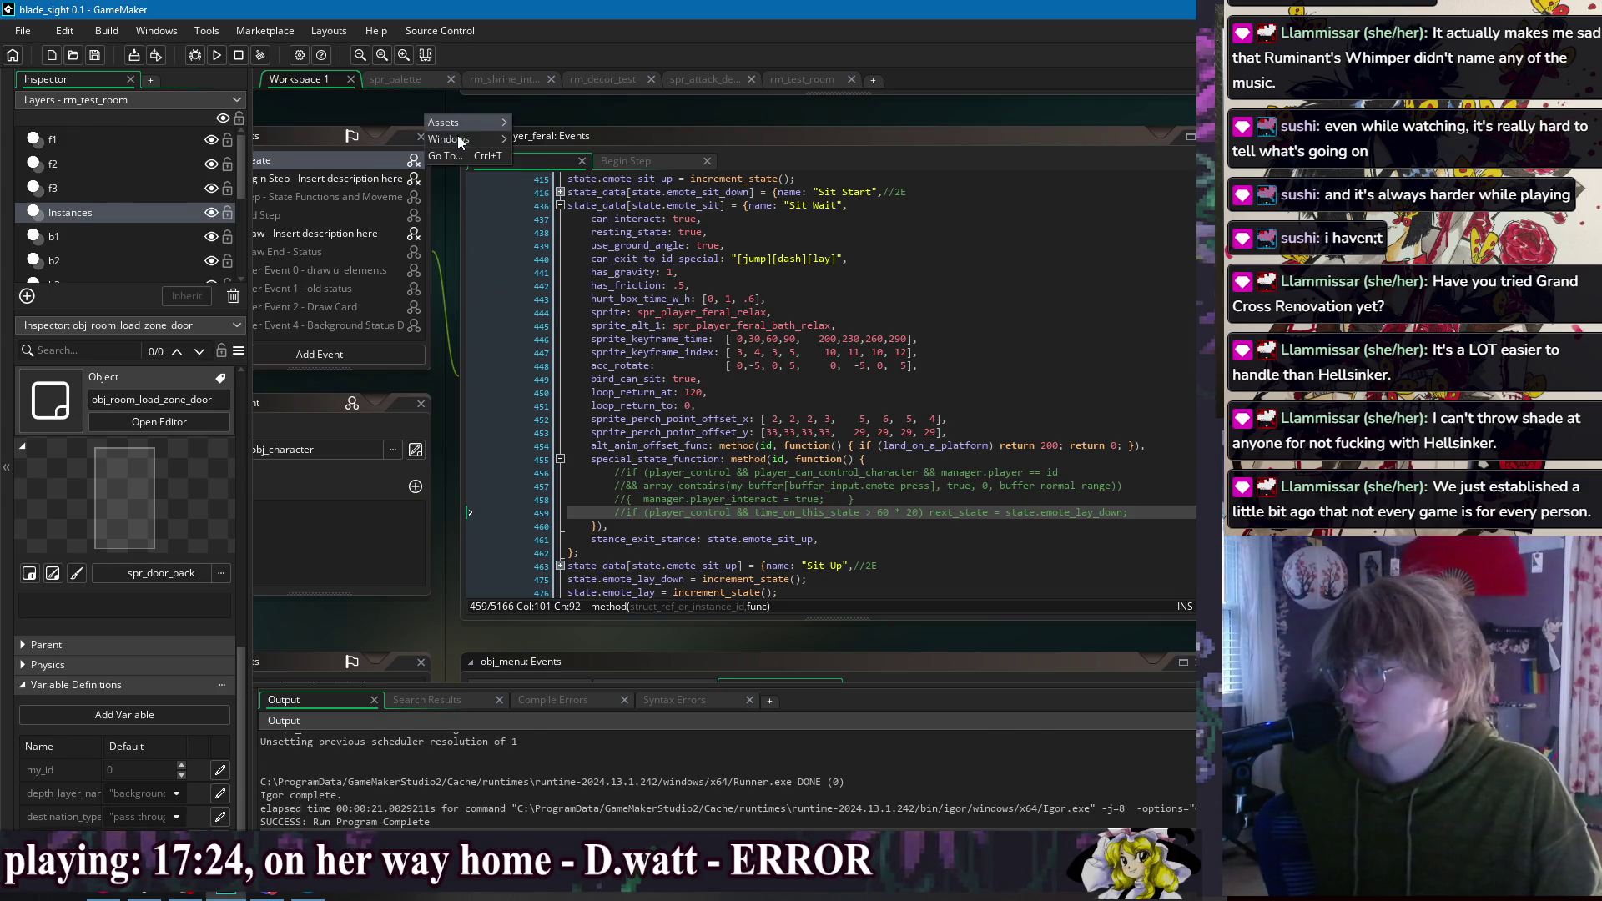
pyautogui.moveTo(457, 138)
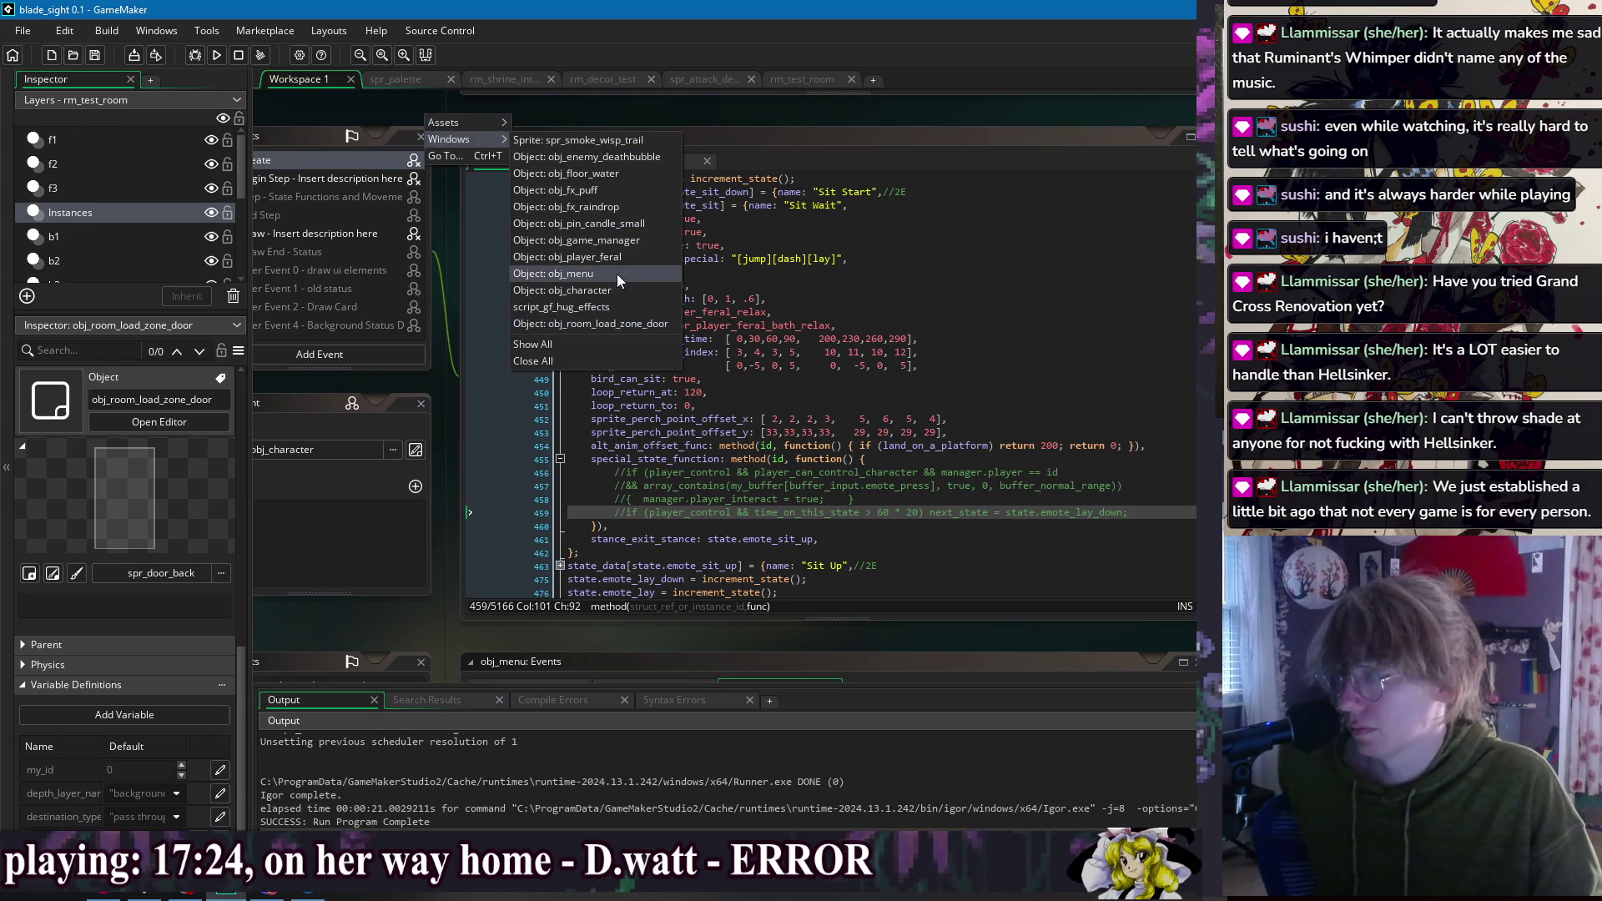
pyautogui.click(632, 244)
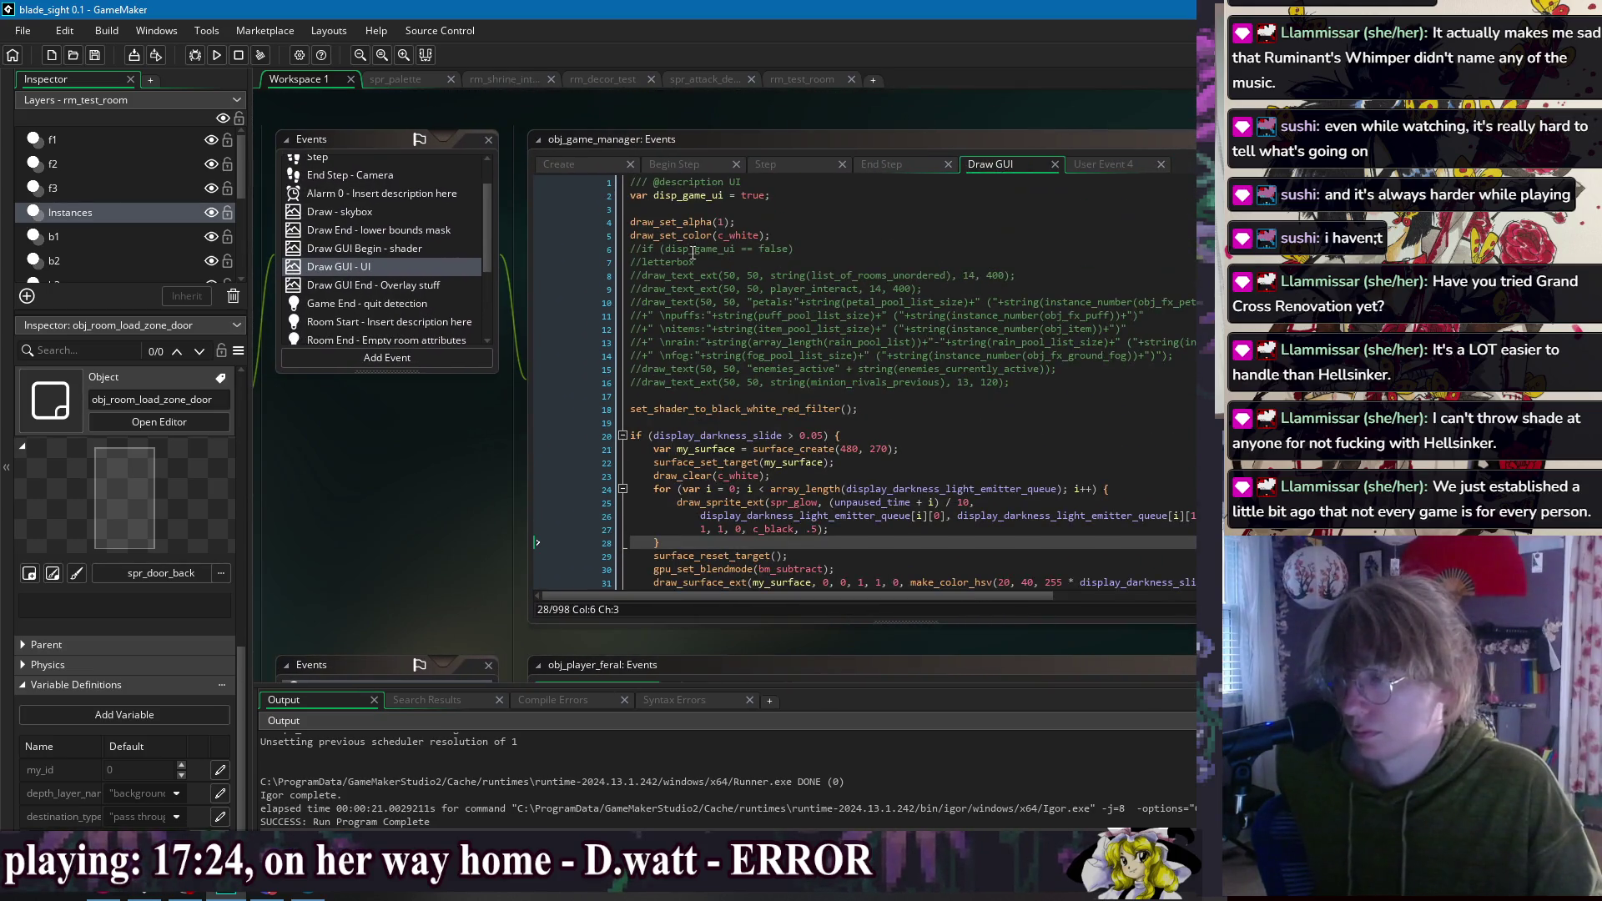
# Step: Uncomment the line 9 player_interact debug draw in Draw GUI and run the game
pyautogui.press('Delete')
pyautogui.press('Delete')
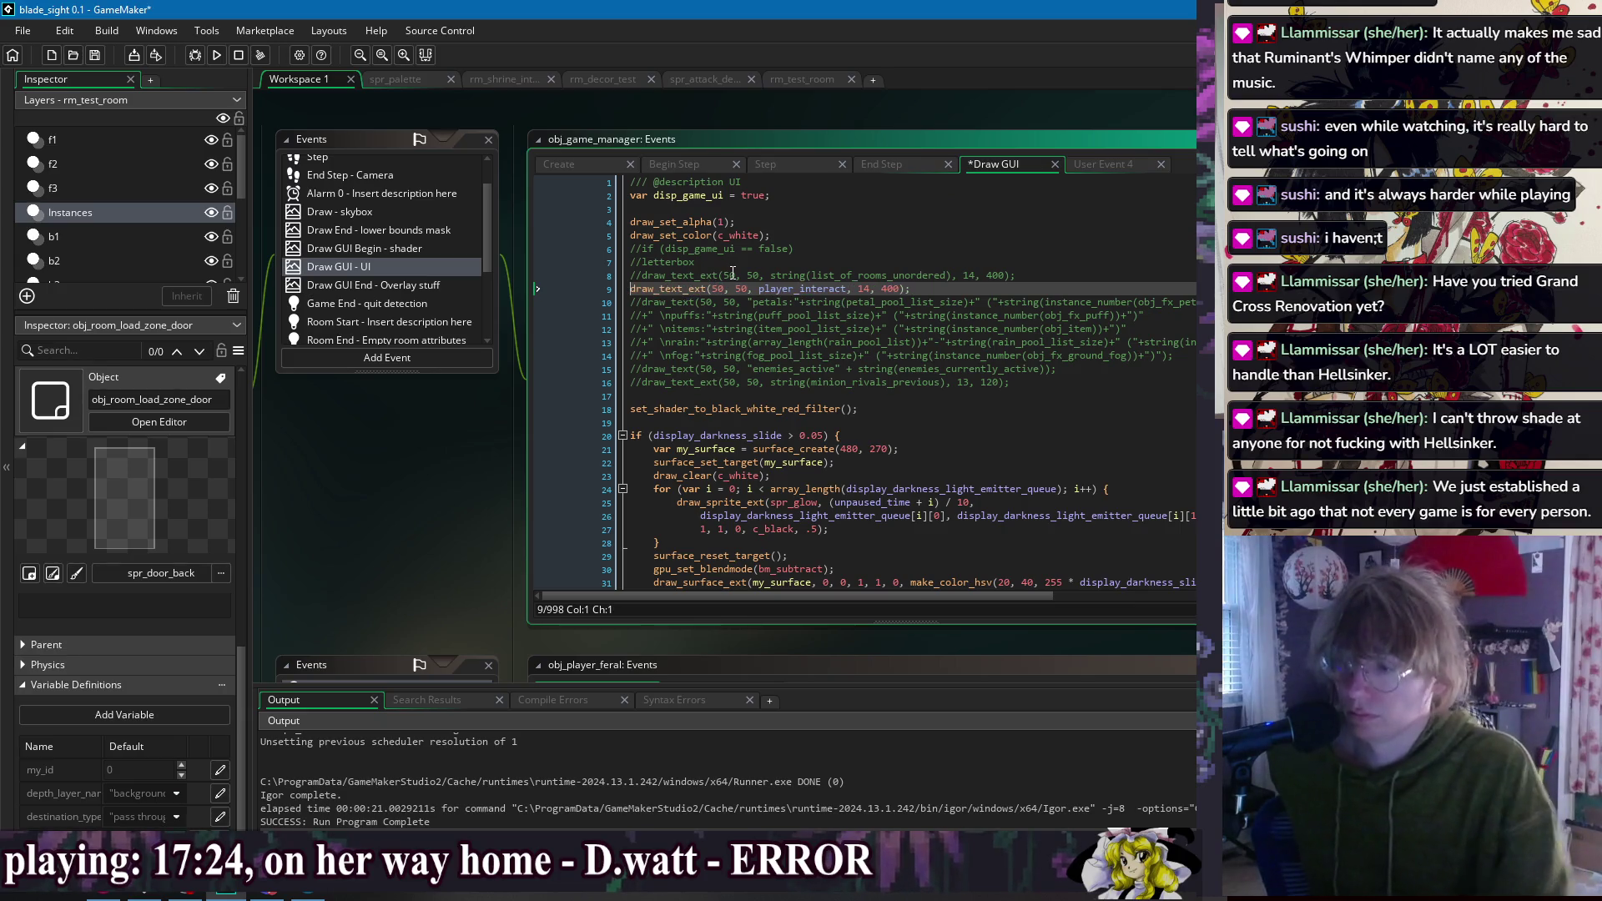
pyautogui.click(215, 59)
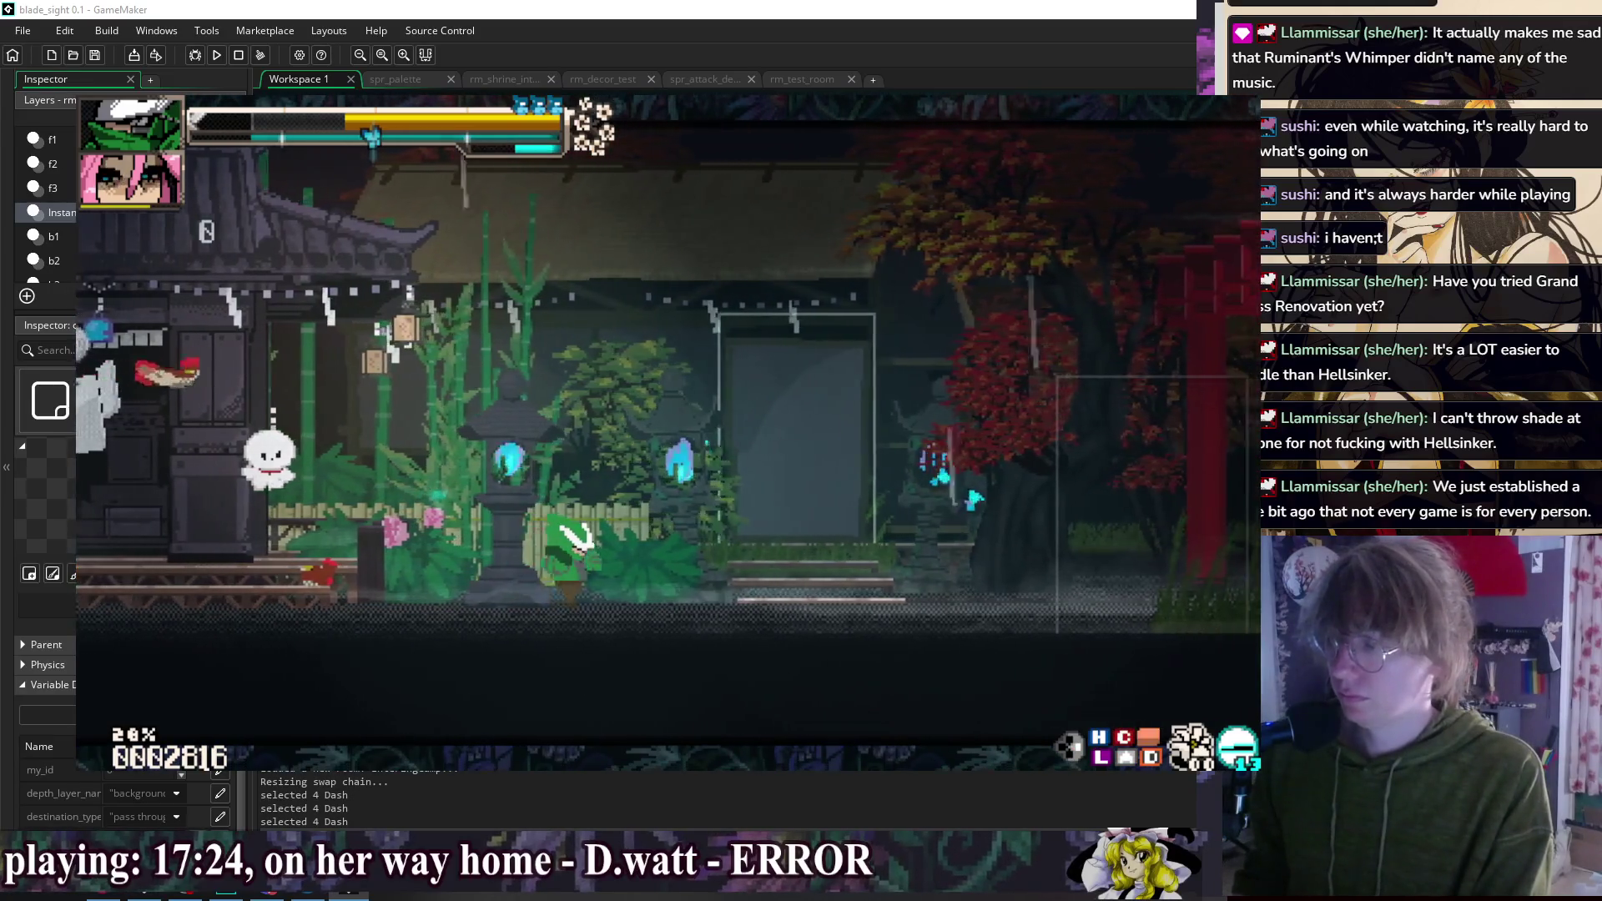
# Step: Stop the play-test and return to obj_game_manager's Draw GUI code
pyautogui.press('Escape')
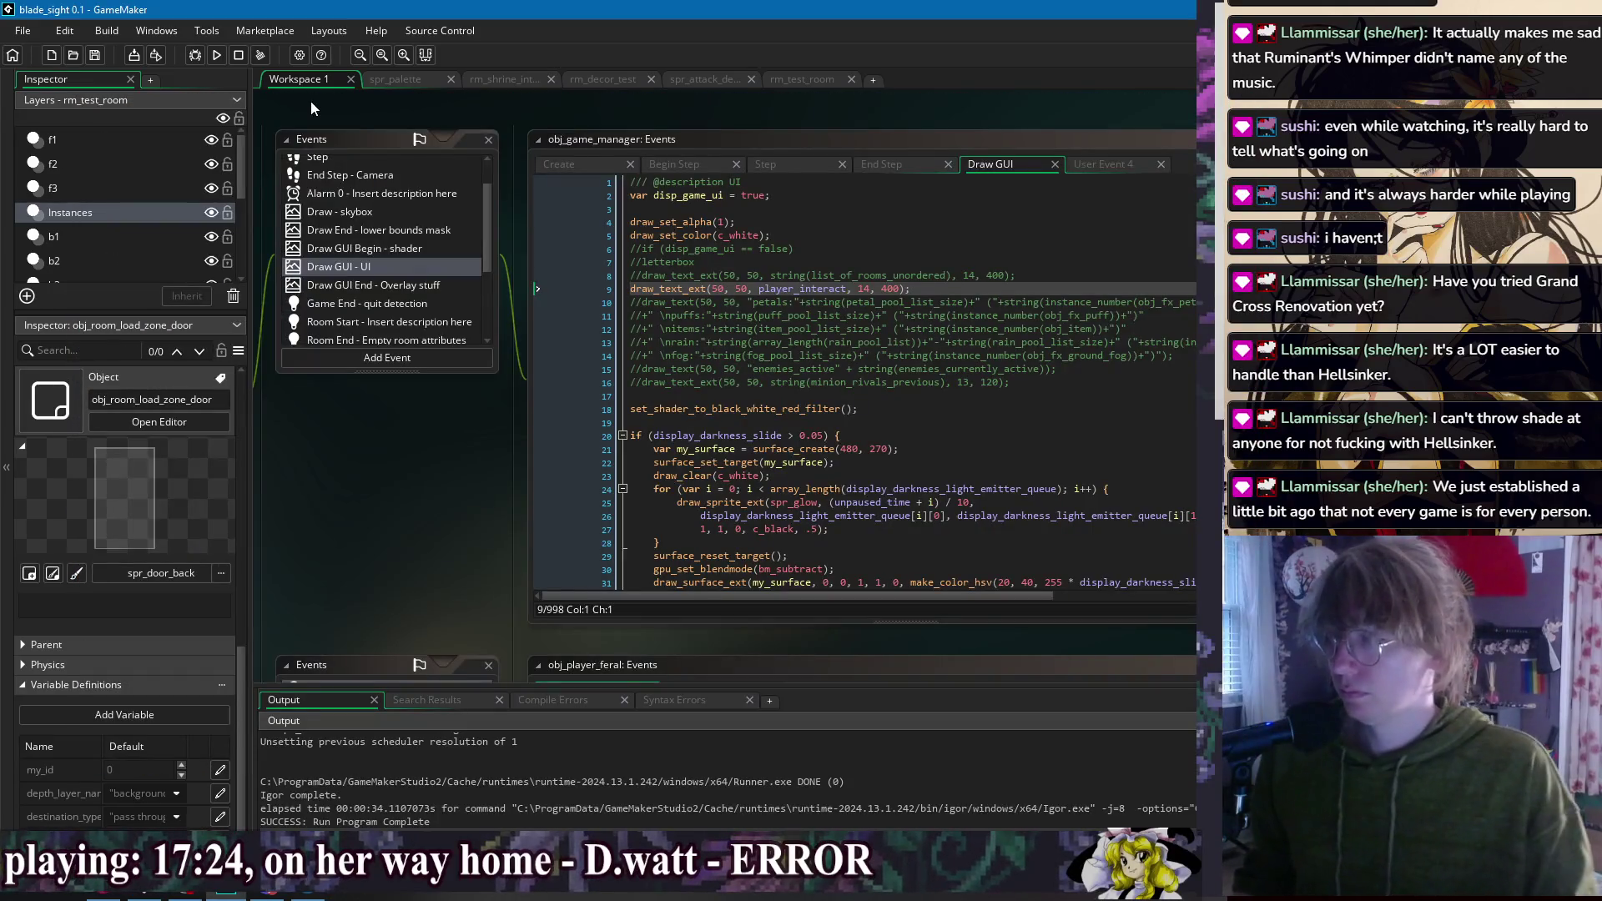
# Step: Open obj_character's Begin Step event code
pyautogui.rightClick(382, 107)
pyautogui.moveTo(407, 131)
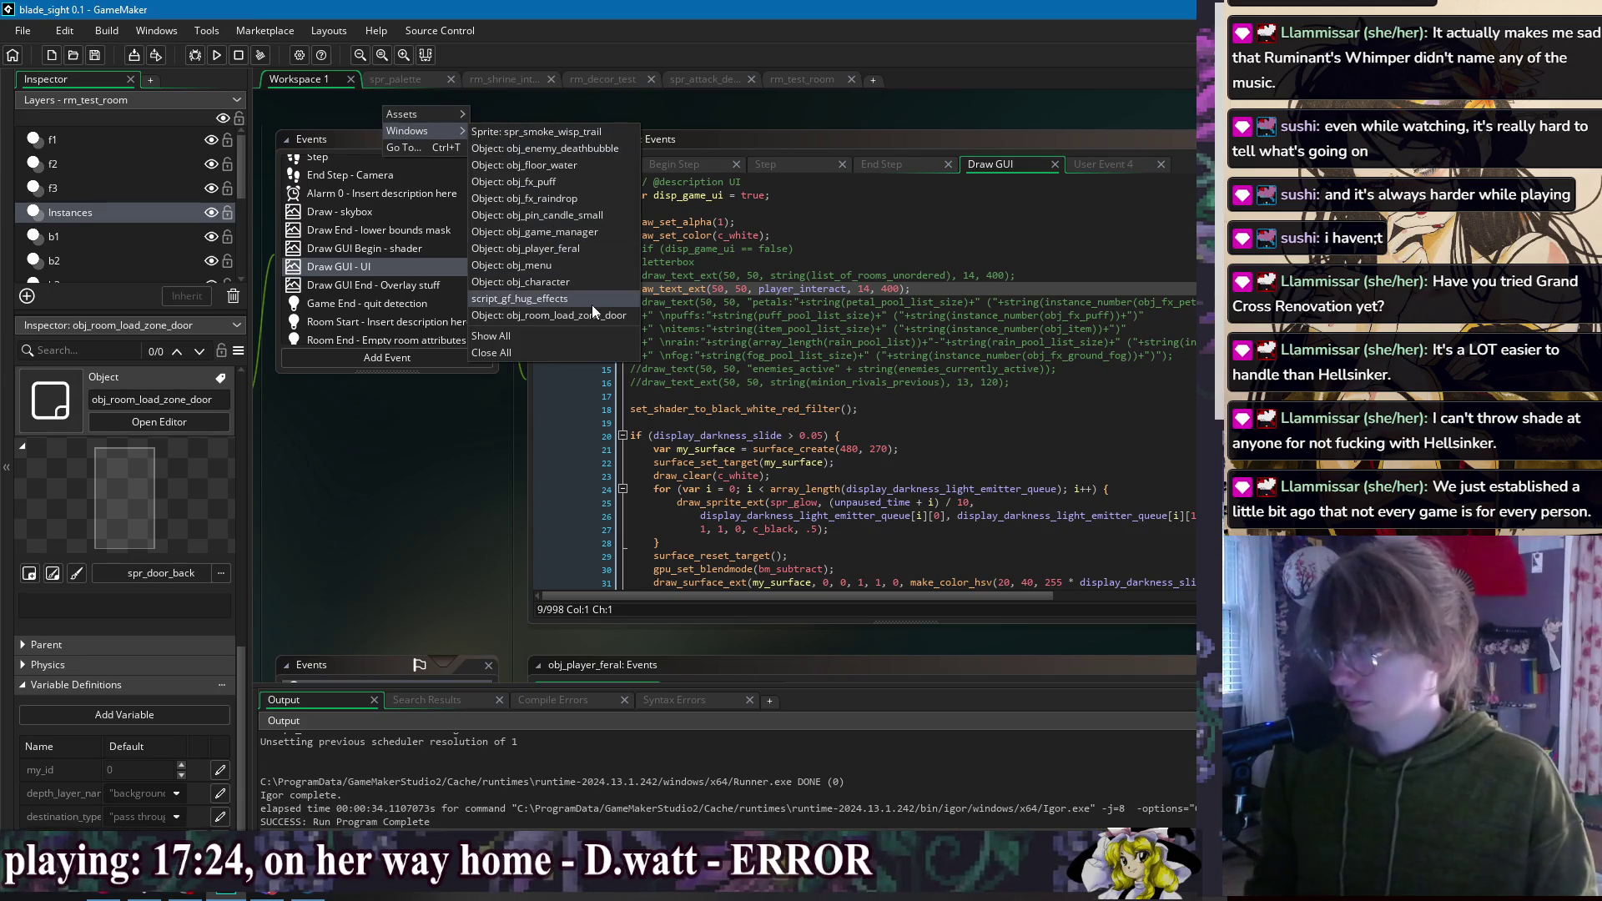
pyautogui.click(578, 282)
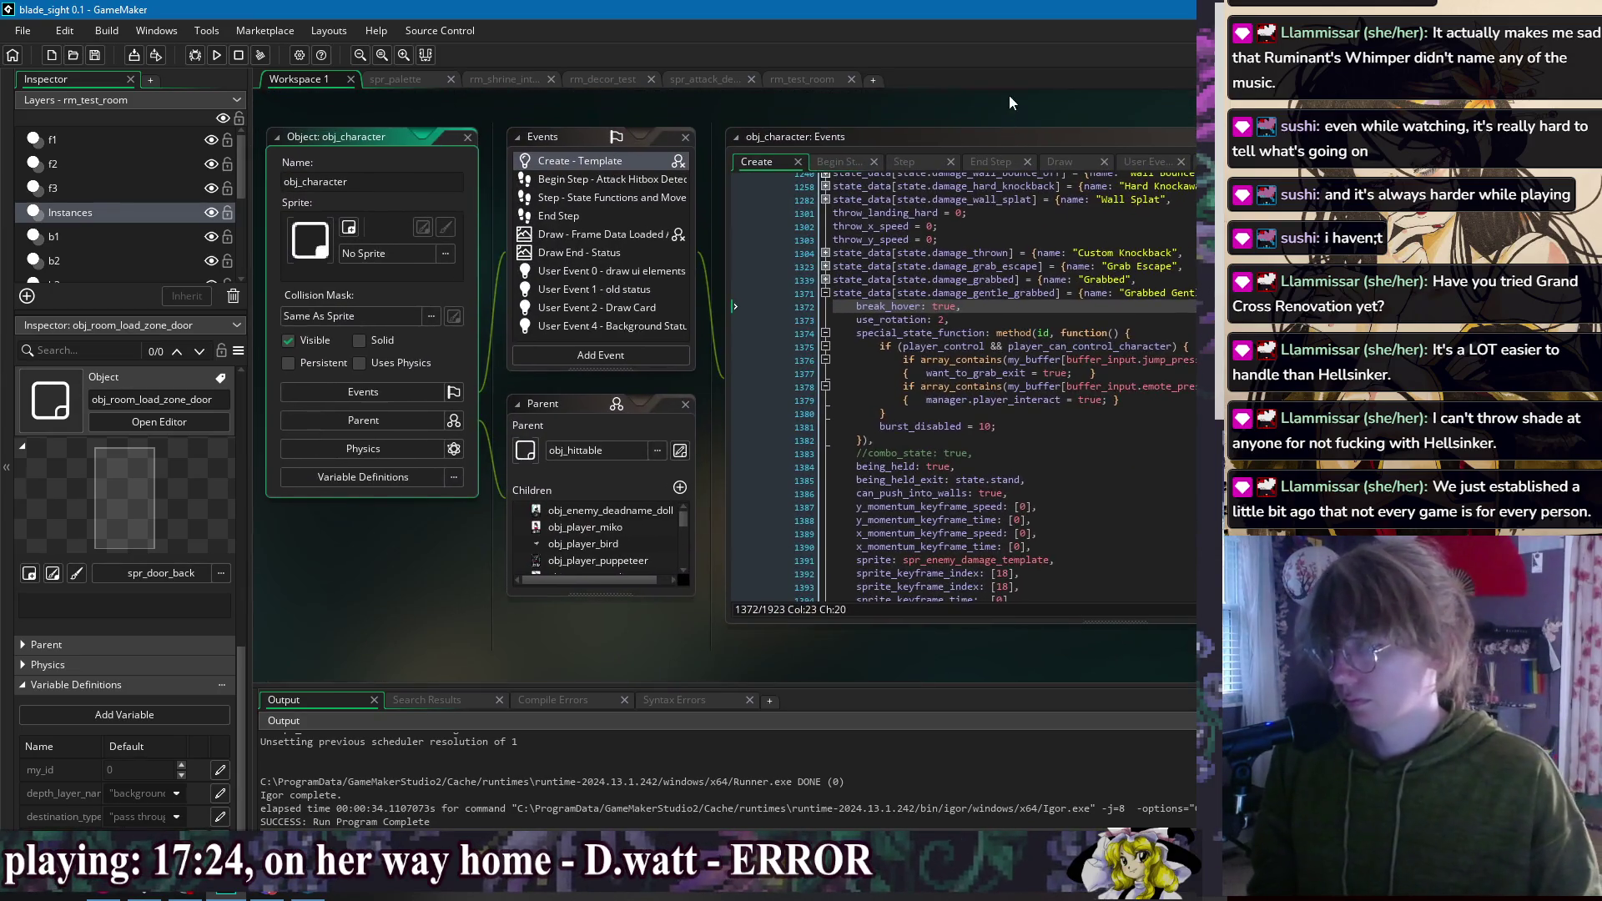
pyautogui.click(448, 159)
# Step: Comment out the attack-or-interact check on lines 642–645 and run the game
pyautogui.moveTo(501, 359); pyautogui.dragTo(417, 307)
pyautogui.rightClick(551, 320)
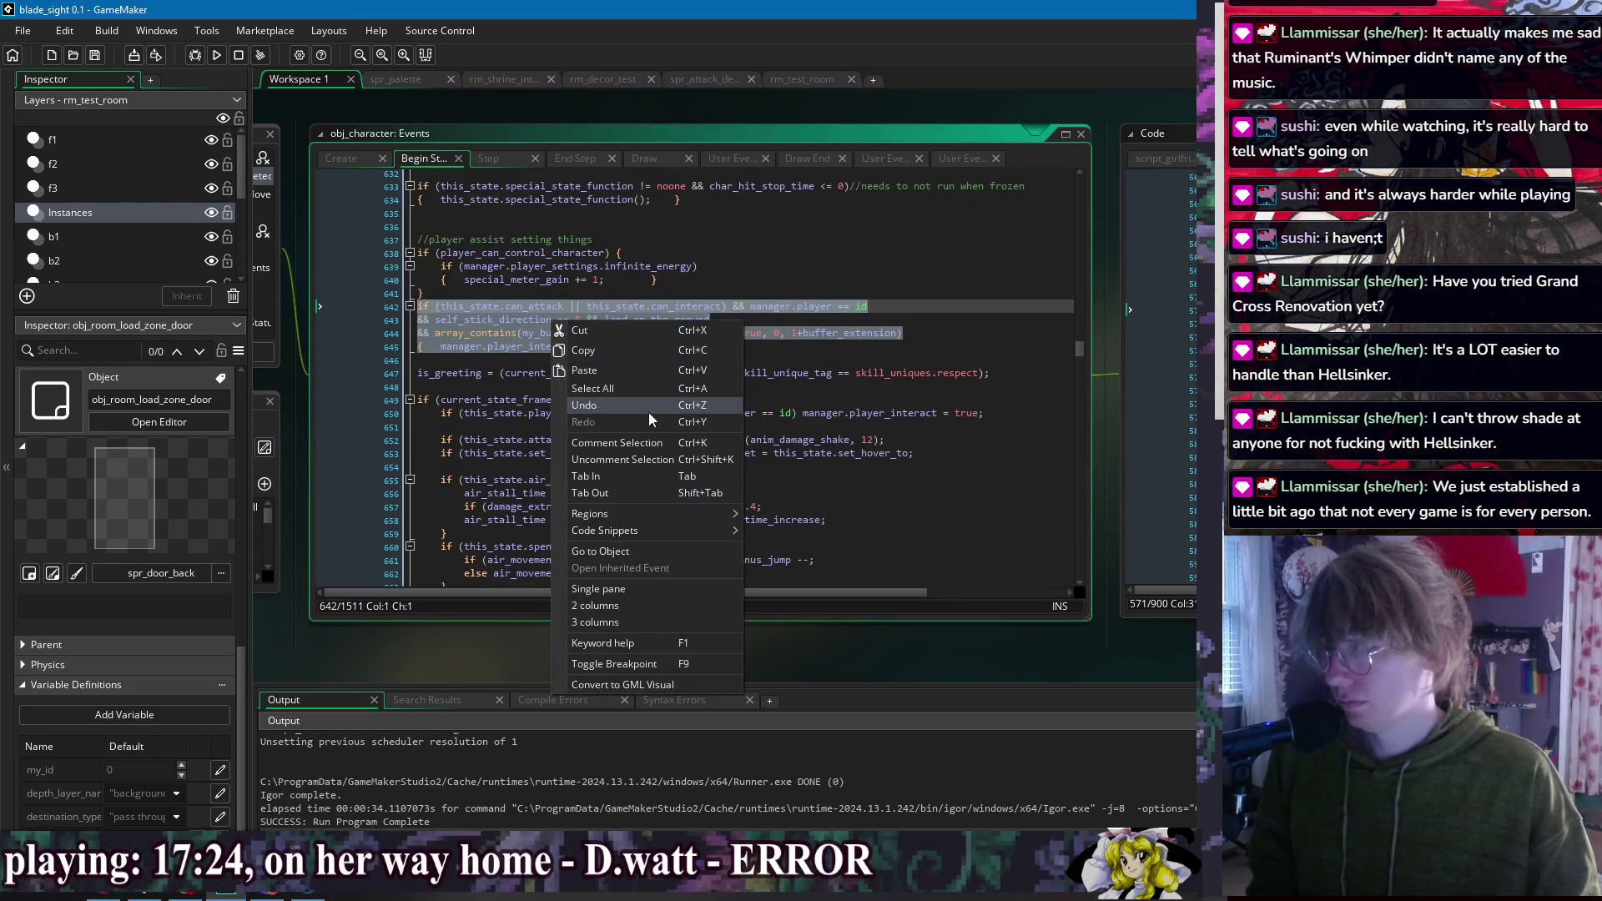
pyautogui.click(617, 442)
pyautogui.click(216, 56)
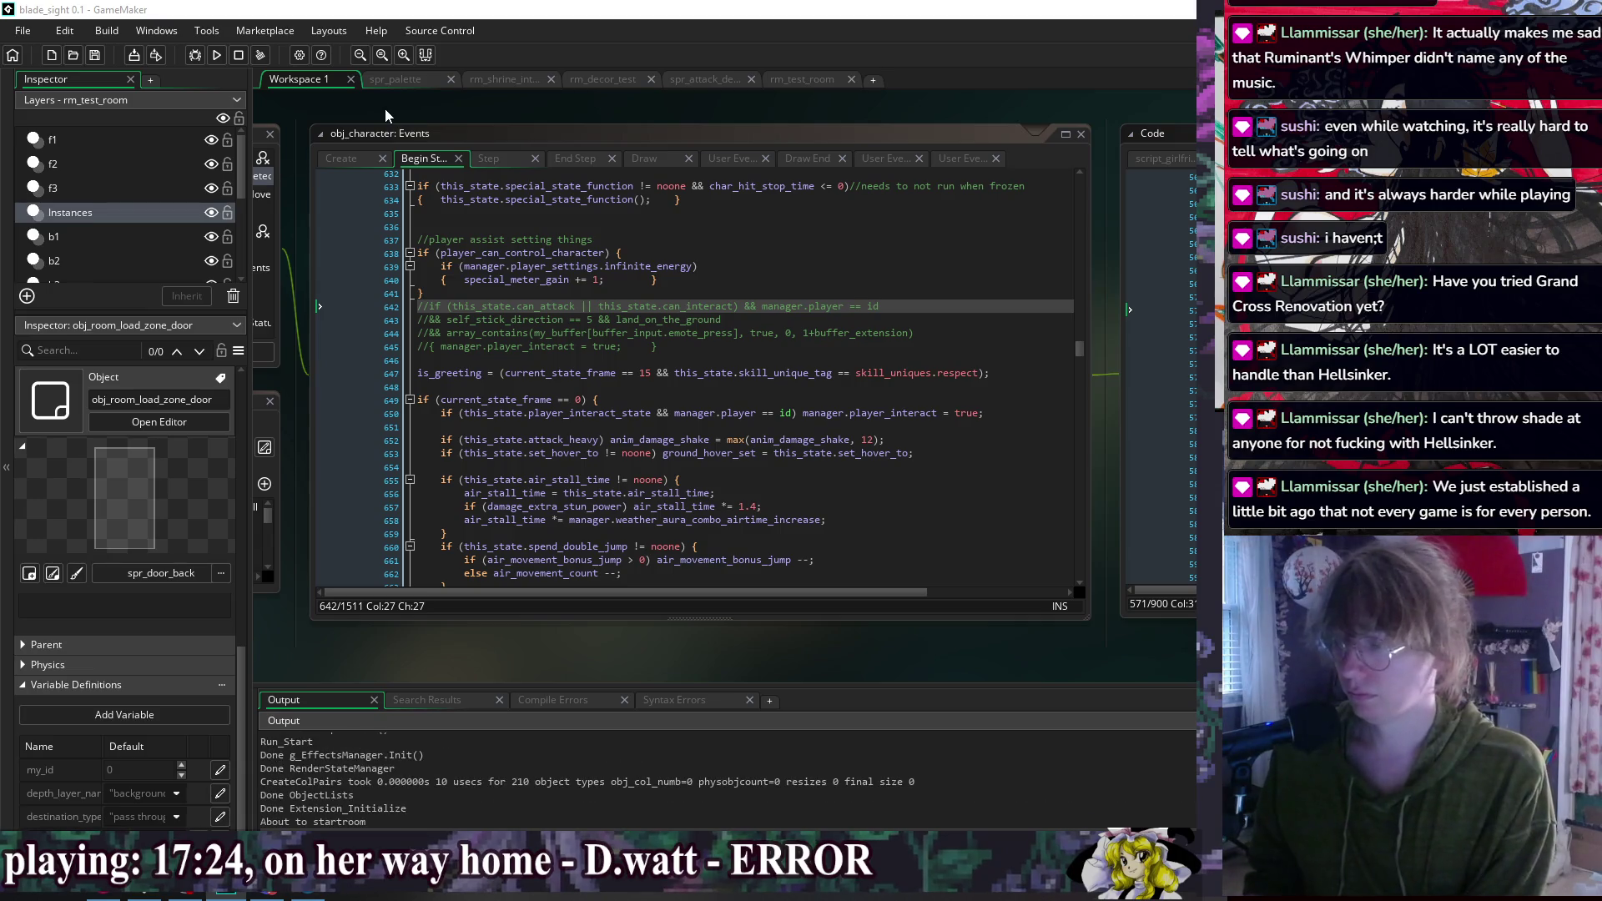
pyautogui.press('Left')
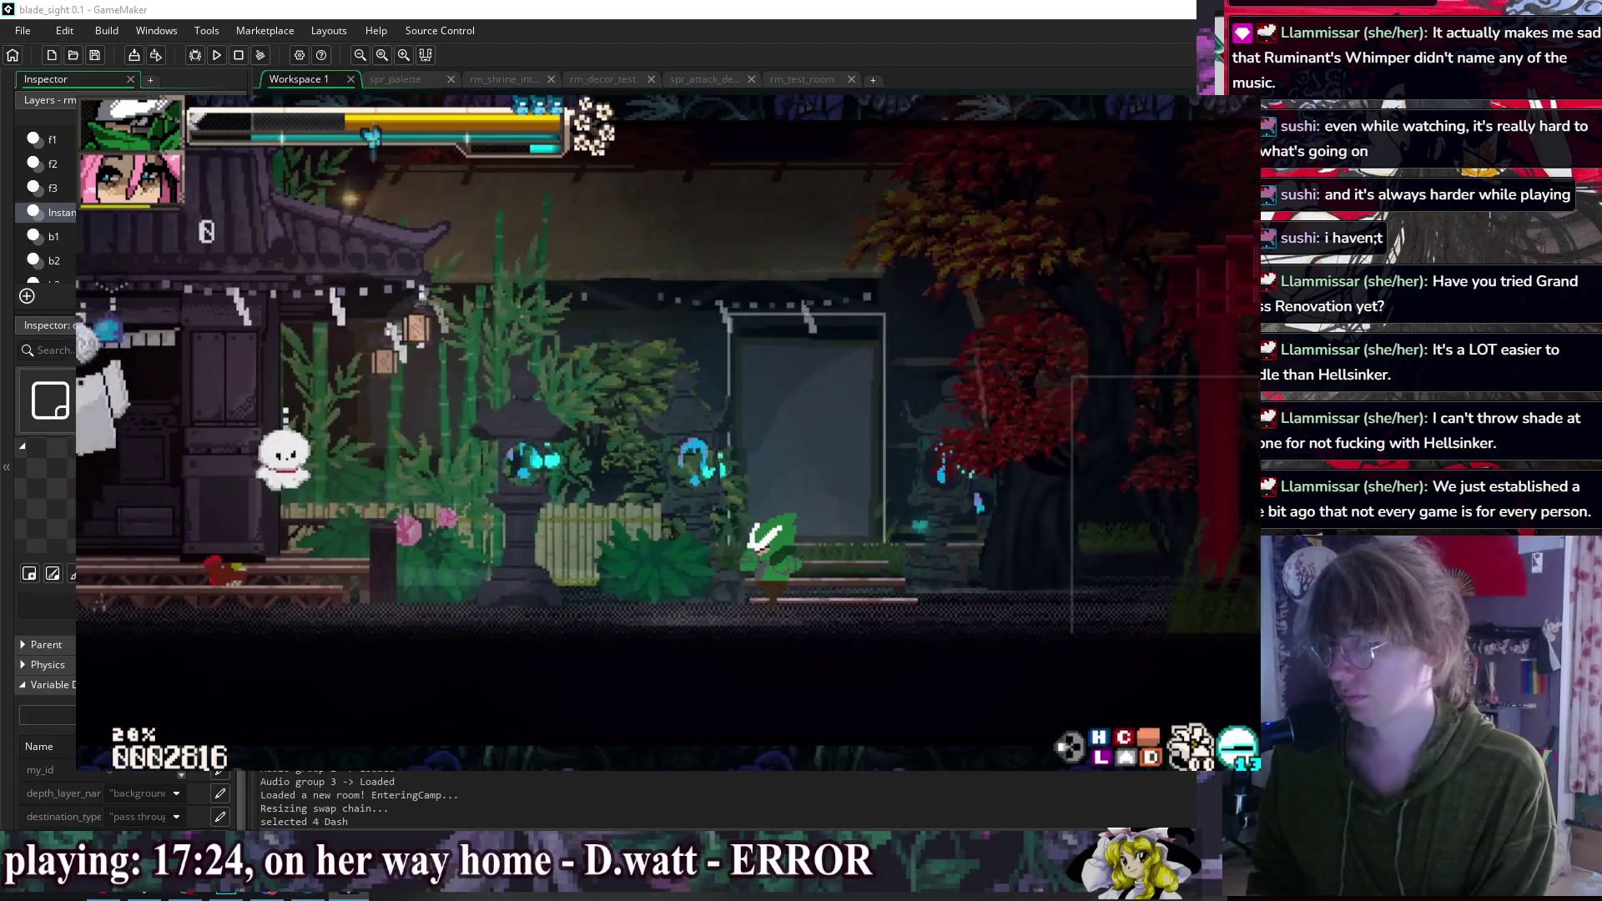
# Step: Move the character left and right around the shrine, then close the game
pyautogui.press('Left')
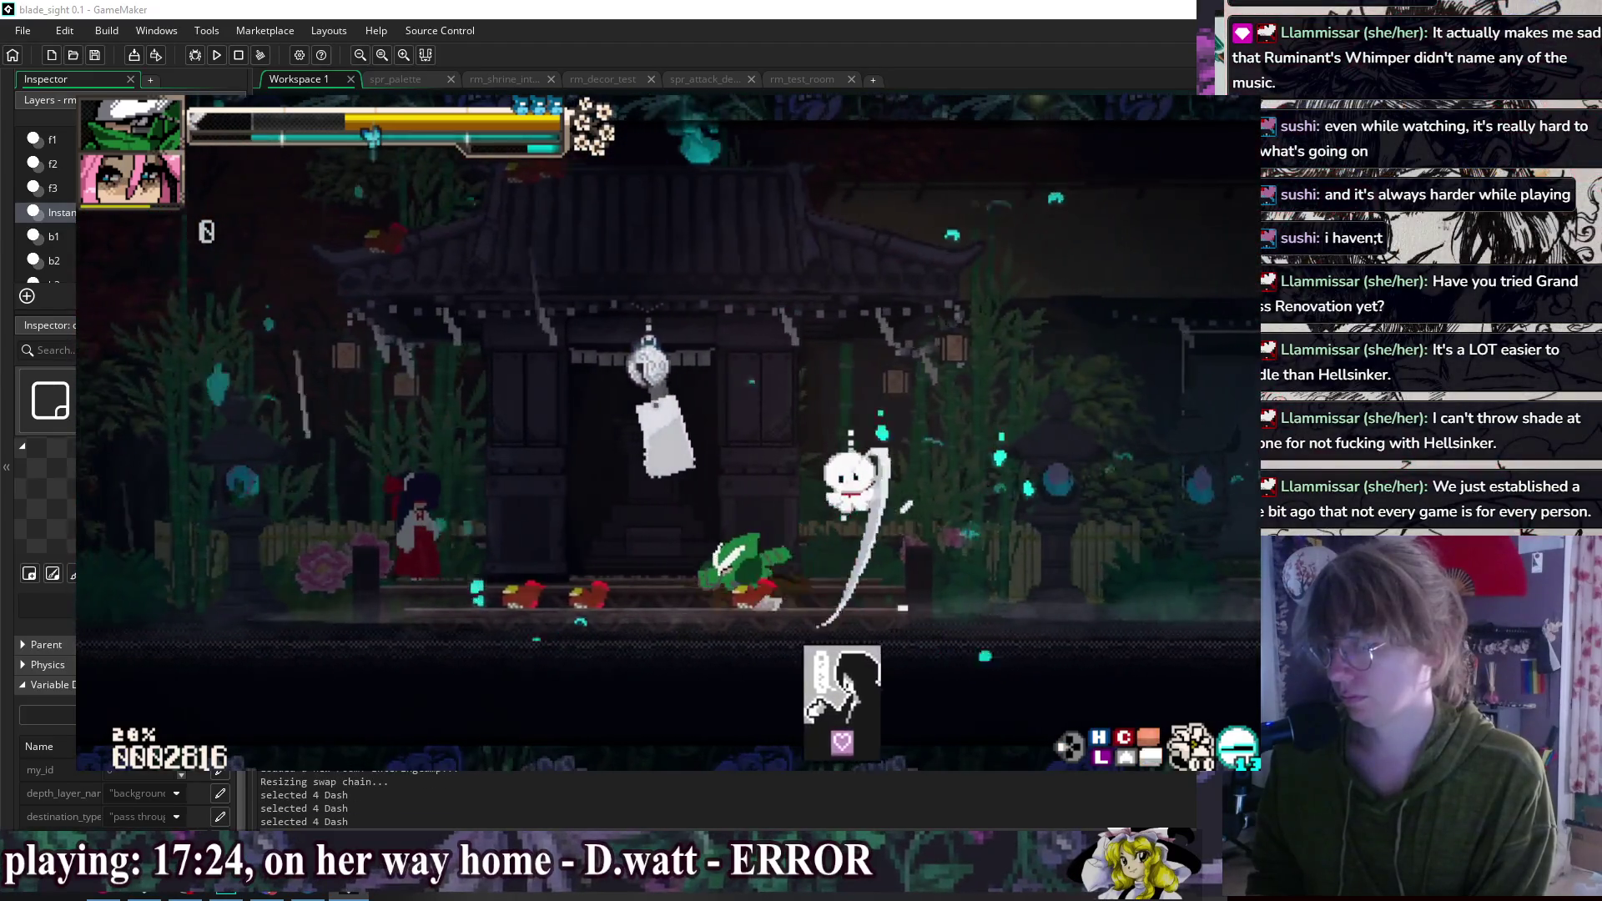
pyautogui.press('Left')
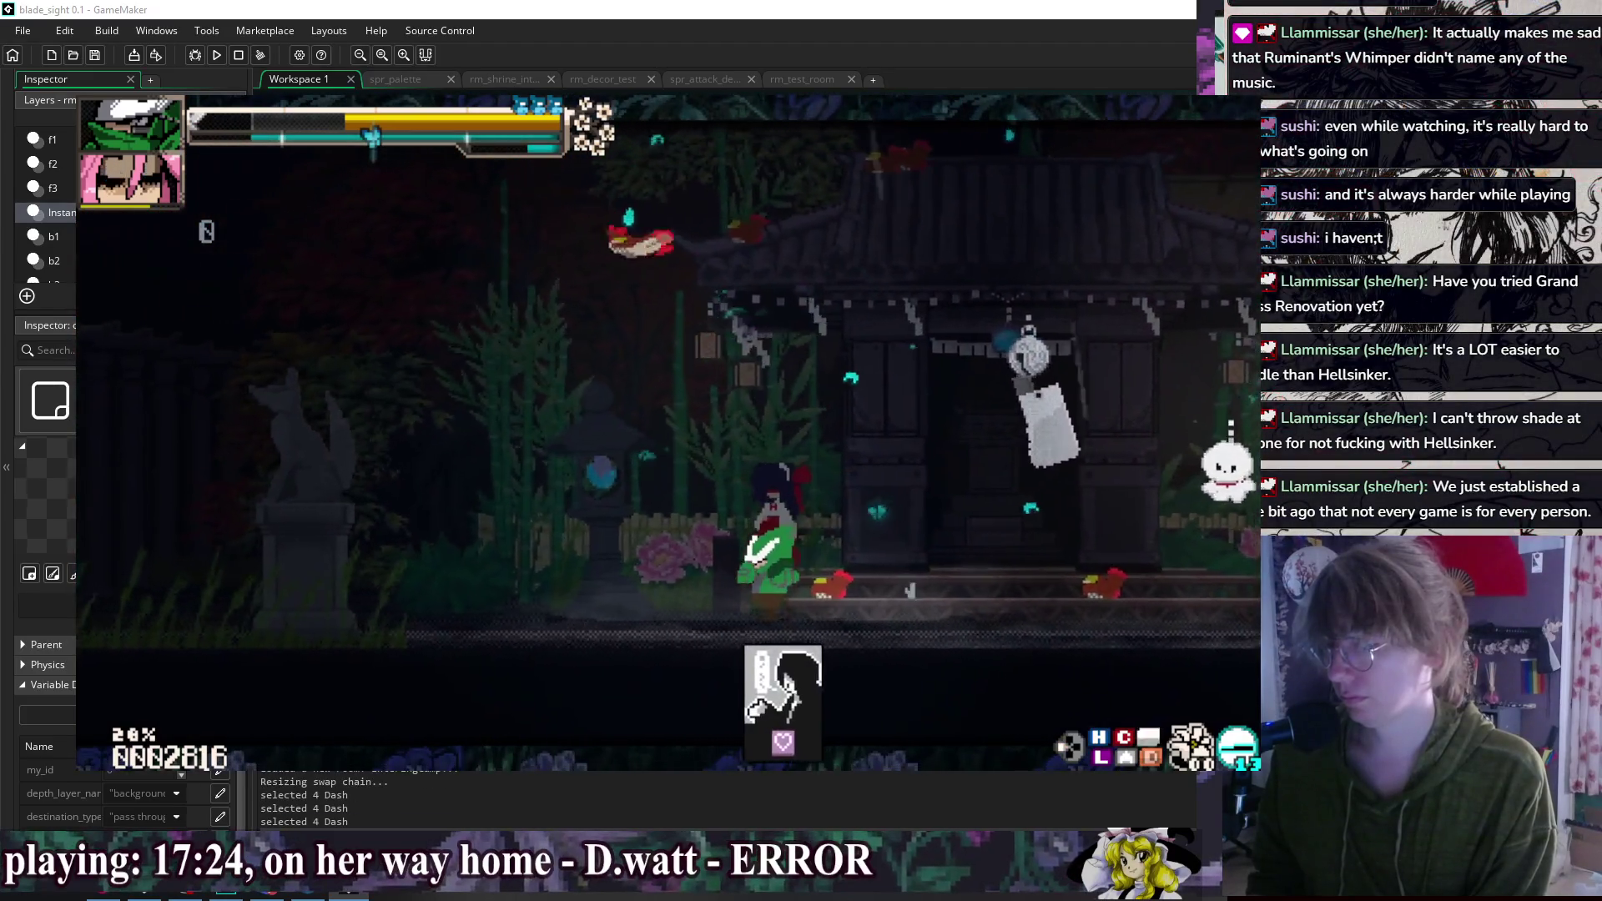
pyautogui.press('Left')
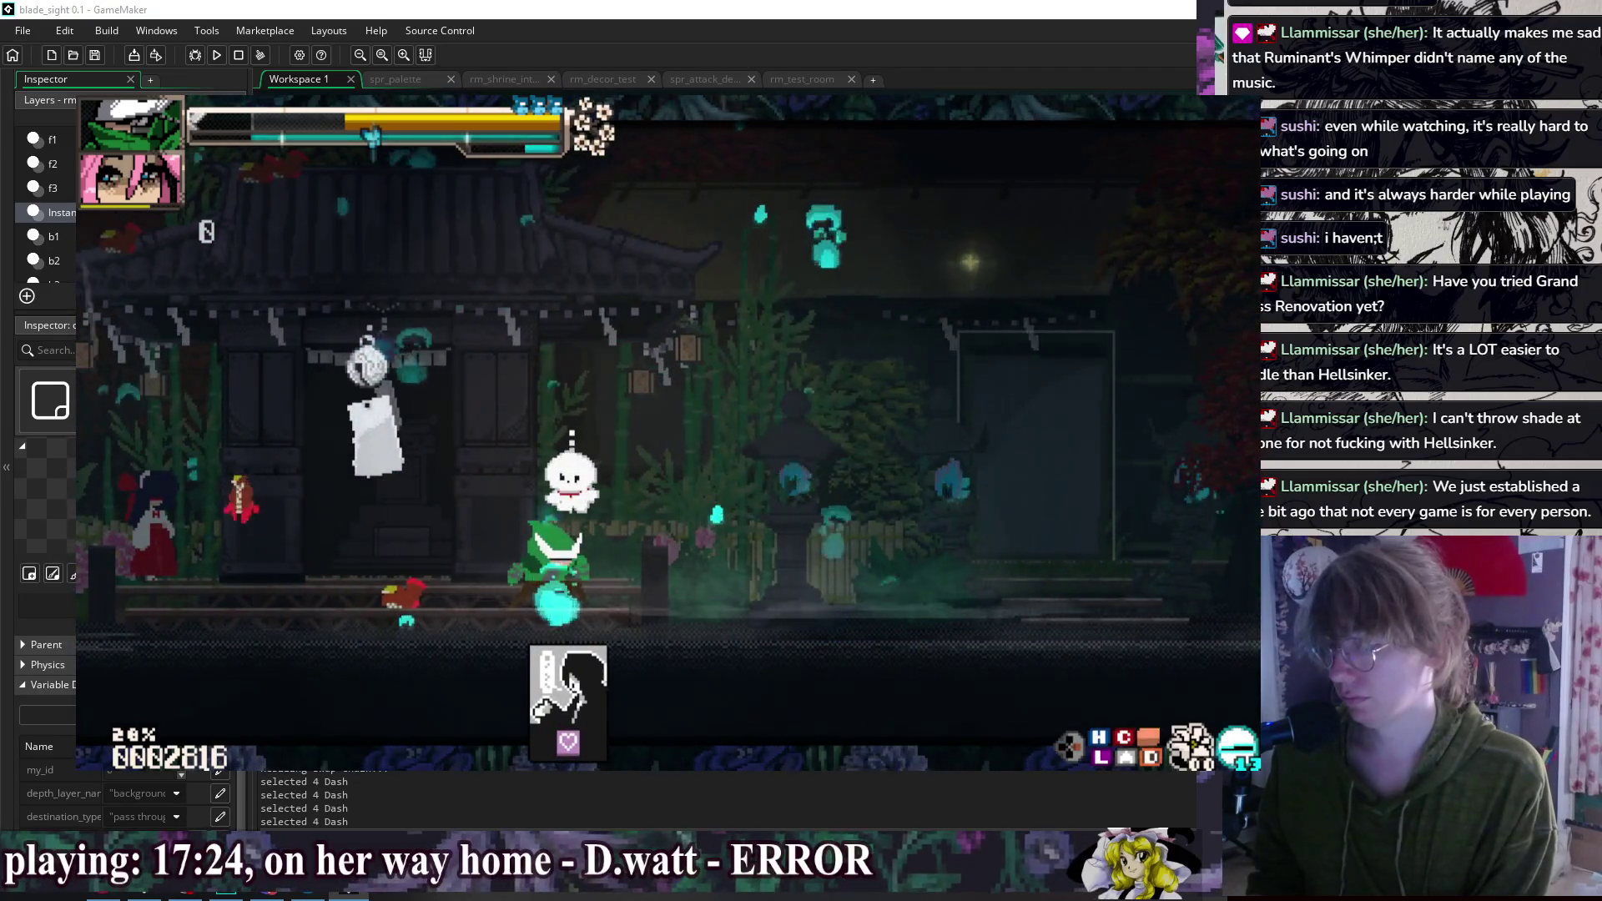
pyautogui.press('Left')
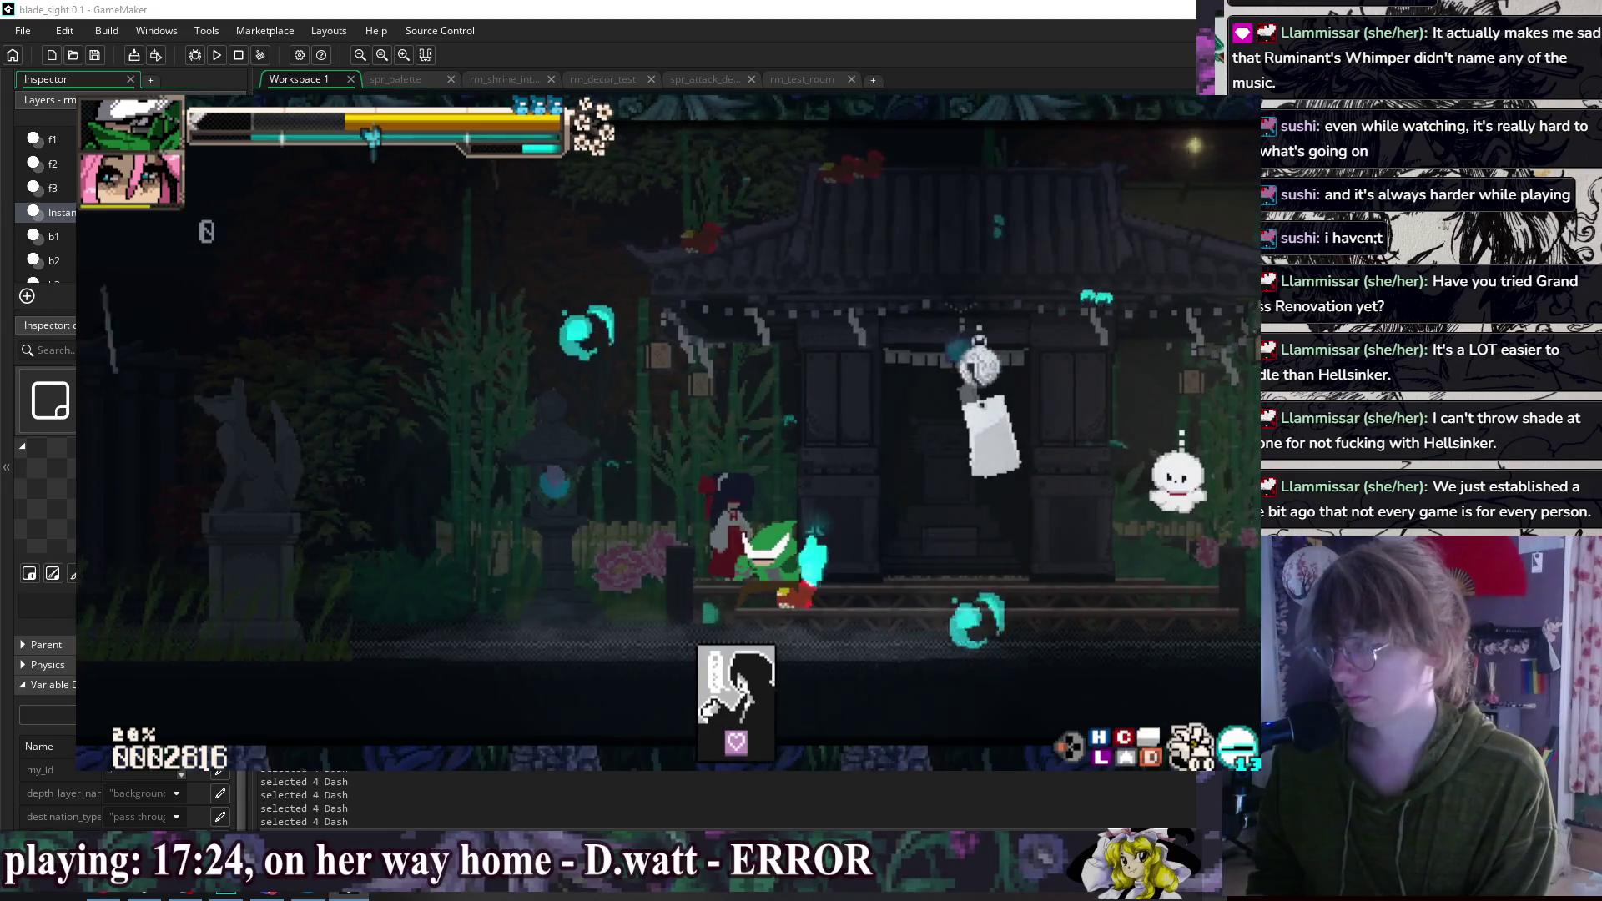
pyautogui.press('Right')
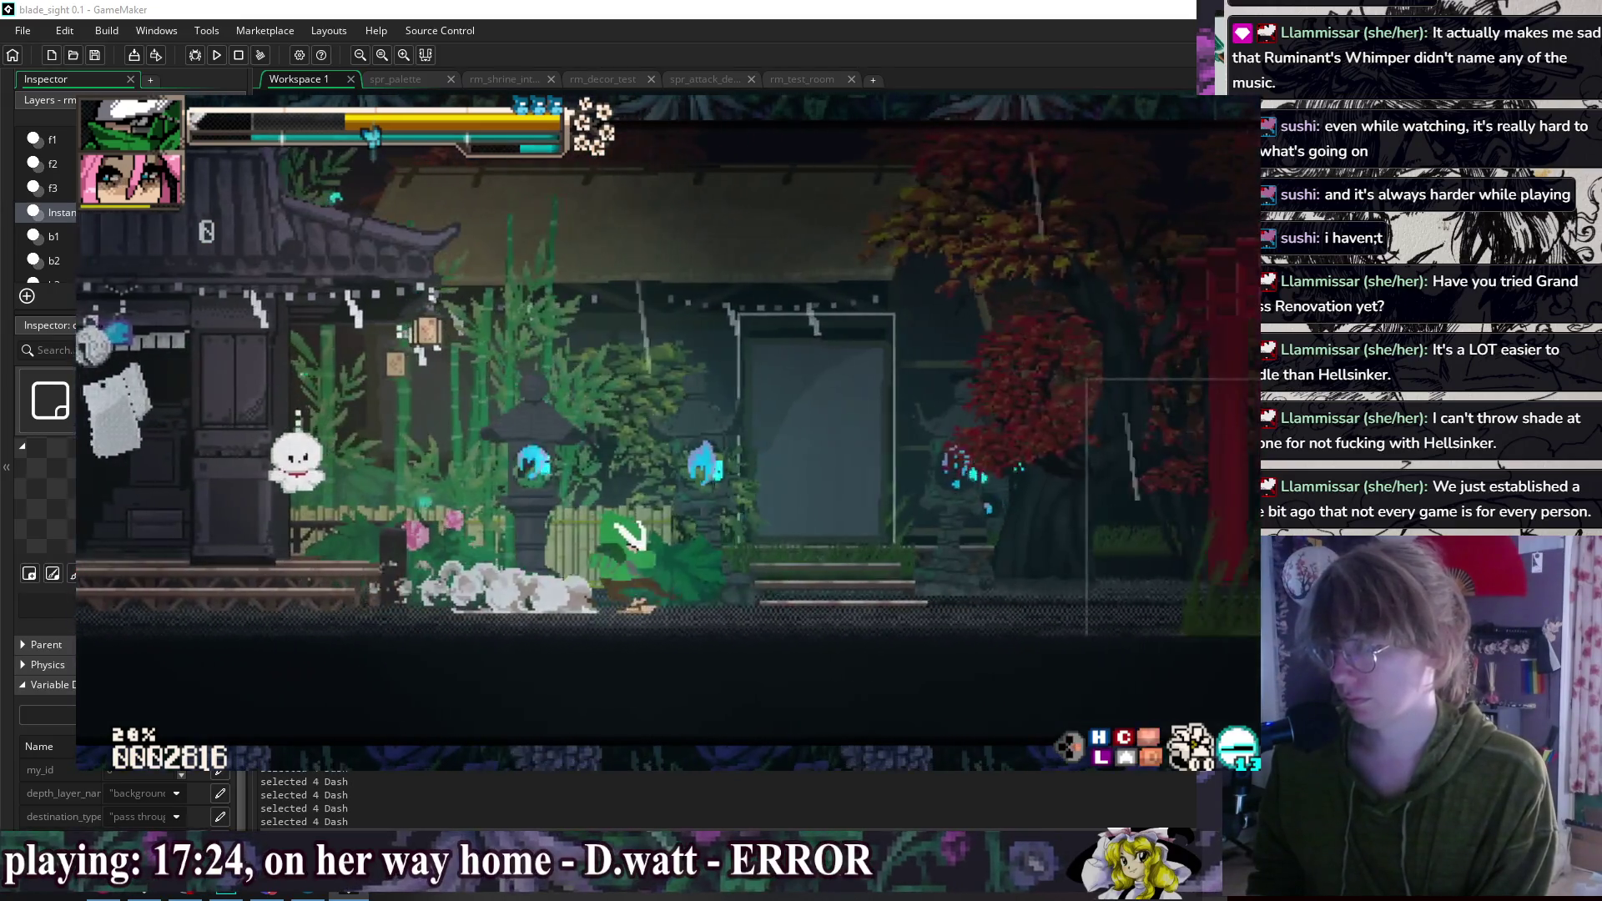
pyautogui.press('Left')
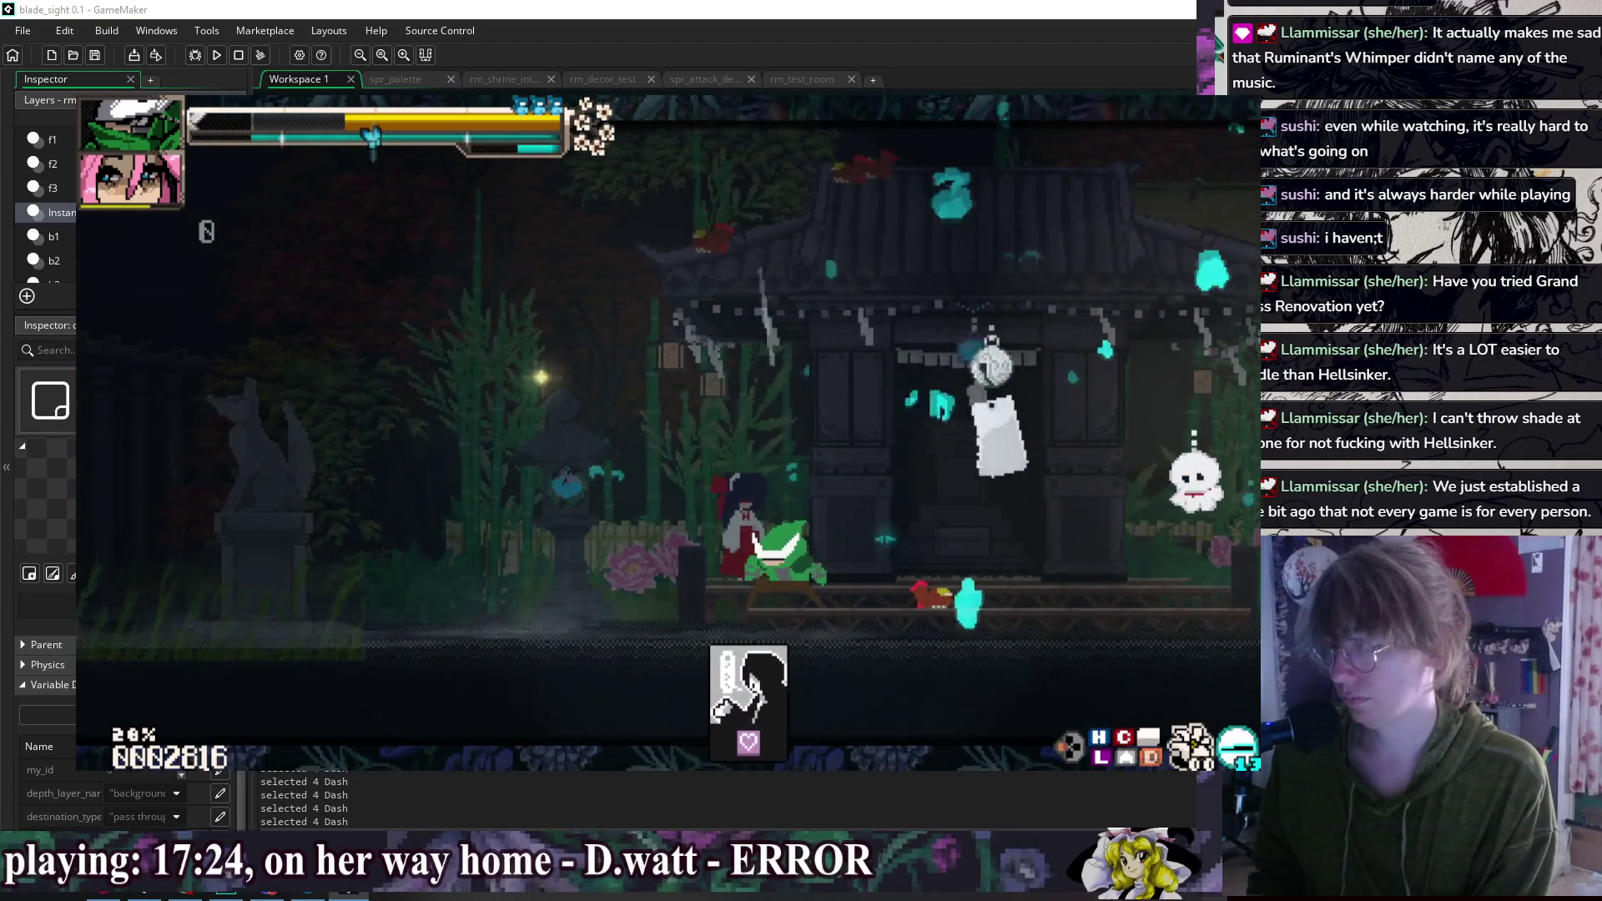
pyautogui.press('Right')
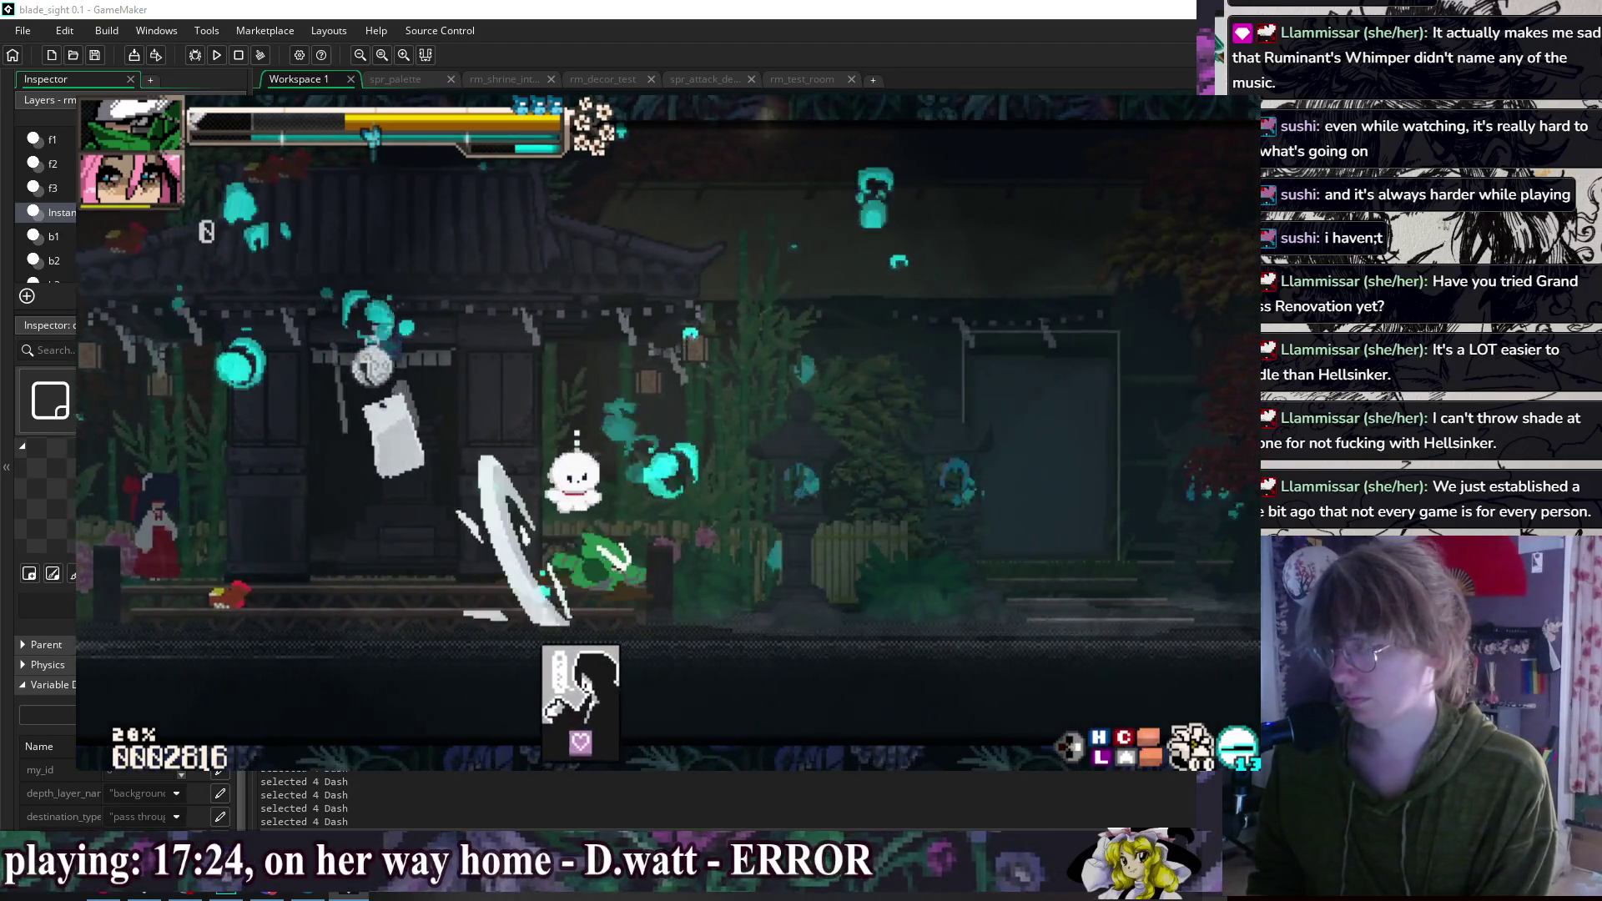
pyautogui.press('Right')
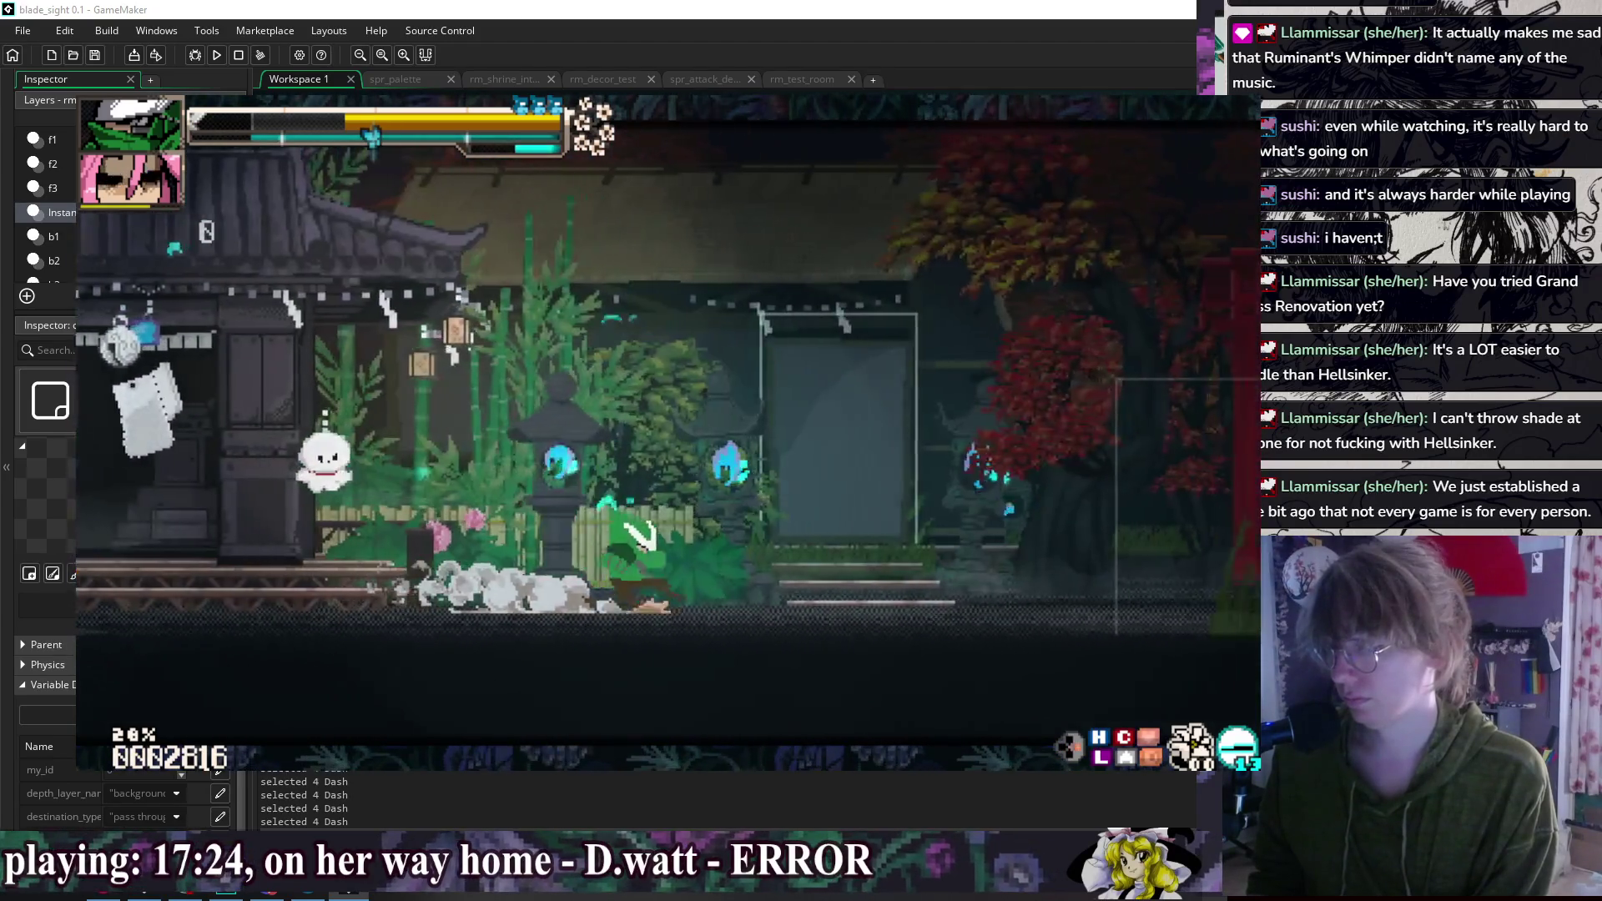
pyautogui.press('Left')
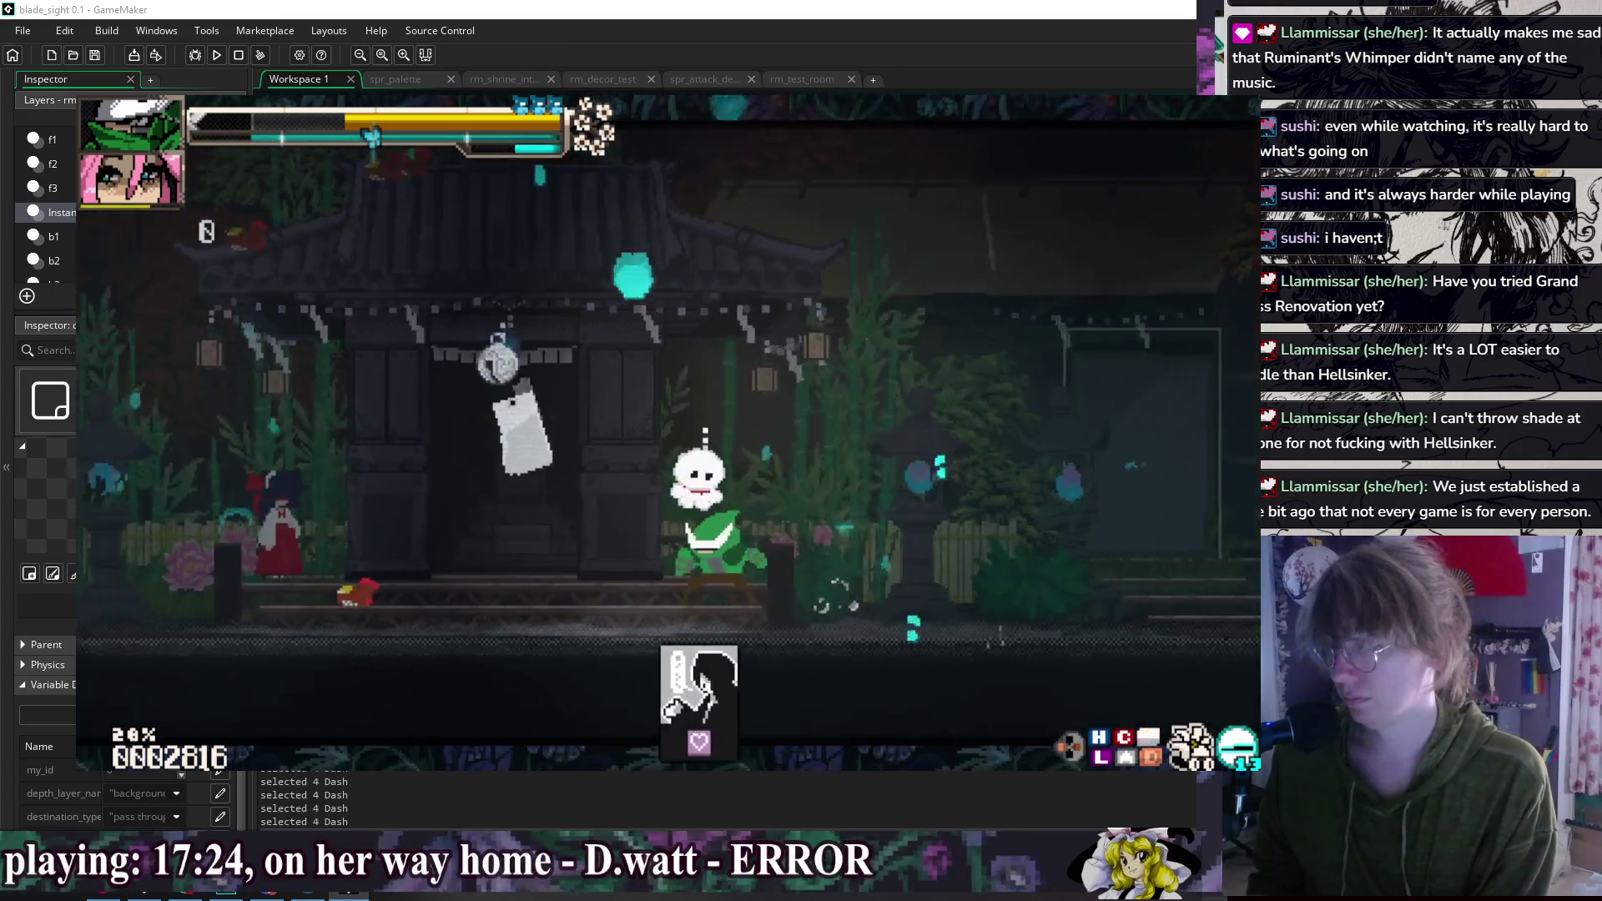
pyautogui.press('Left')
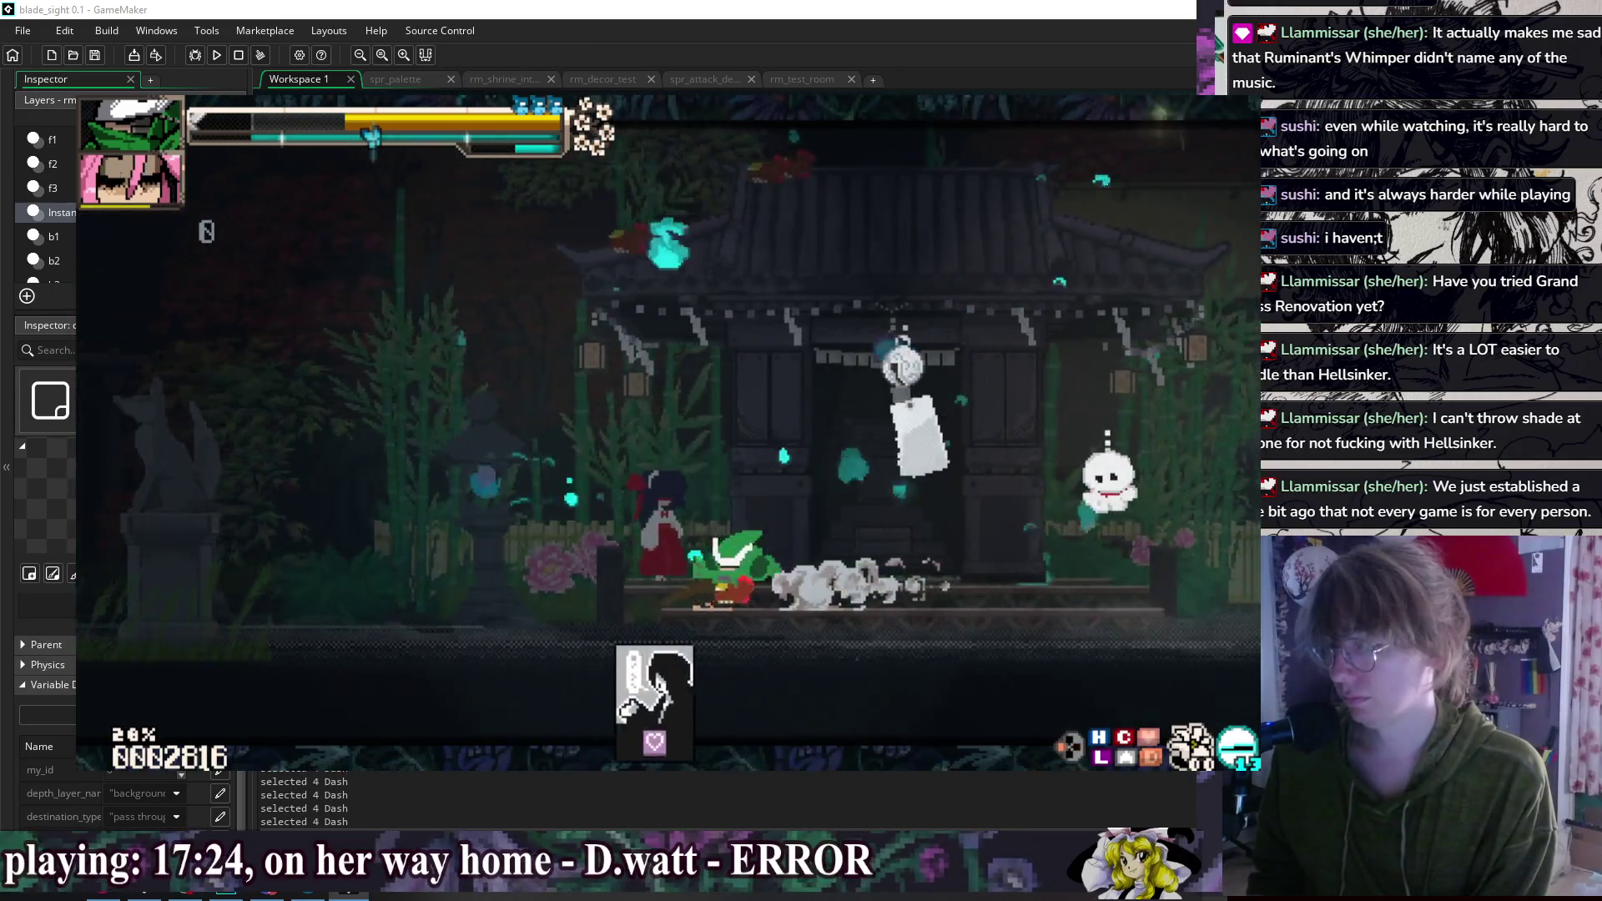
pyautogui.press('Right')
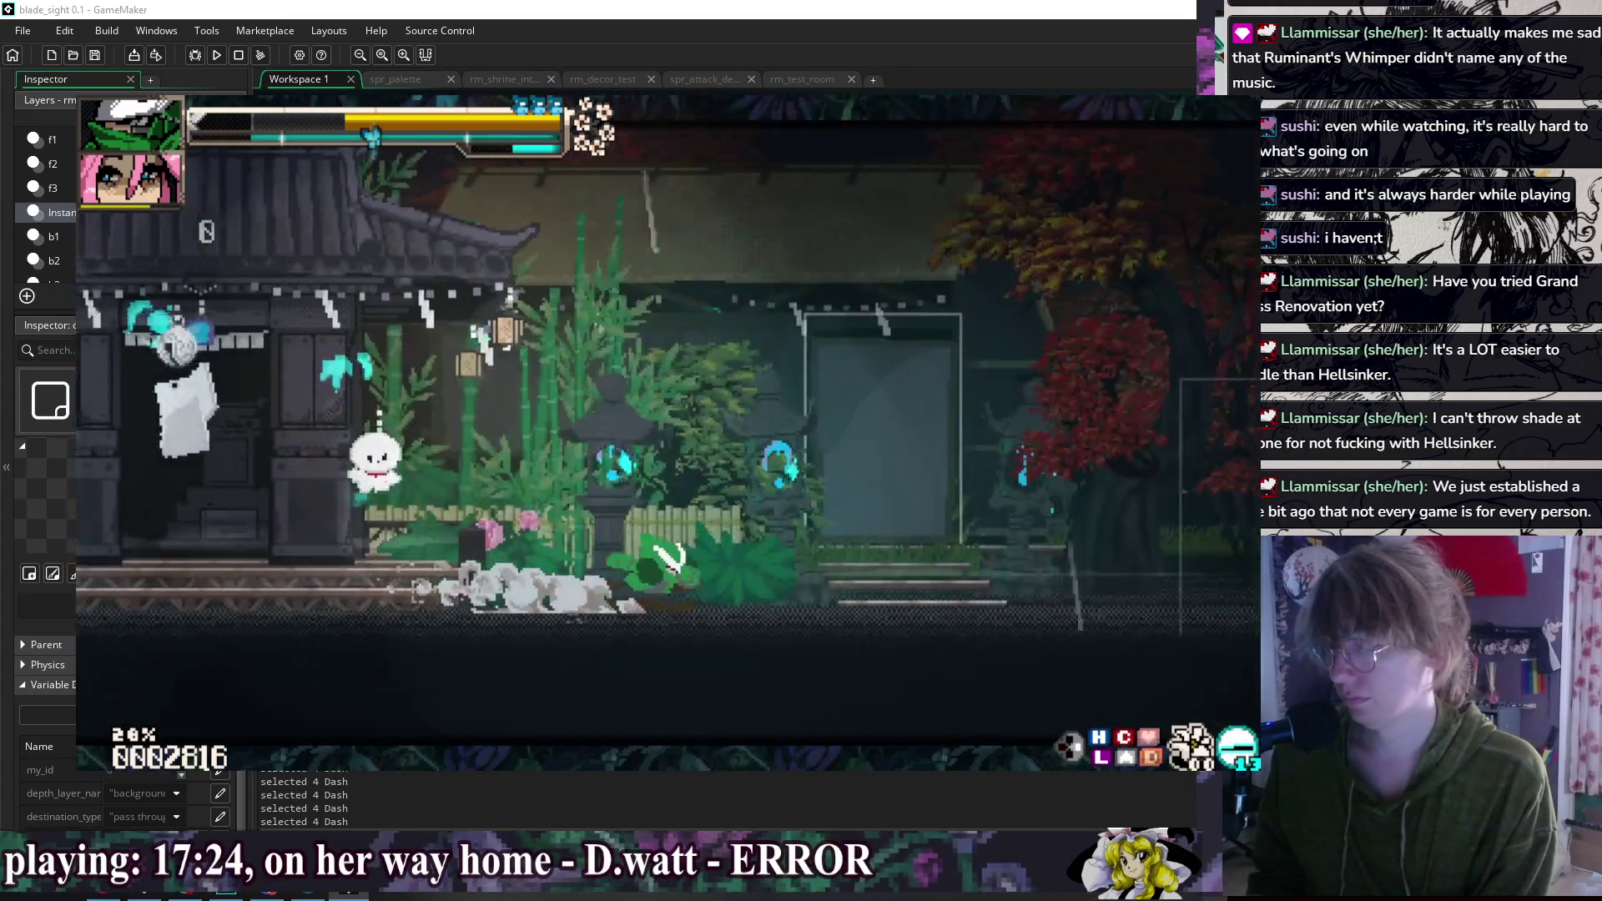
pyautogui.press('Escape')
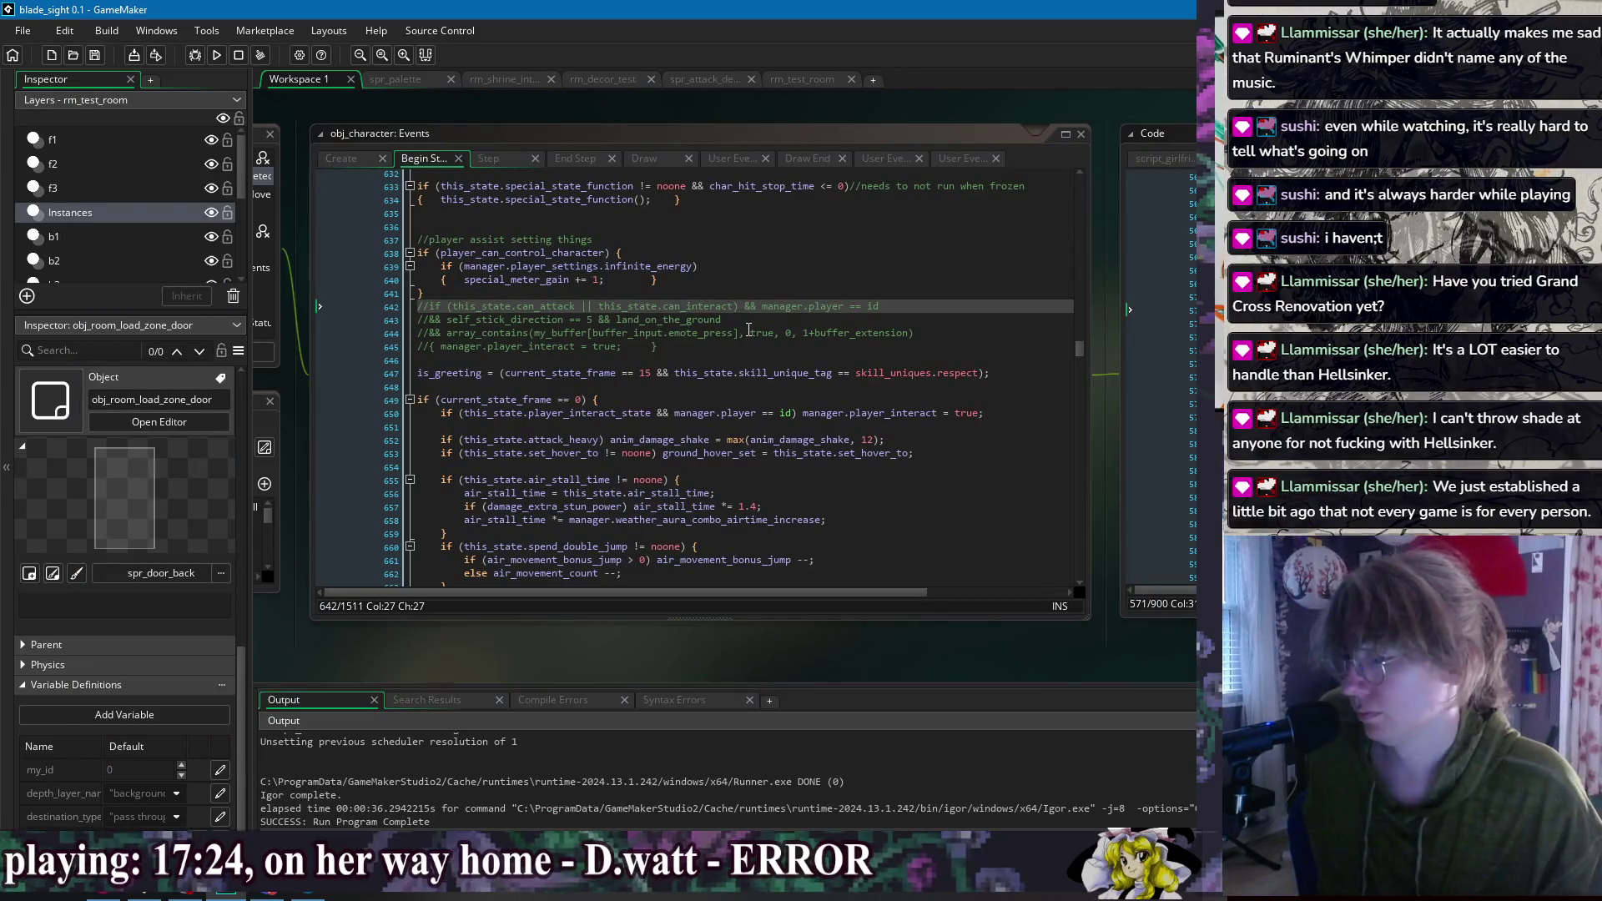
# Step: Make line 642's condition use this_state, uncomment it, and remove the stick-direction check
pyautogui.click(747, 333)
pyautogui.moveTo(452, 307); pyautogui.dragTo(616, 307)
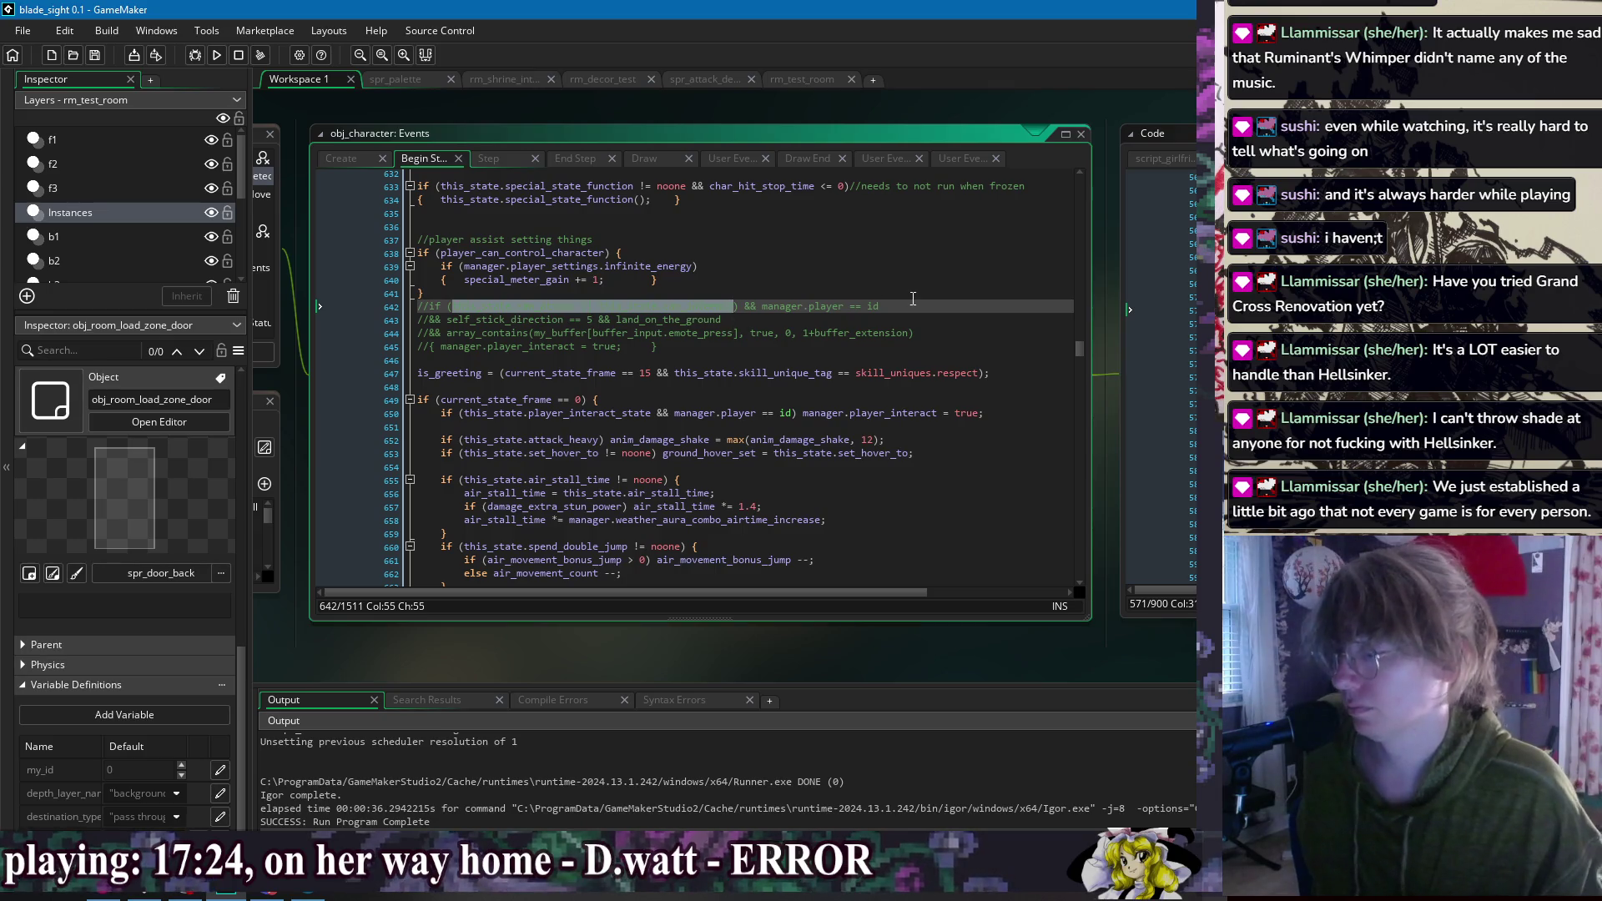
pyautogui.write('this_state == state.stand)')
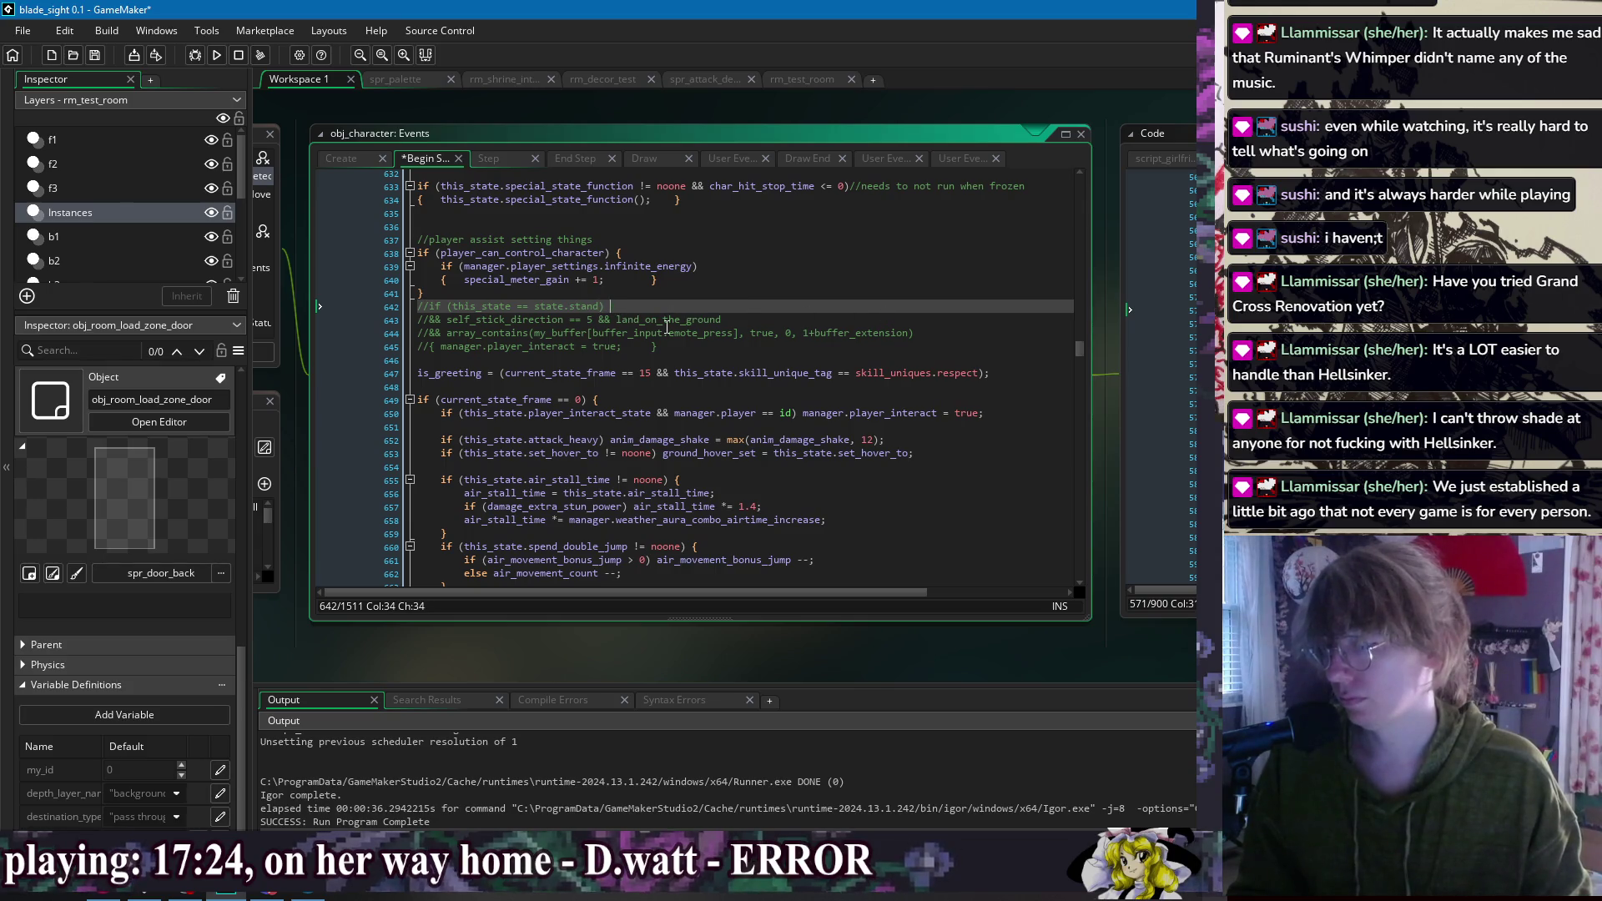
pyautogui.click(433, 307)
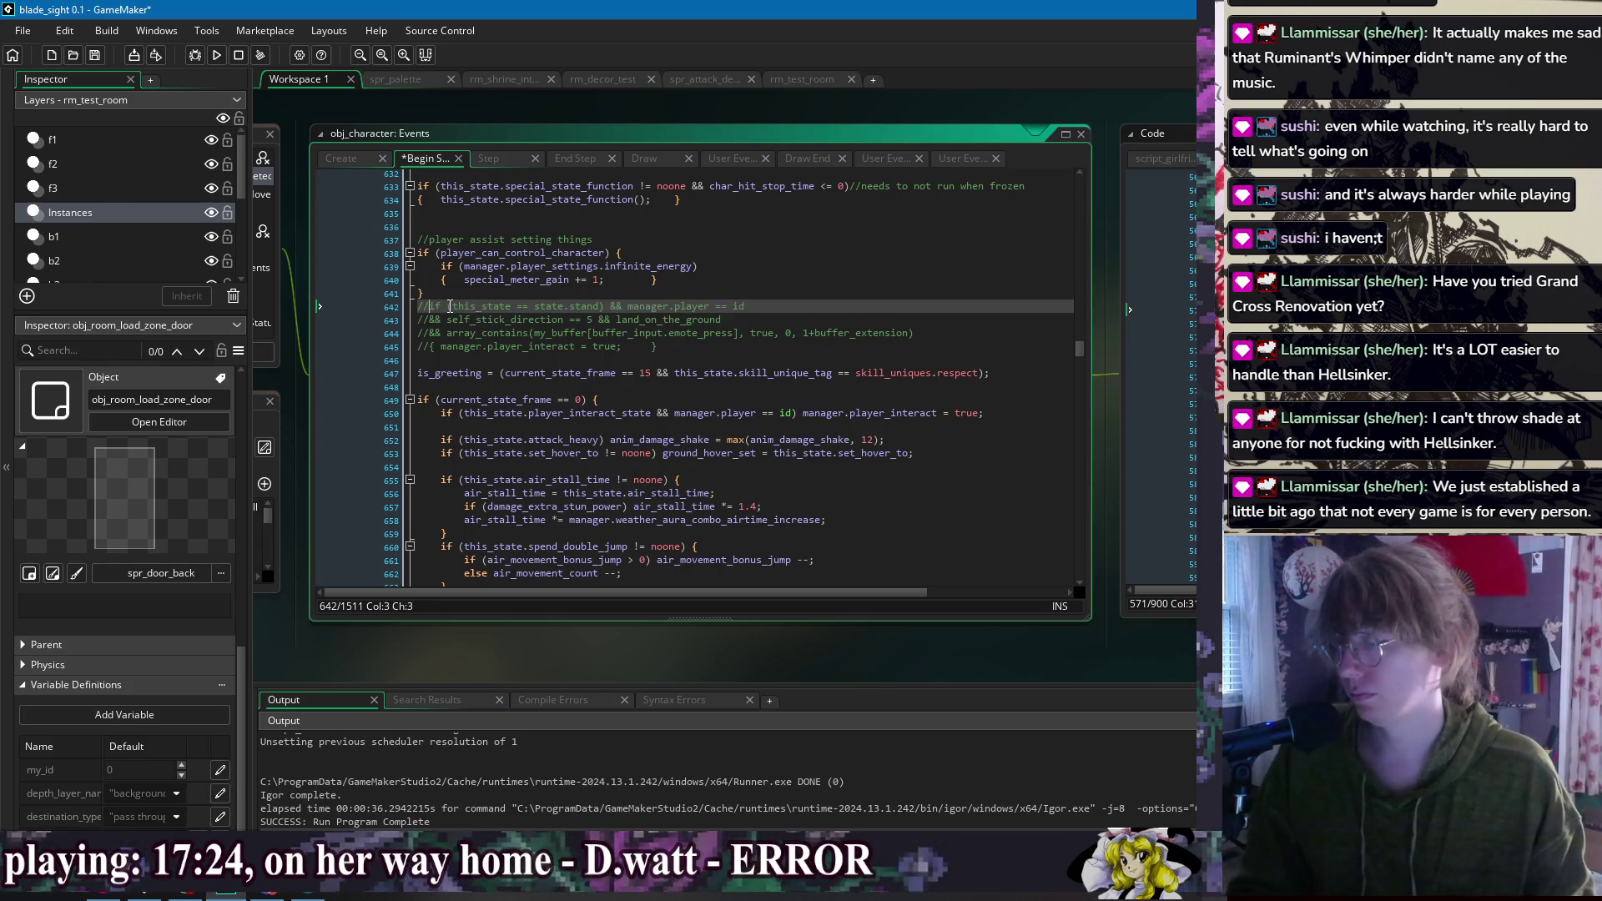
pyautogui.press('BackSpace')
pyautogui.click(430, 321)
pyautogui.moveTo(772, 314); pyautogui.dragTo(776, 308)
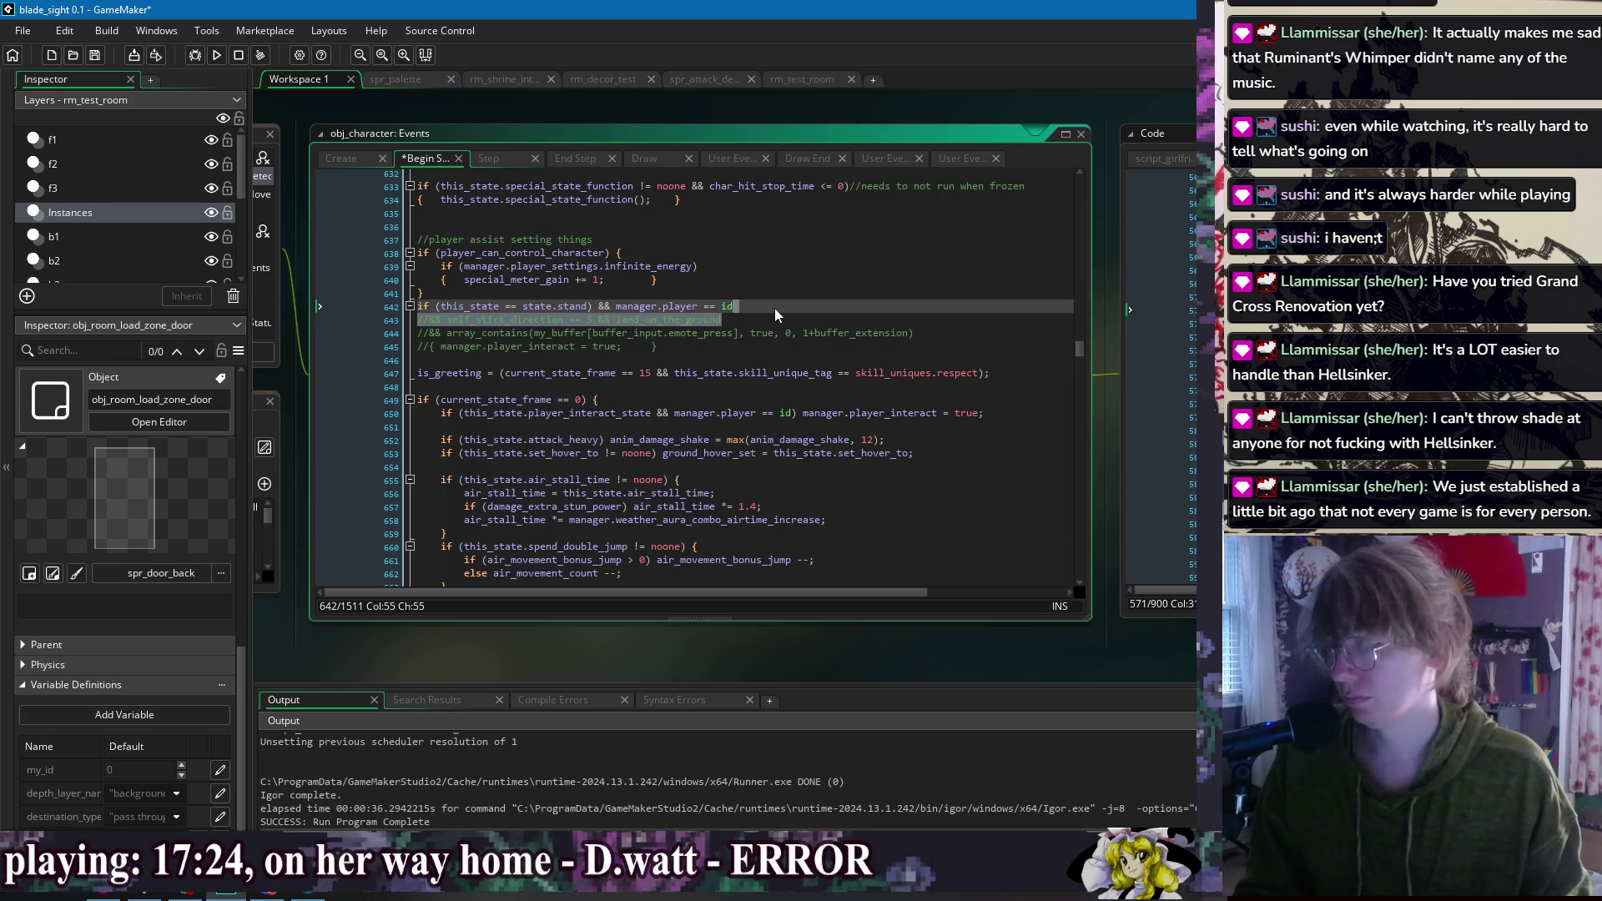
pyautogui.press('Down')
pyautogui.moveTo(599, 320); pyautogui.dragTo(748, 307)
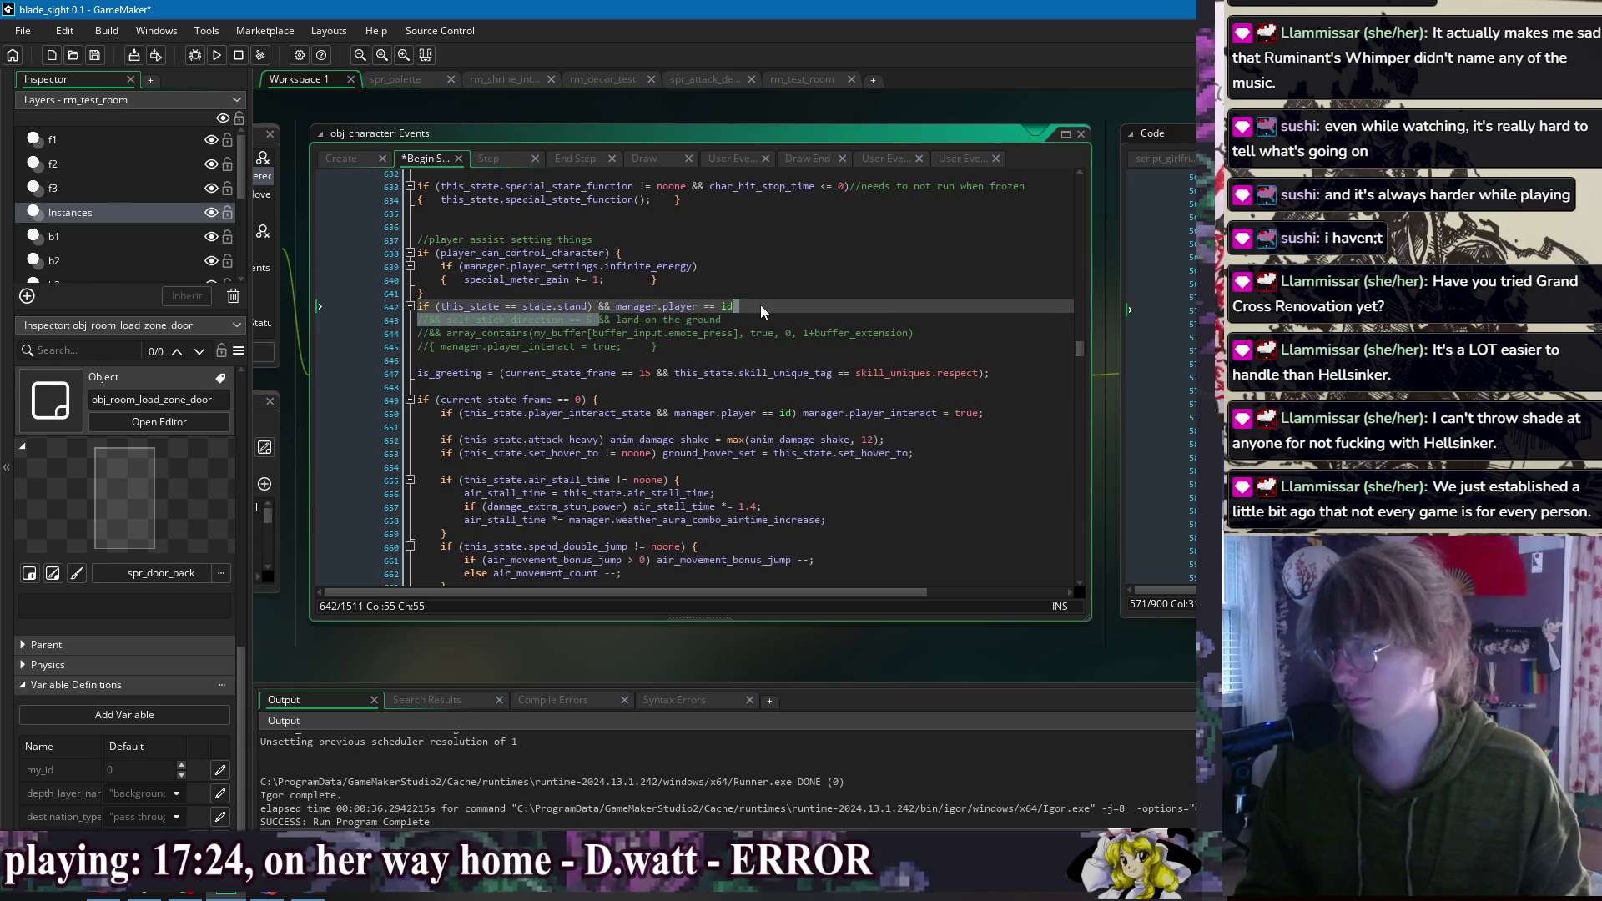
pyautogui.press('BackSpace')
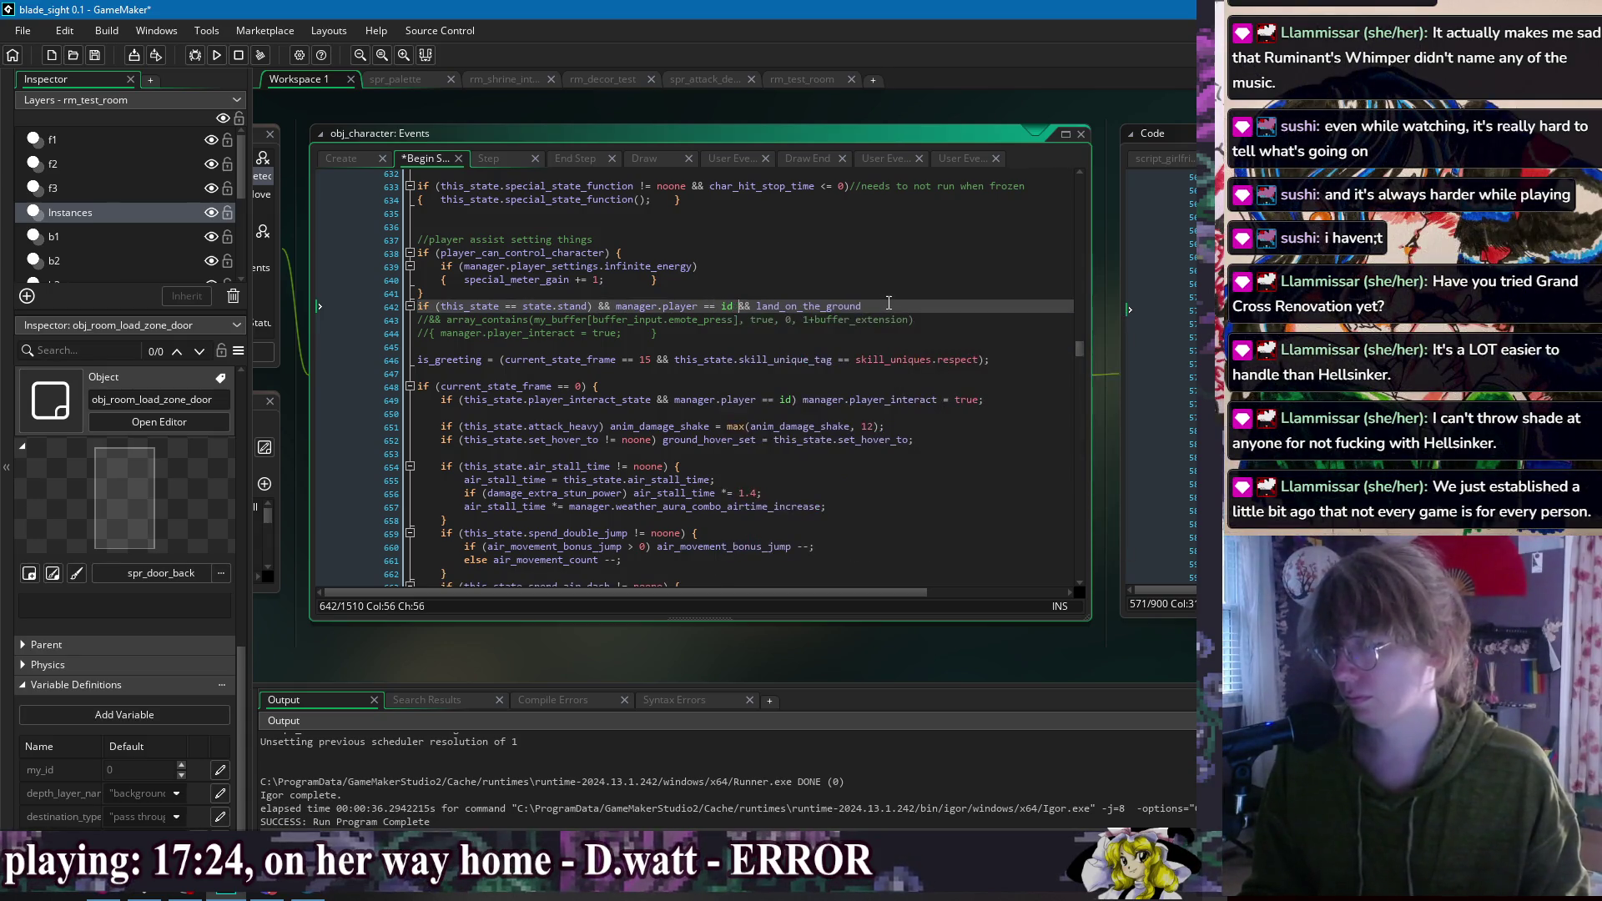
# Step: Tidy the emote-press check on line 644 and save the changes
pyautogui.click(875, 320)
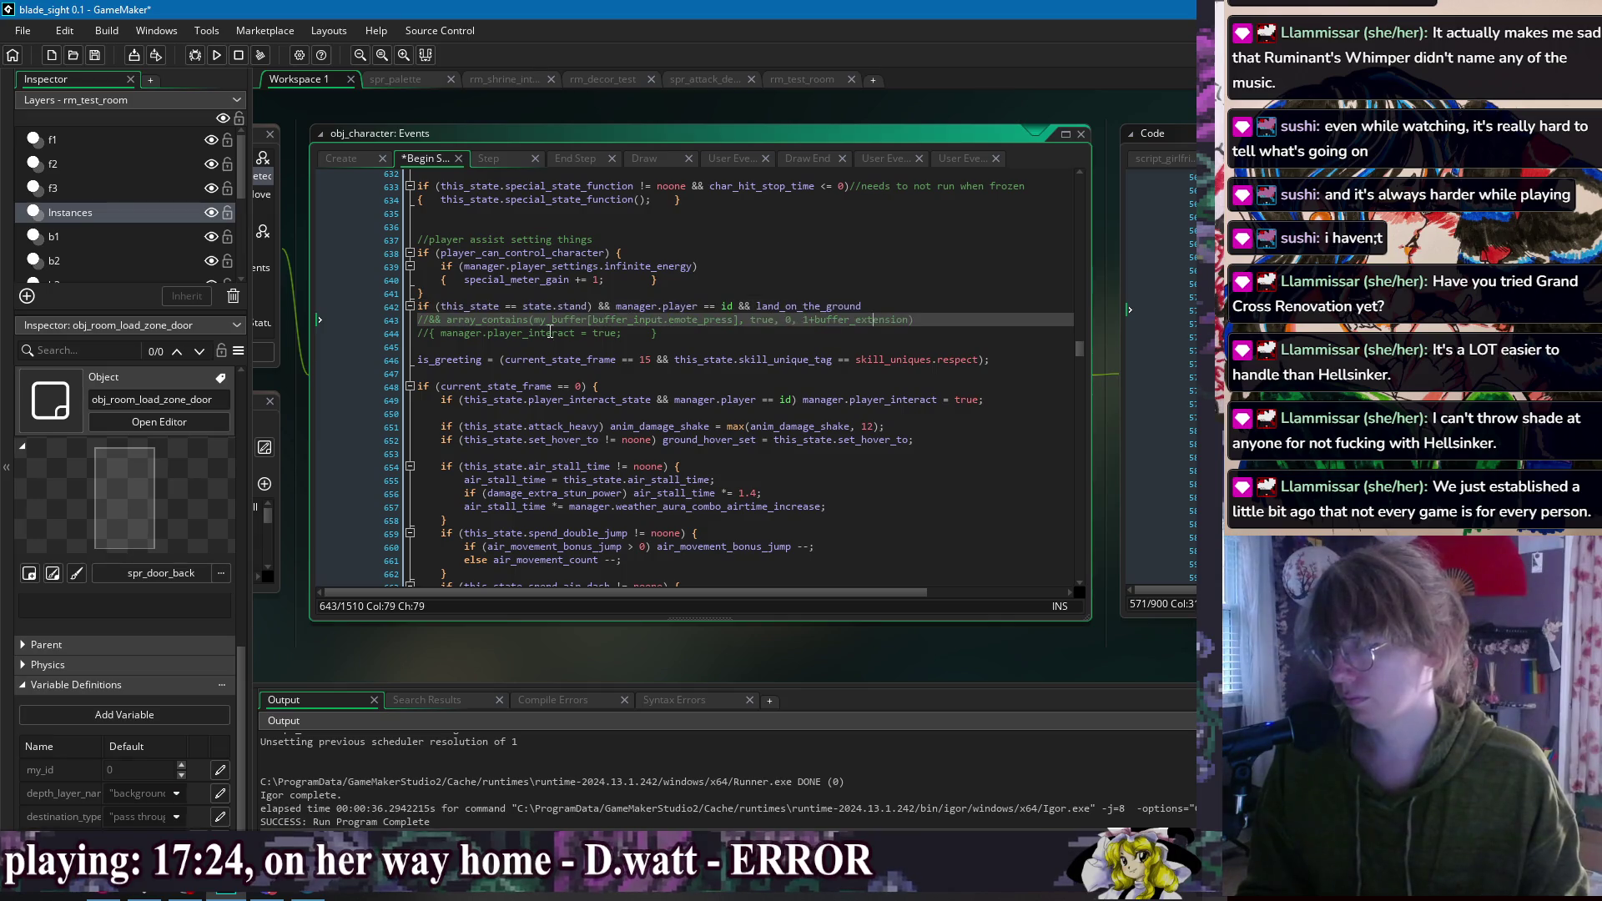
pyautogui.click(430, 334)
pyautogui.click(699, 336)
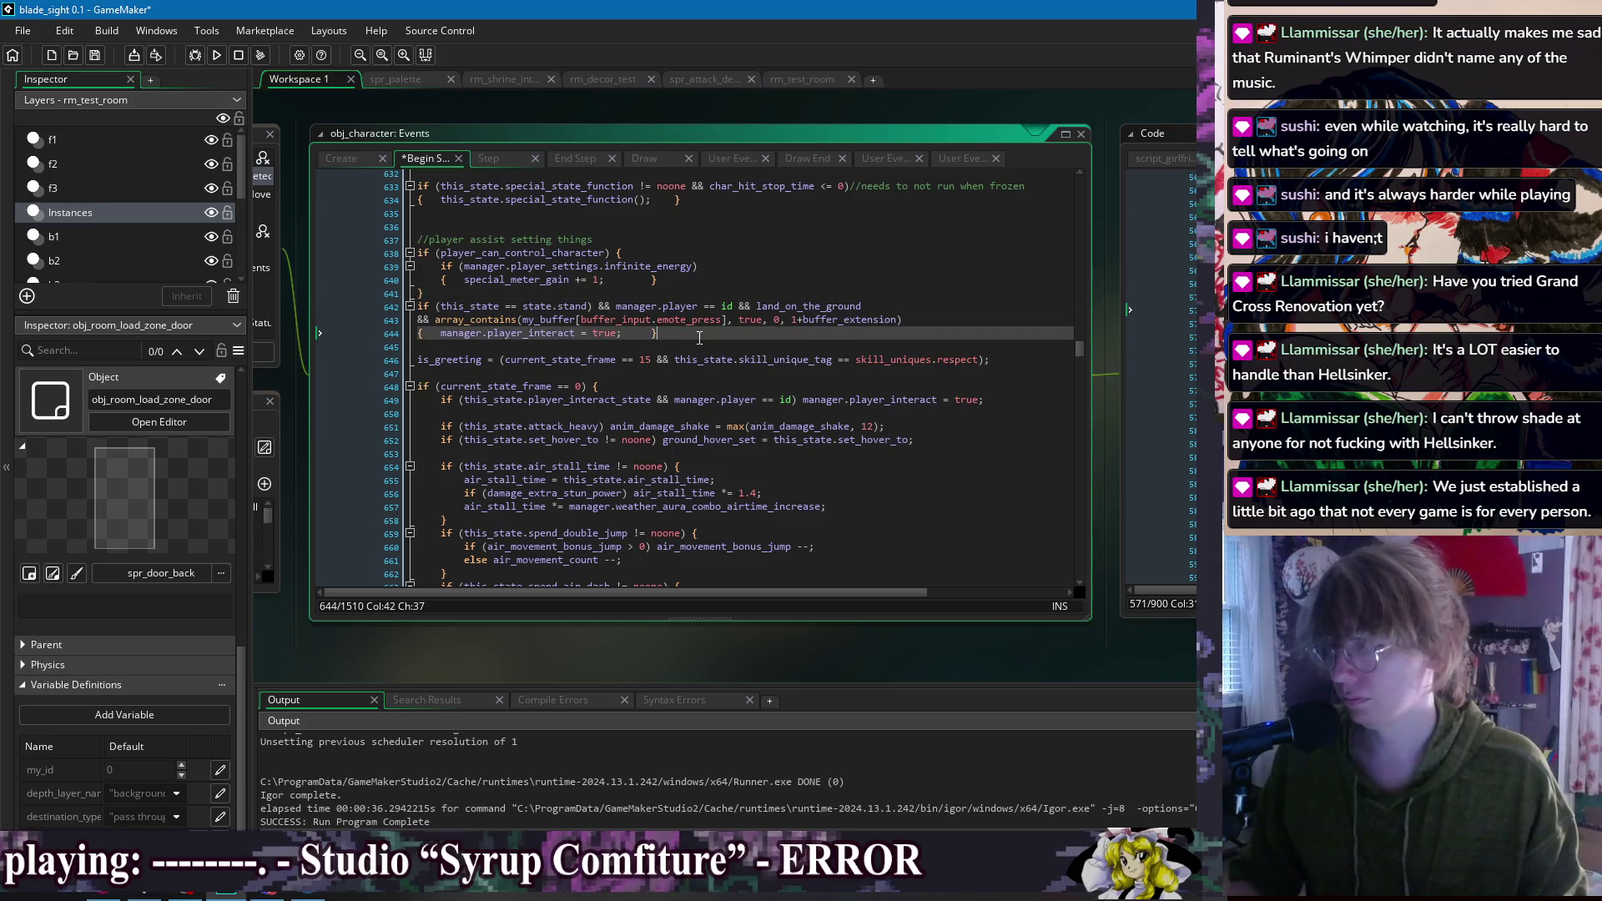
pyautogui.hotkey('ctrl', 's')
# Step: Insert a blank line after line 641, test-run the game, and save the Begin Step code
pyautogui.click(701, 294)
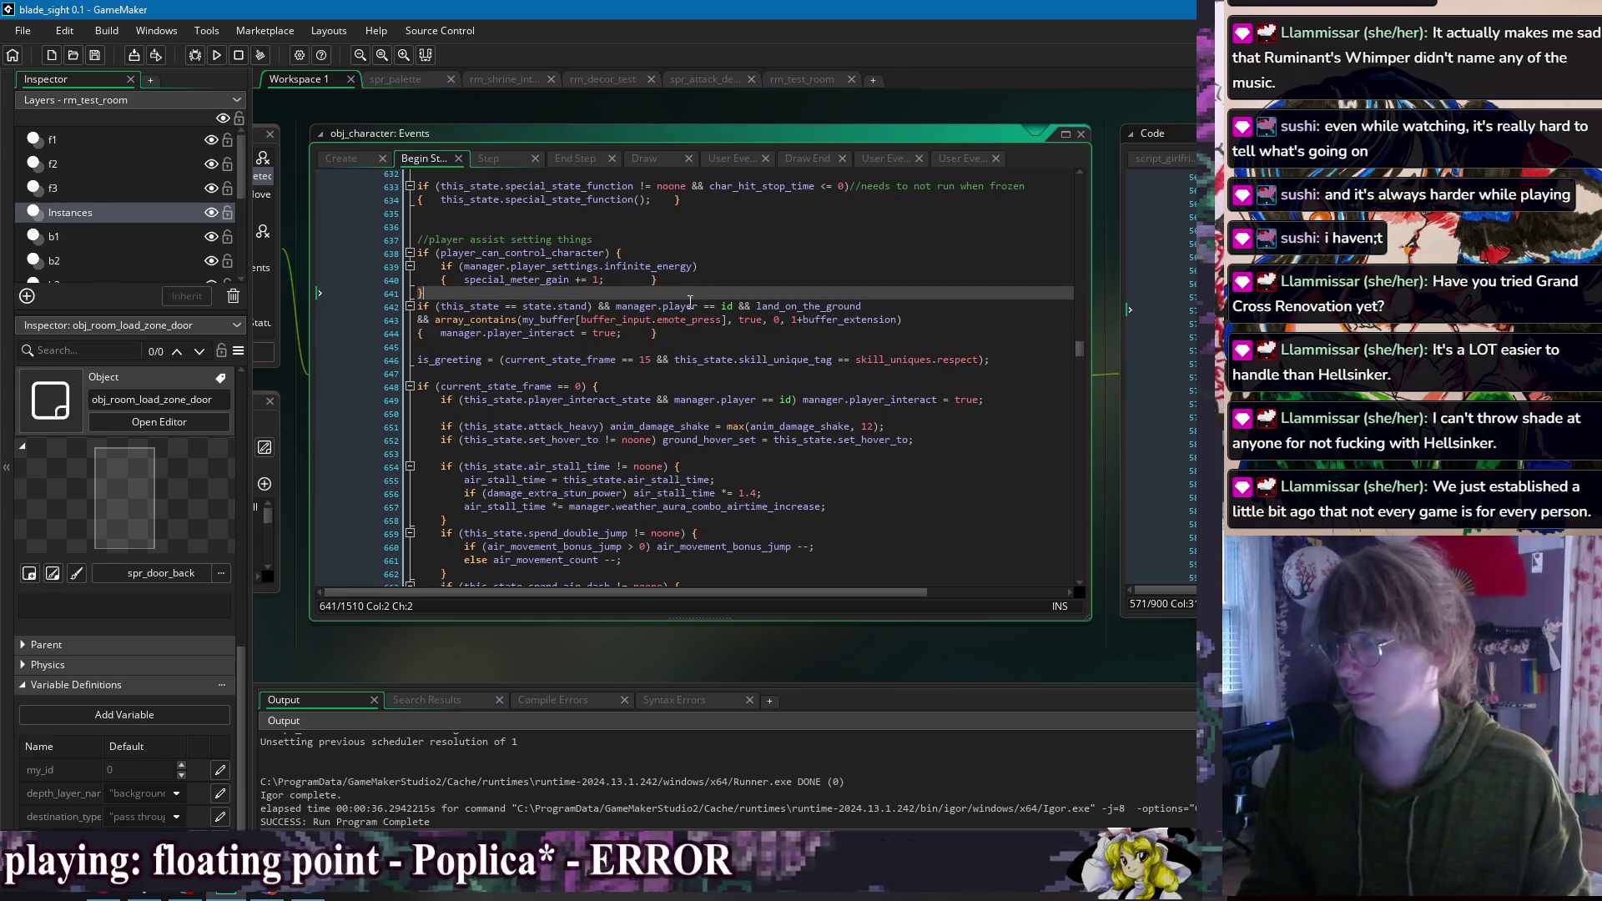
pyautogui.press('Return')
pyautogui.click(683, 348)
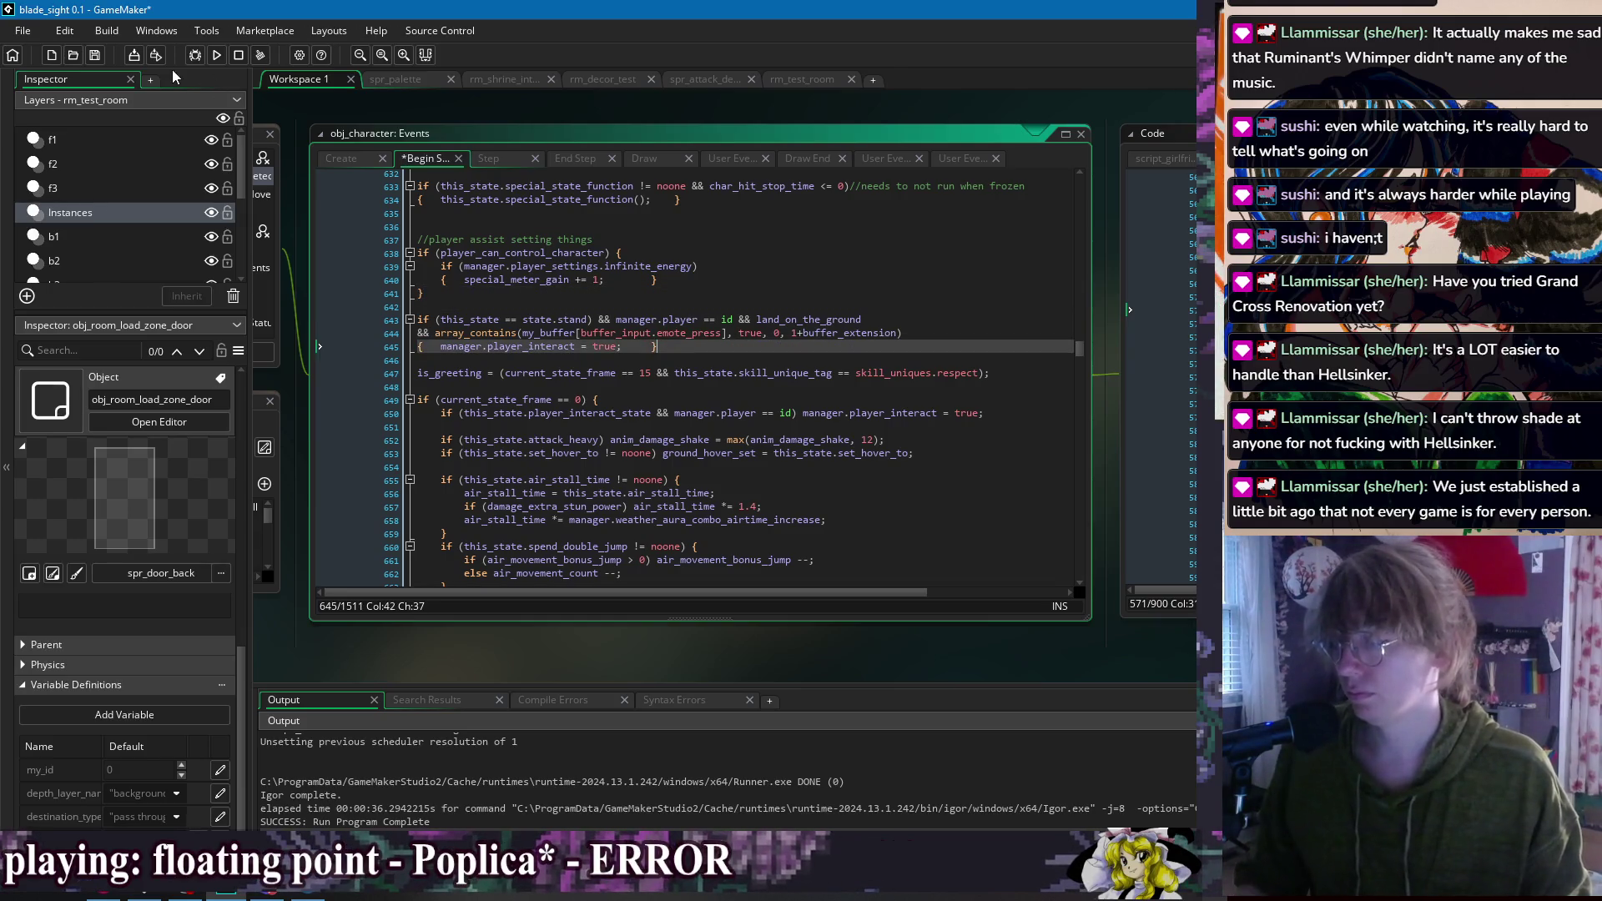
pyautogui.click(216, 56)
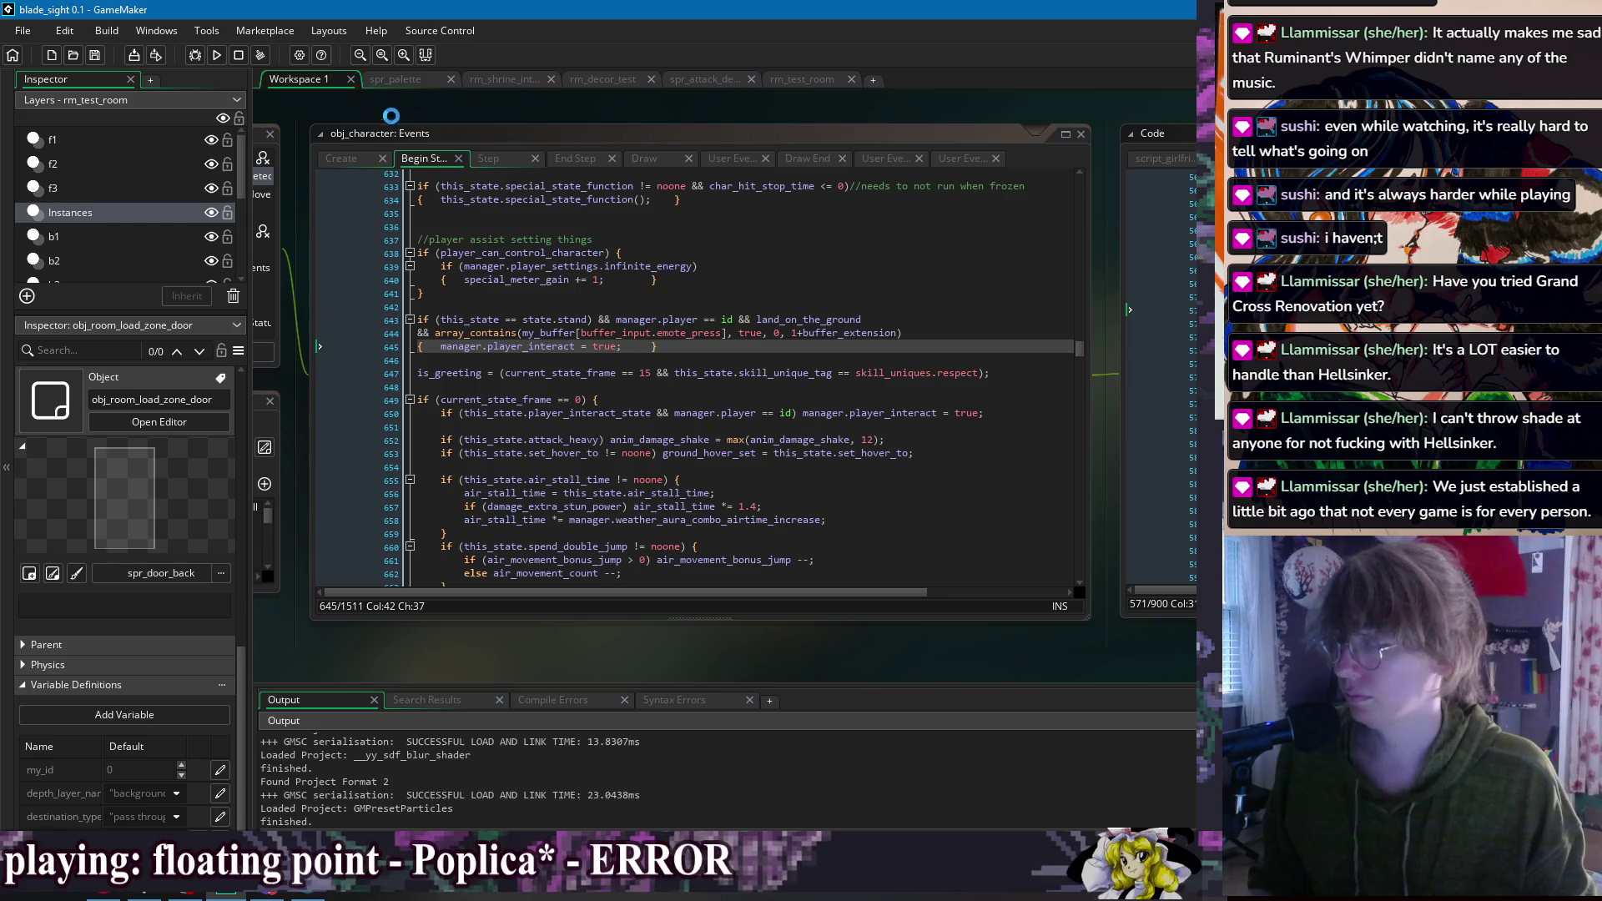
pyautogui.click(591, 319)
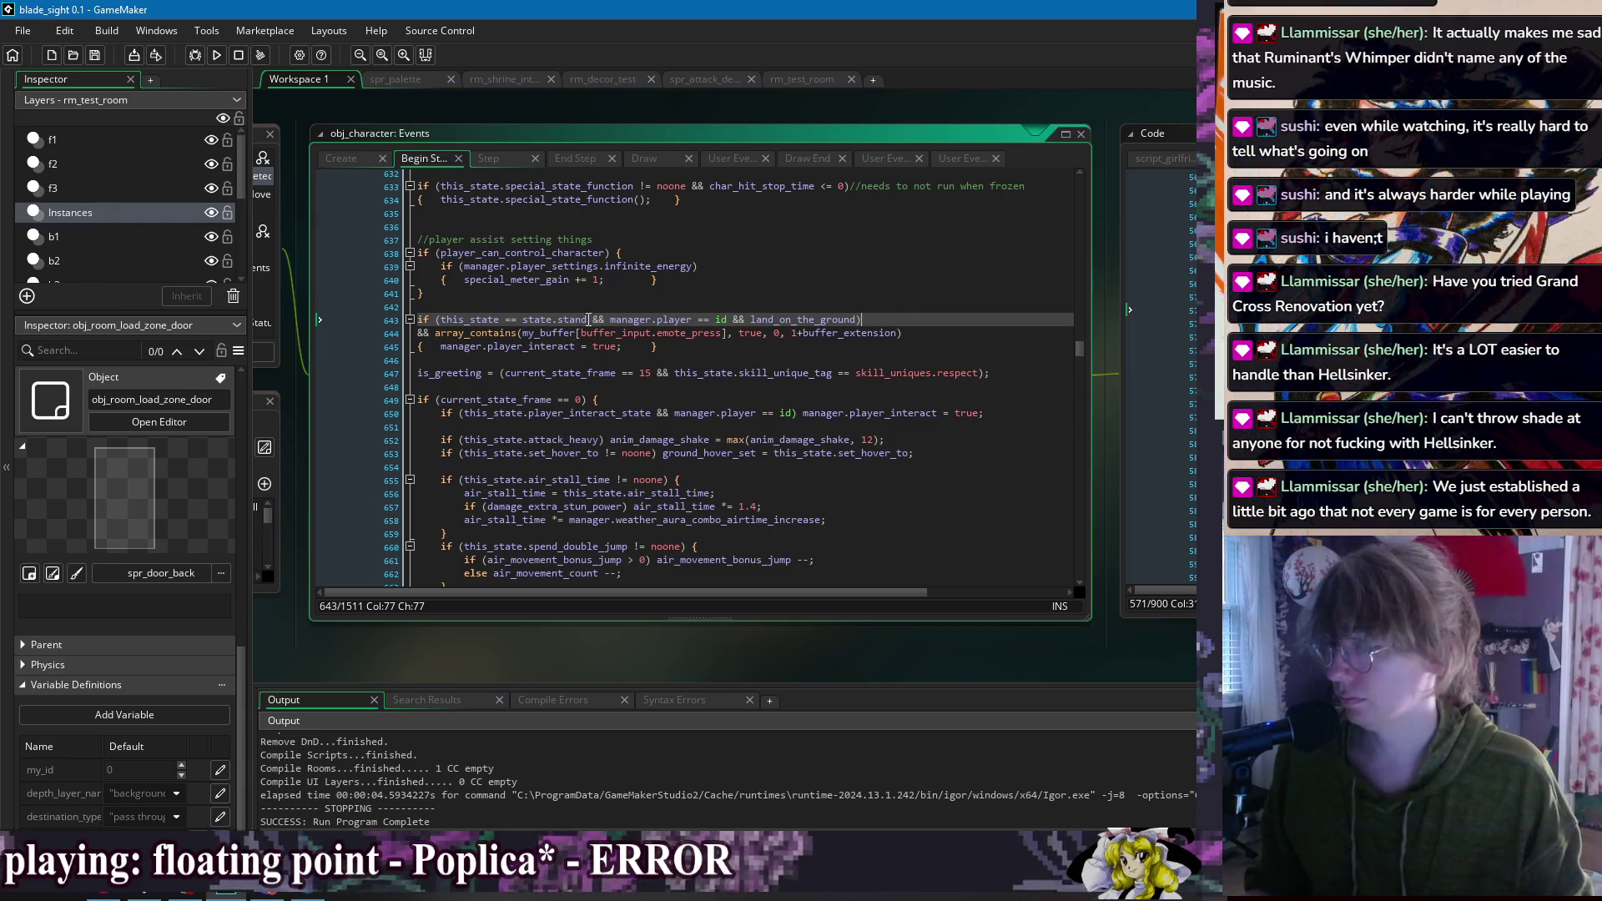
pyautogui.write('ck')
pyautogui.click(527, 306)
pyautogui.hotkey('ctrl', 's')
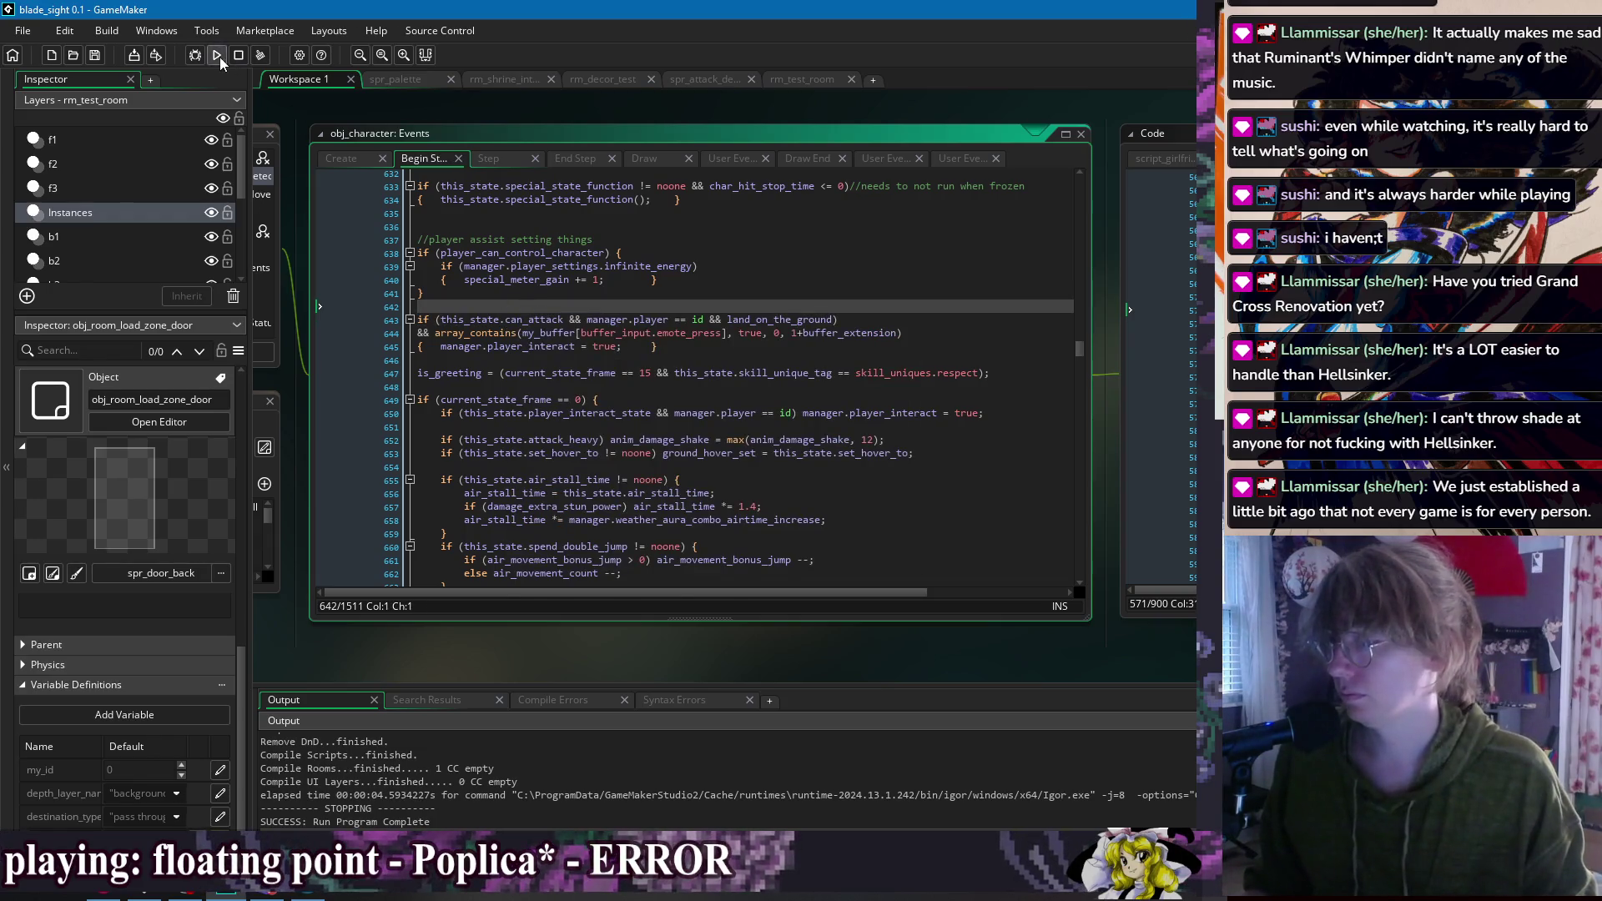
pyautogui.click(217, 55)
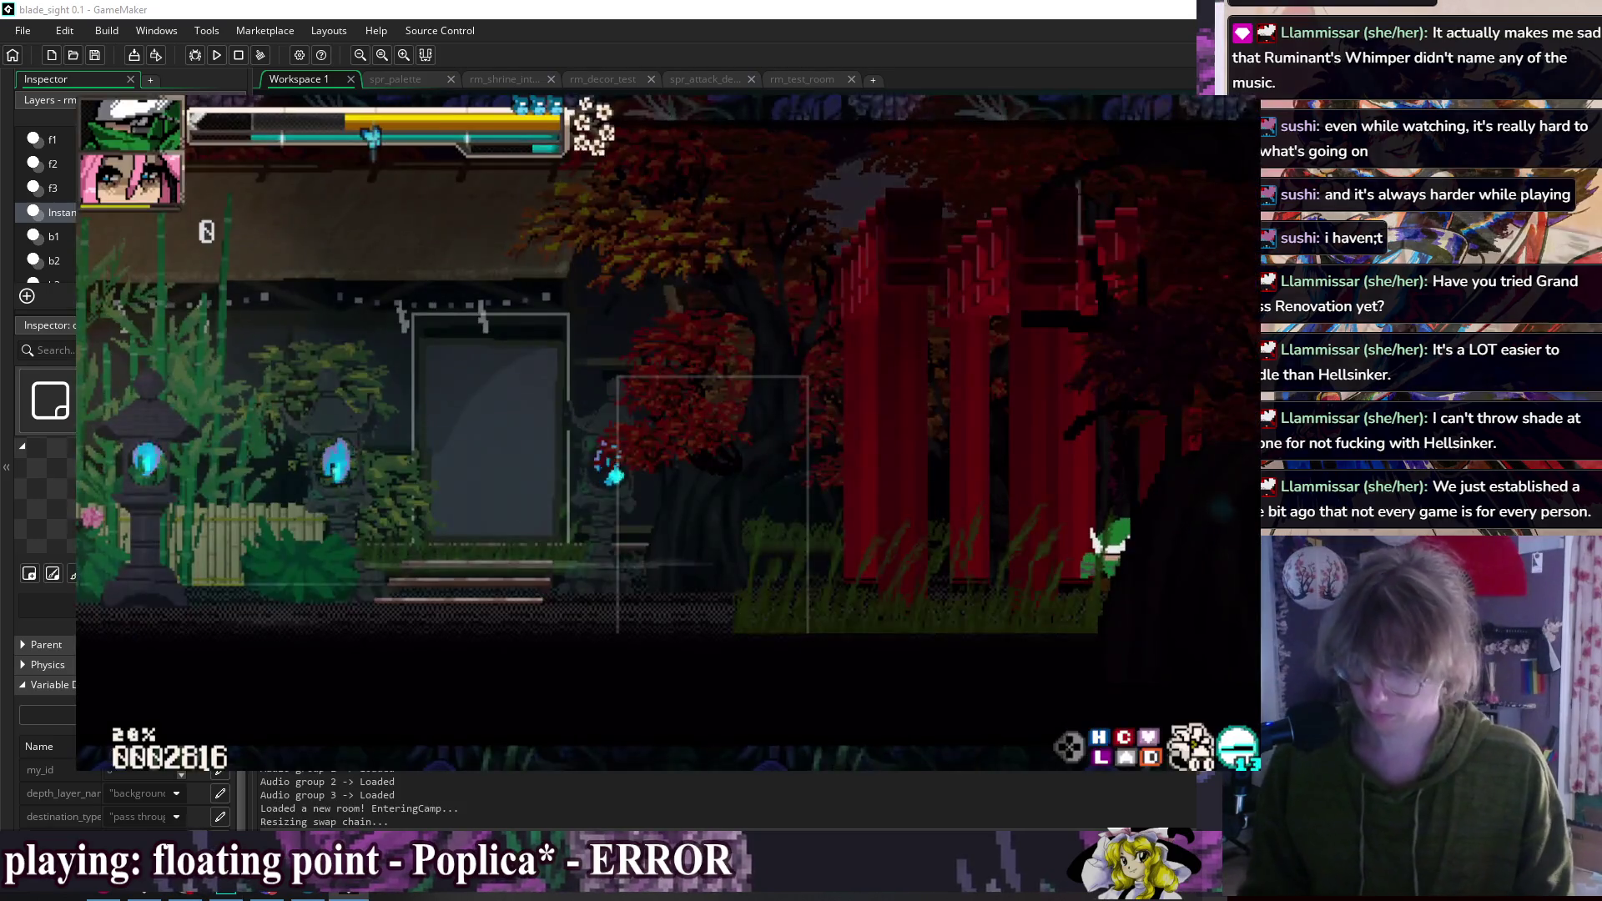
pyautogui.press('Left')
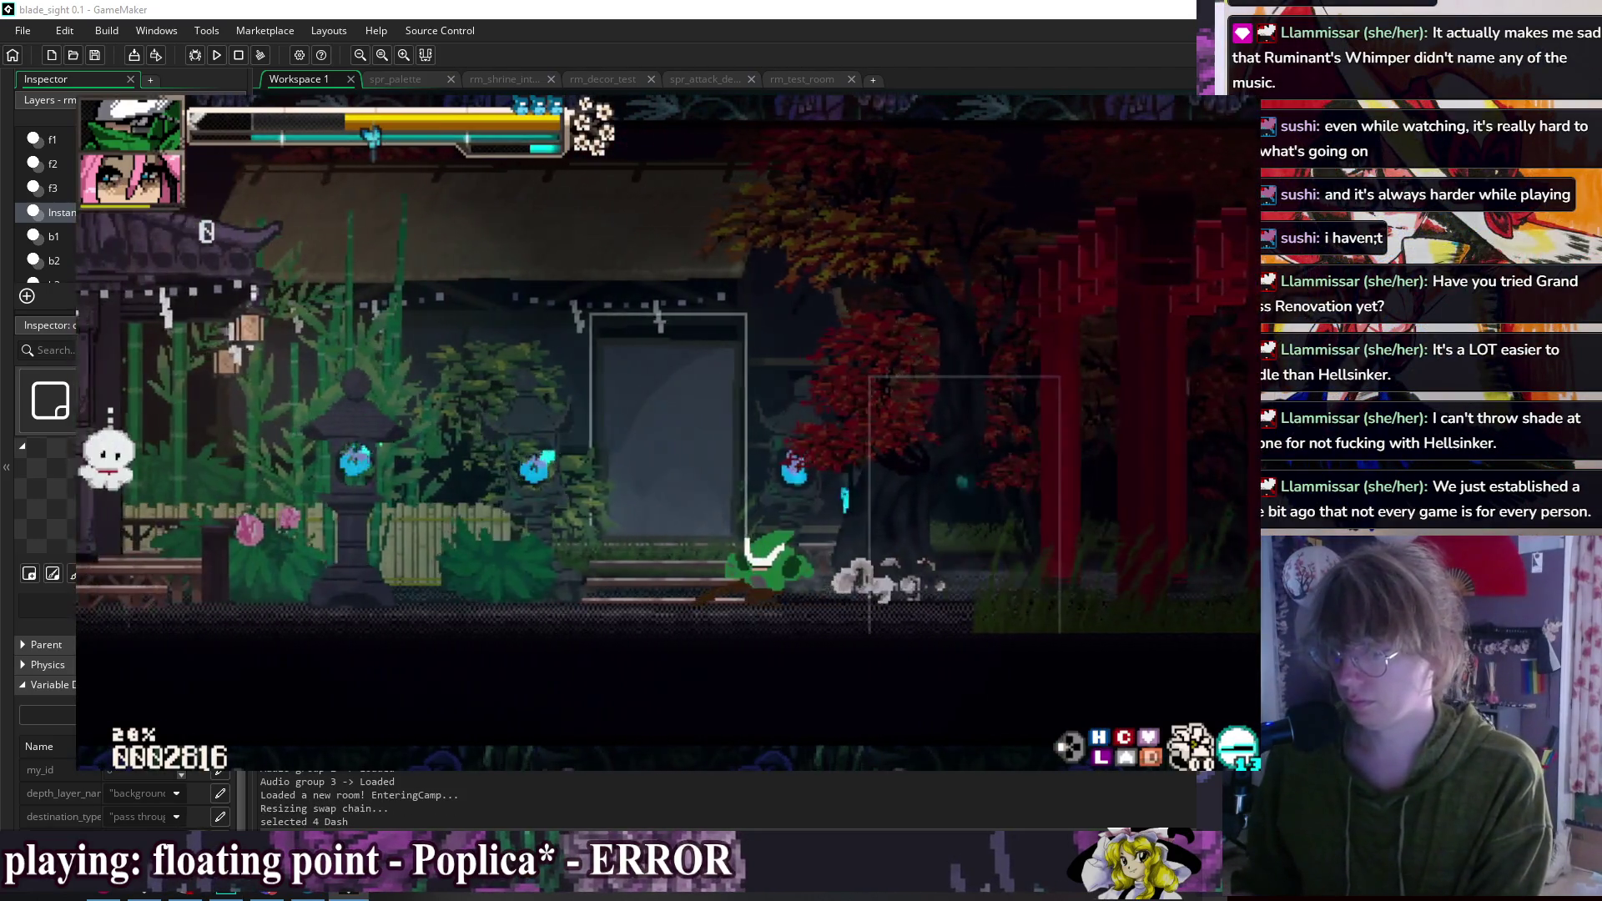
pyautogui.press('Up')
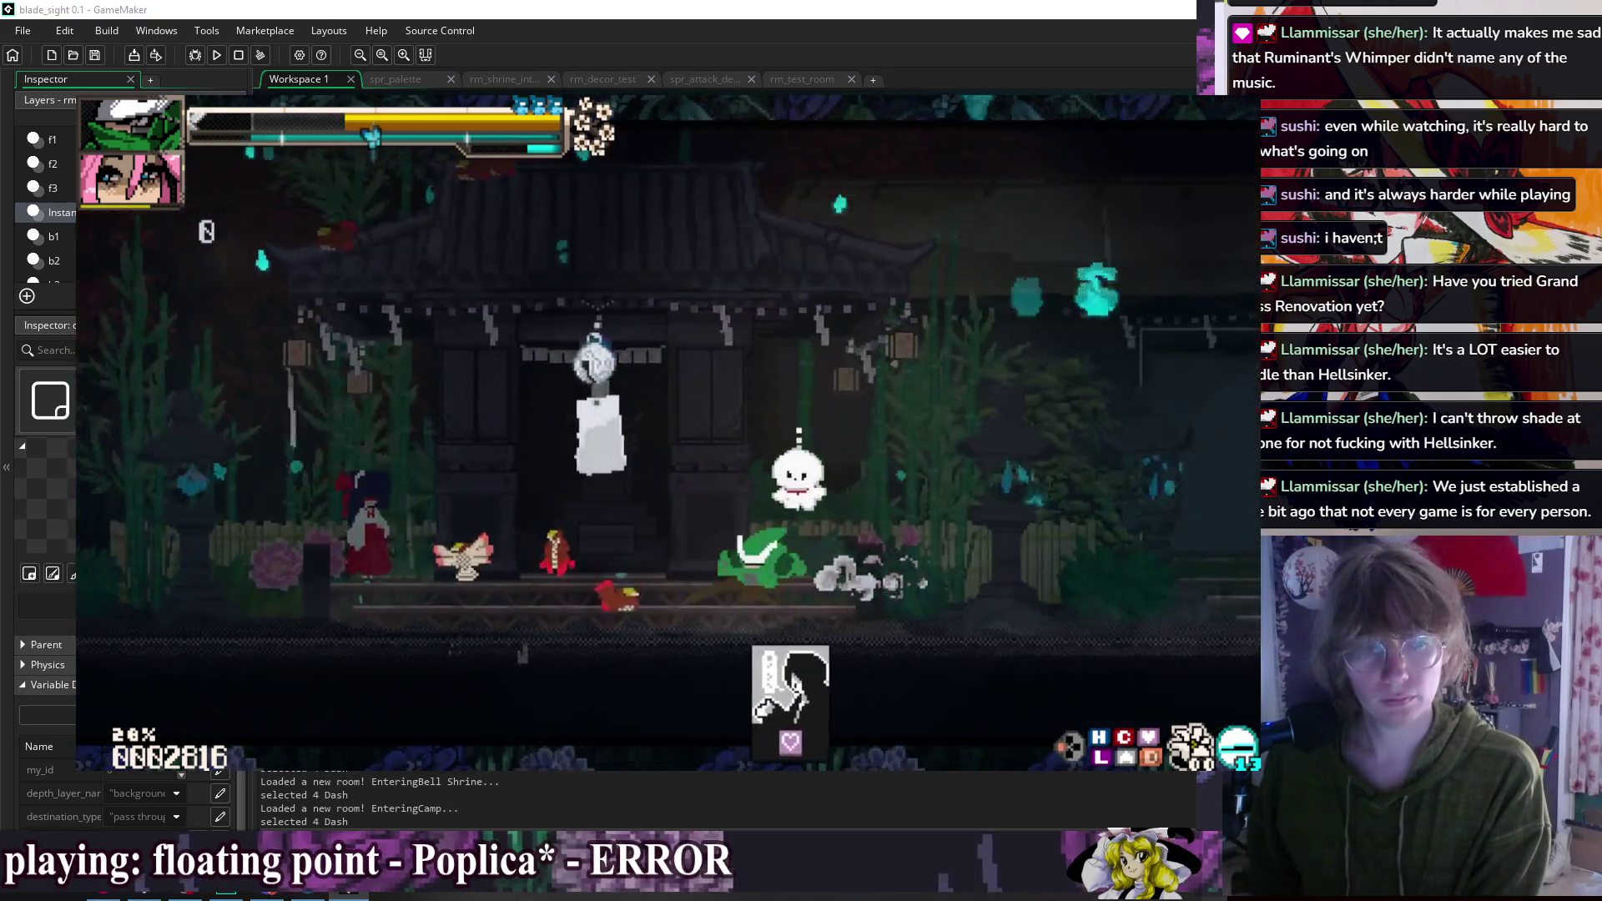
pyautogui.press('Up')
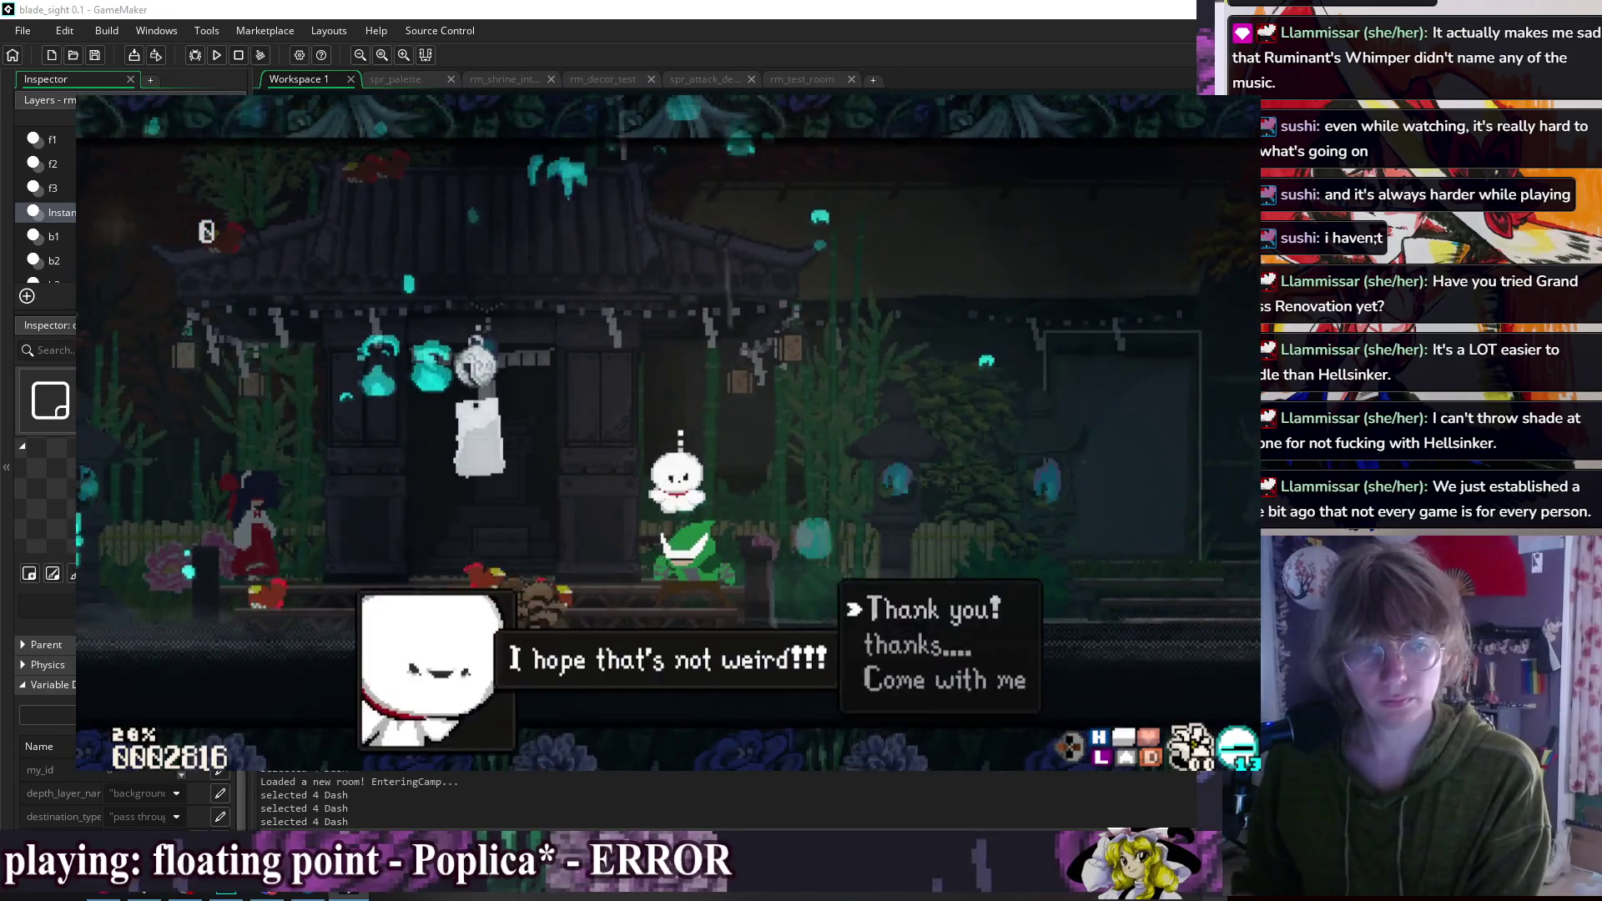
pyautogui.press('Return')
pyautogui.press('Right')
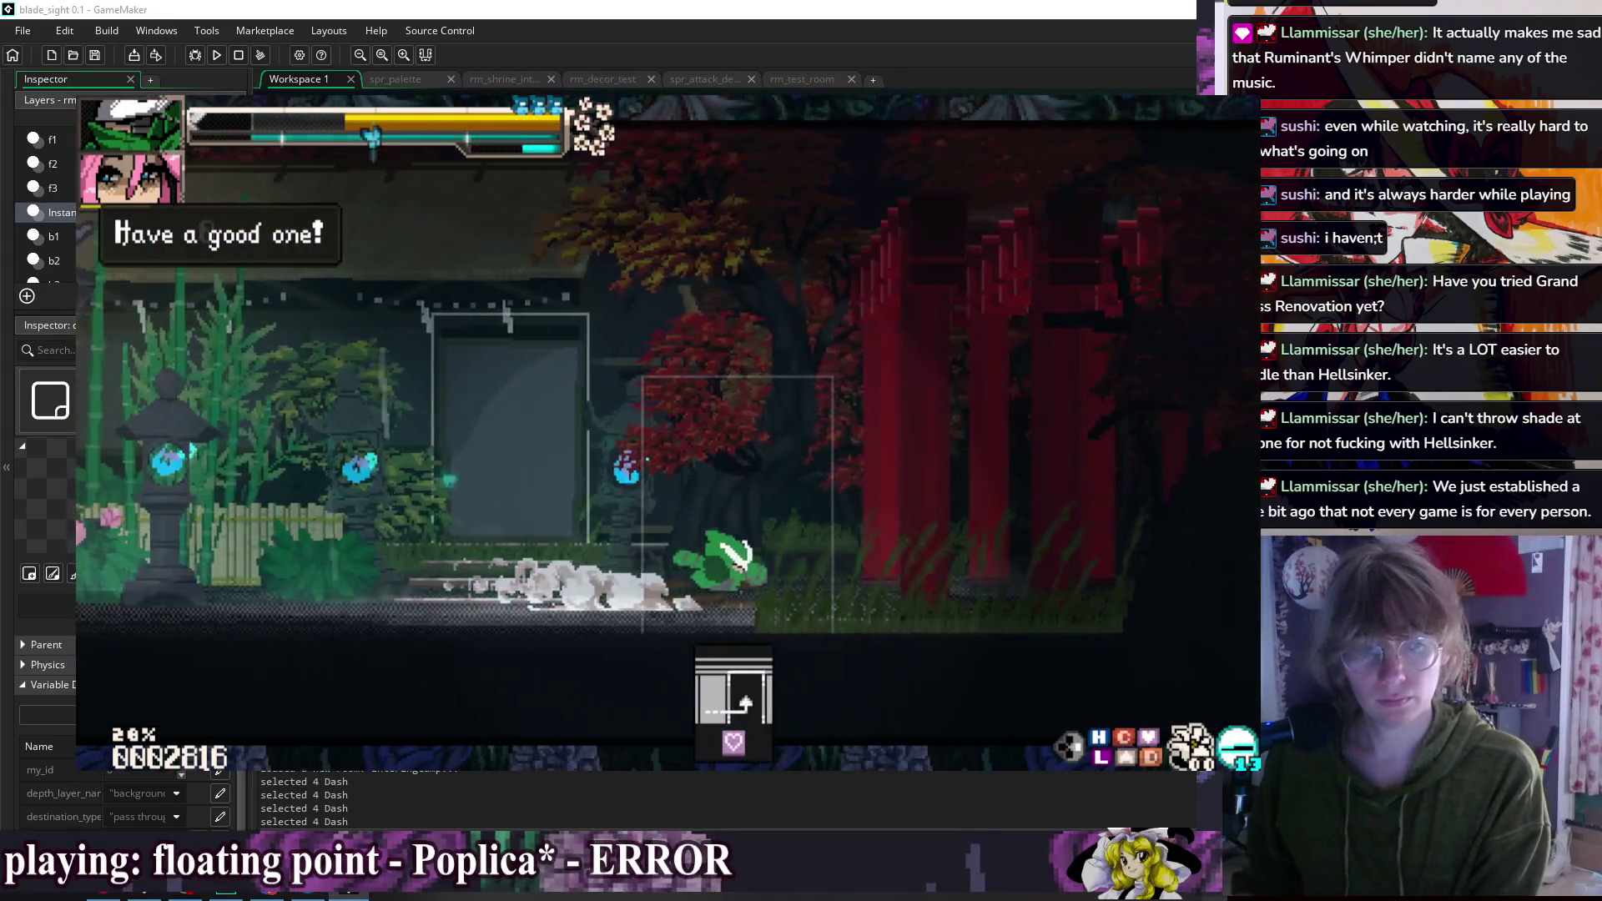
pyautogui.press('Left')
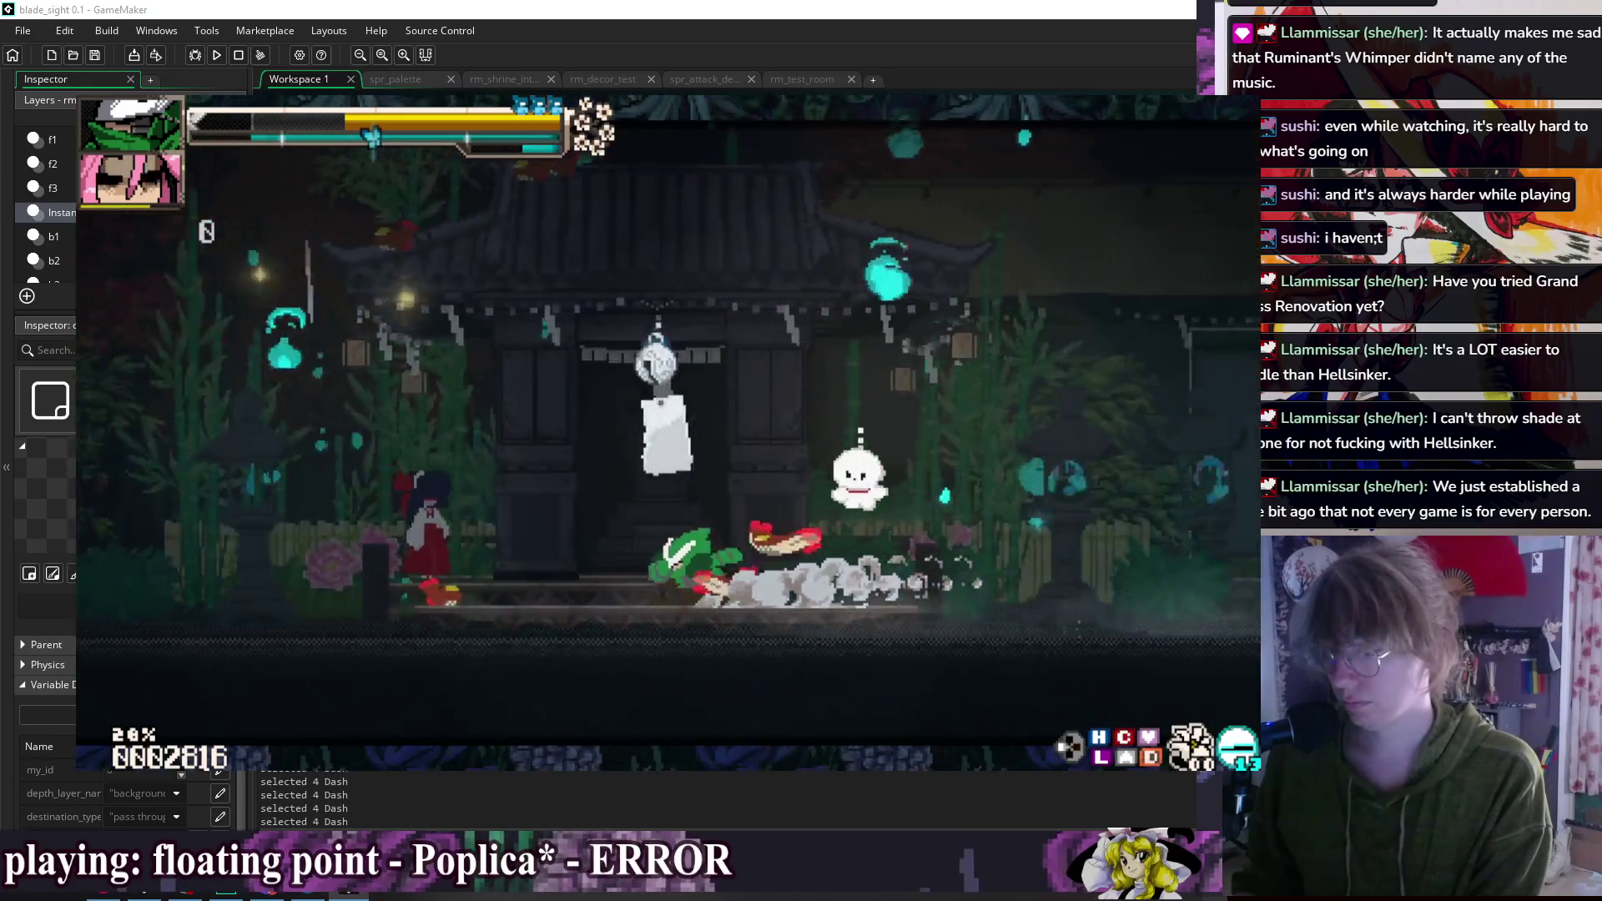
pyautogui.press('Left')
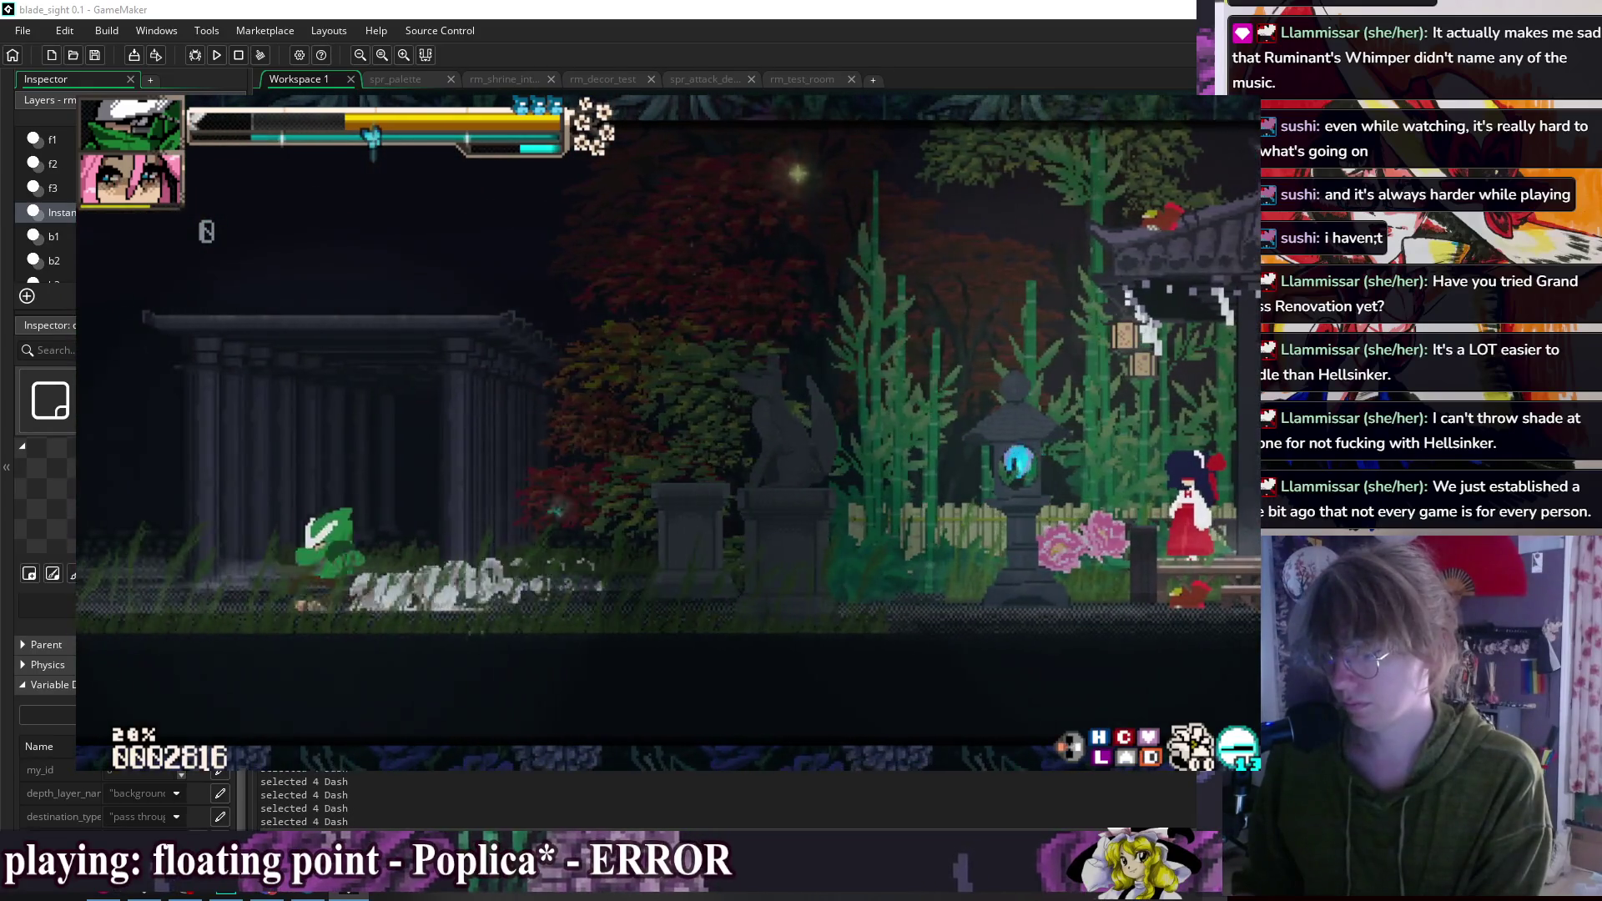
pyautogui.press('Right')
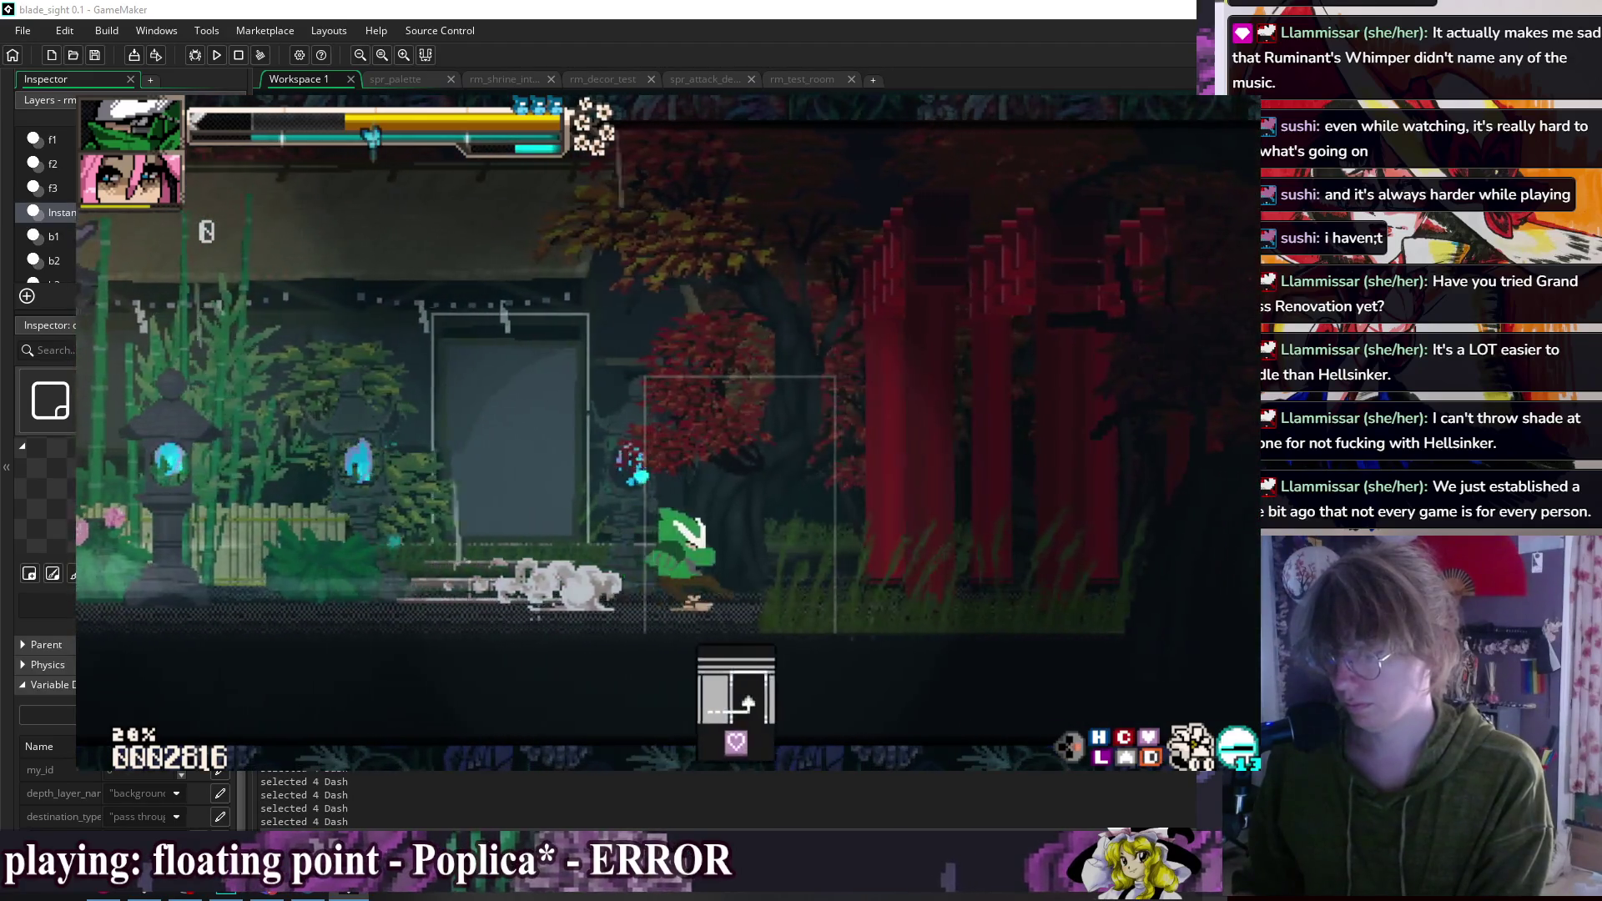
pyautogui.press('Left')
pyautogui.press('Right')
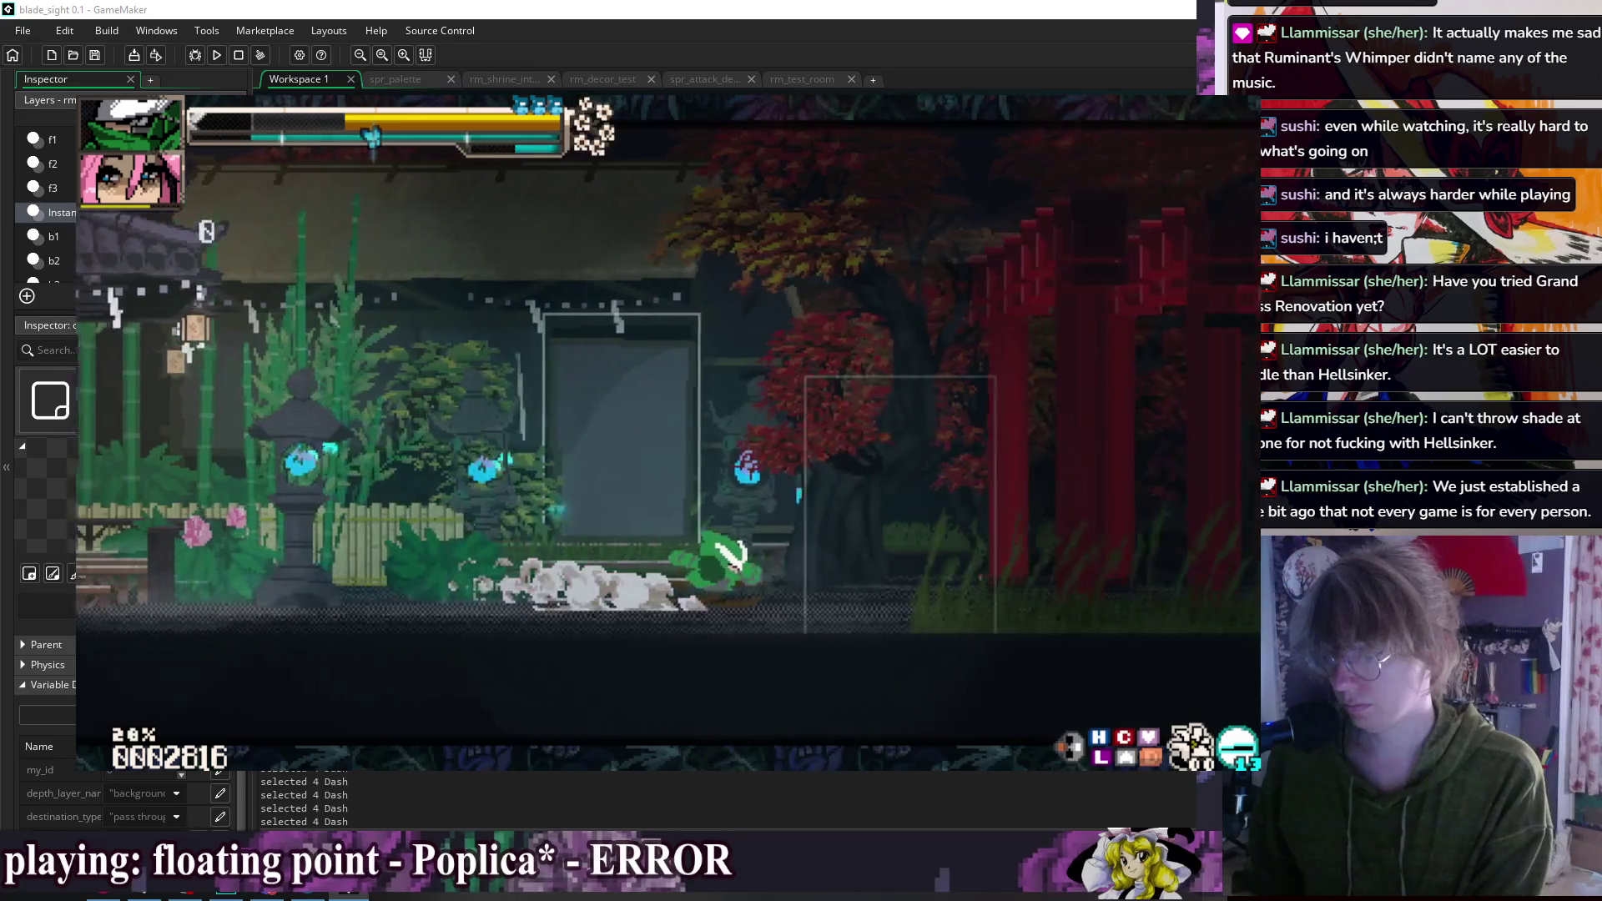
pyautogui.press('Left')
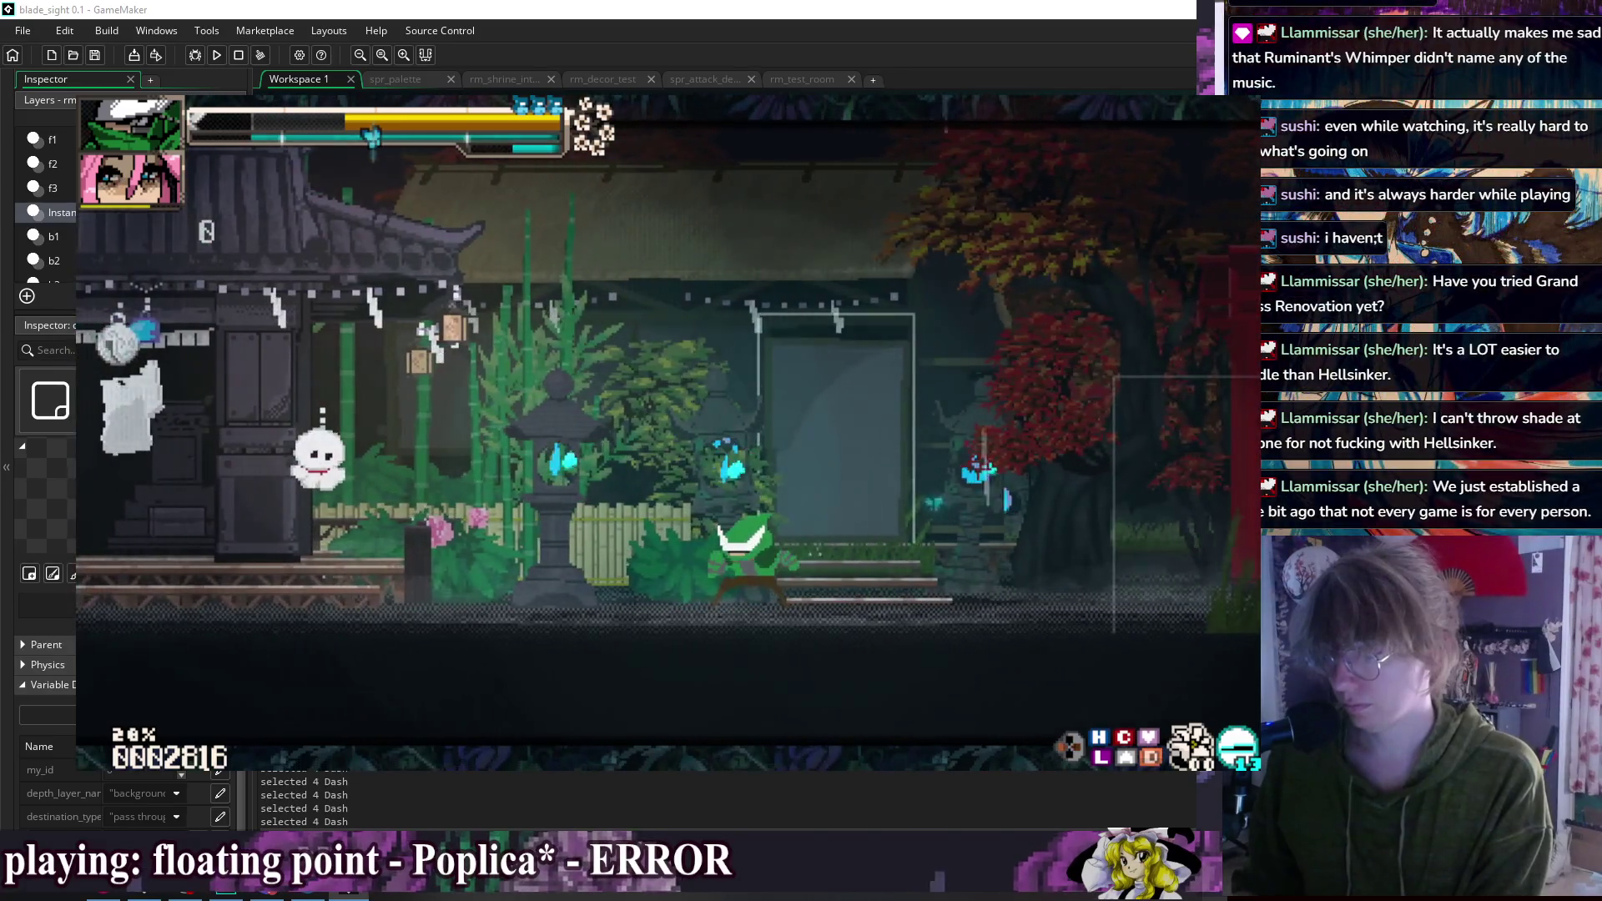
pyautogui.press('Right')
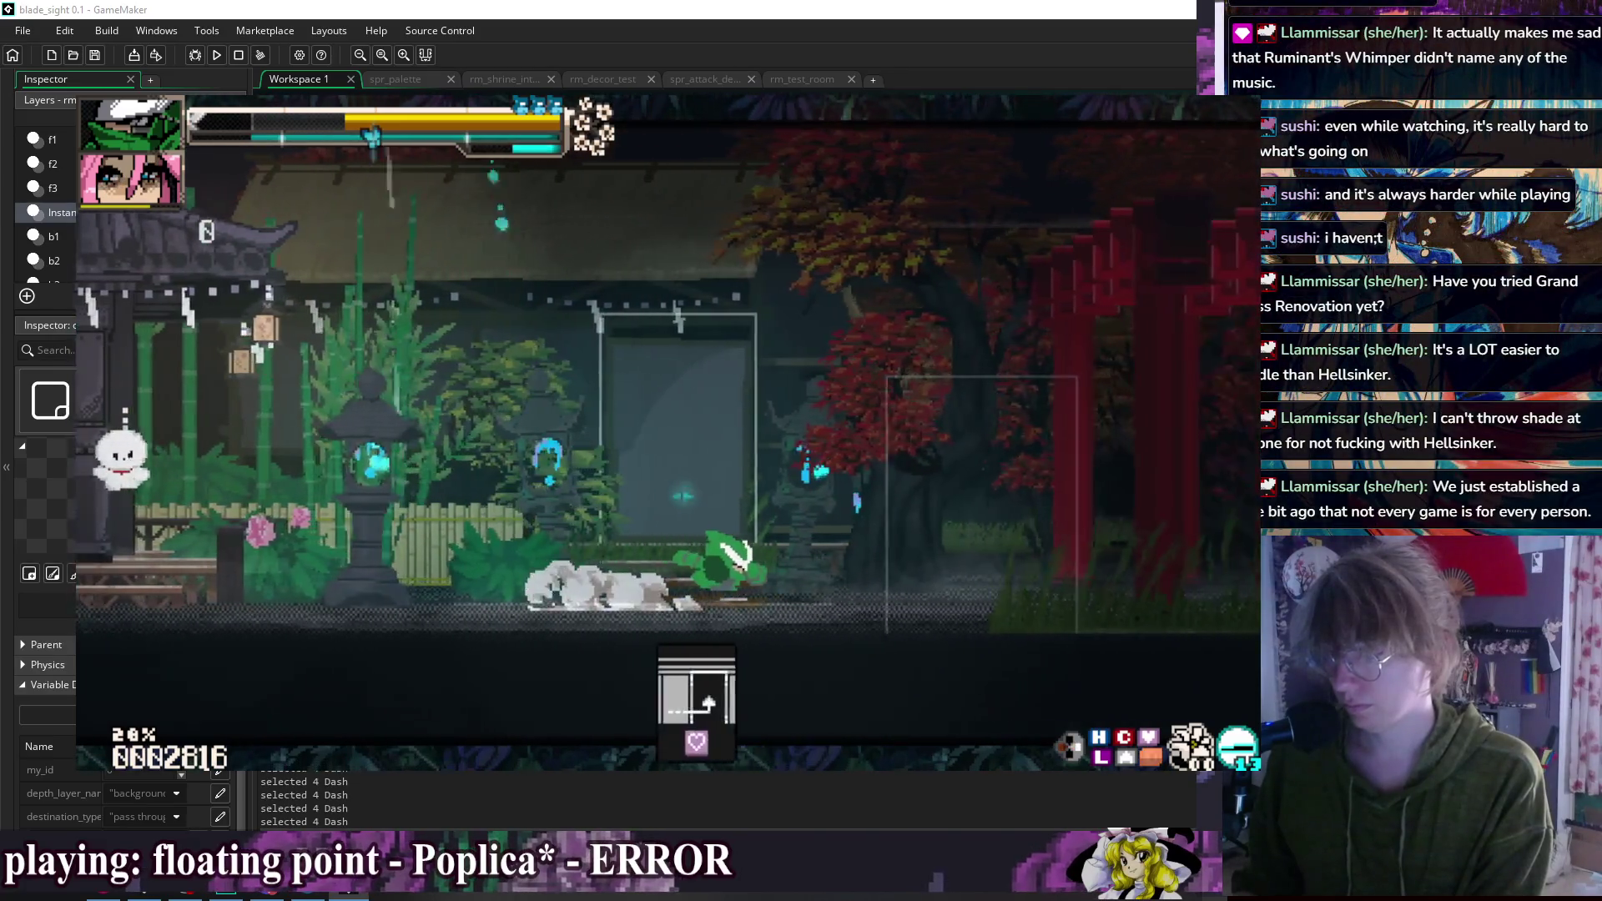
pyautogui.press('Left')
pyautogui.press('Escape')
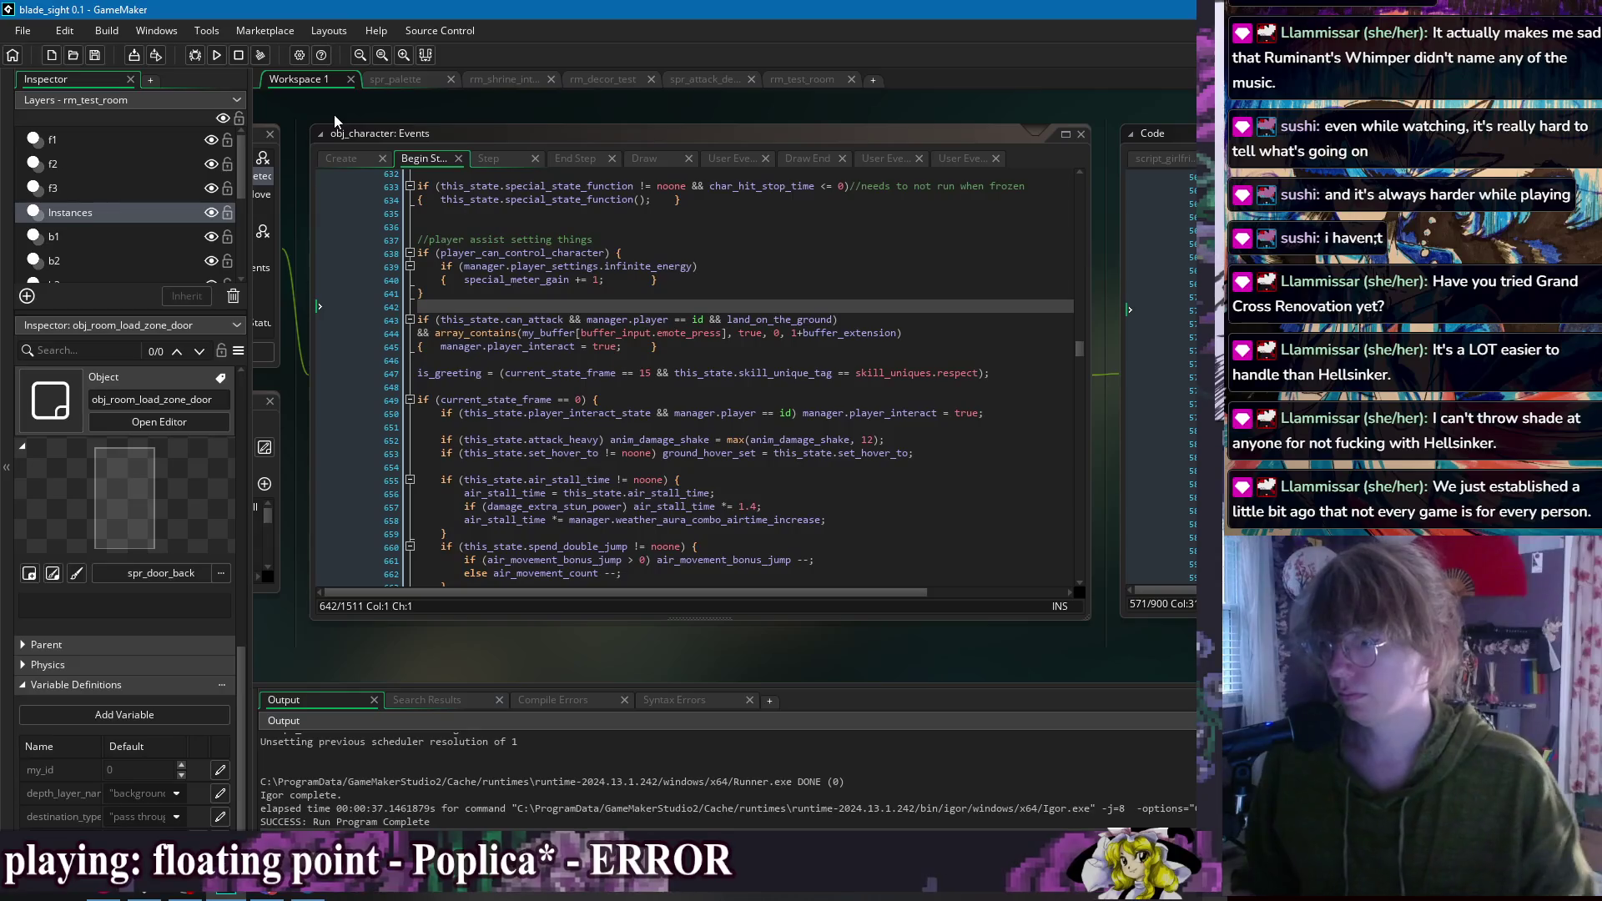
# Step: Replace this_state.can_attack with attack_level_allowed == 0 and run the game to test
pyautogui.moveTo(442, 321); pyautogui.dragTo(537, 320)
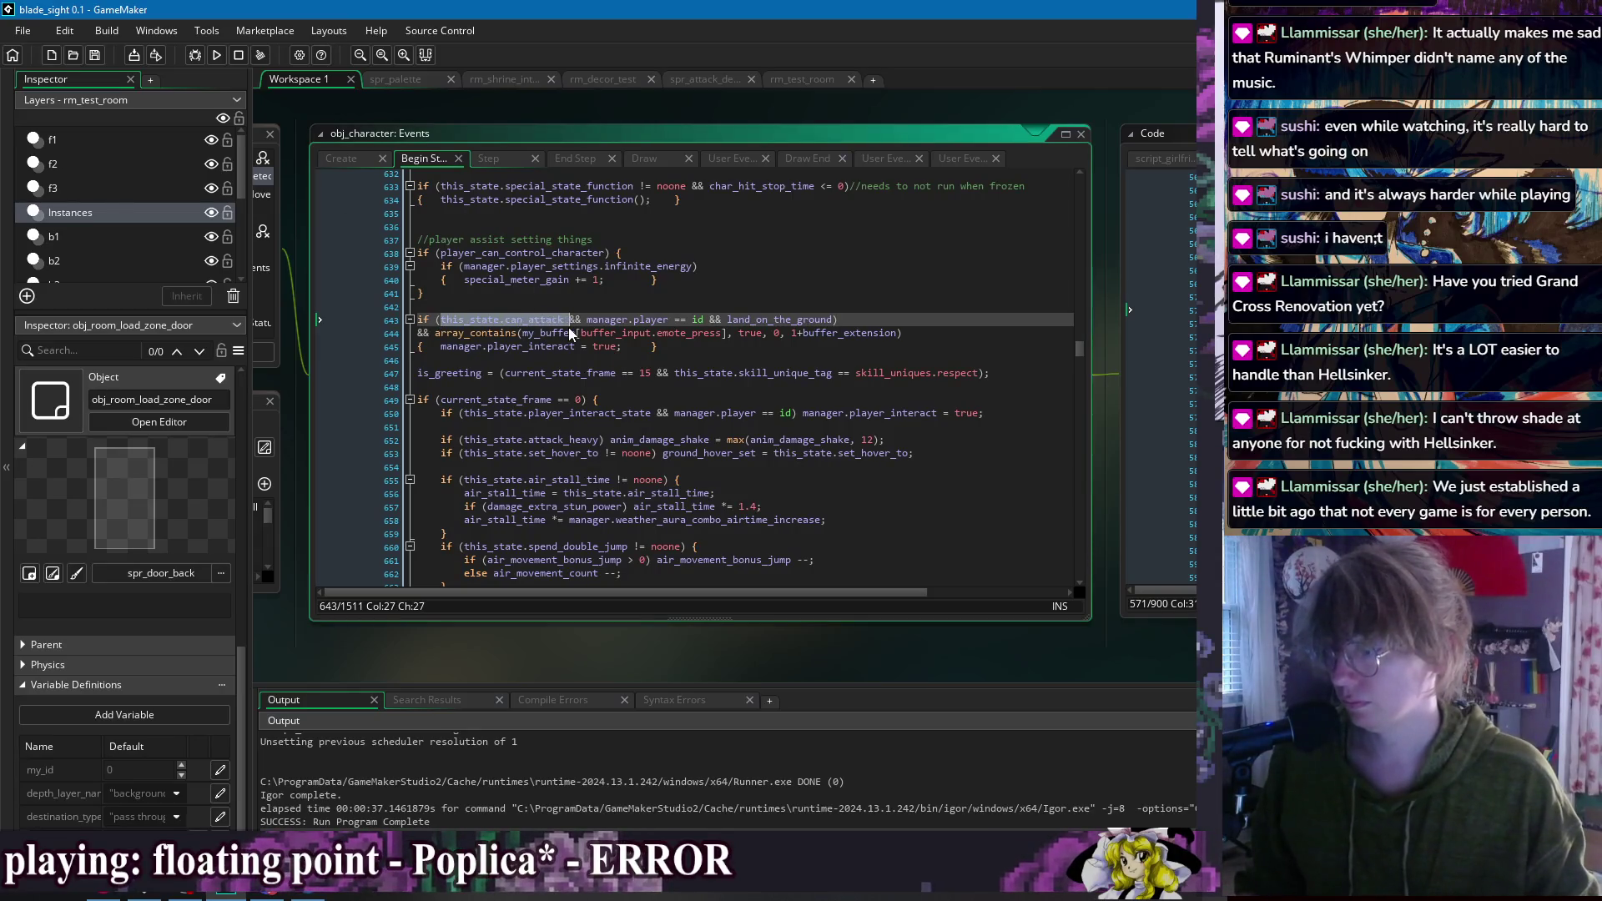
pyautogui.write('attack')
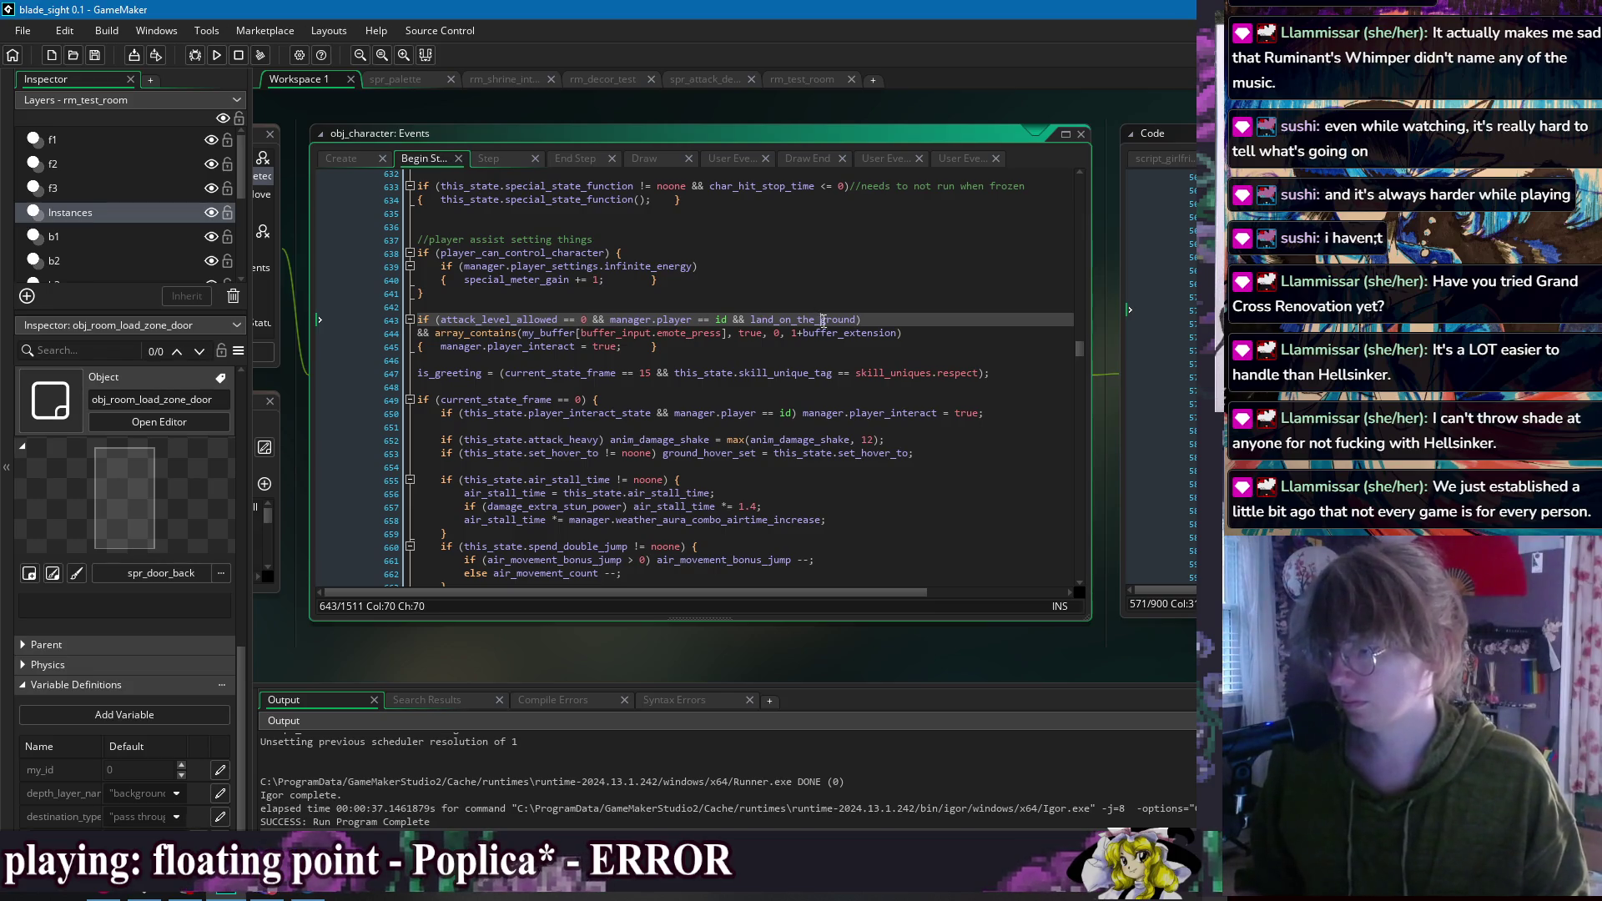
pyautogui.click(864, 342)
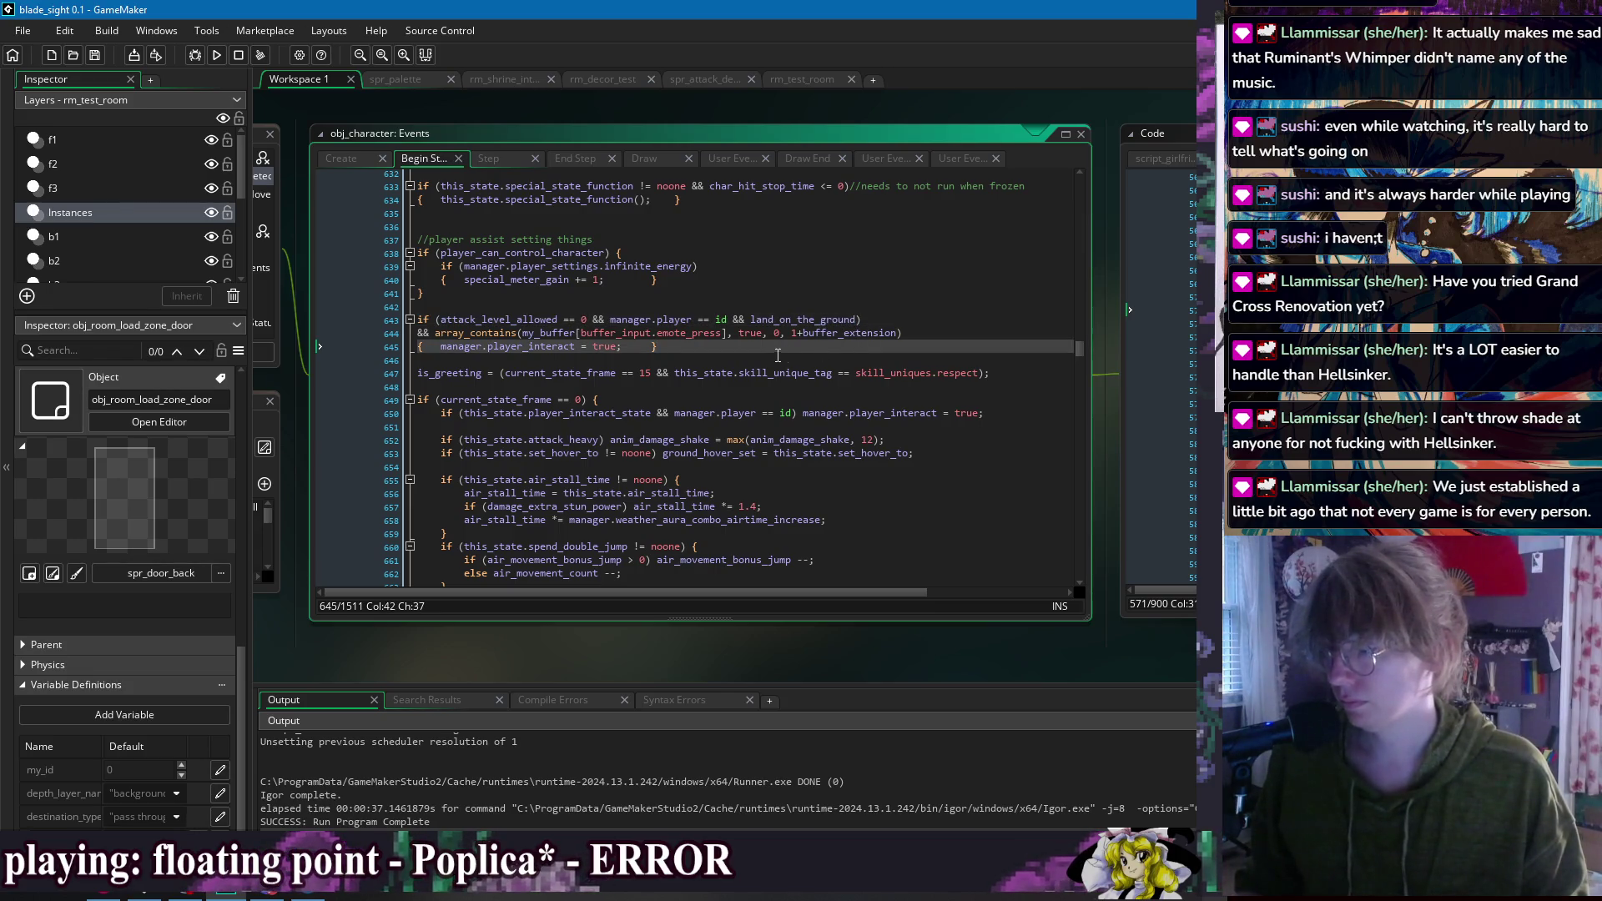
pyautogui.click(219, 53)
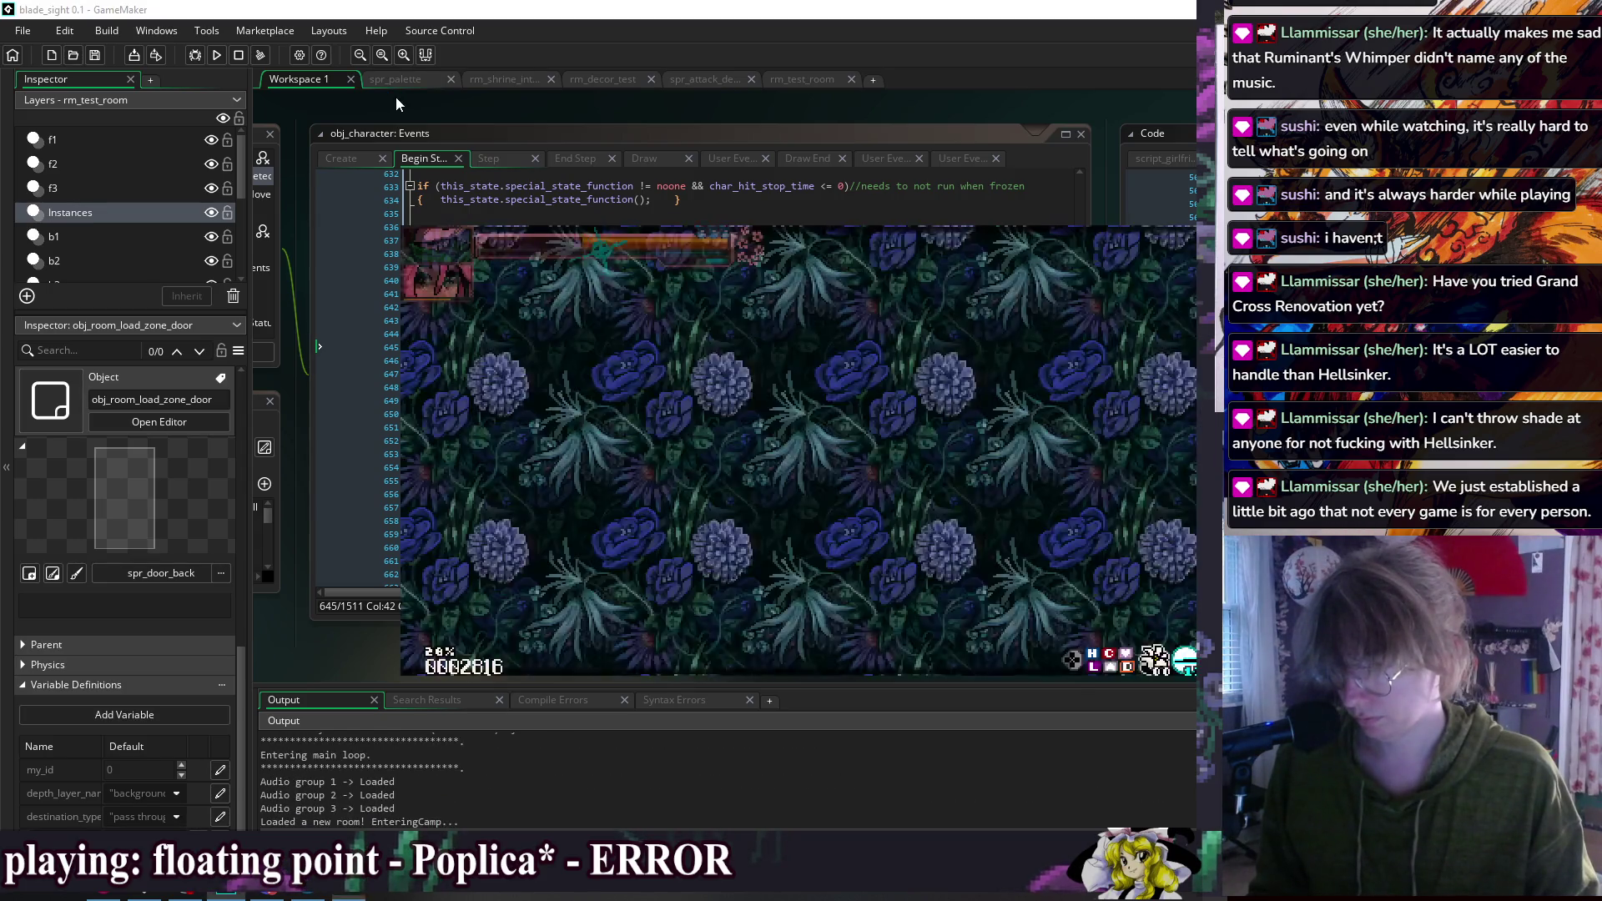
# Step: Walk the character right and left in the test build, then quit back to the code
pyautogui.press('Right')
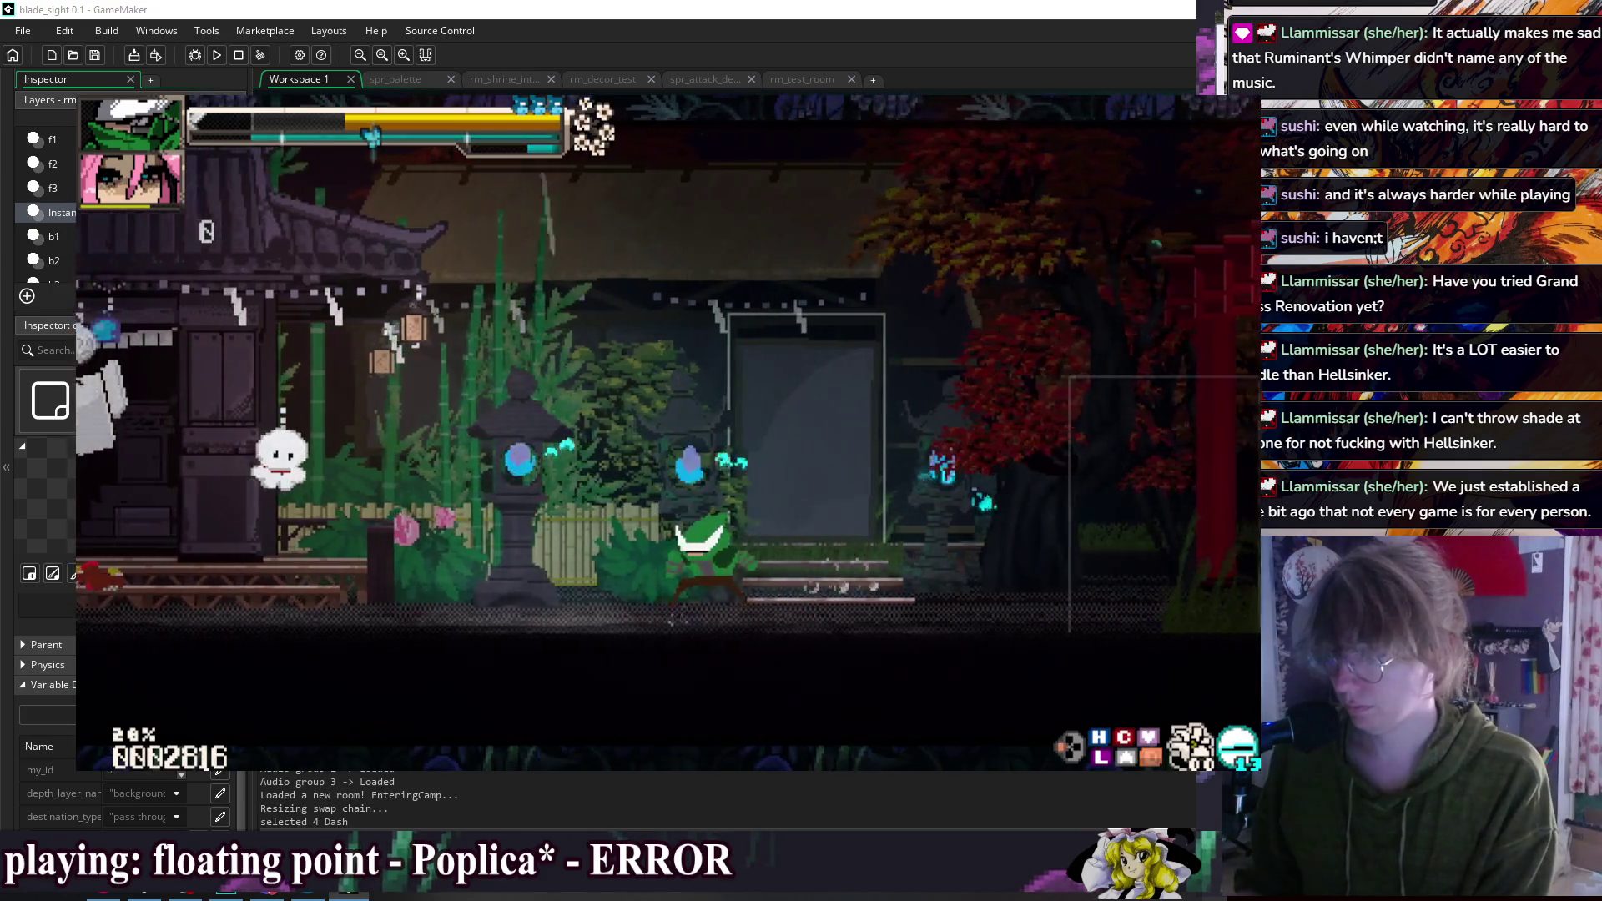
pyautogui.press('Left')
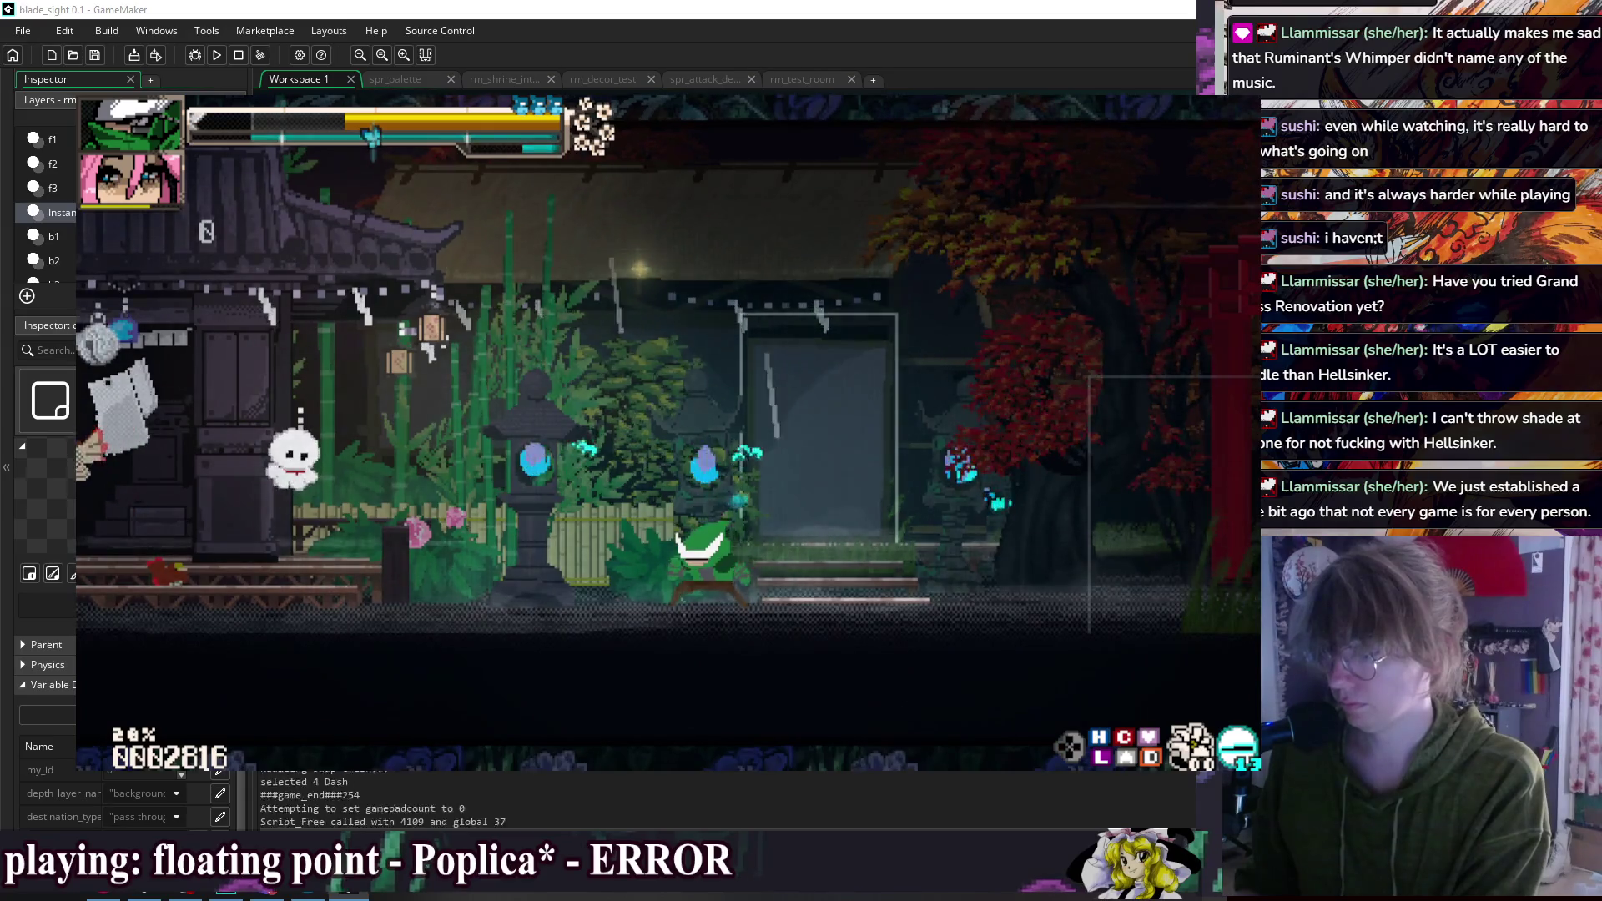
pyautogui.press('Escape')
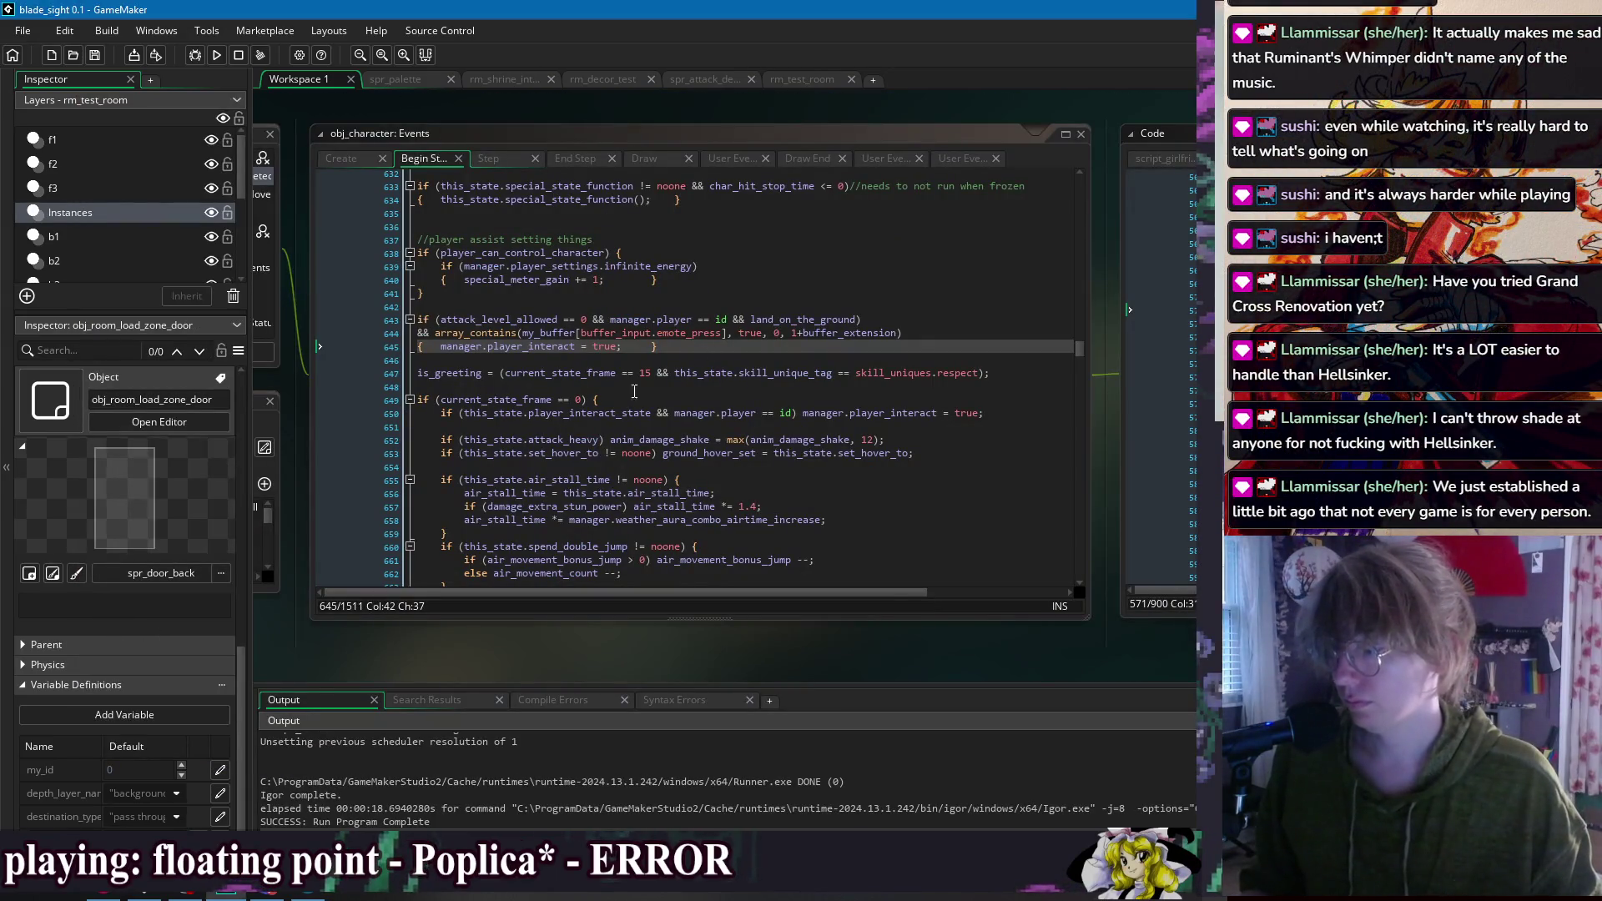
# Step: Replace the array_contains check with '&& my_buffer[buffer_input.emote_press, 0]' on its own line
pyautogui.click(899, 333)
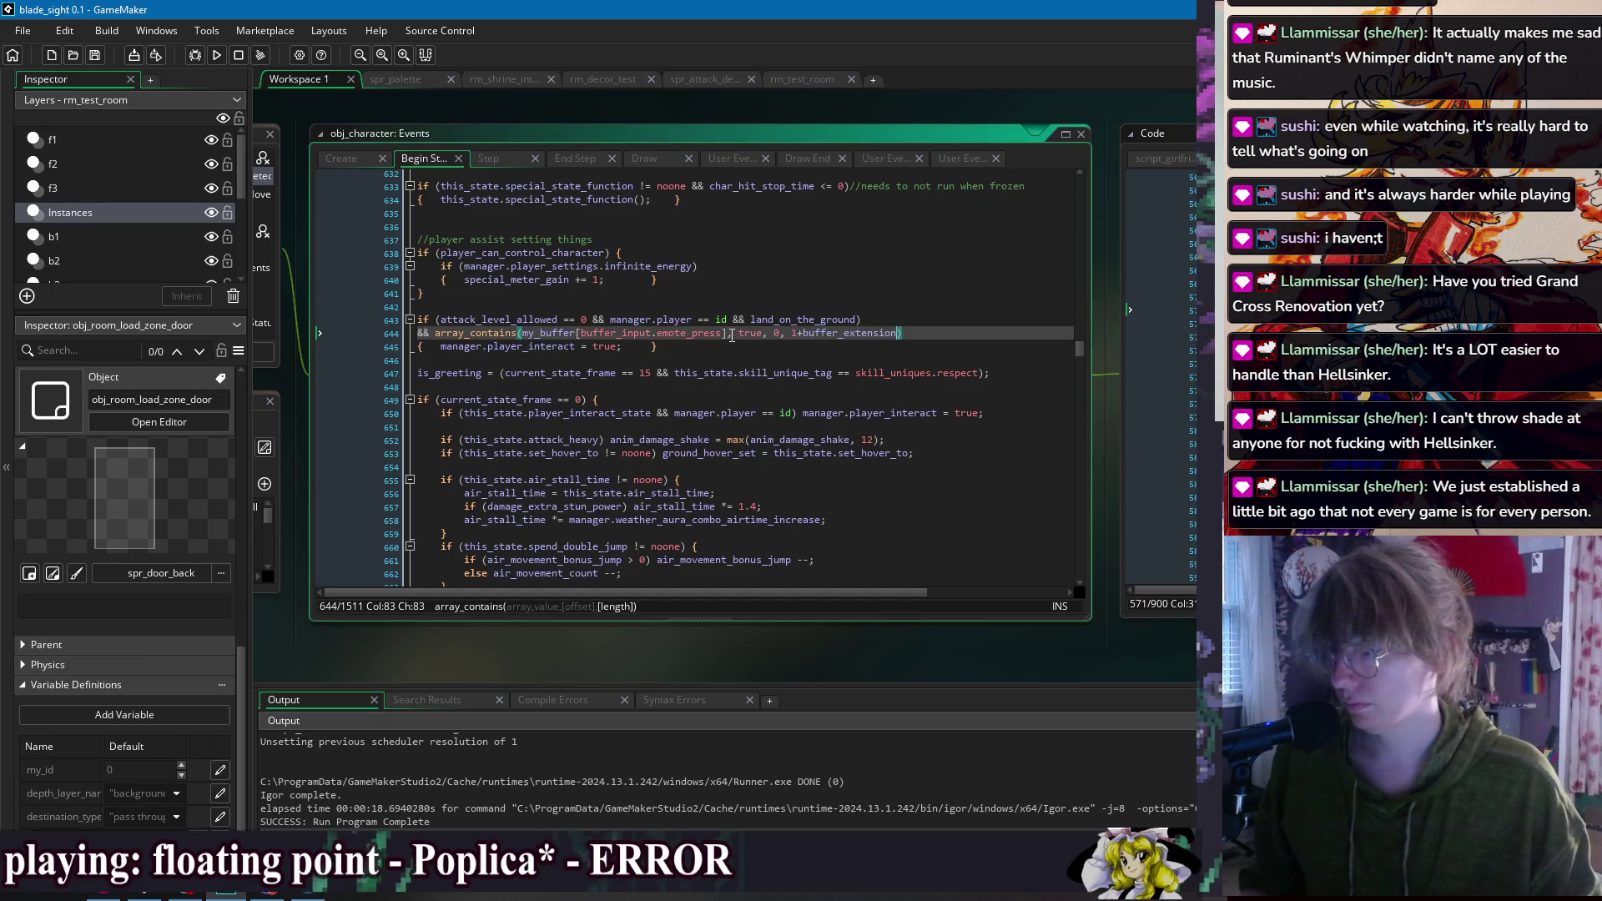
pyautogui.click(504, 333)
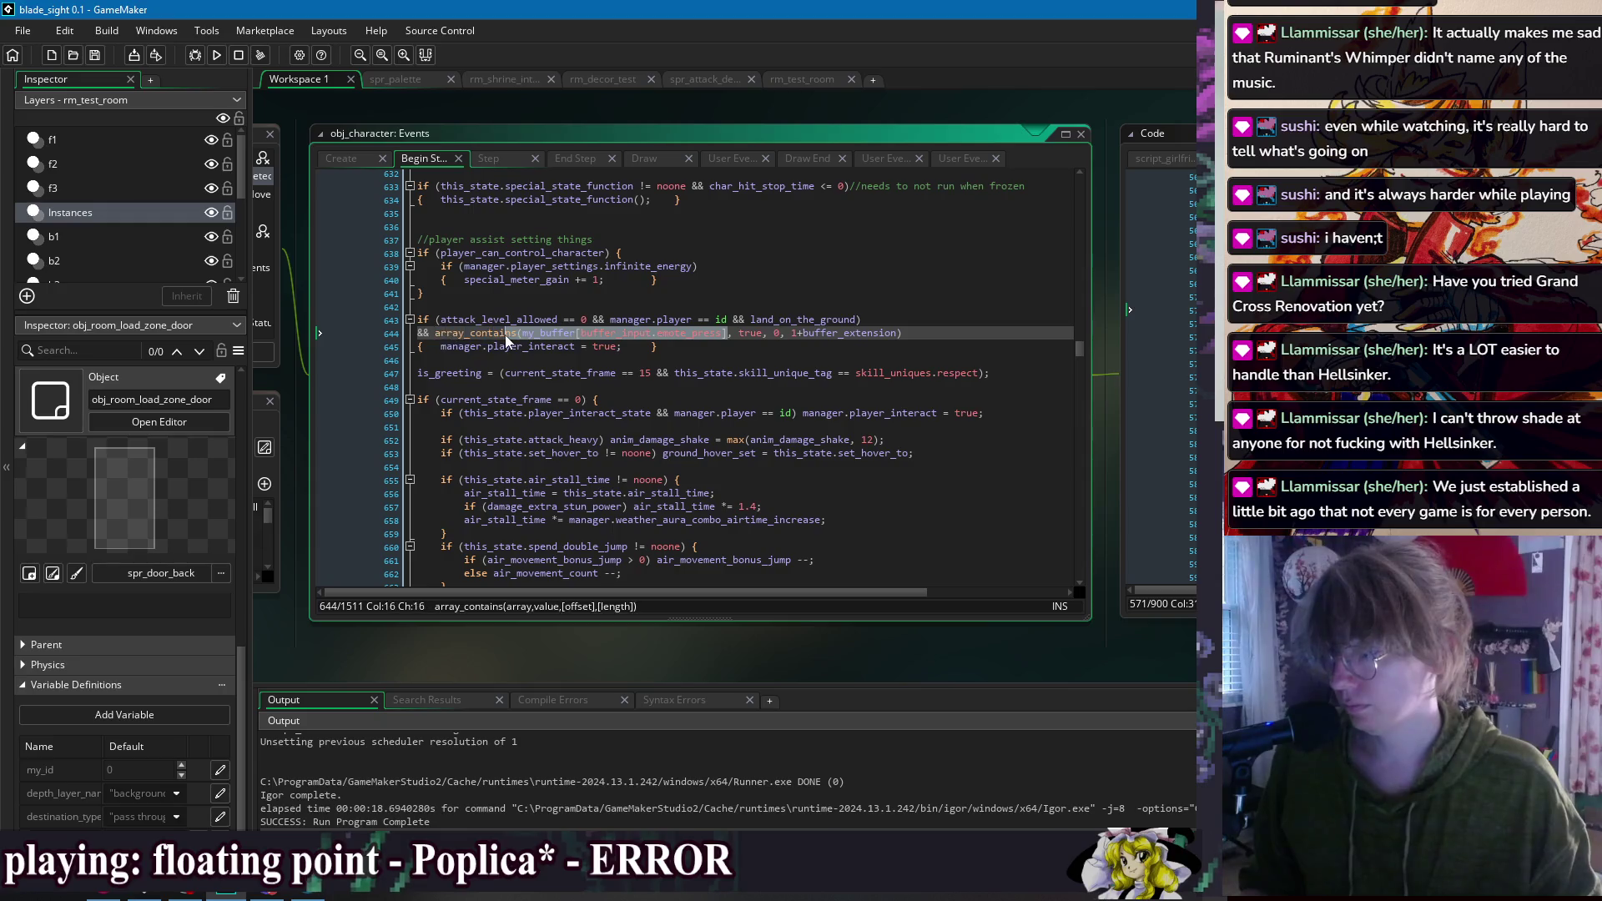
pyautogui.hotkey('ctrl', 'x')
pyautogui.press('Home')
pyautogui.press('Return')
pyautogui.press('Up')
pyautogui.write('&& my_buffer[buffer_input.emote_press, ')
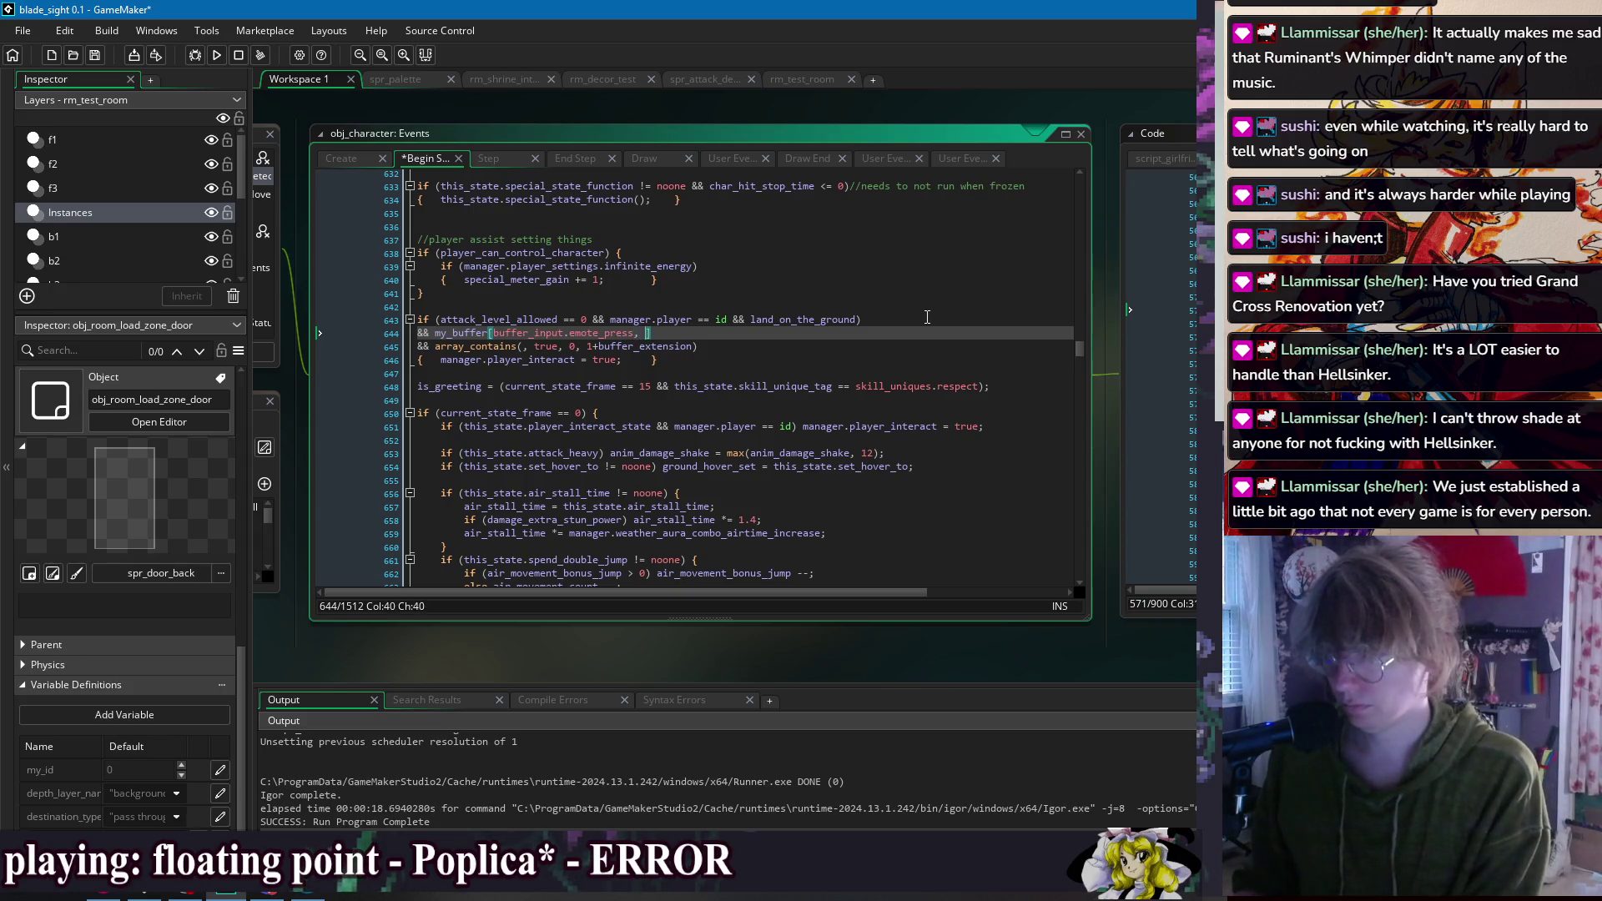
pyautogui.write('0]')
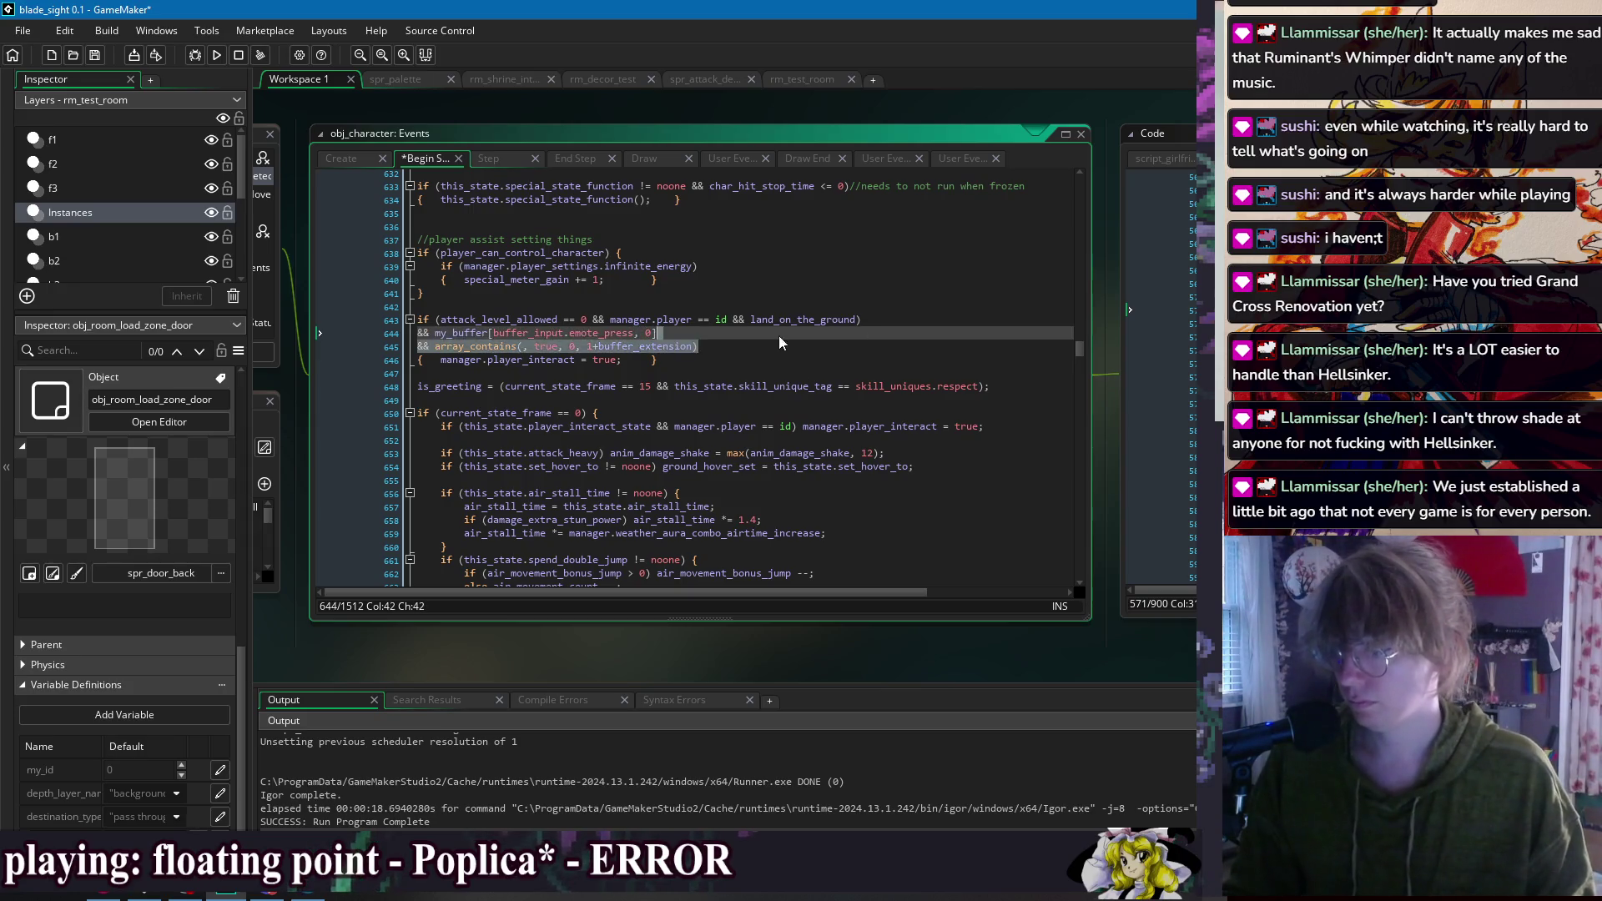
pyautogui.press('Delete')
# Step: Append '&& self_stick_direc' to line 644 and select the emote-press if block
pyautogui.click(673, 346)
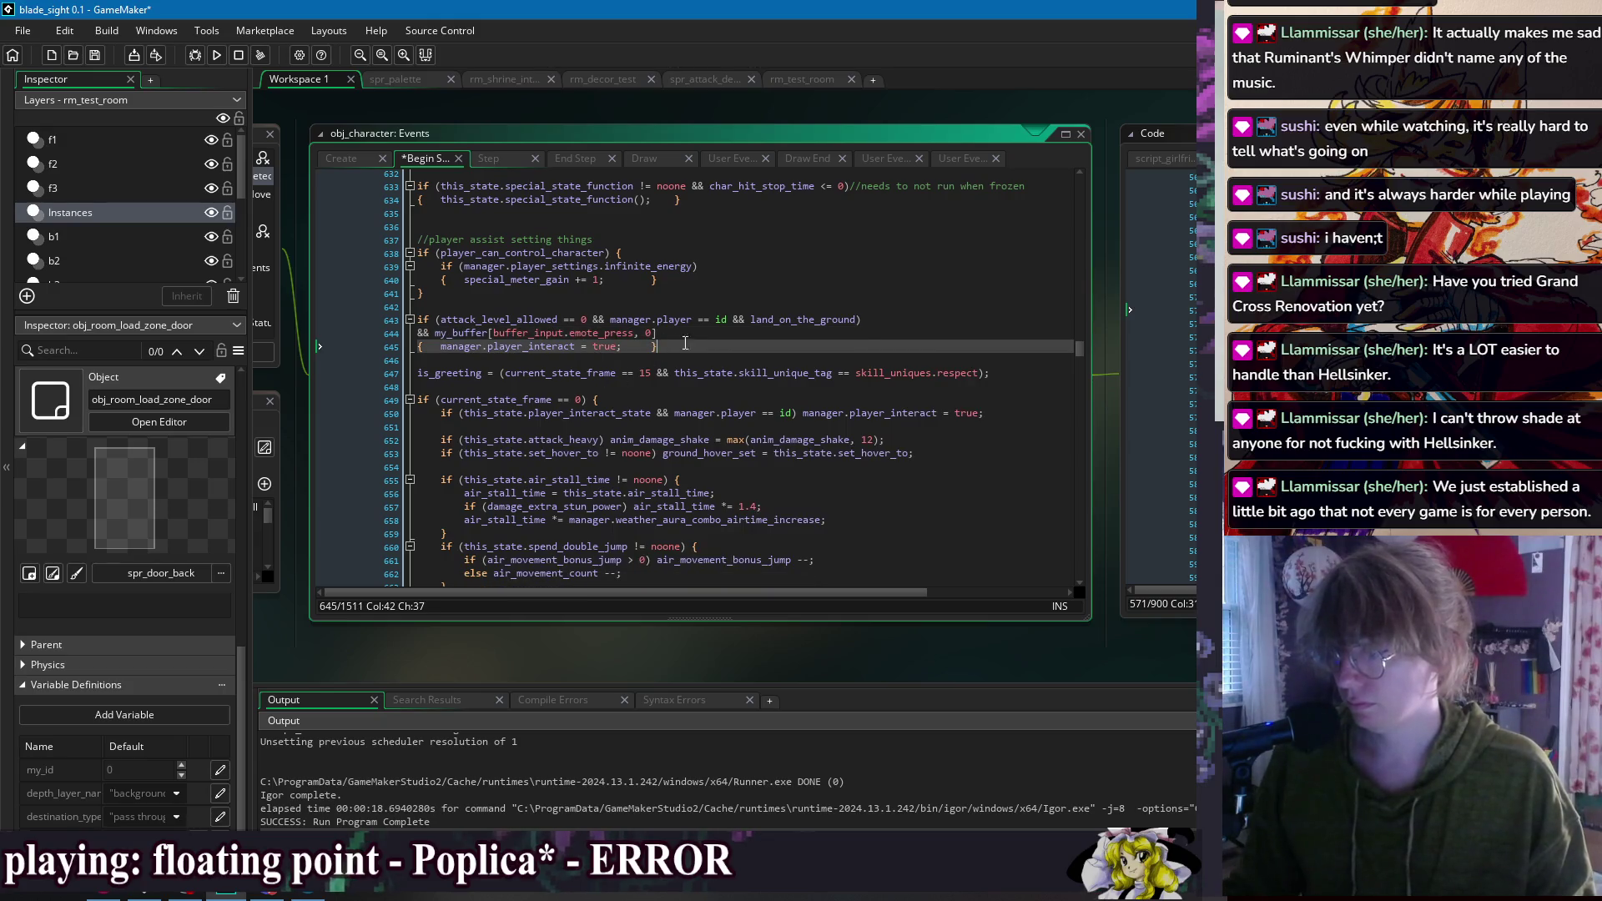
pyautogui.click(697, 332)
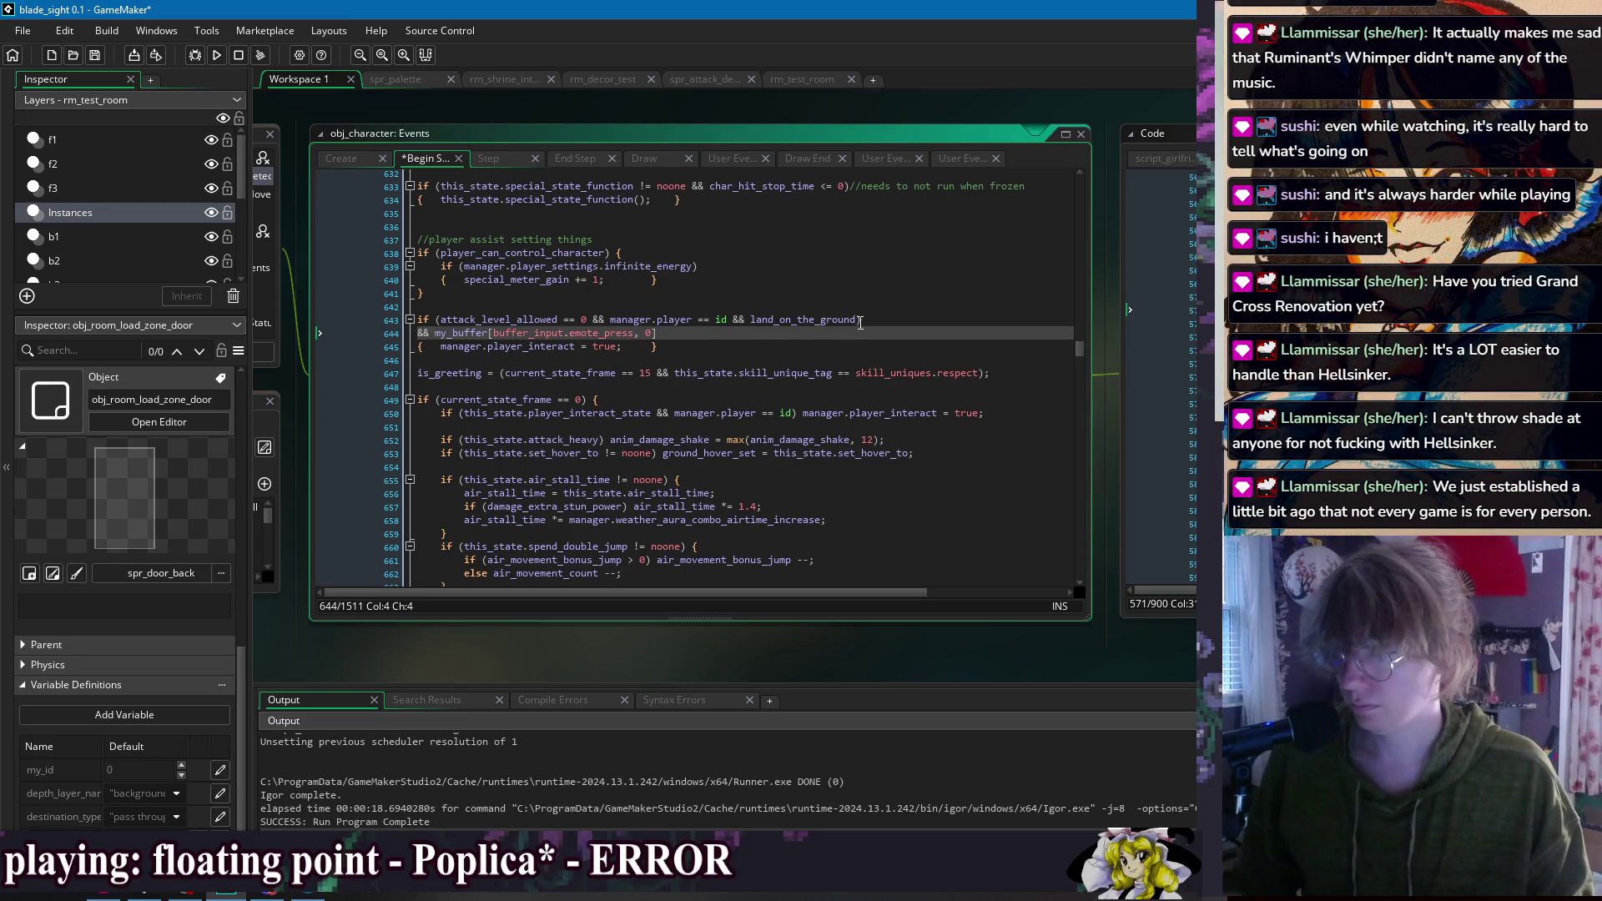
pyautogui.click(708, 335)
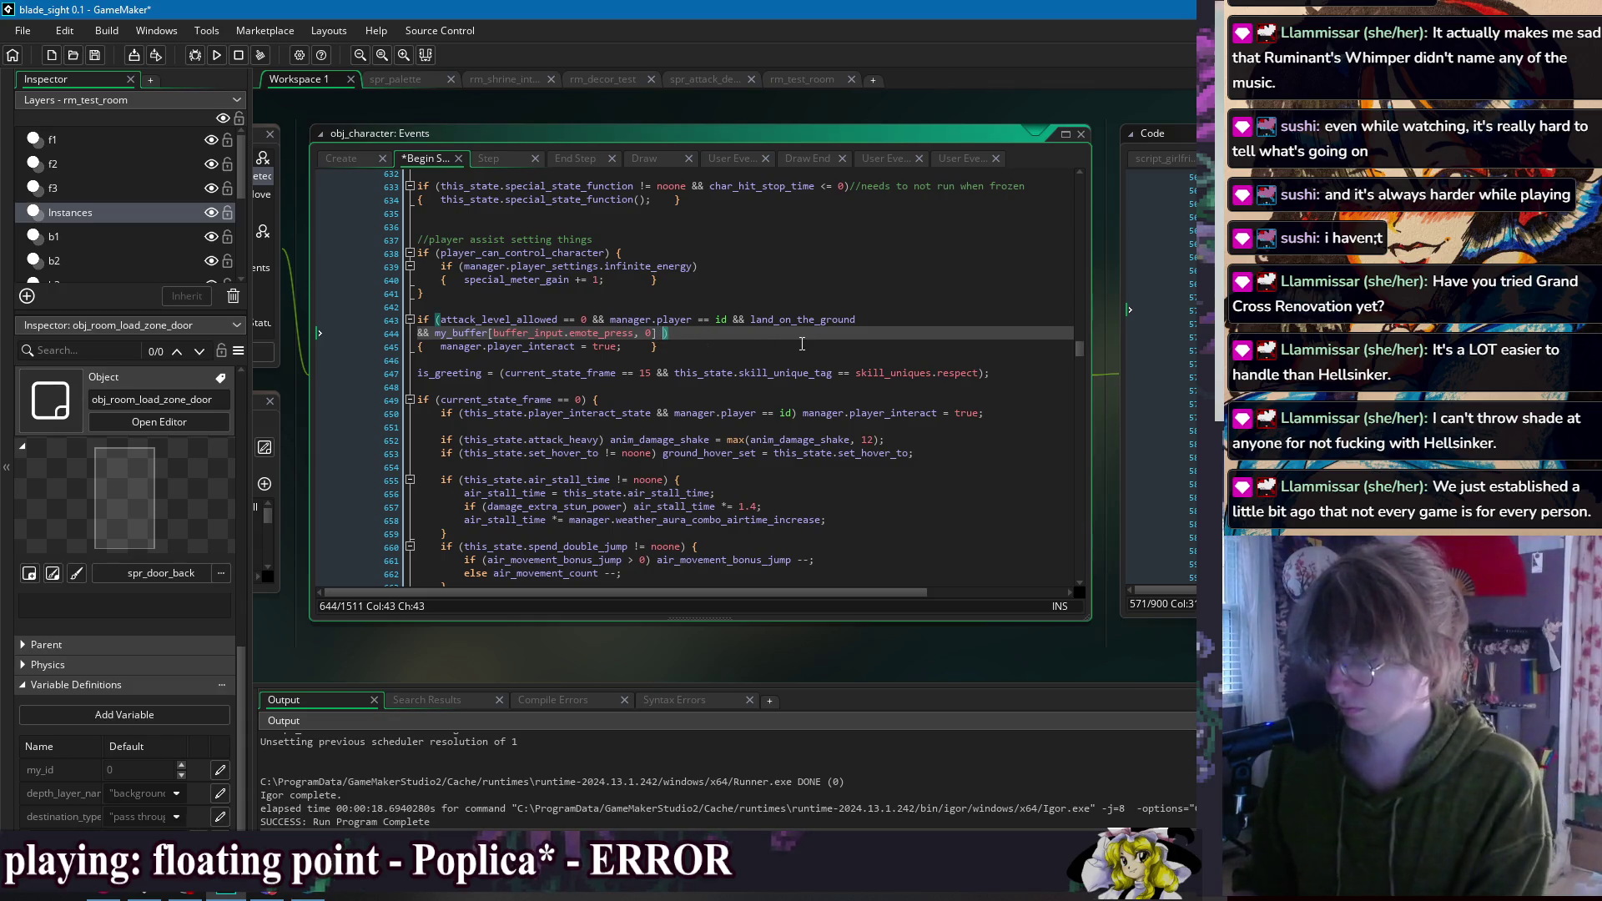
pyautogui.write('&& self_stick_direction > 3')
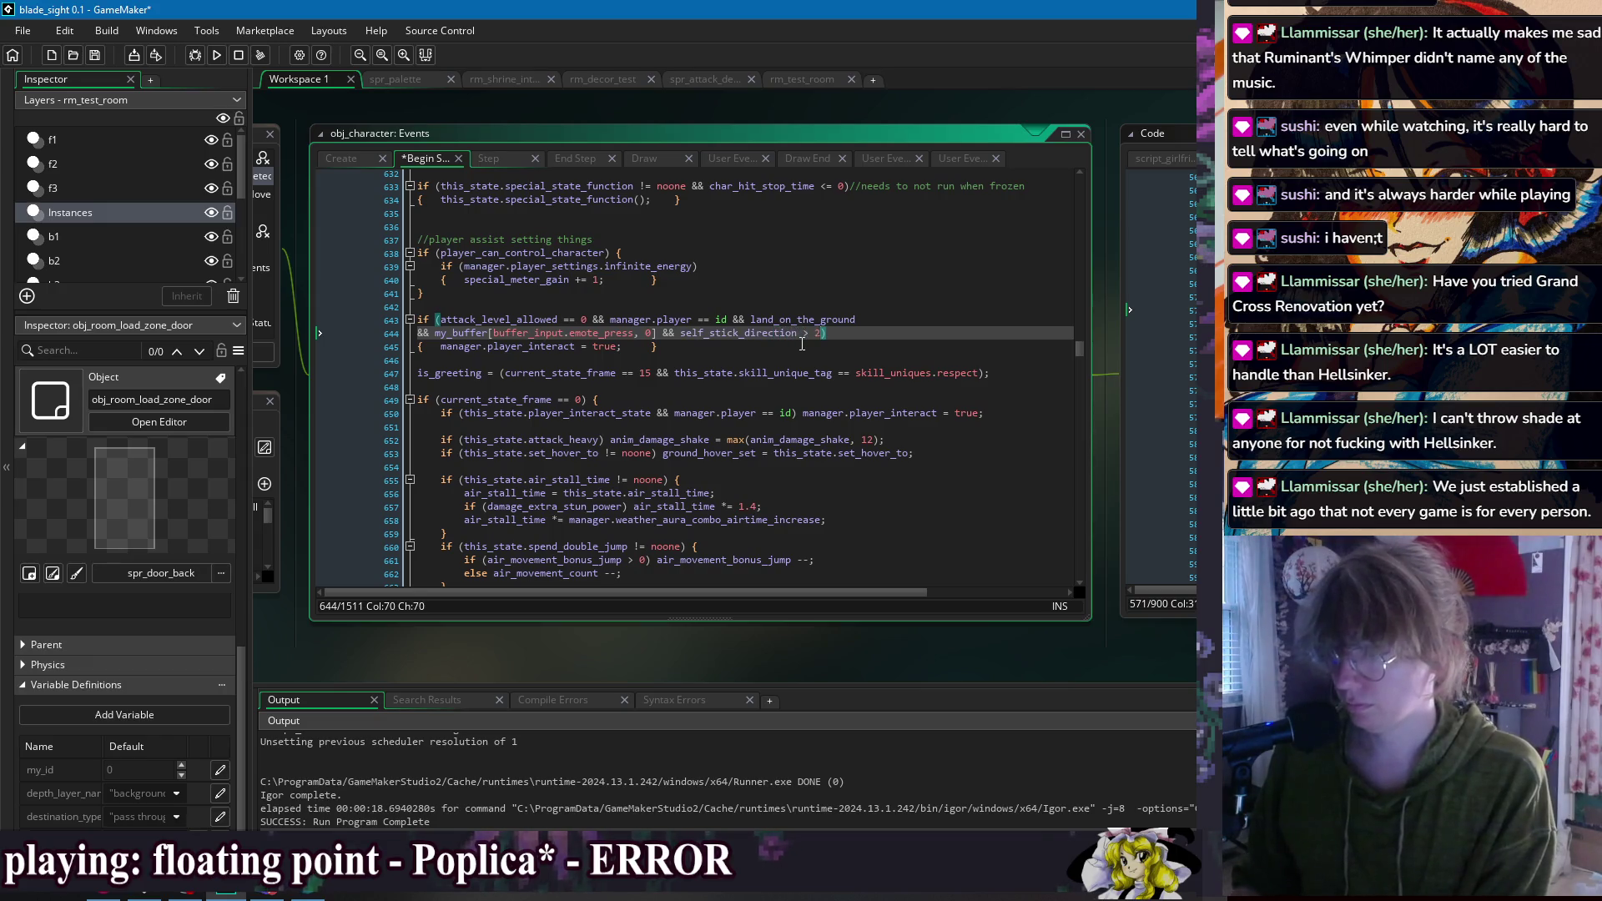
pyautogui.moveTo(674, 354); pyautogui.dragTo(672, 305)
pyautogui.hotkey('ctrl', 'c')
# Step: Cut the emote-press interact block from line 643, remove the blank line, and save
pyautogui.press('BackSpace')
pyautogui.moveTo(587, 333); pyautogui.dragTo(591, 320)
pyautogui.click(576, 312)
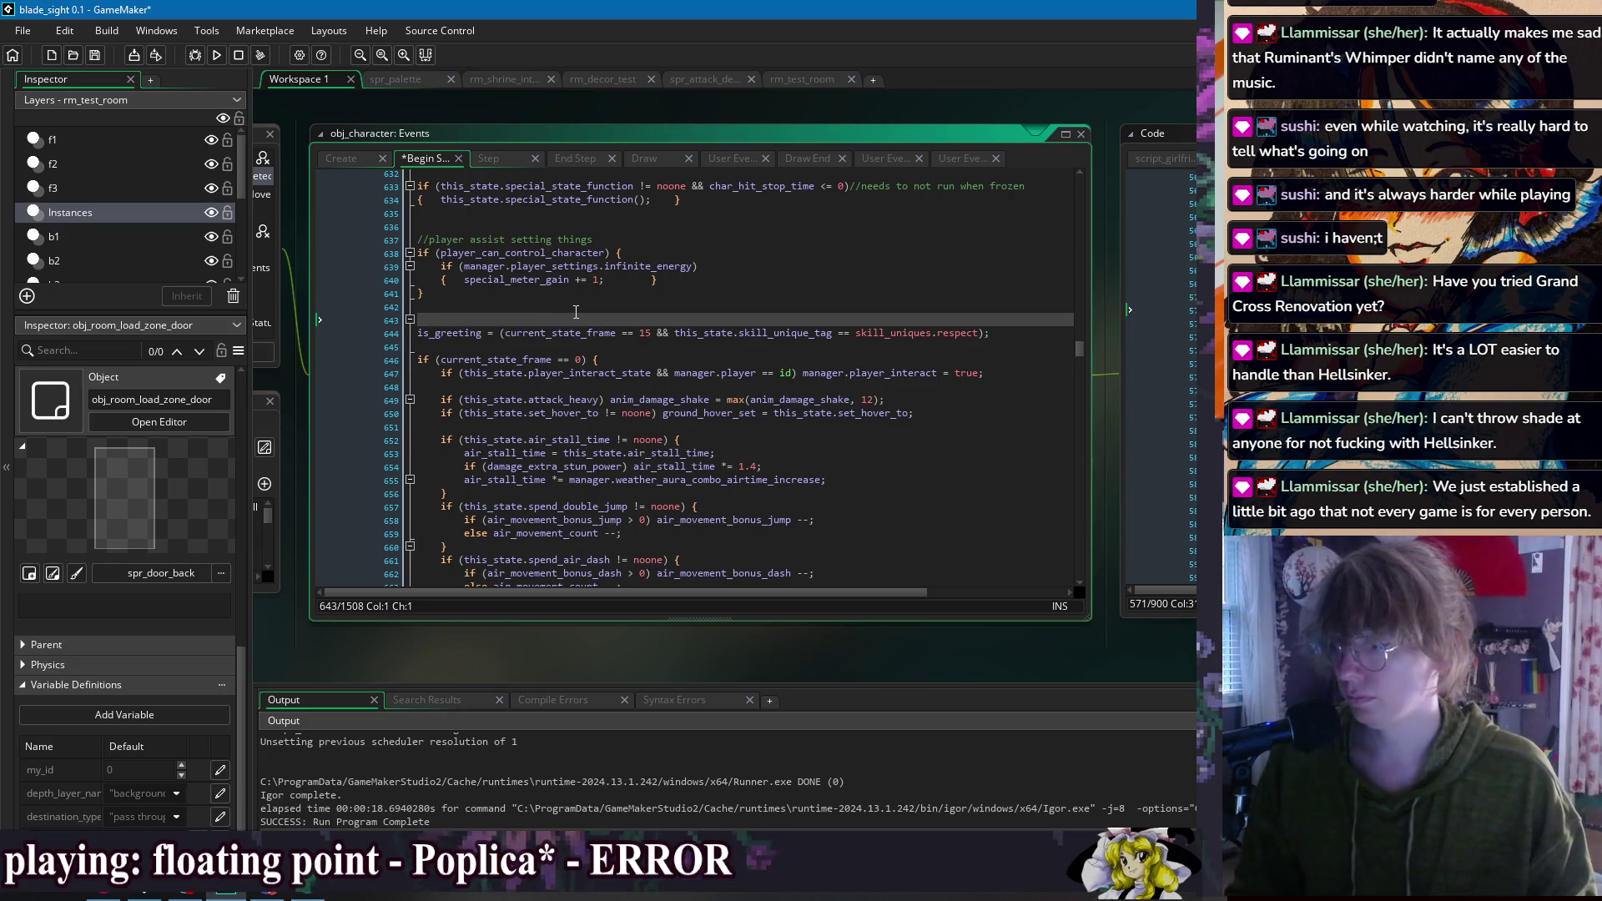
pyautogui.press('BackSpace')
pyautogui.hotkey('ctrl', 's')
# Step: Paste the interact block after line 7 at the top of Begin Step
pyautogui.moveTo(1080, 347); pyautogui.dragTo(1069, 174)
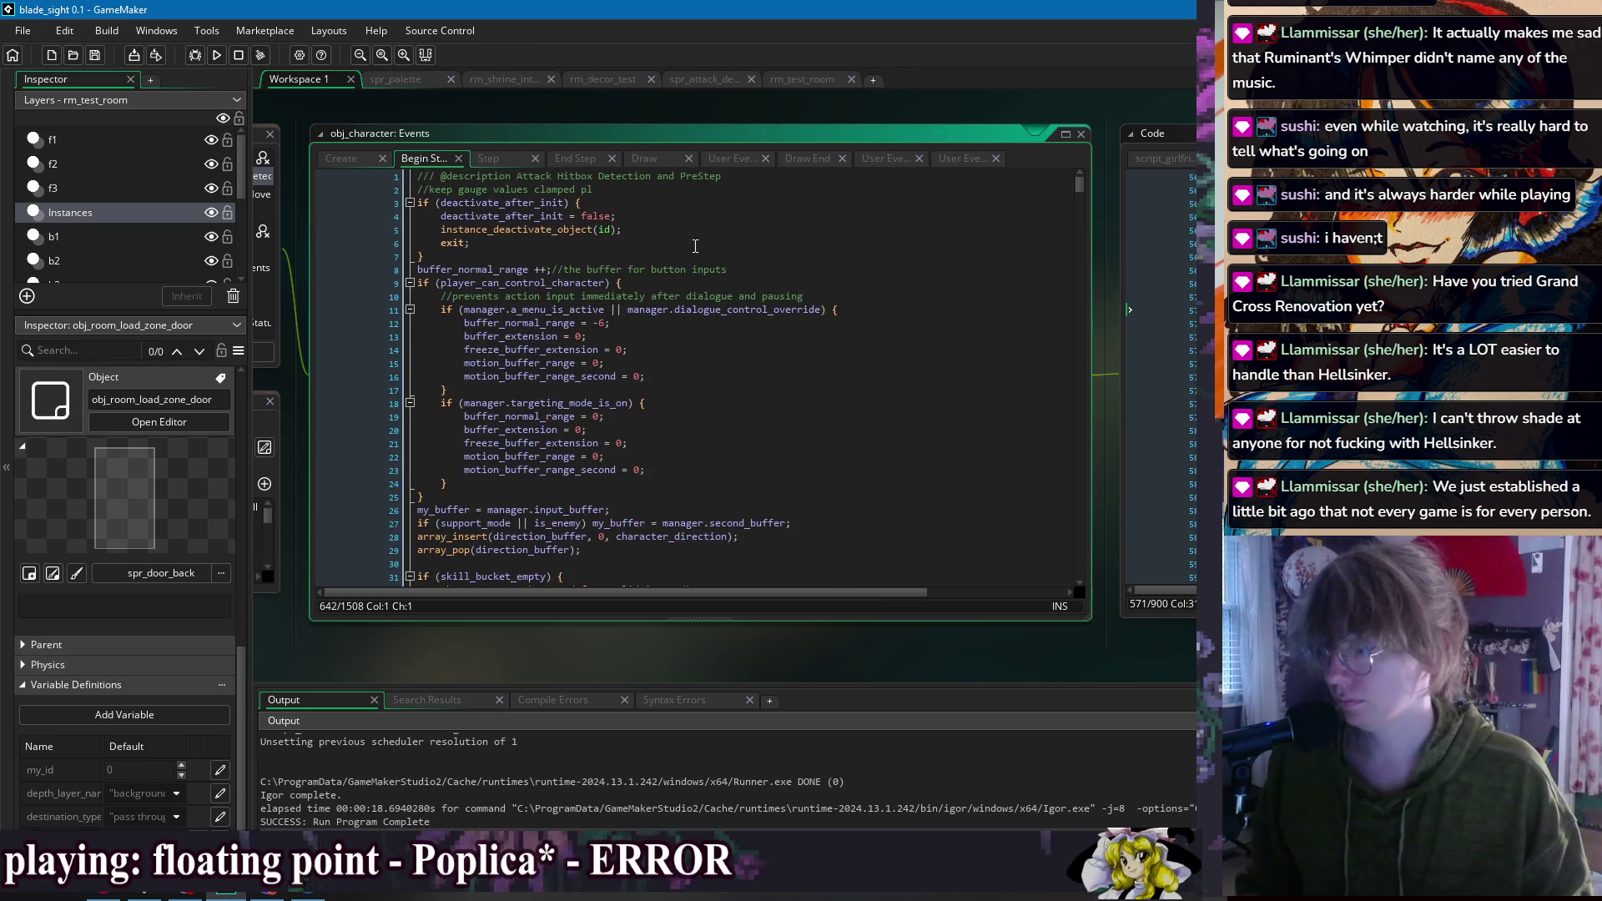
pyautogui.click(692, 201)
pyautogui.click(691, 189)
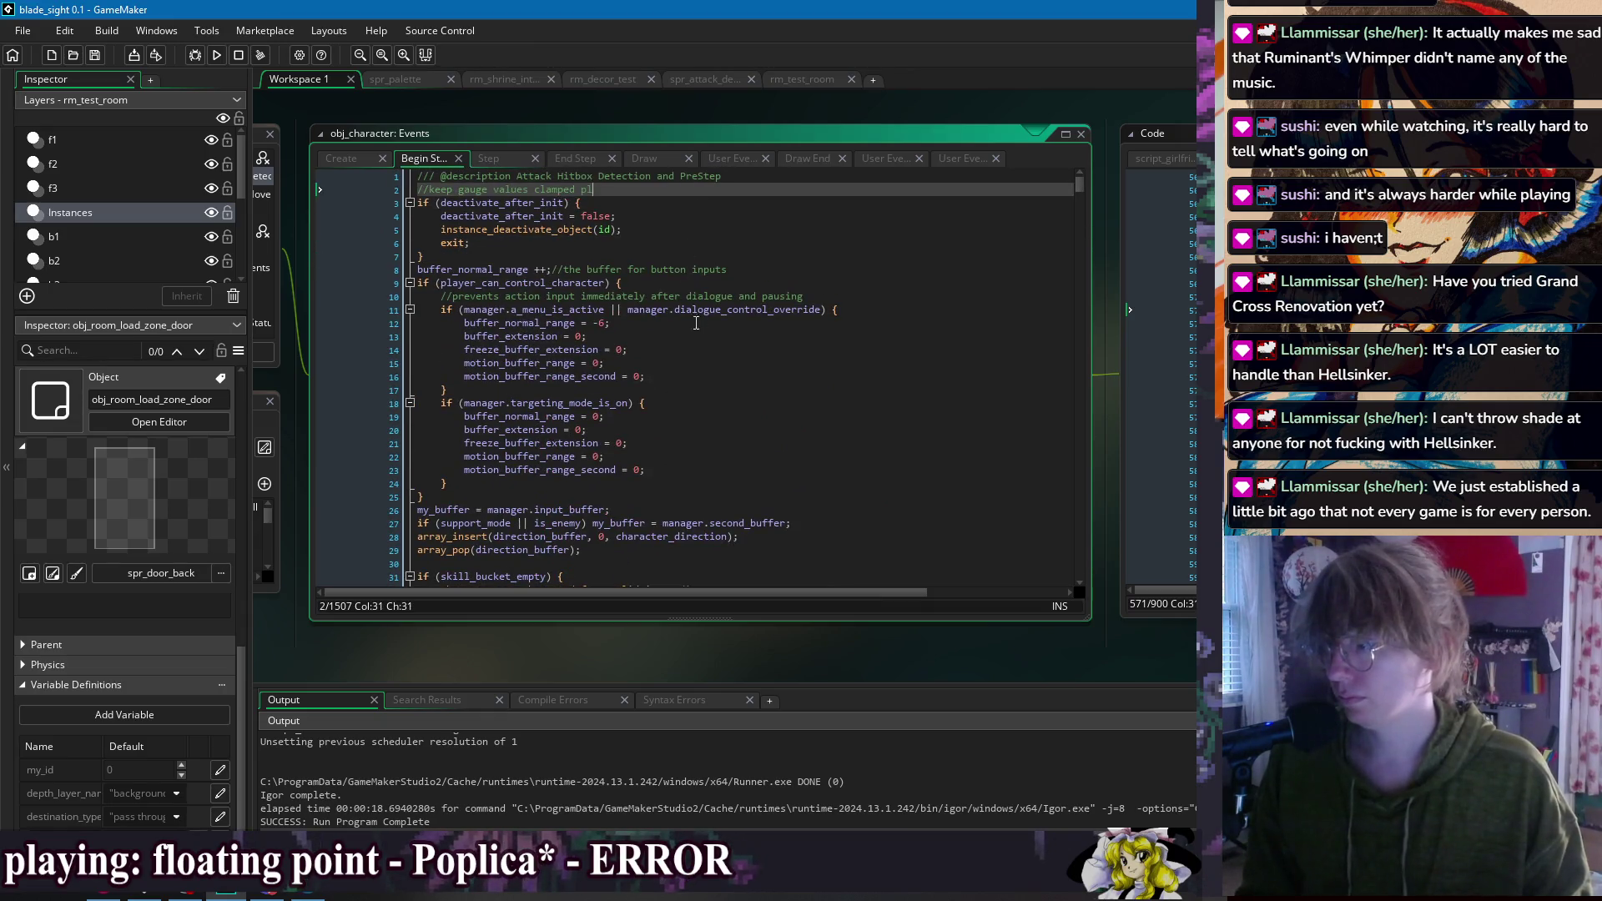
pyautogui.click(520, 256)
pyautogui.press('Return')
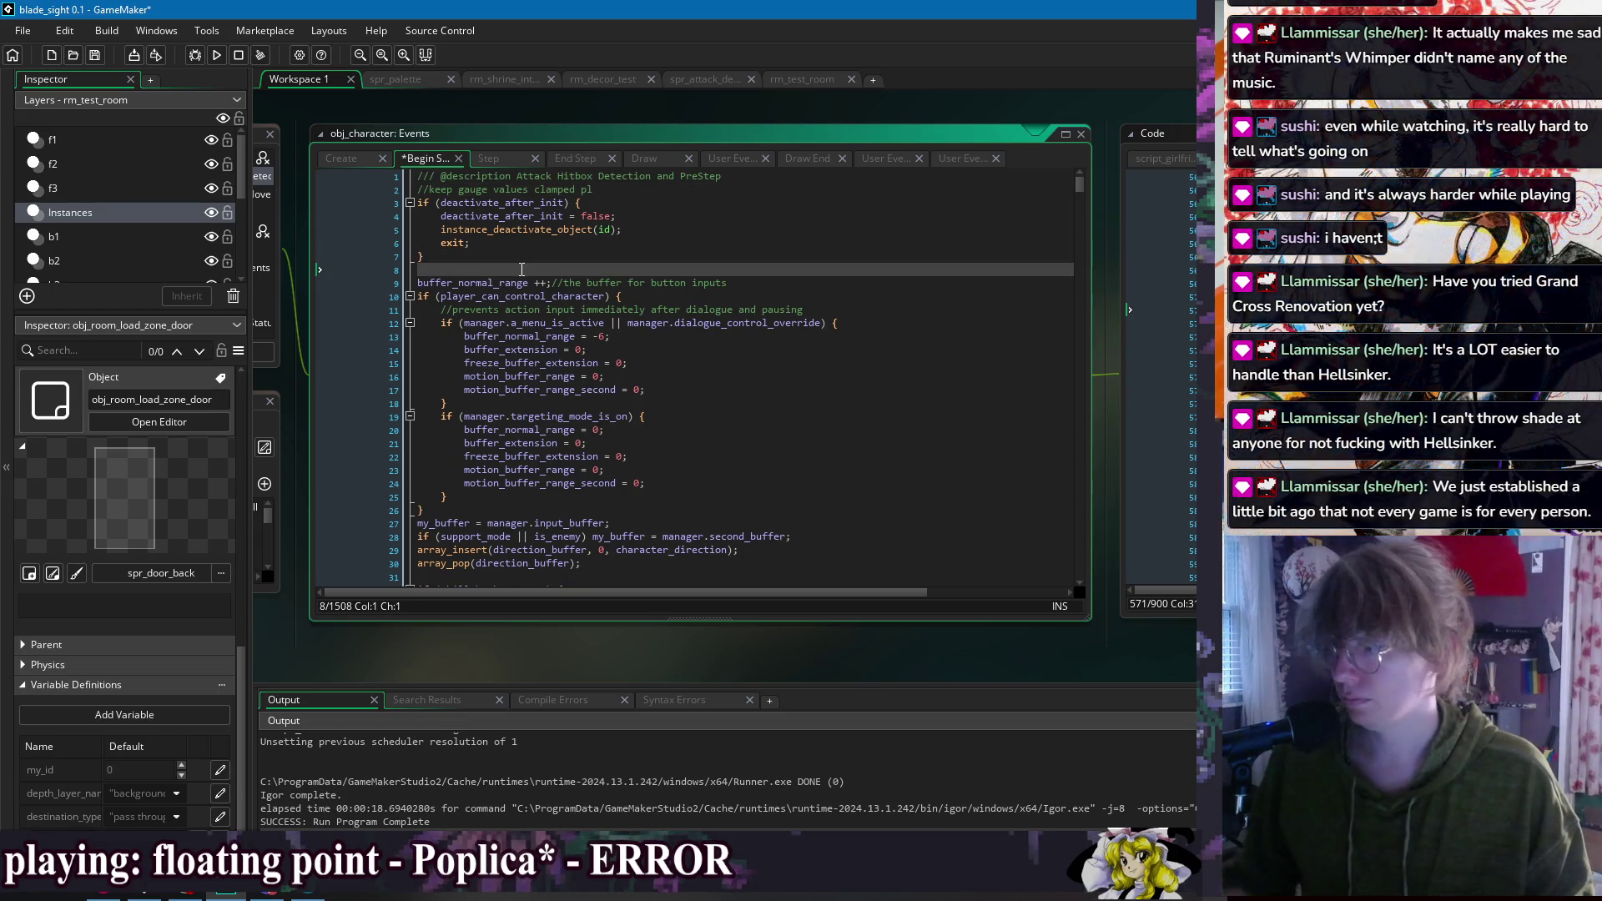
pyautogui.hotkey('ctrl', 'v')
pyautogui.press('Return')
pyautogui.press('Up')
pyautogui.press('Up')
pyautogui.press('Up')
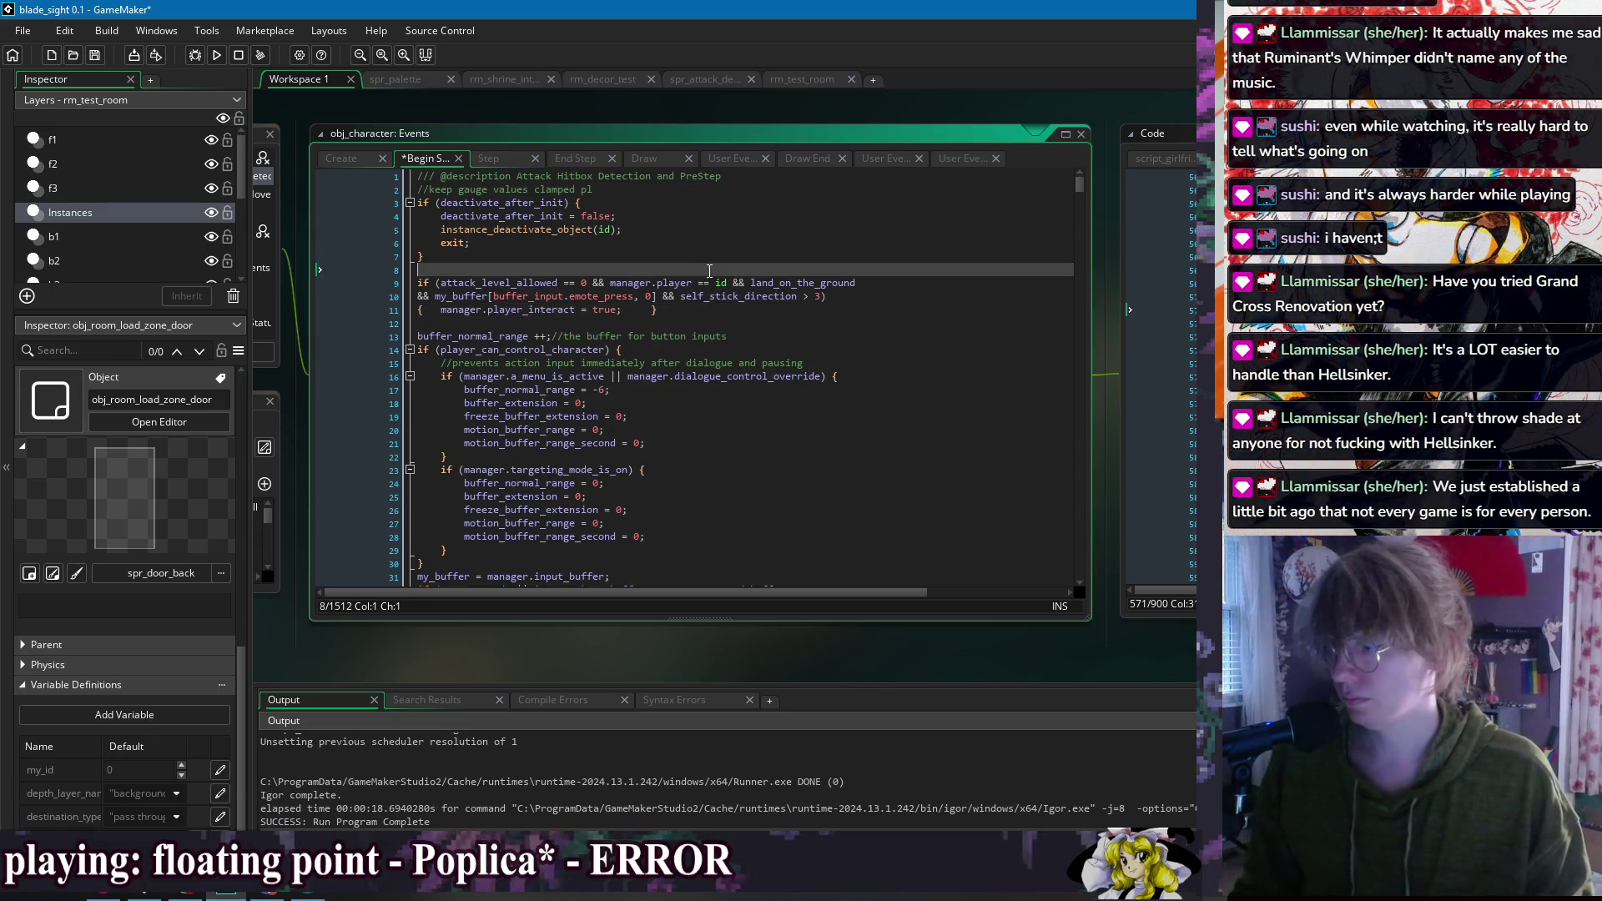
# Step: Build and run the game to test the relocated interact check
pyautogui.click(588, 284)
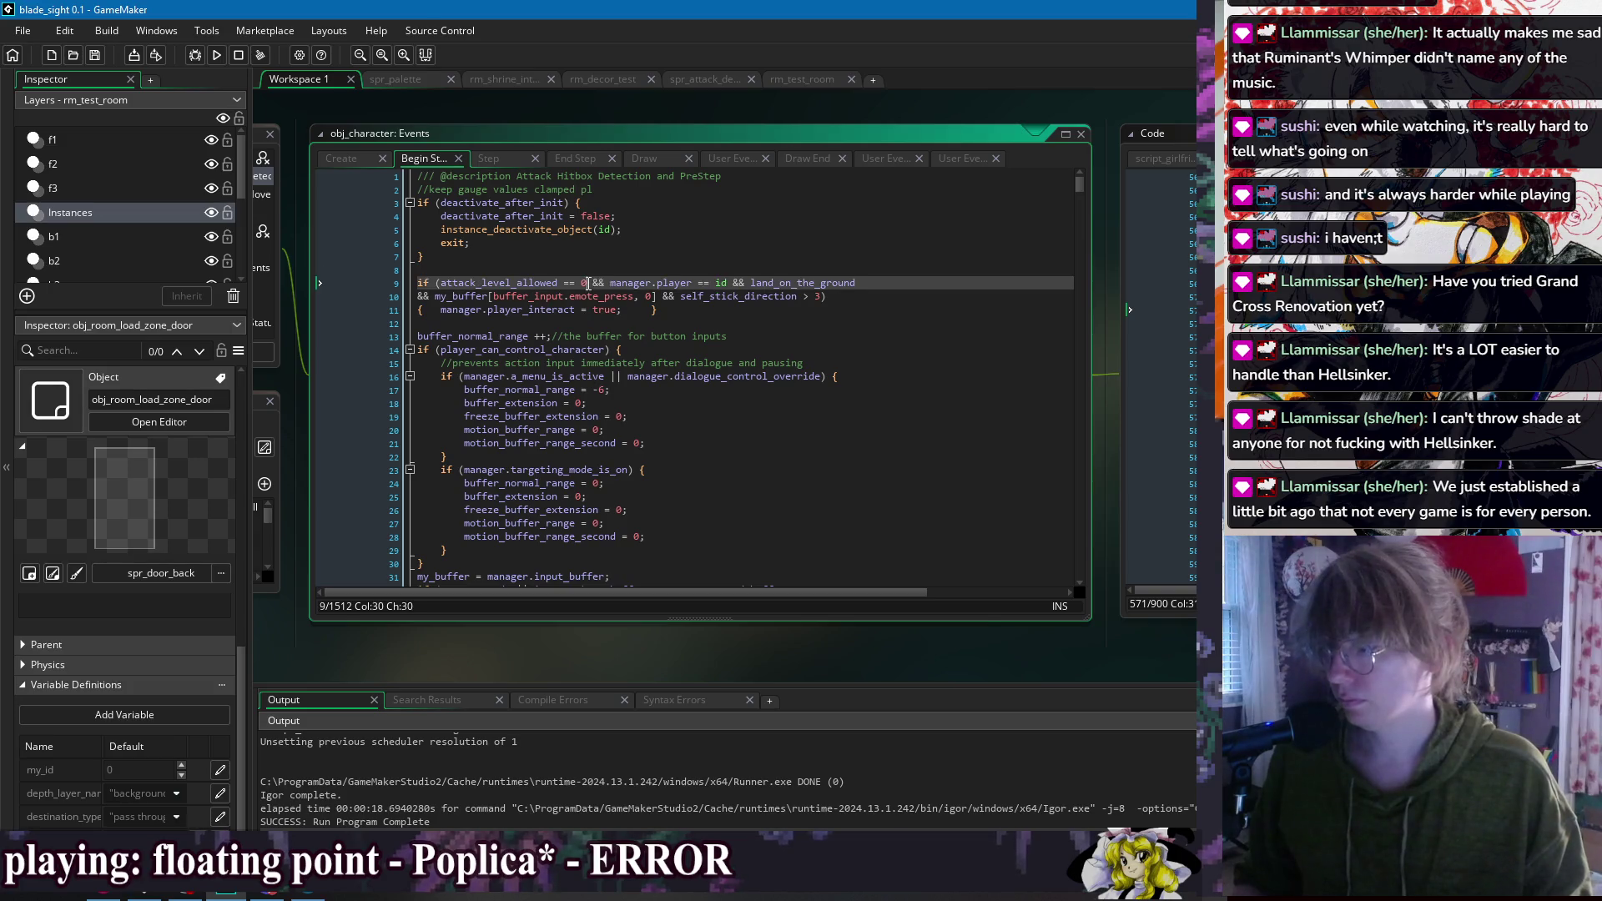
pyautogui.click(737, 324)
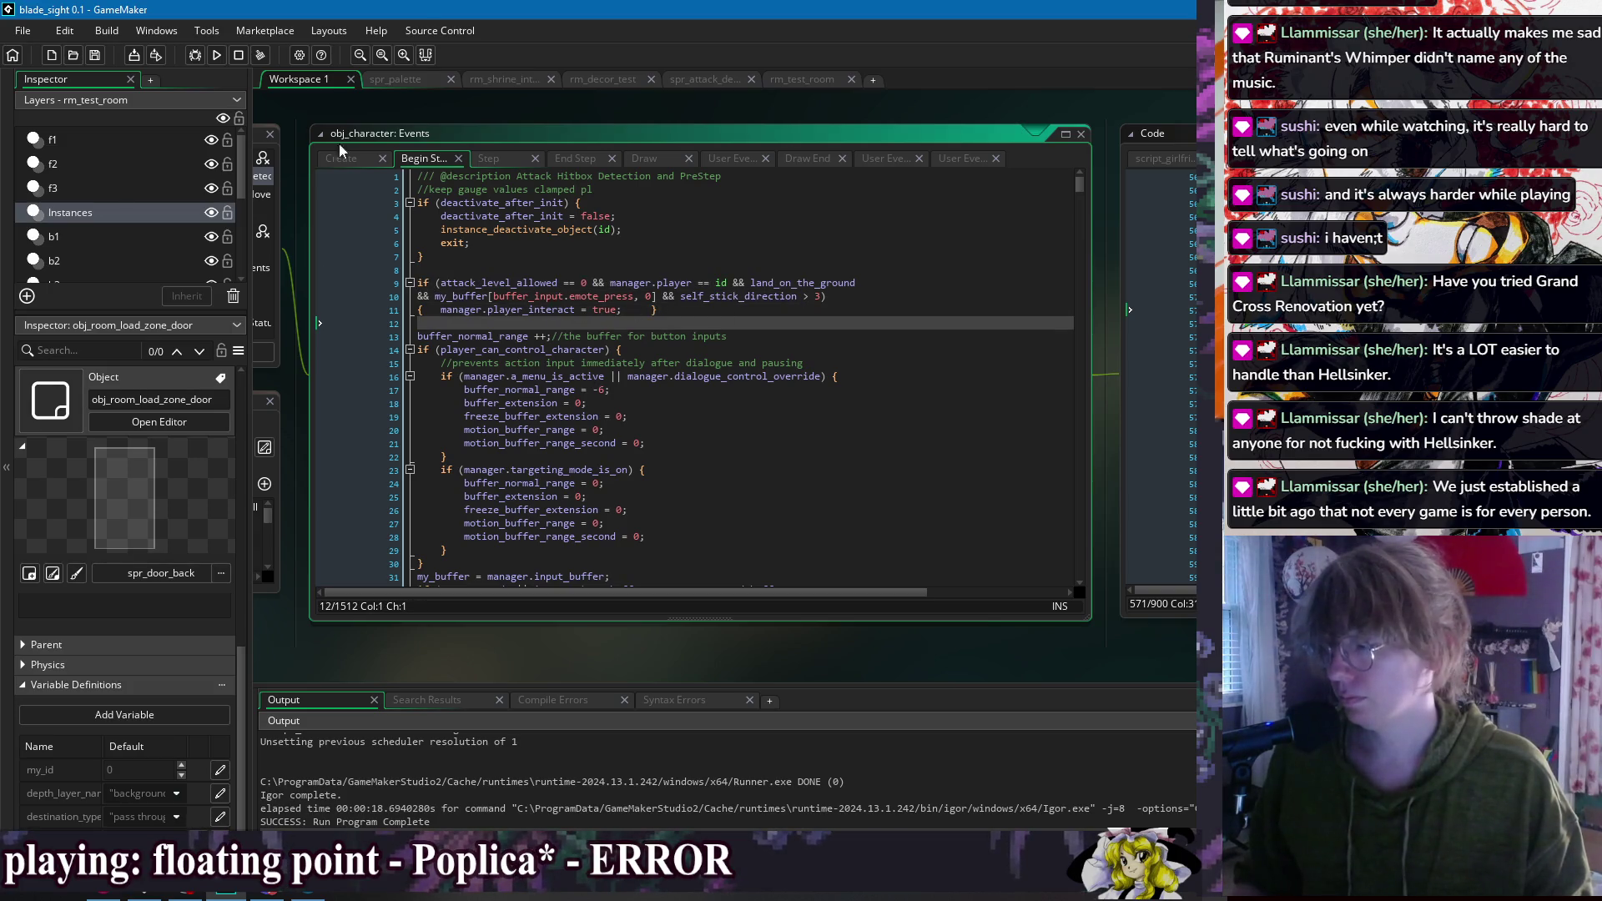
pyautogui.click(216, 55)
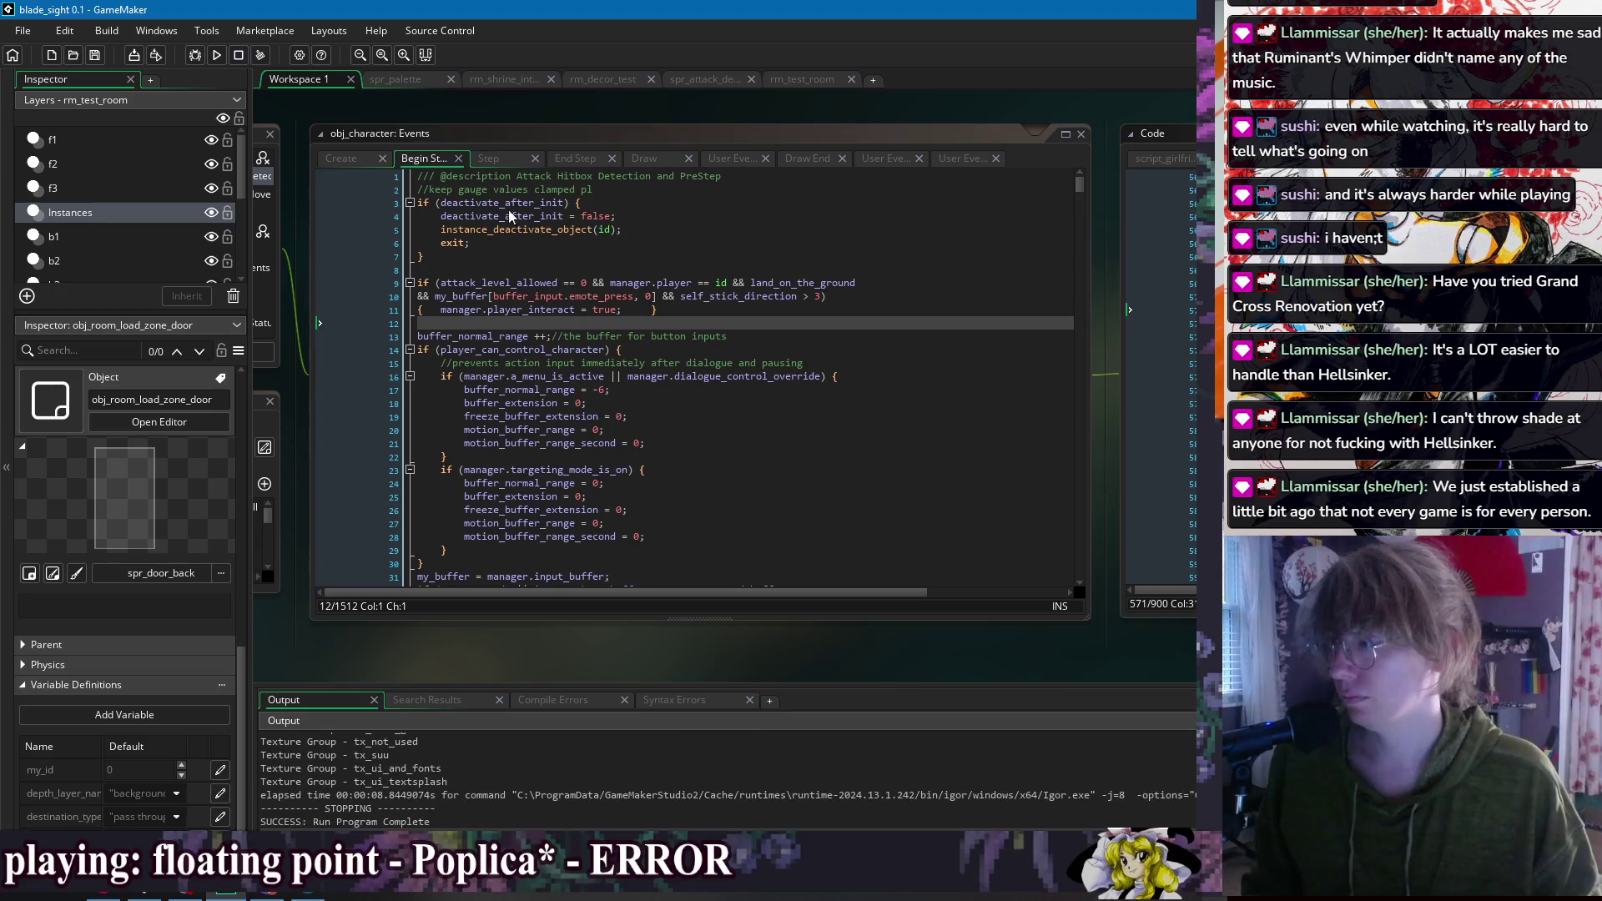
pyautogui.click(586, 283)
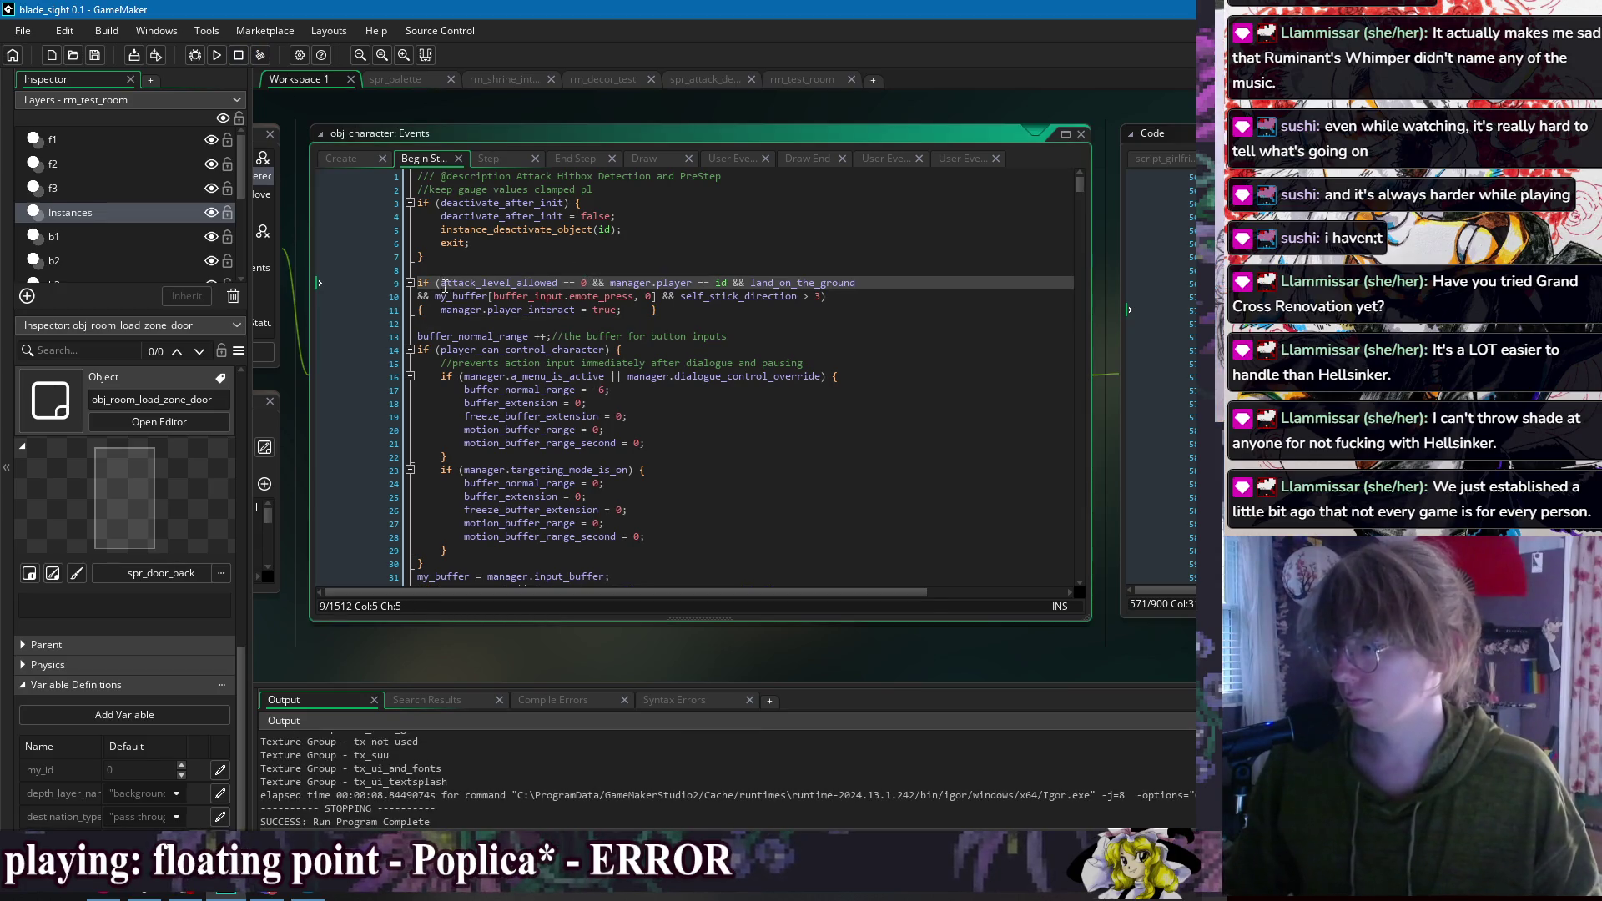
# Step: Add '|| this_state.can_interact' after attack_level_allowed == 0 and break the condition onto a new line
pyautogui.write('(')
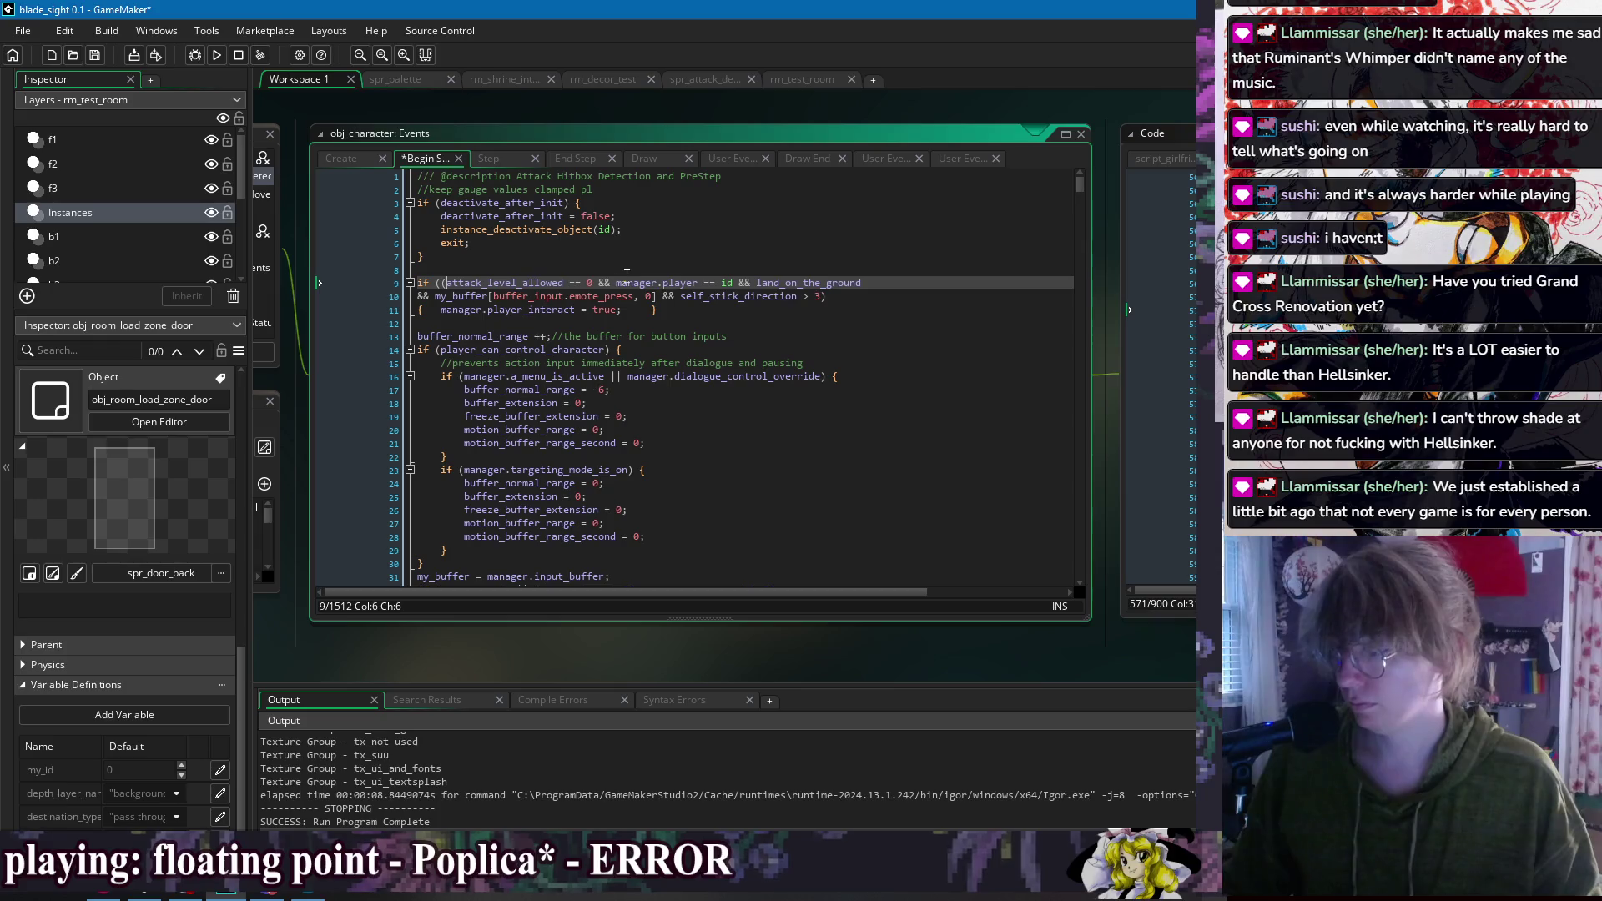
pyautogui.click(595, 284)
pyautogui.write(')')
pyautogui.press('BackSpace')
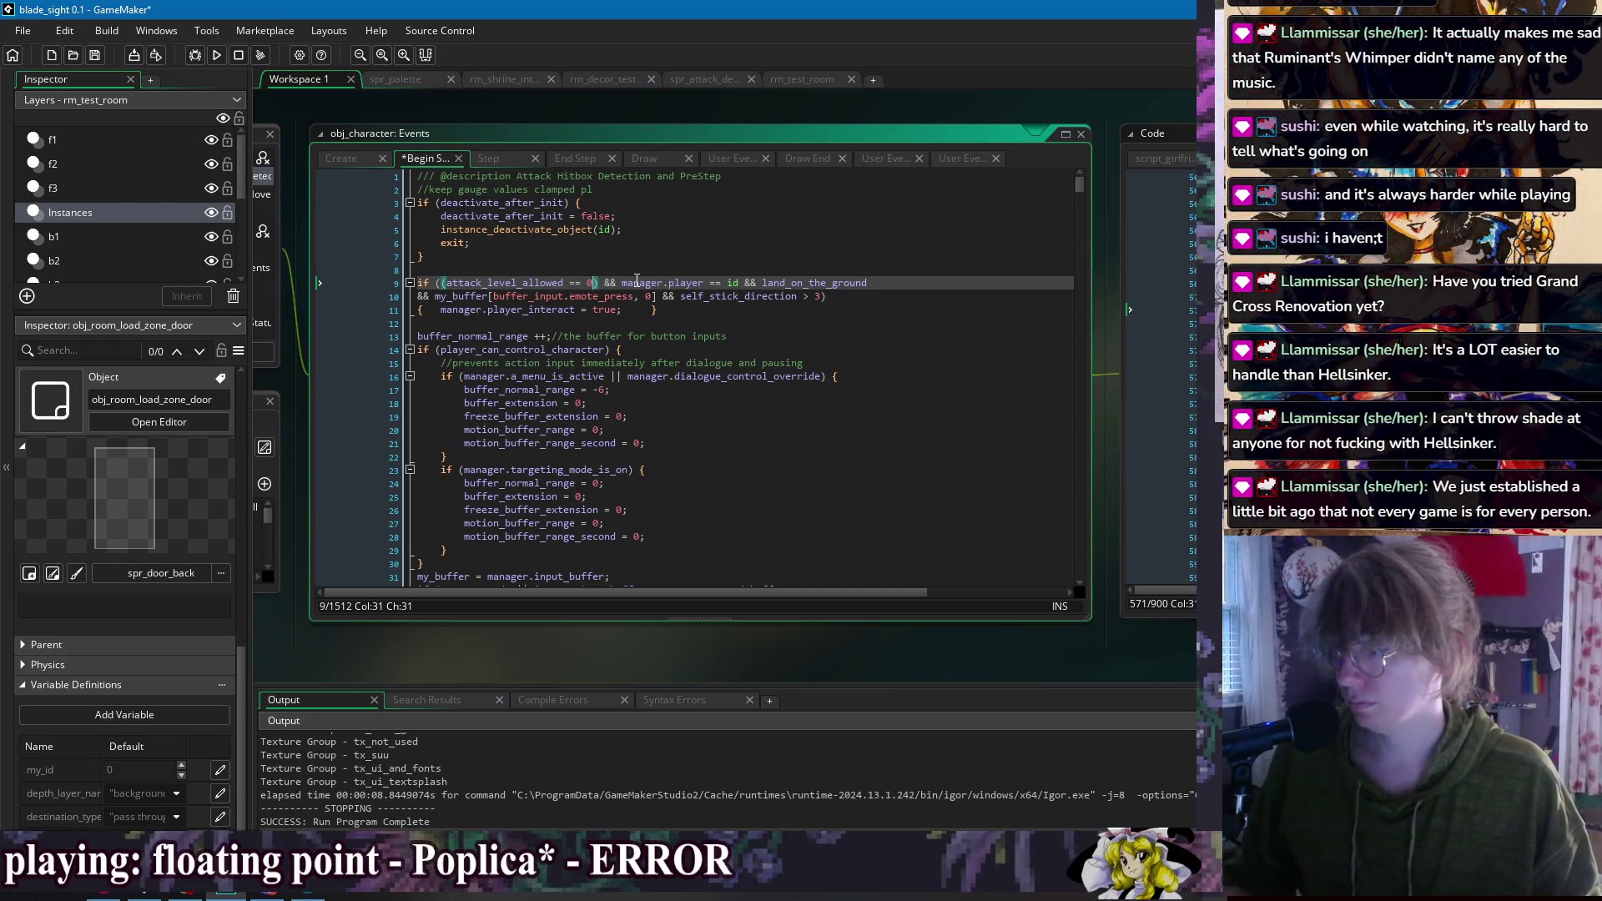
pyautogui.write('|| thi')
pyautogui.write('s_state.can_')
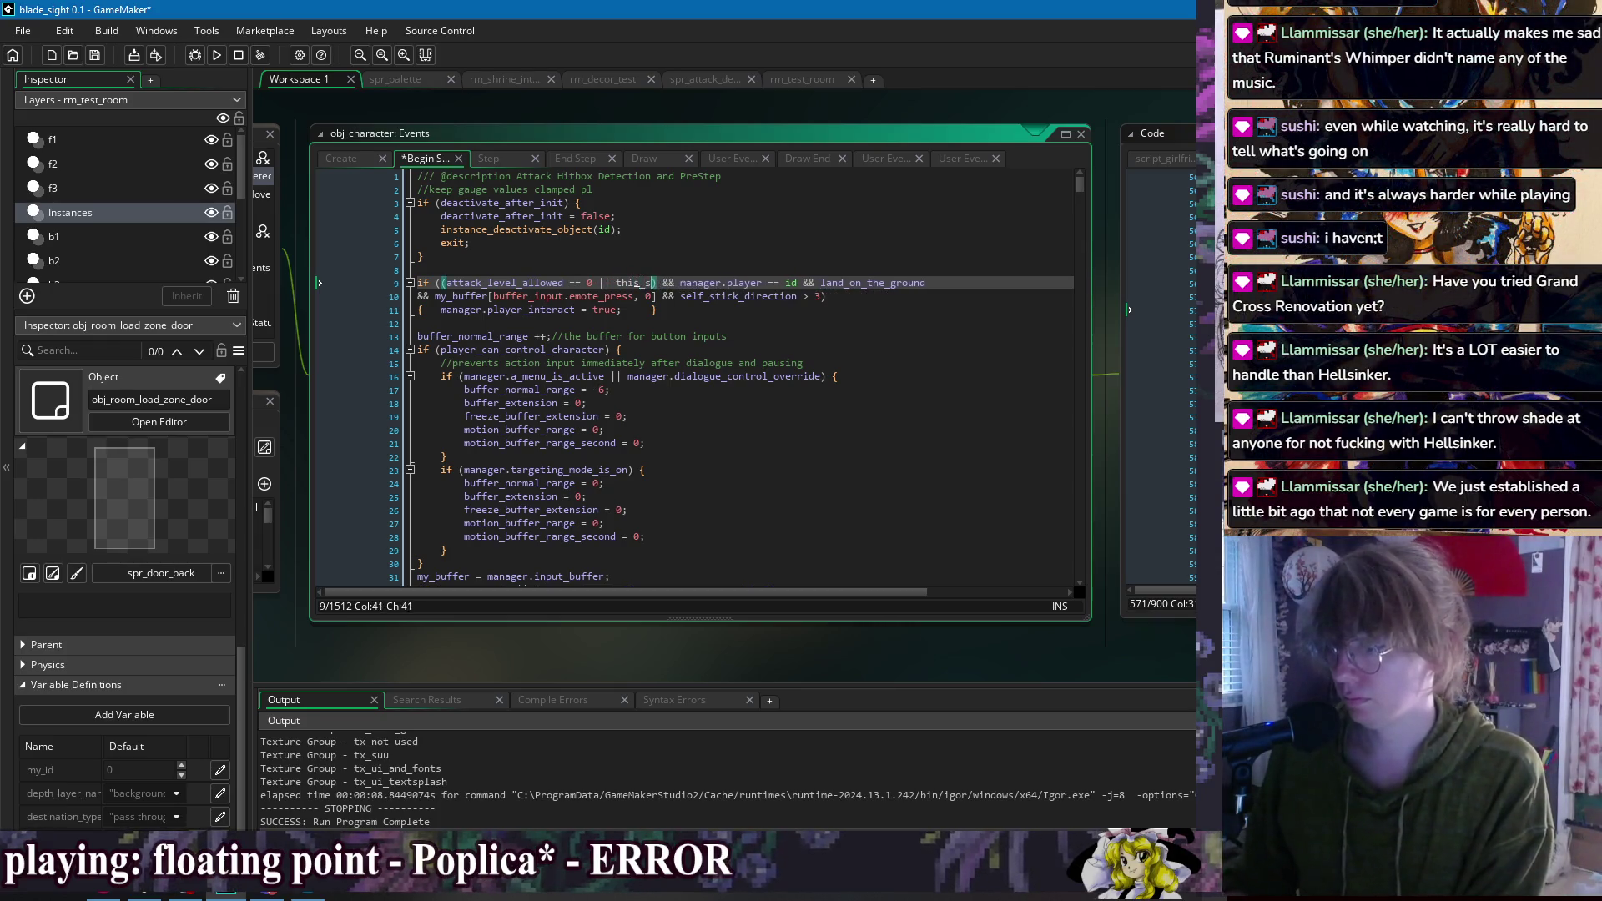
pyautogui.write('interact')
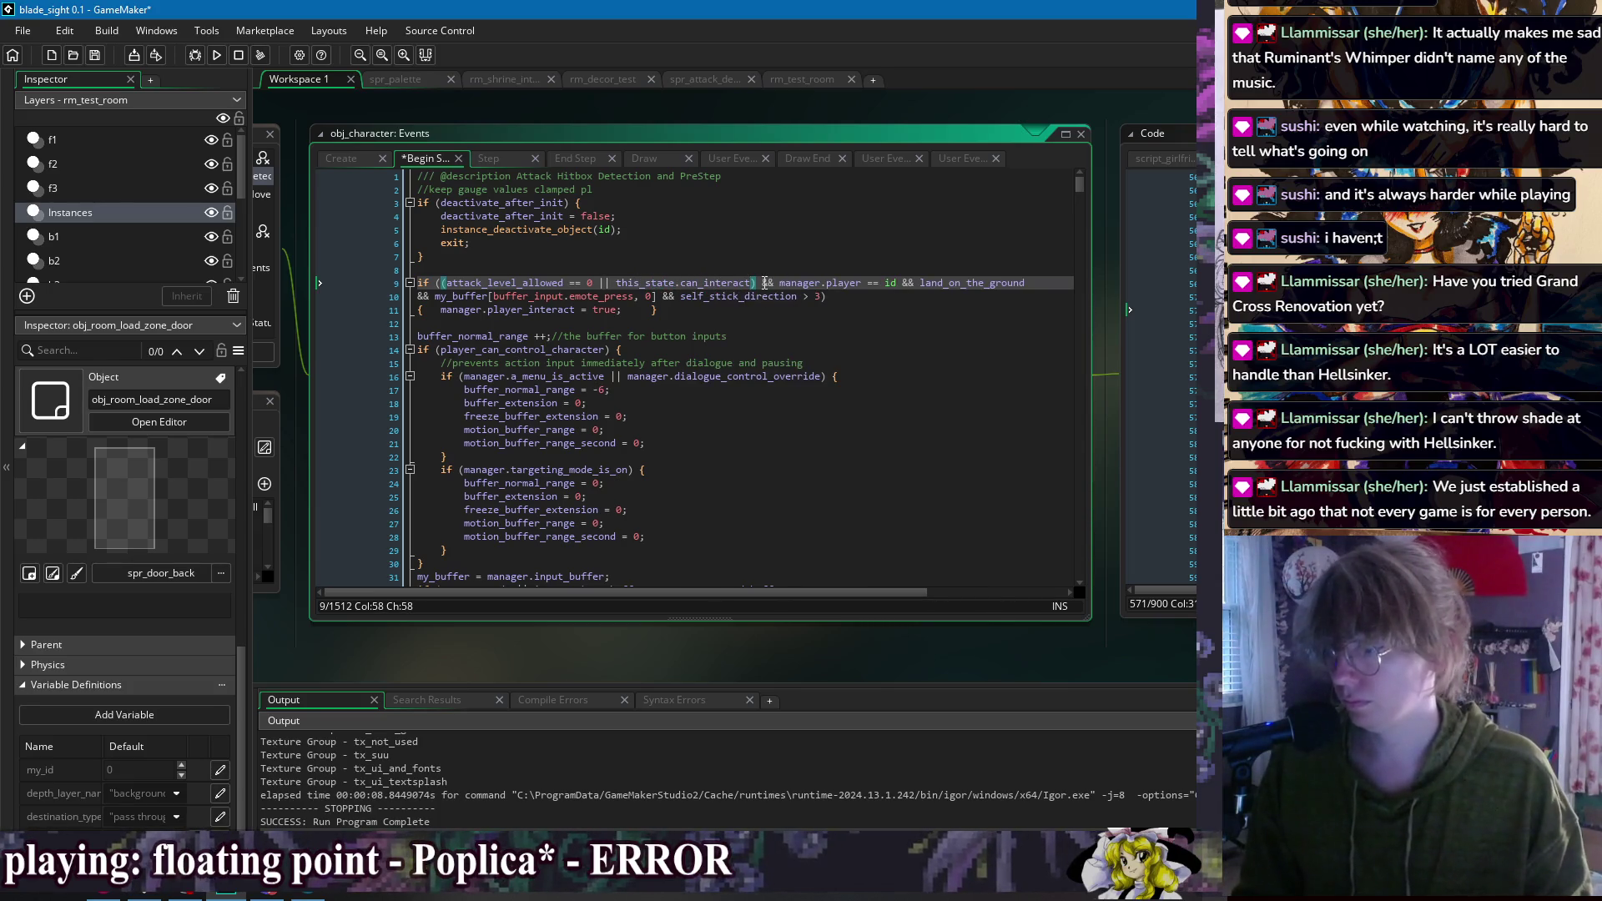
pyautogui.press('Return')
pyautogui.moveTo(699, 297); pyautogui.dragTo(431, 302)
pyautogui.press('End')
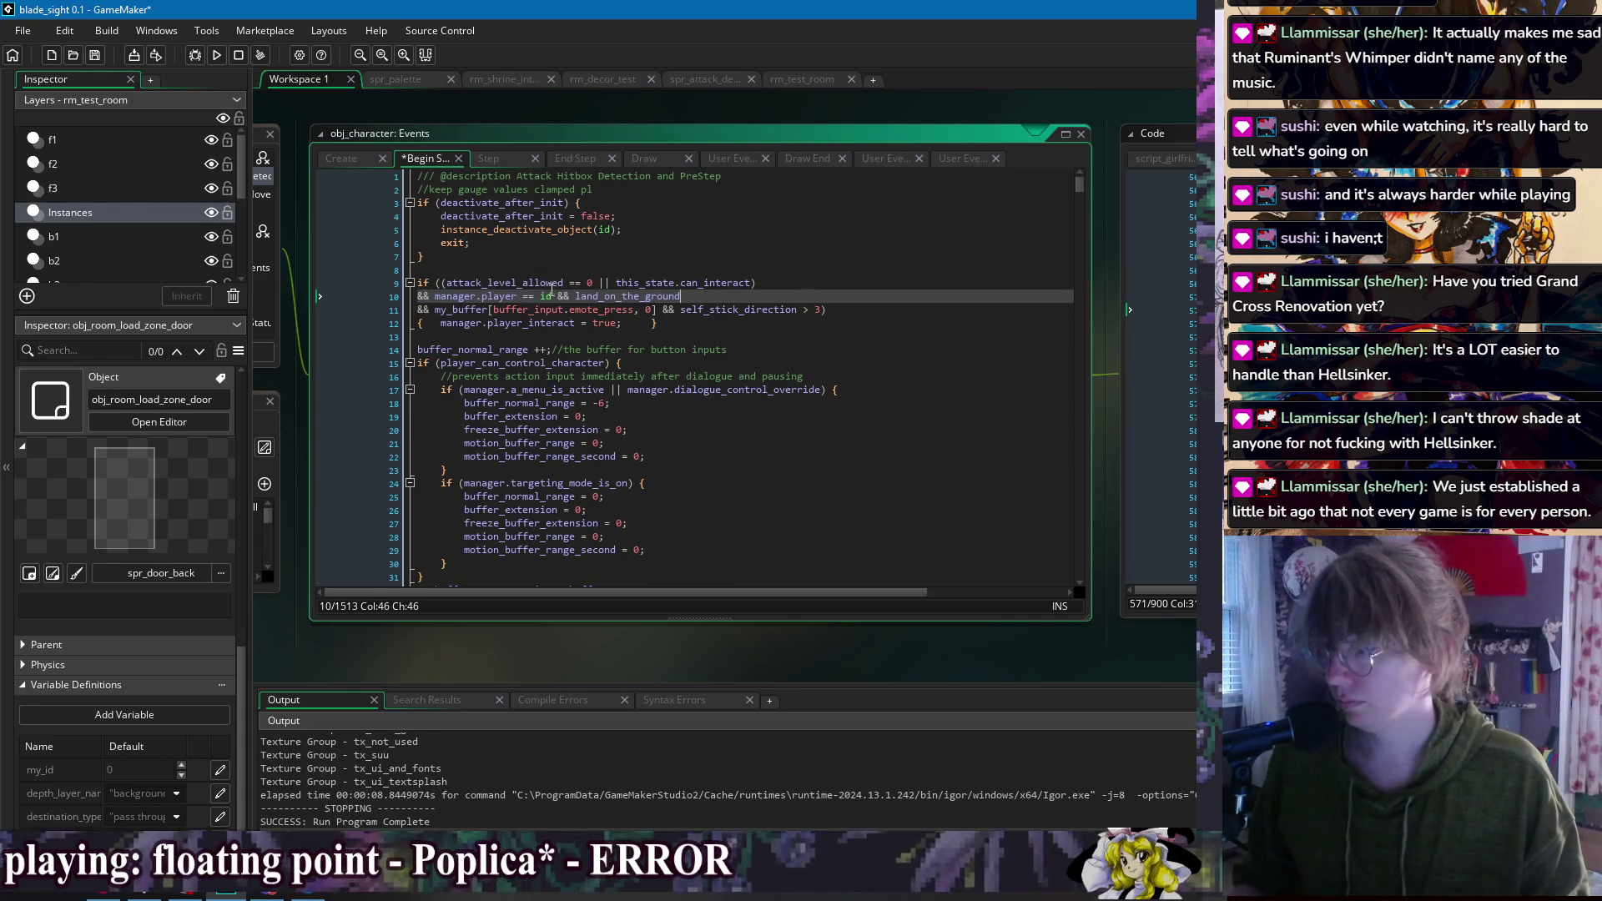
# Step: Add an opening parenthesis before attack_level_allowed on line 9 and run the game with F5
pyautogui.click(443, 282)
pyautogui.write('(')
pyautogui.click(696, 296)
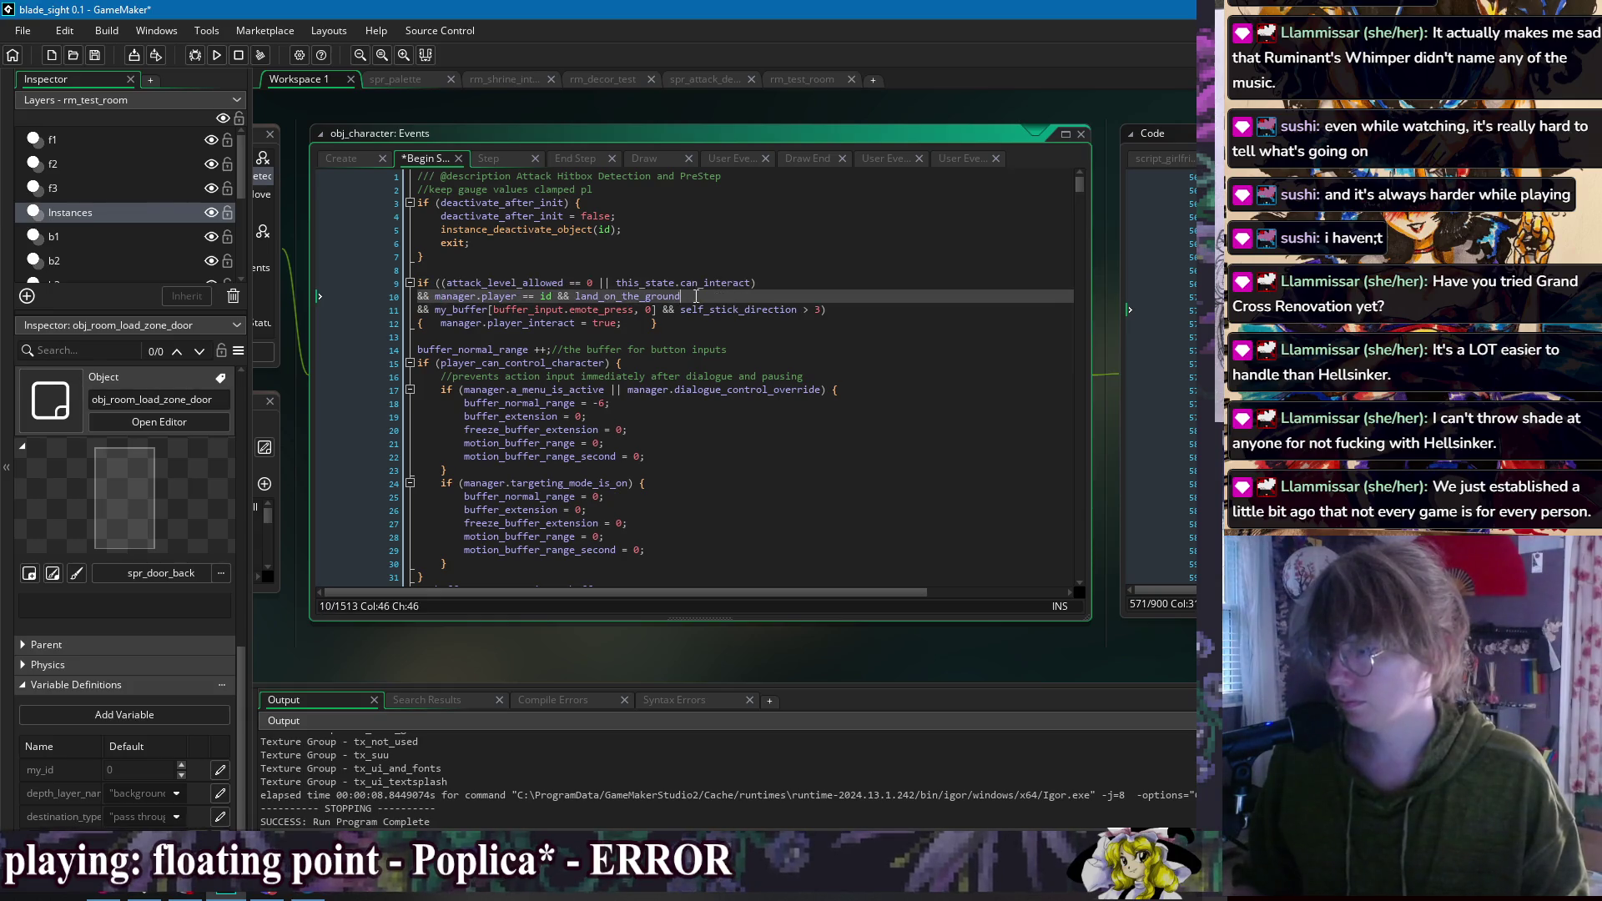
pyautogui.click(699, 331)
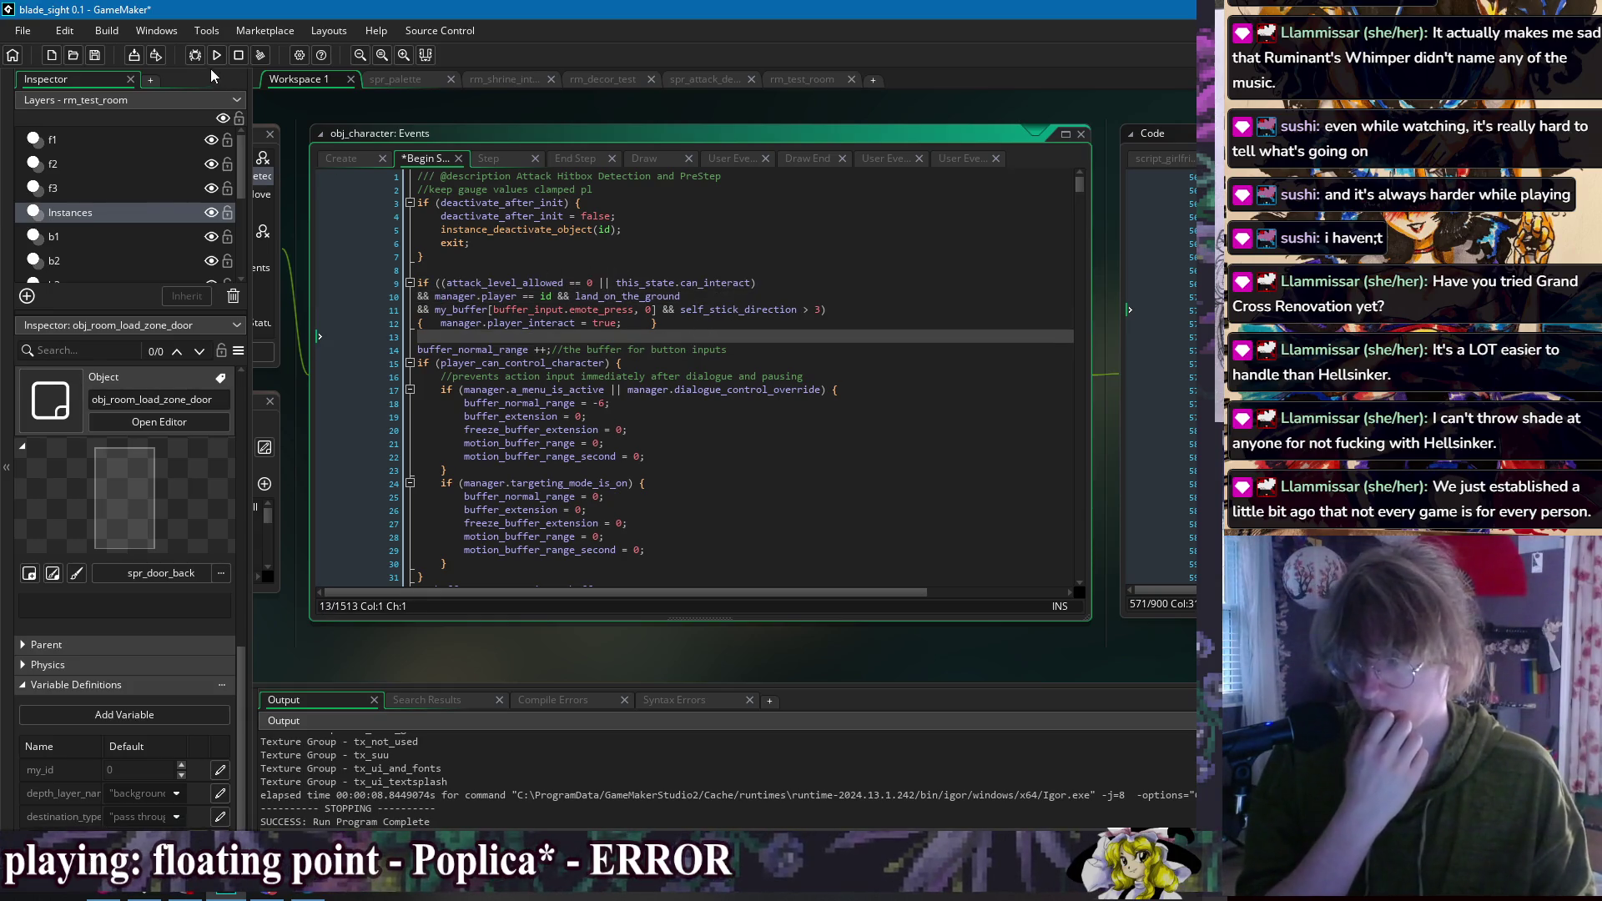
pyautogui.press('F5')
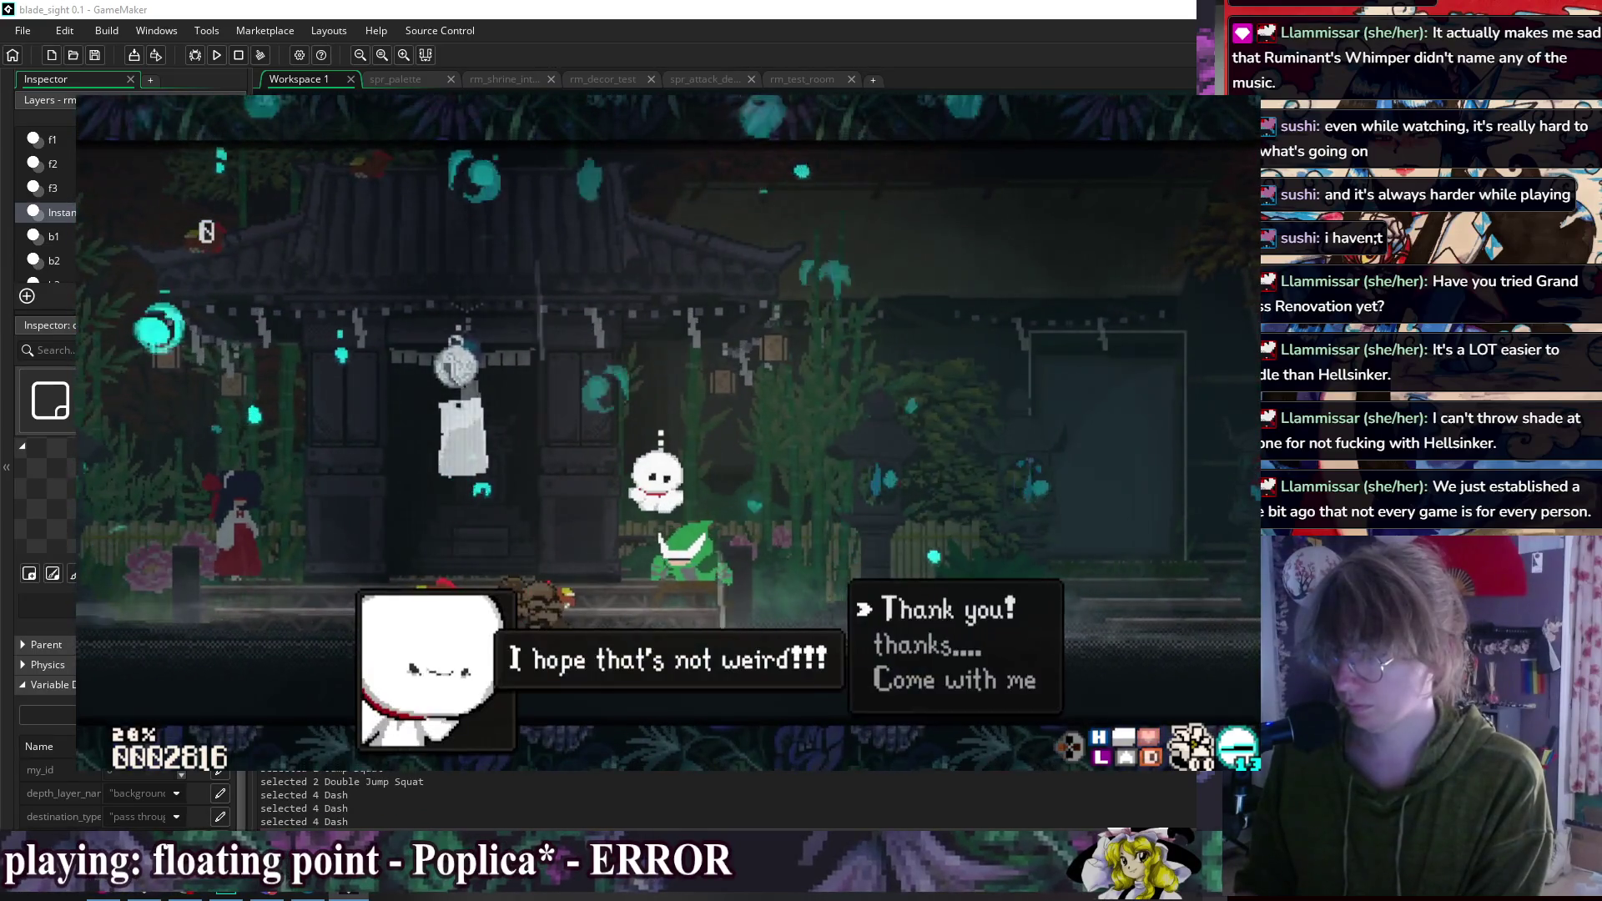
# Step: Confirm the girlfriend's dialogue choice, then walk and dash back and forth around the shrine
pyautogui.press('z')
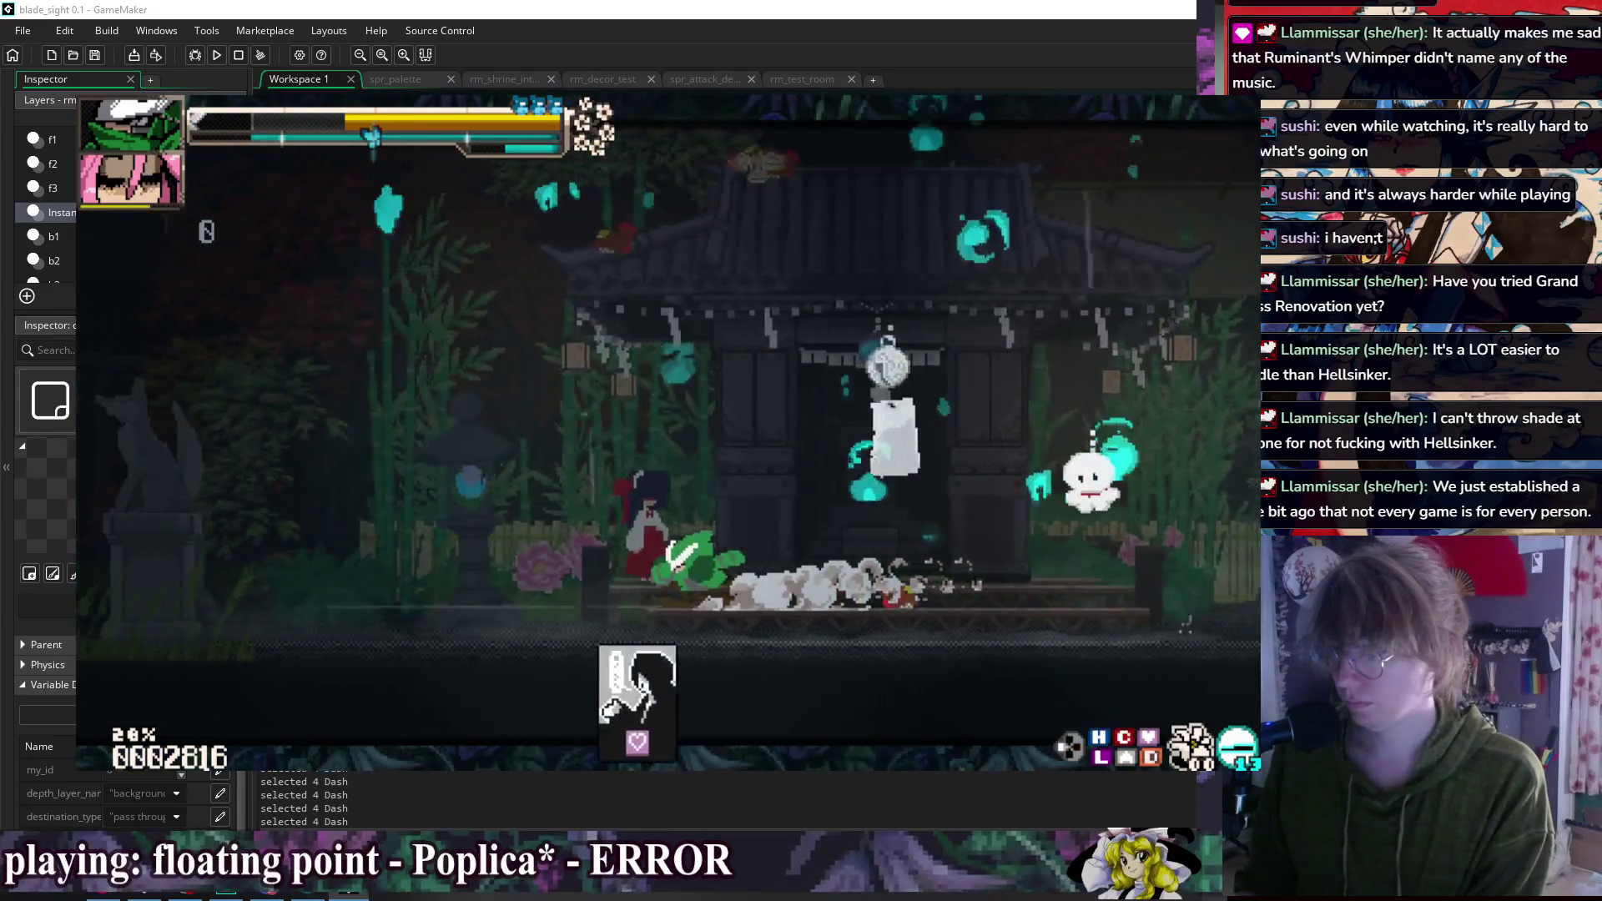
pyautogui.press('Right')
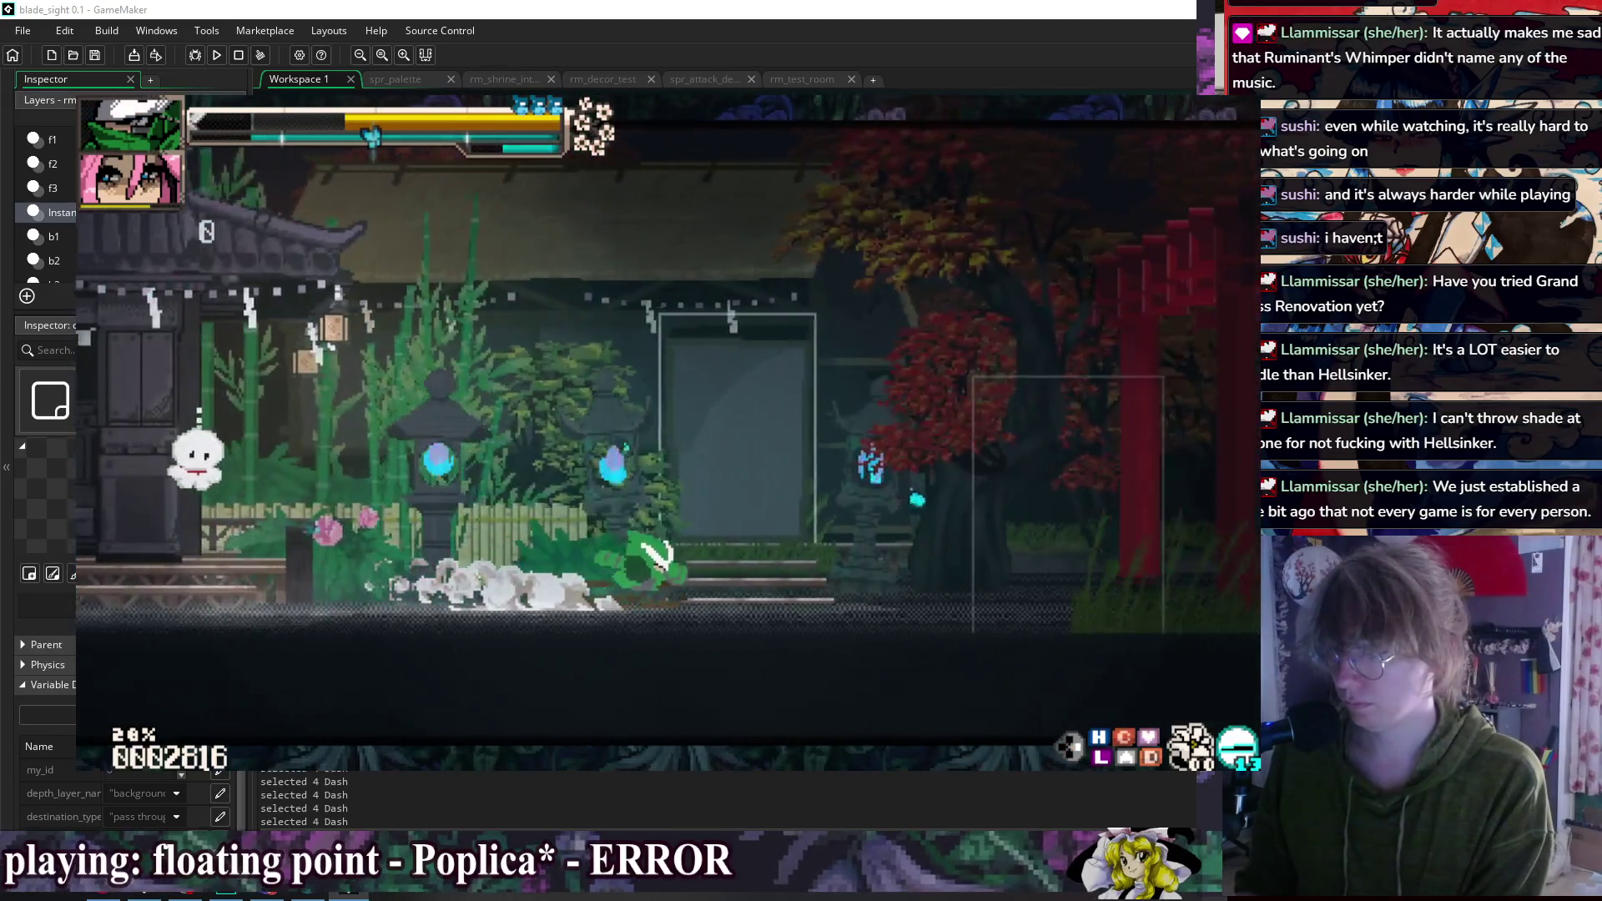
pyautogui.press('Right')
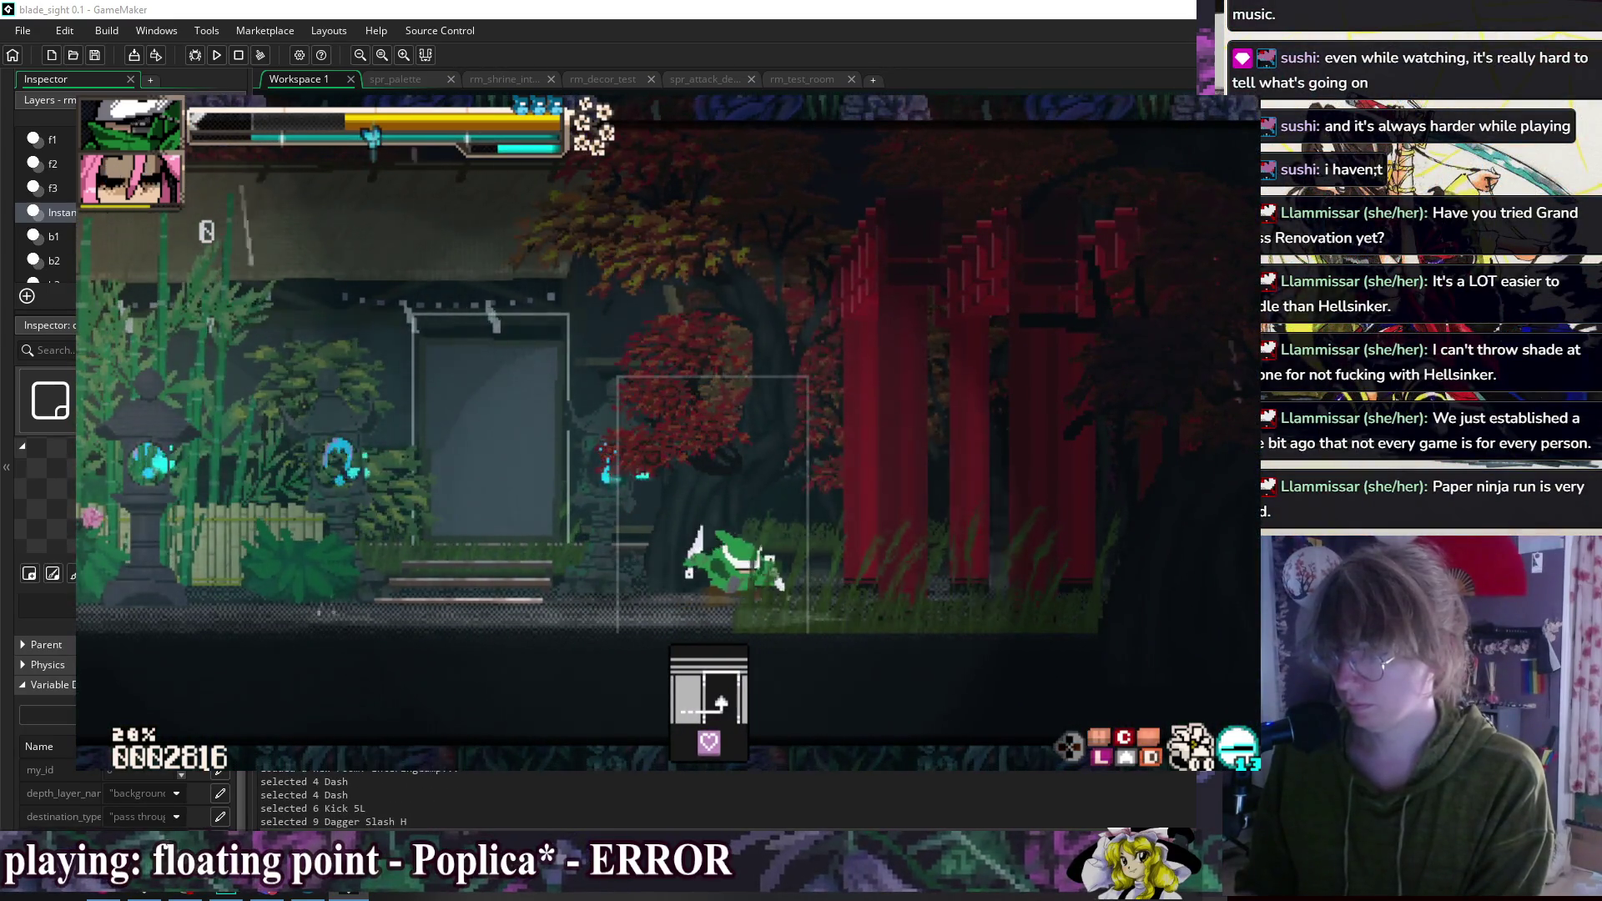
pyautogui.press('Left')
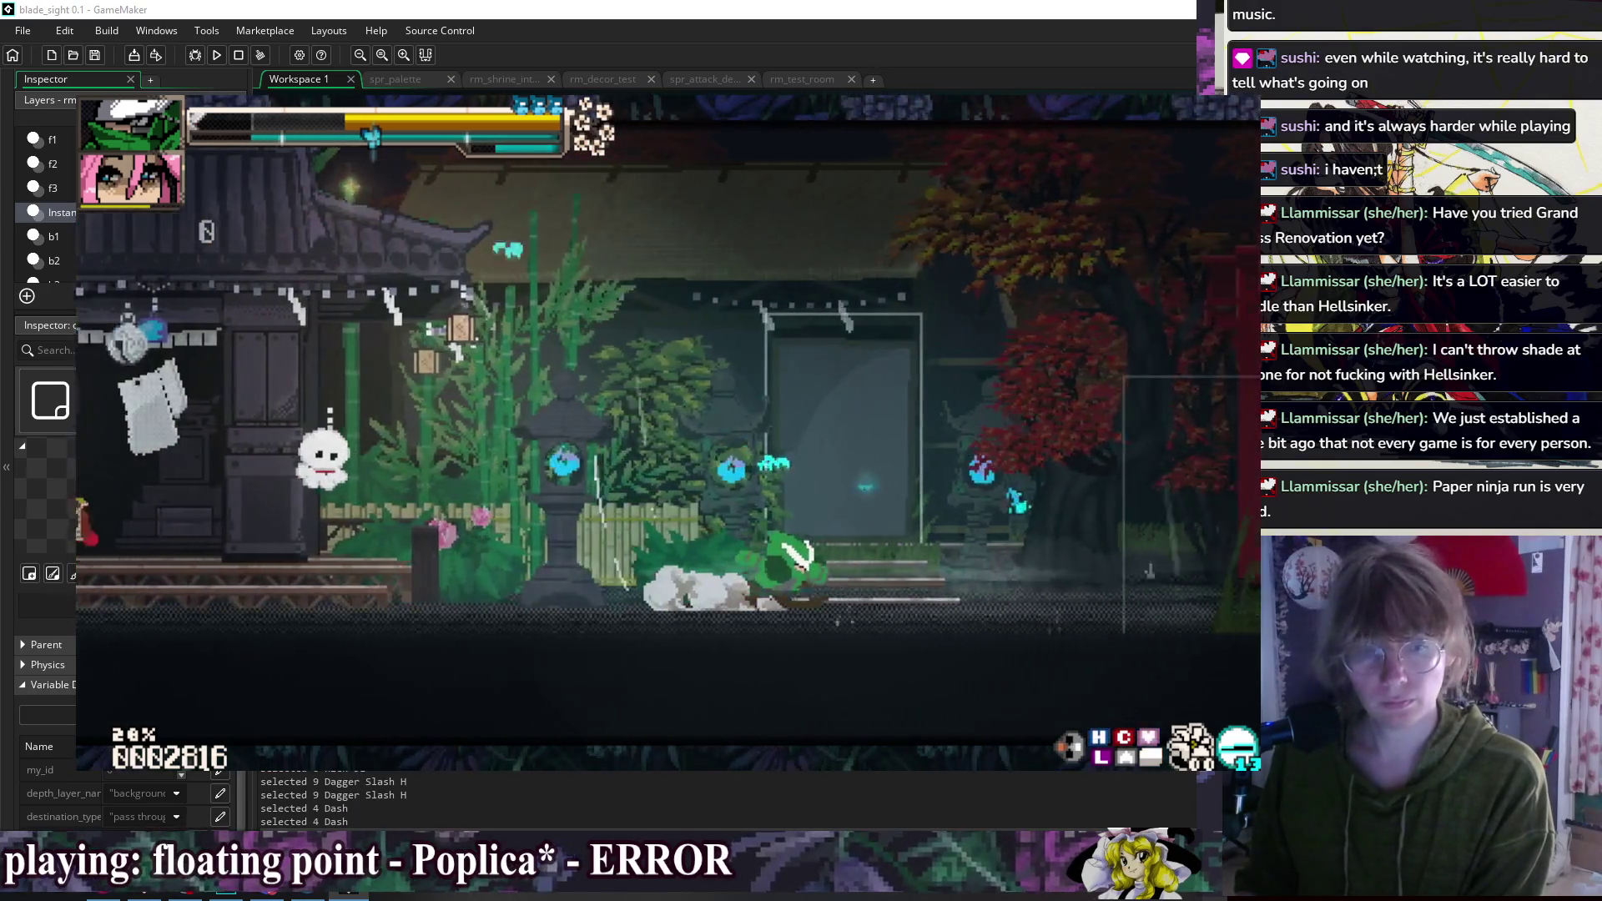
pyautogui.press('Right')
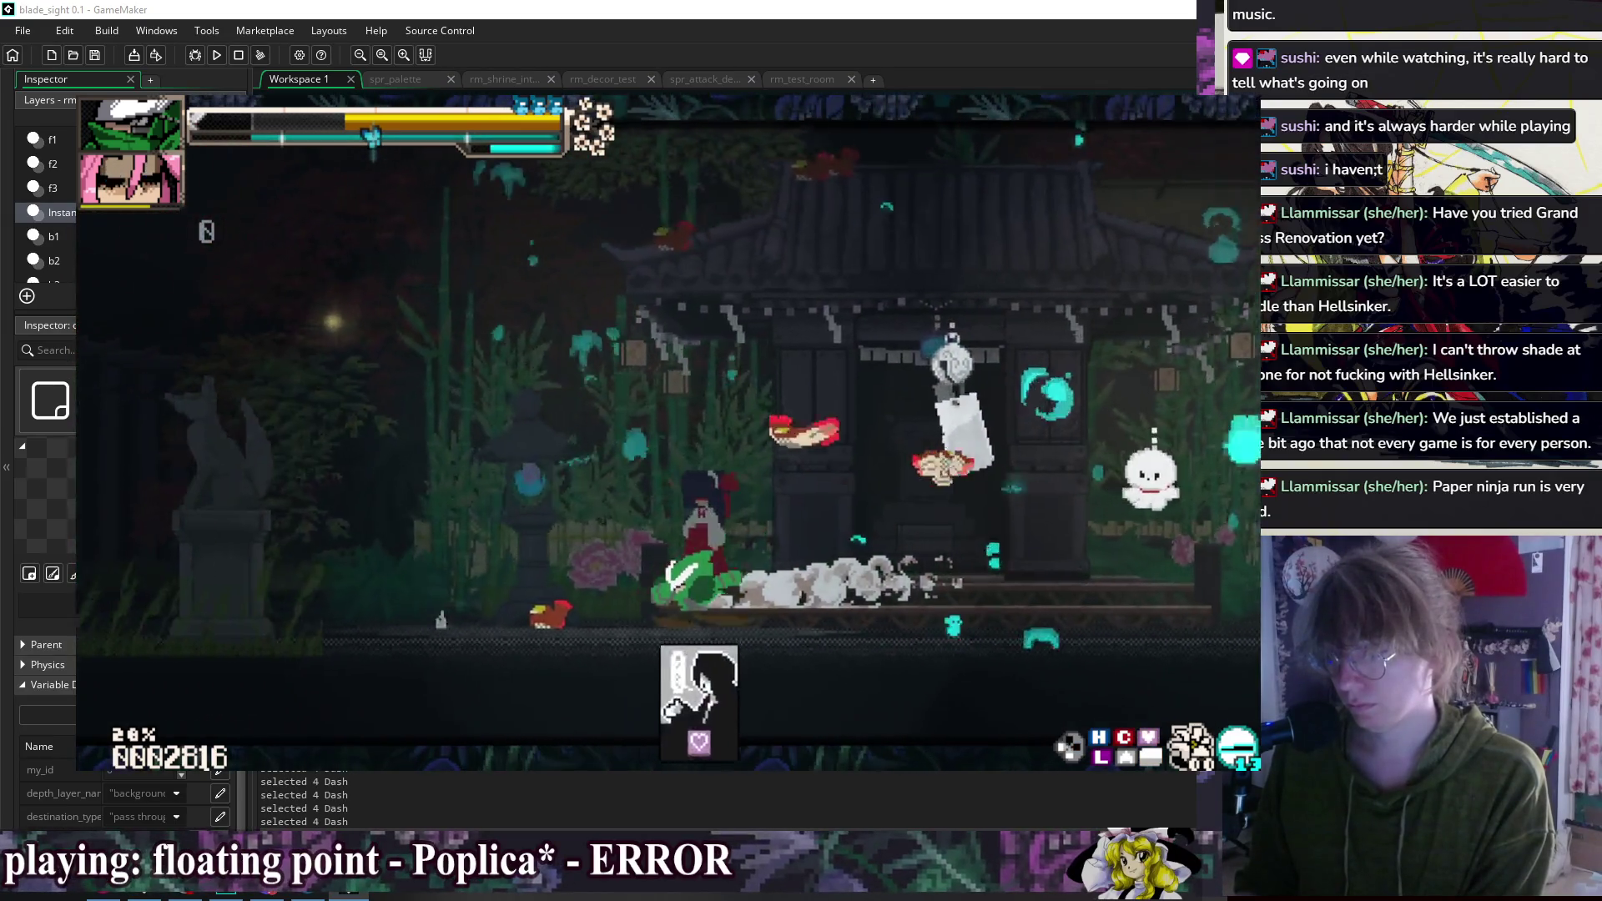
pyautogui.press('Right')
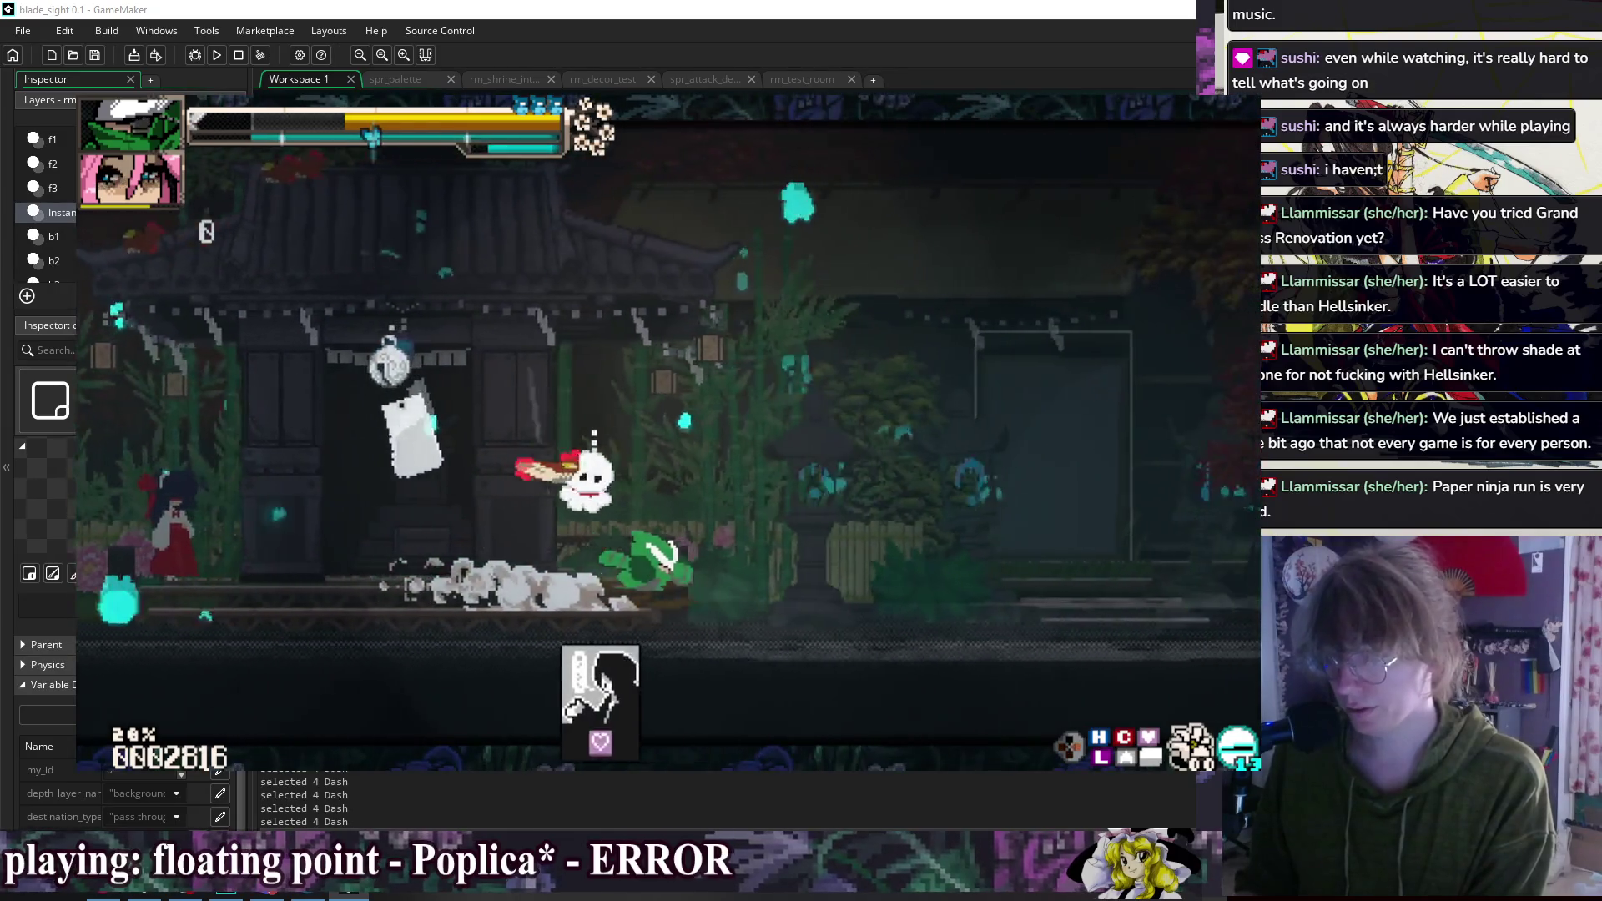
# Step: Open the F1 Debug Options menu and navigate to Change Doll
pyautogui.press('F1')
pyautogui.press('Down')
pyautogui.press('Down')
pyautogui.press('Down')
pyautogui.press('Return')
pyautogui.press('Escape')
pyautogui.press('Up')
# Step: Pick the white-haired doll as the player and cycle rooms with R into the Bell Shrine
pyautogui.press('Return')
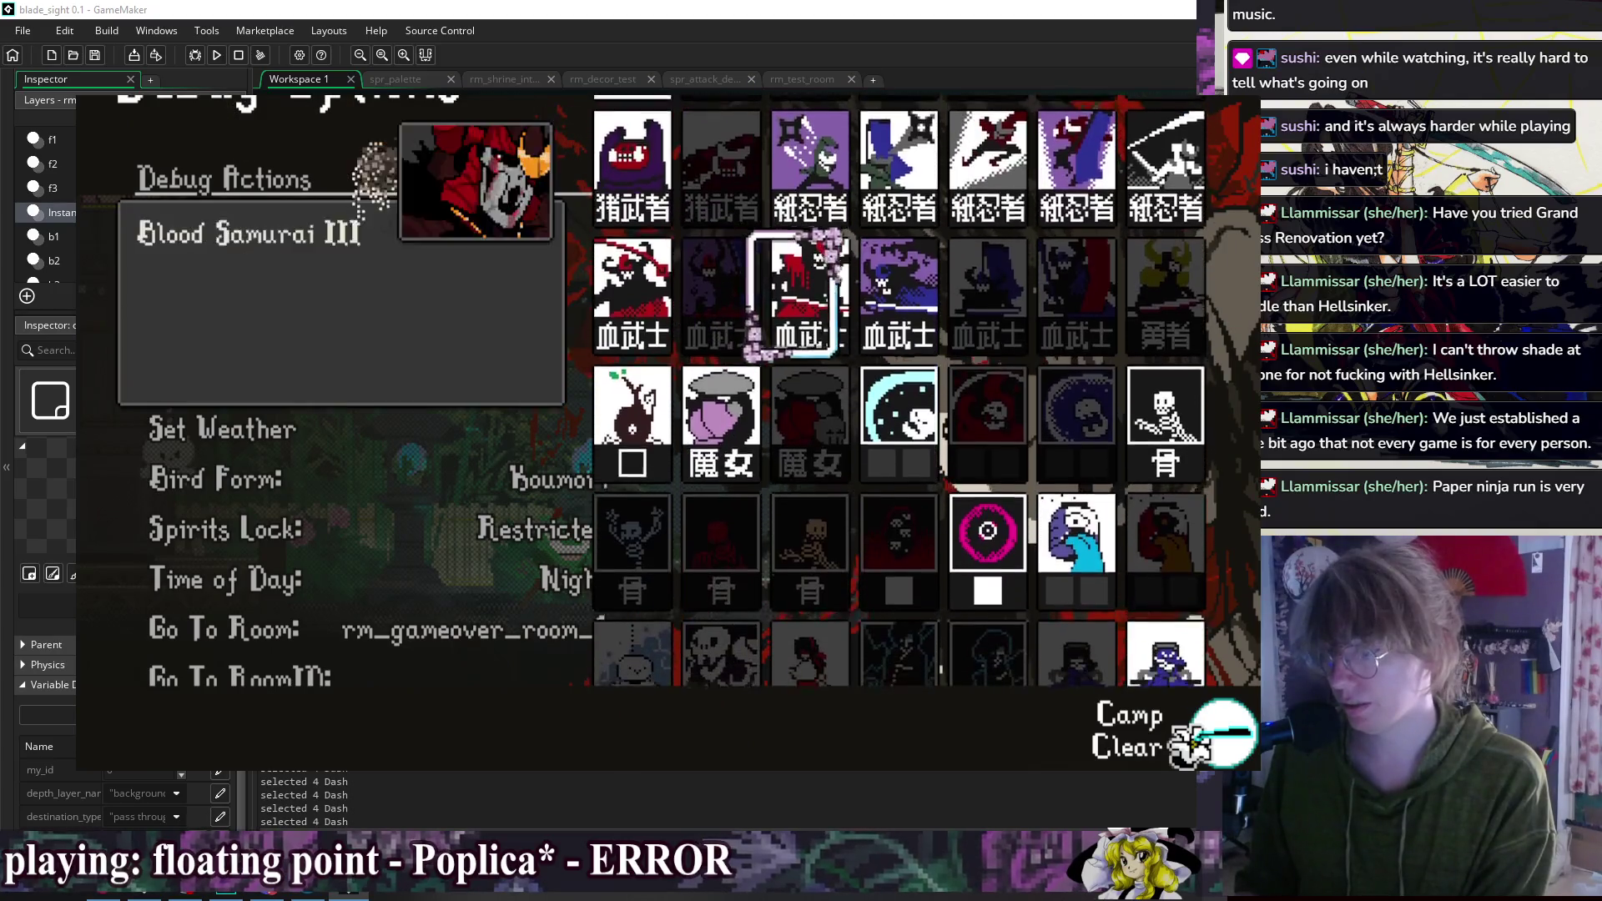
pyautogui.press('Return')
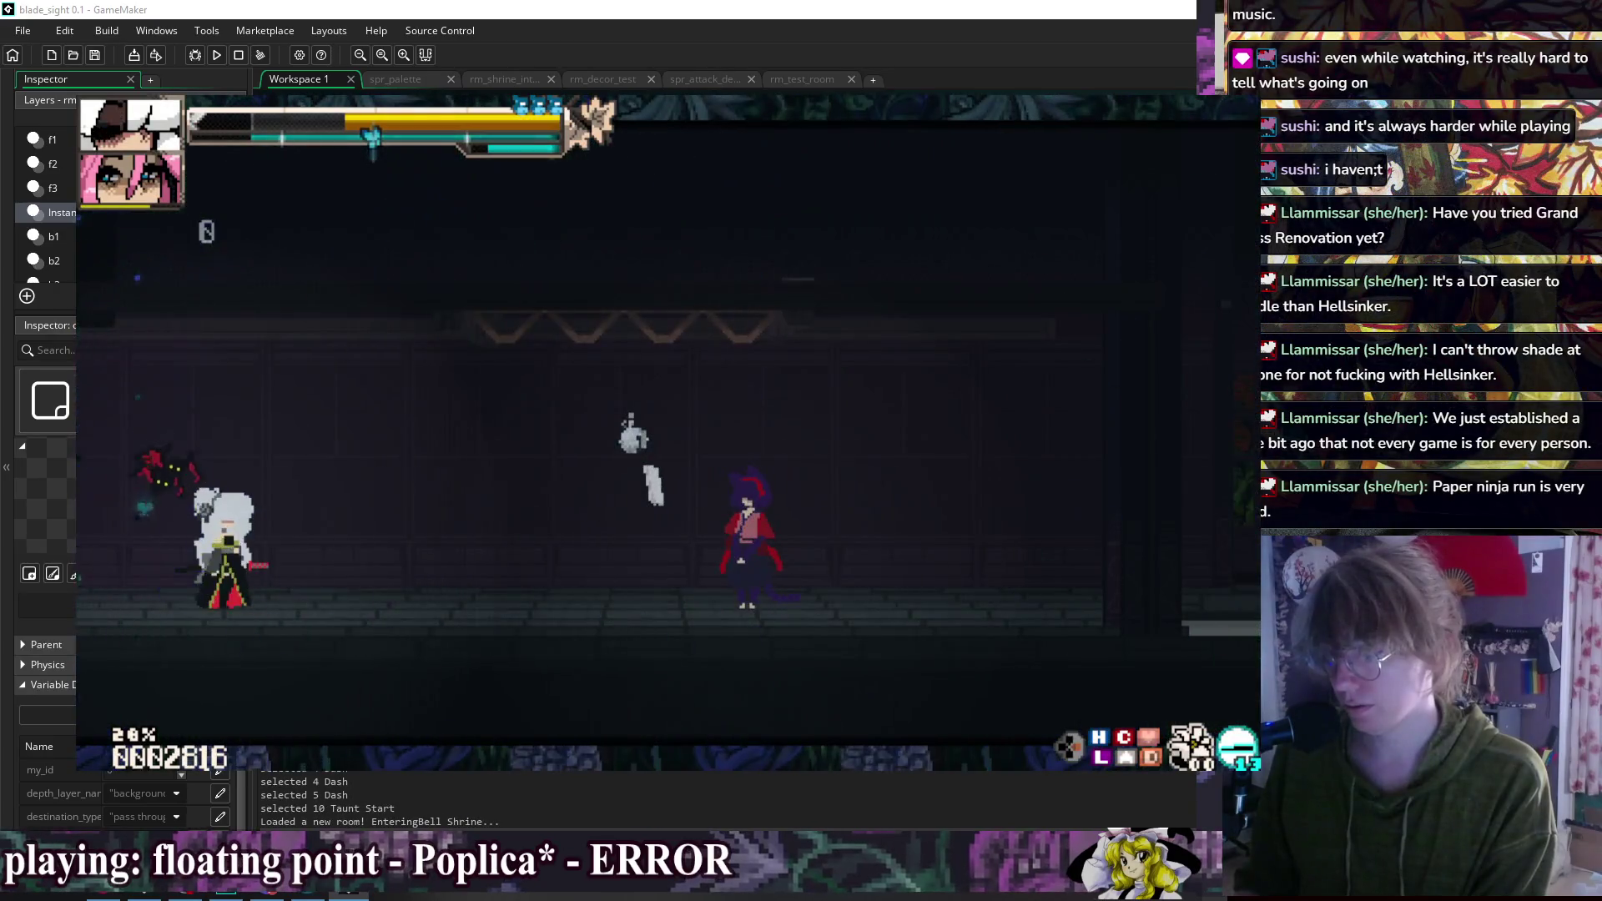
pyautogui.press('r')
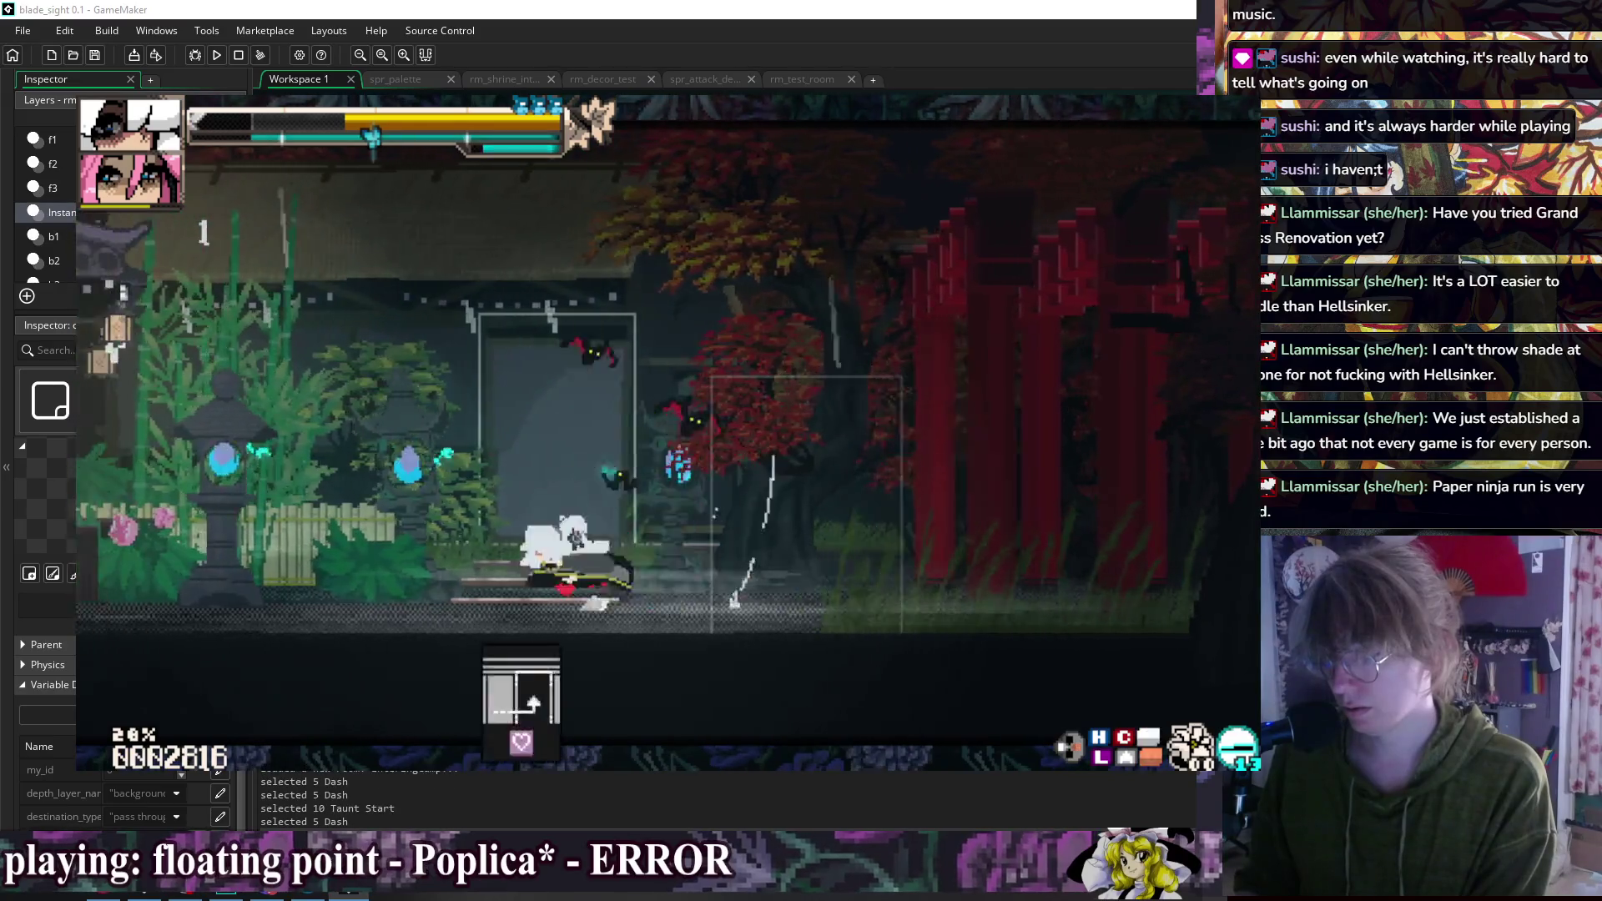
pyautogui.press('r')
pyautogui.press('r')
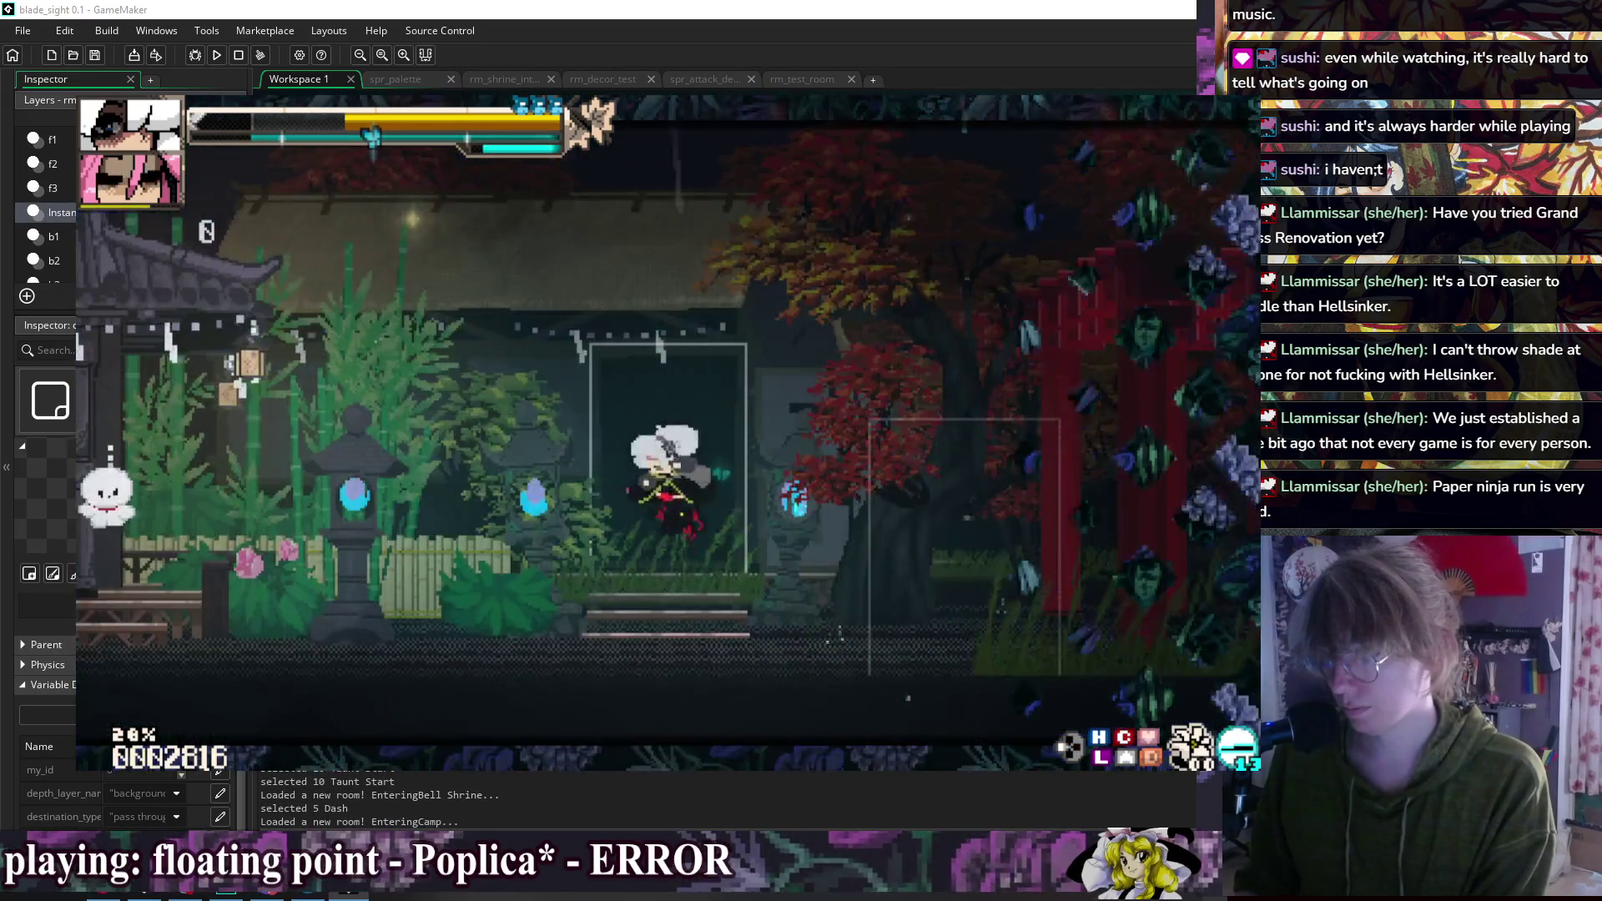
pyautogui.press('r')
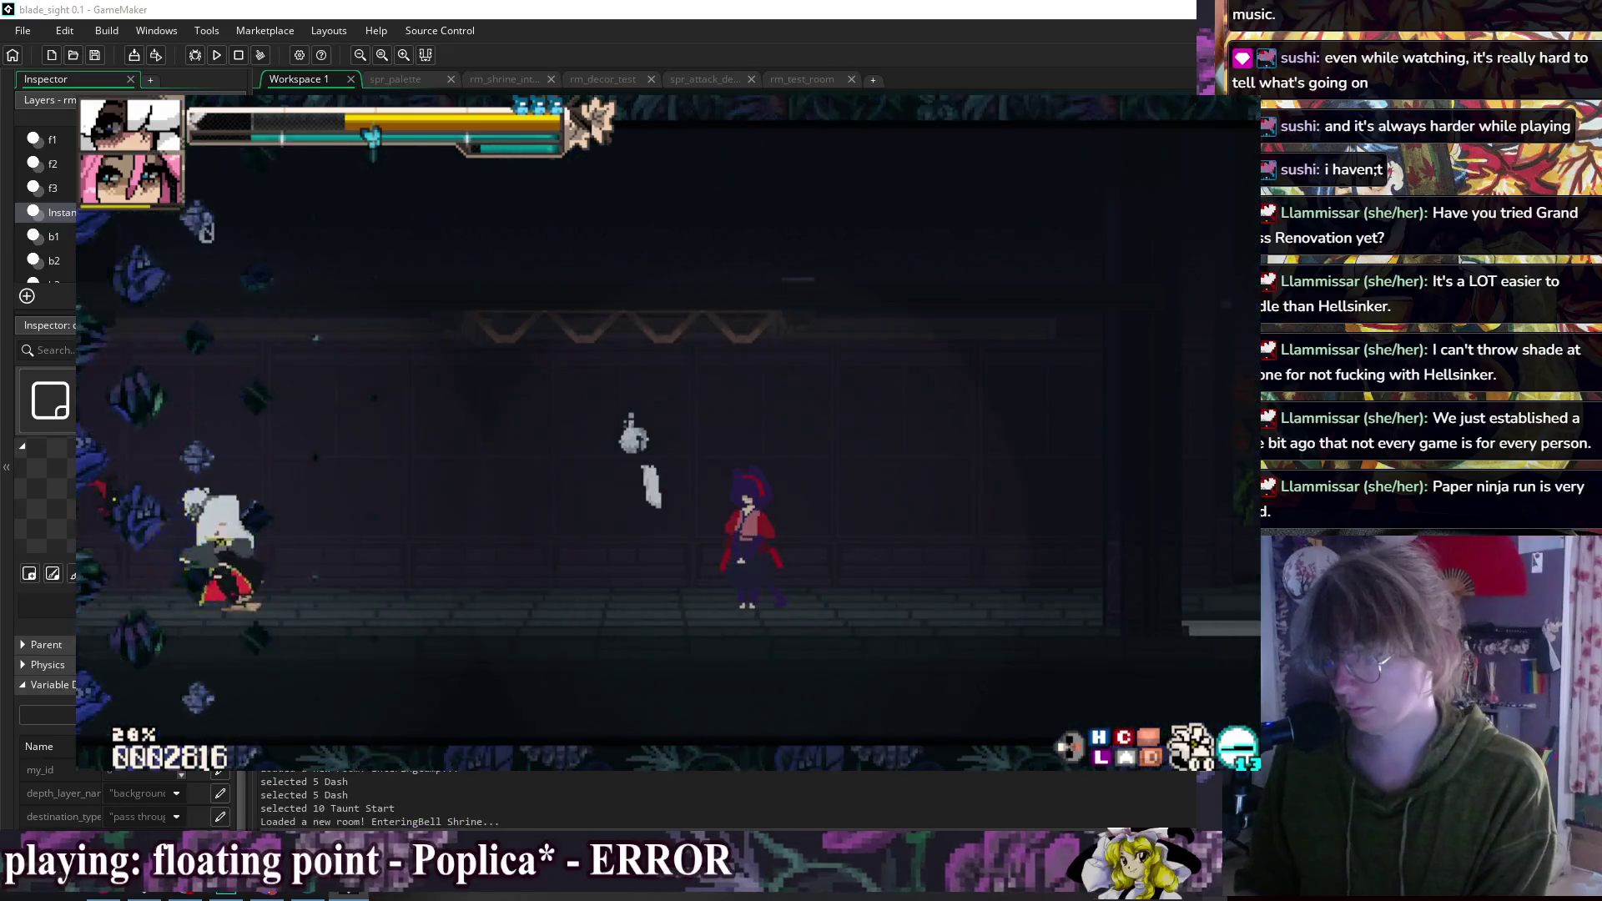
pyautogui.press('r')
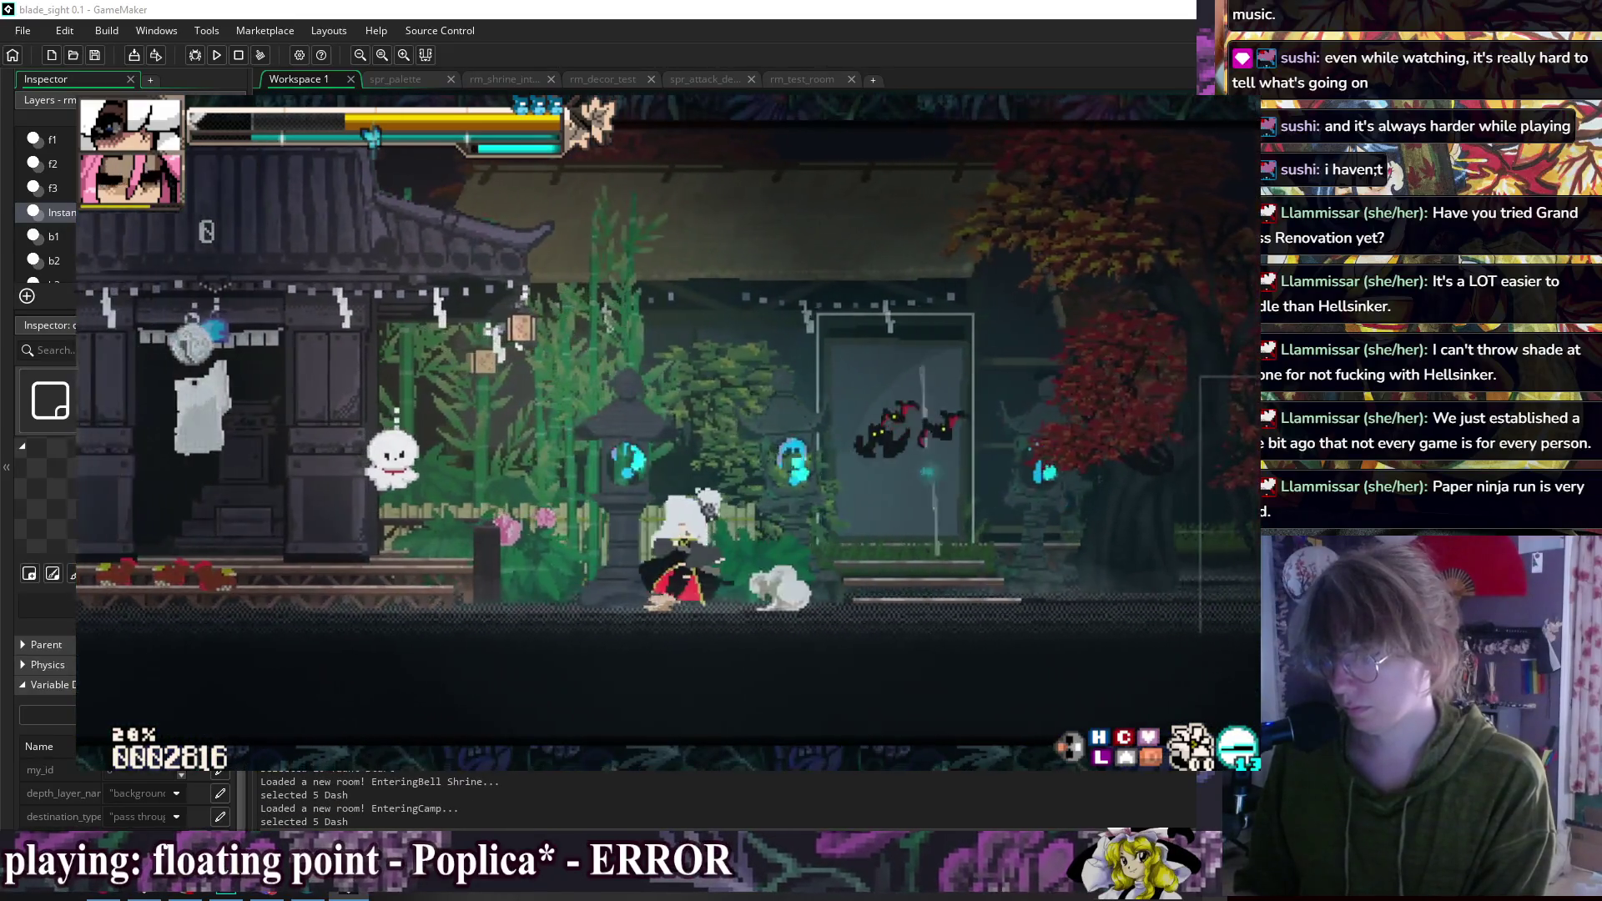
pyautogui.press('r')
pyautogui.press('r')
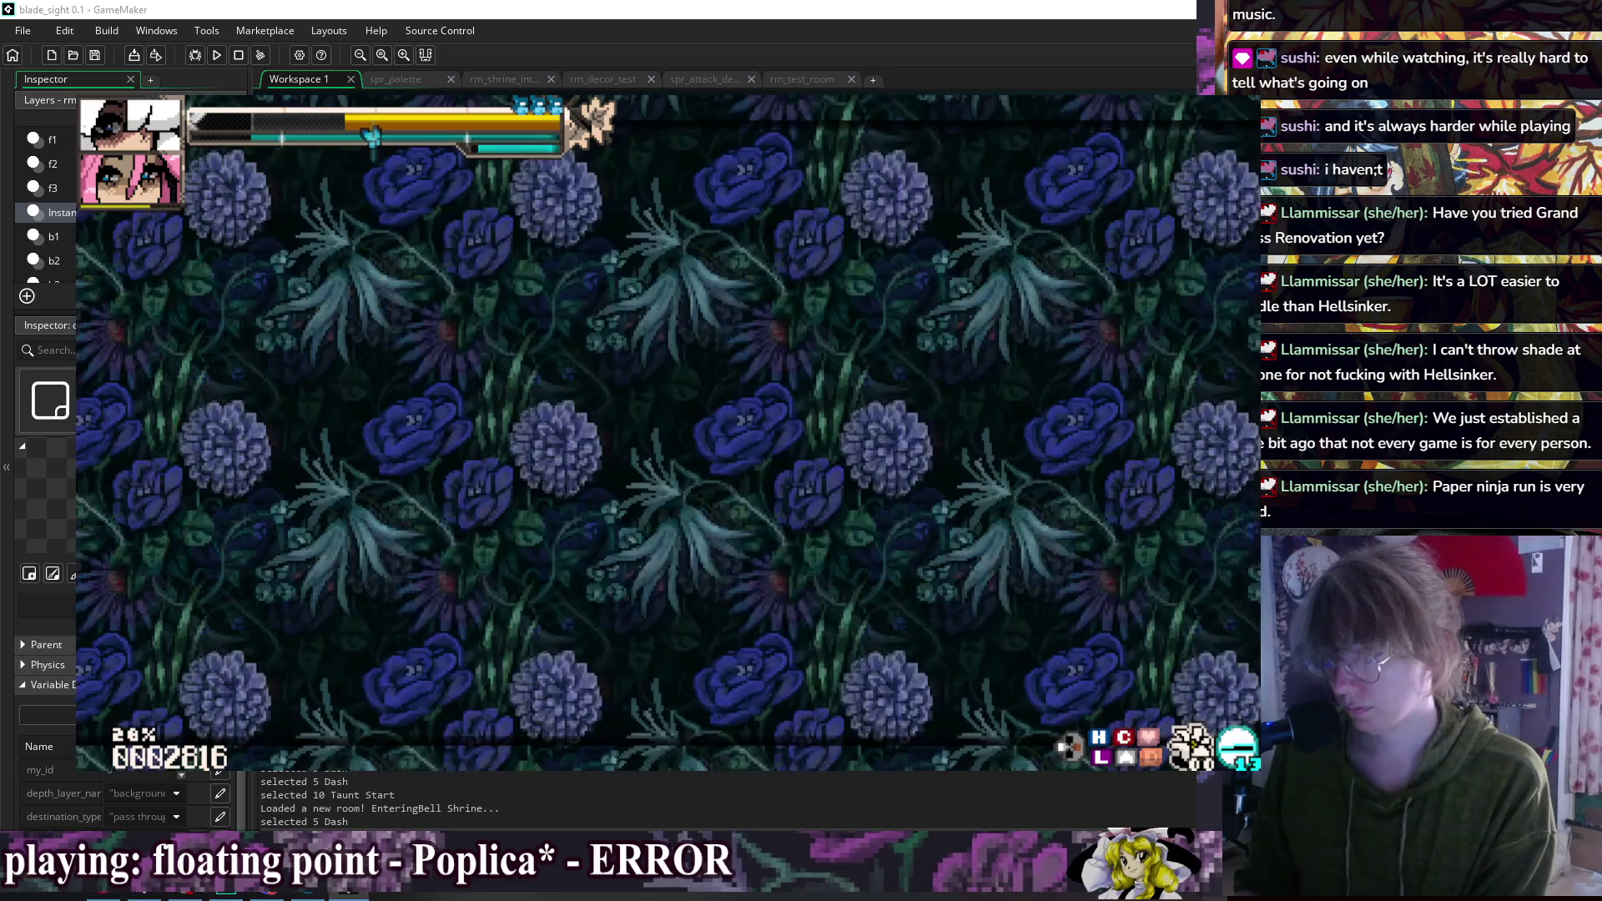
pyautogui.press('r')
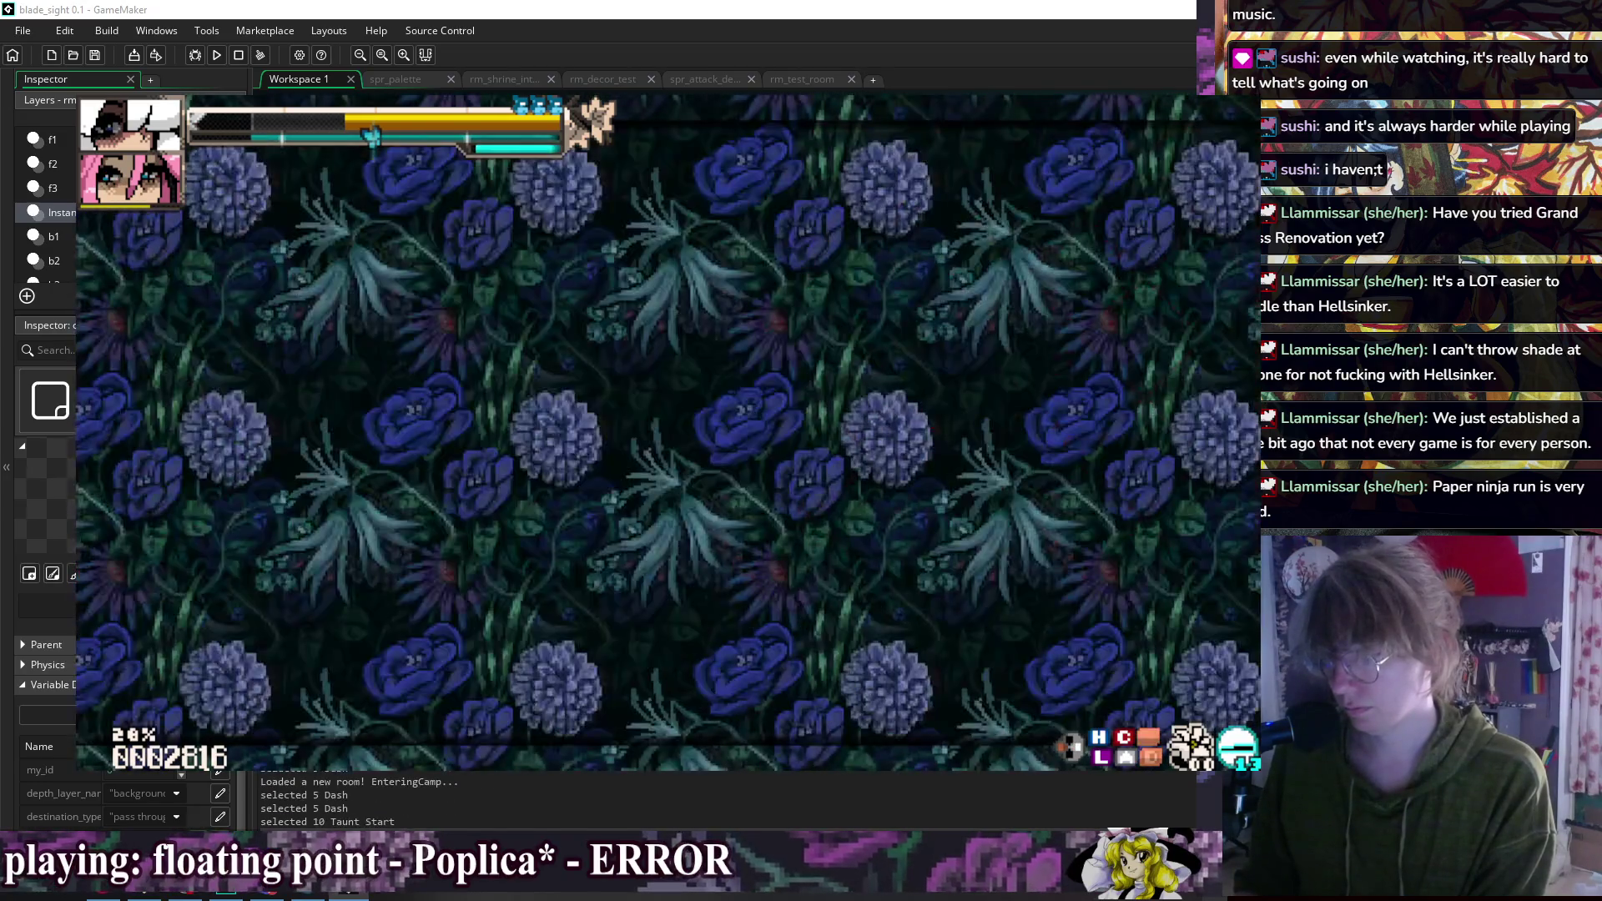
pyautogui.press('r')
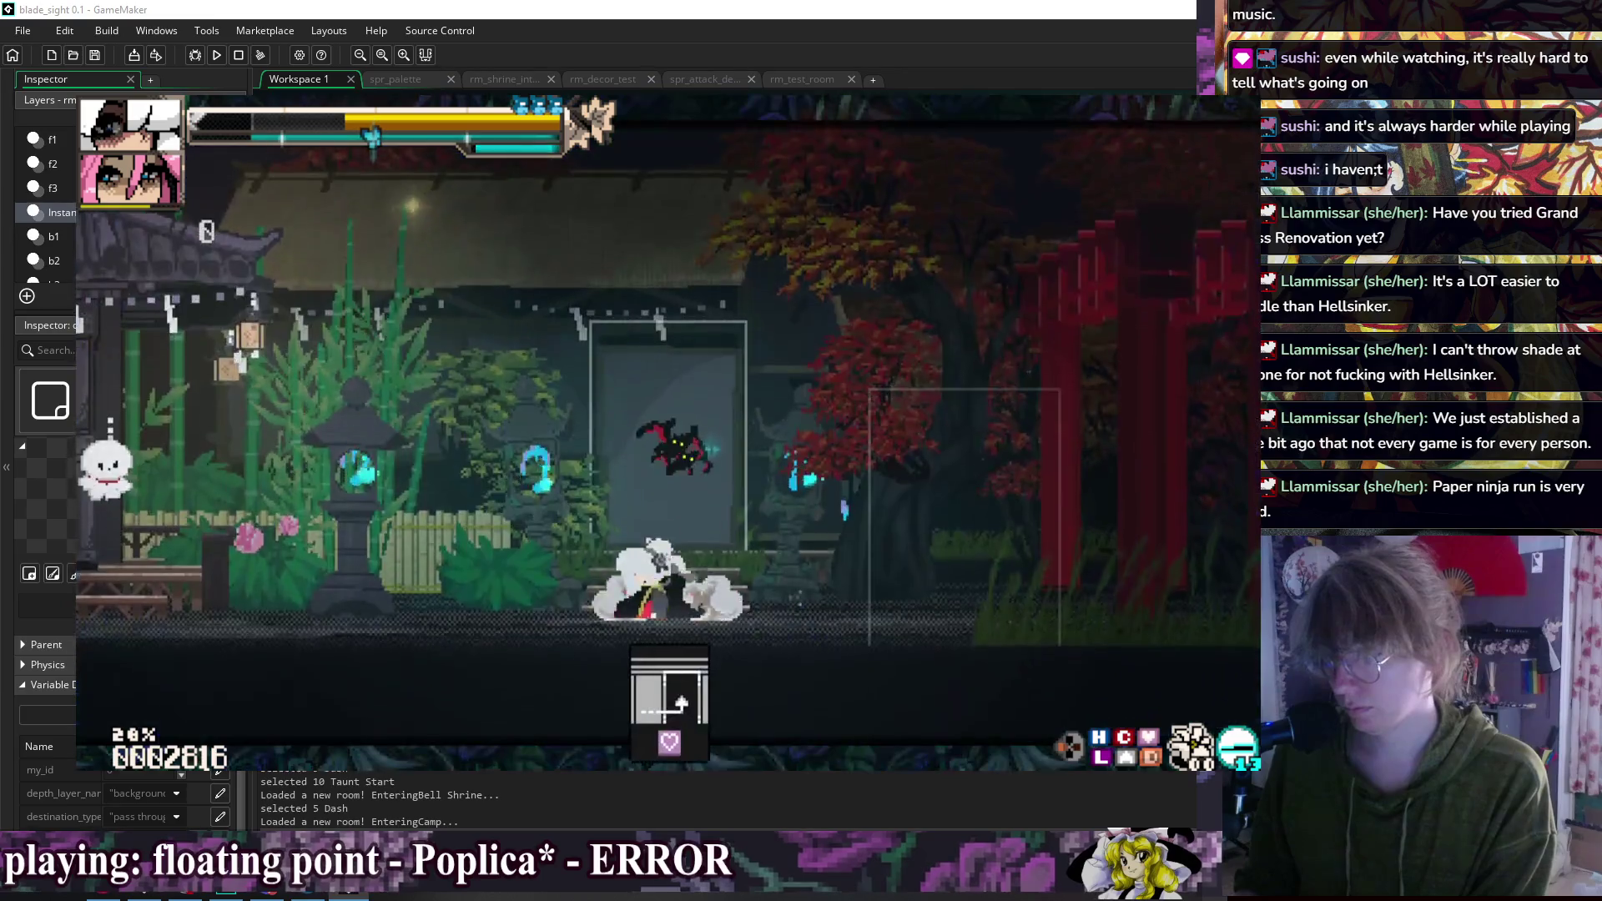
# Step: Sit on the bench, choose a girlfriend menu option, advance the cuddle line, and quit
pyautogui.press('Down')
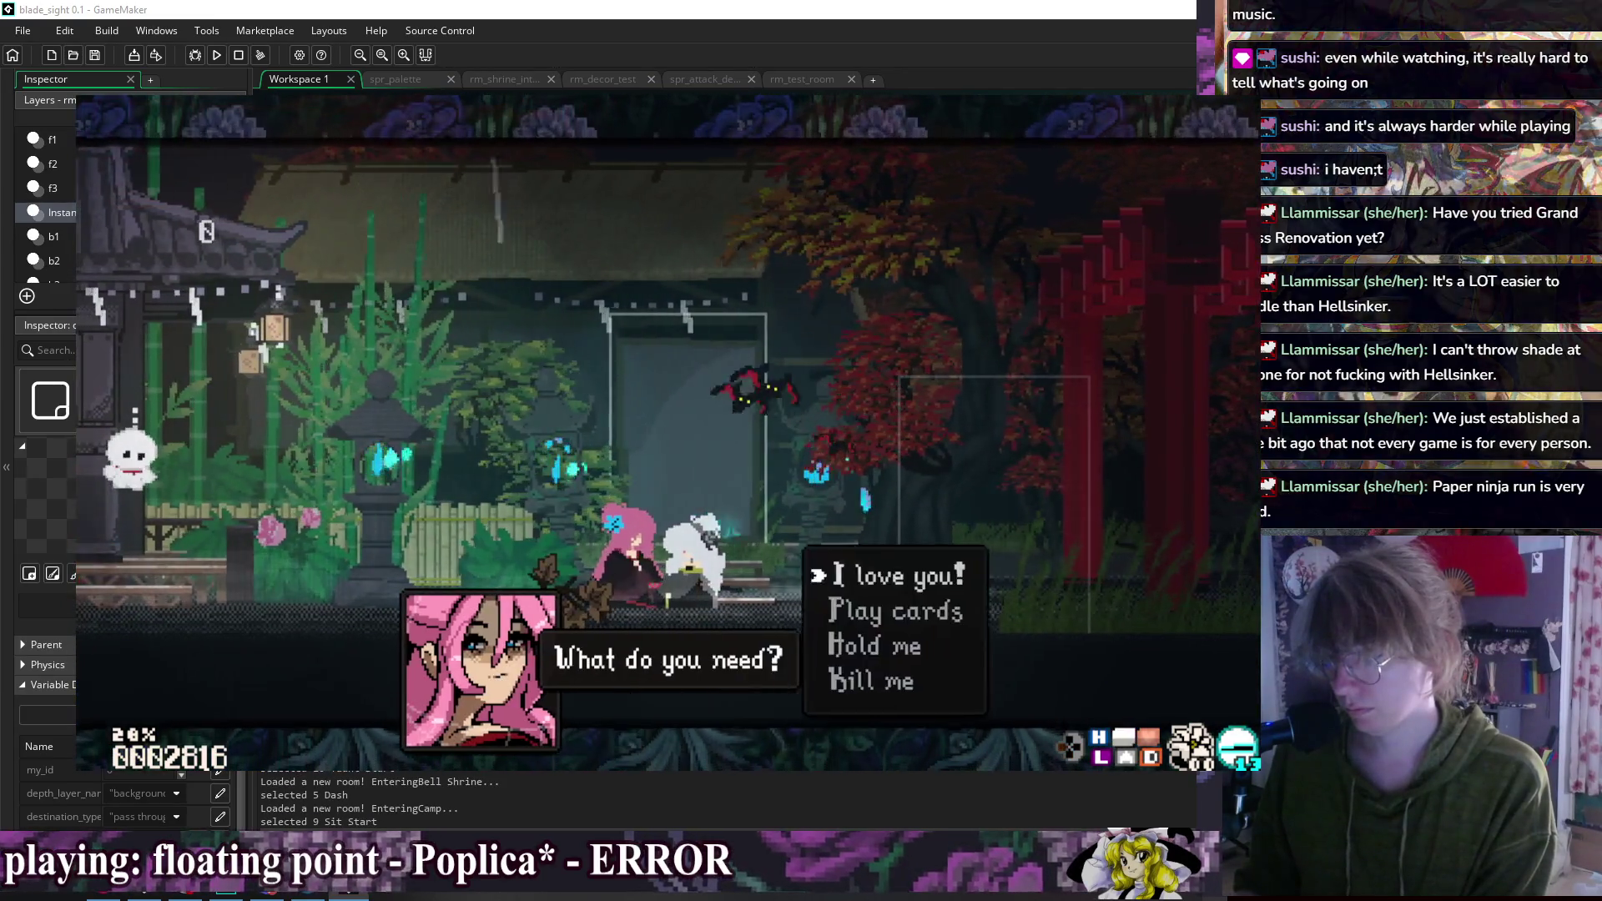
pyautogui.press('z')
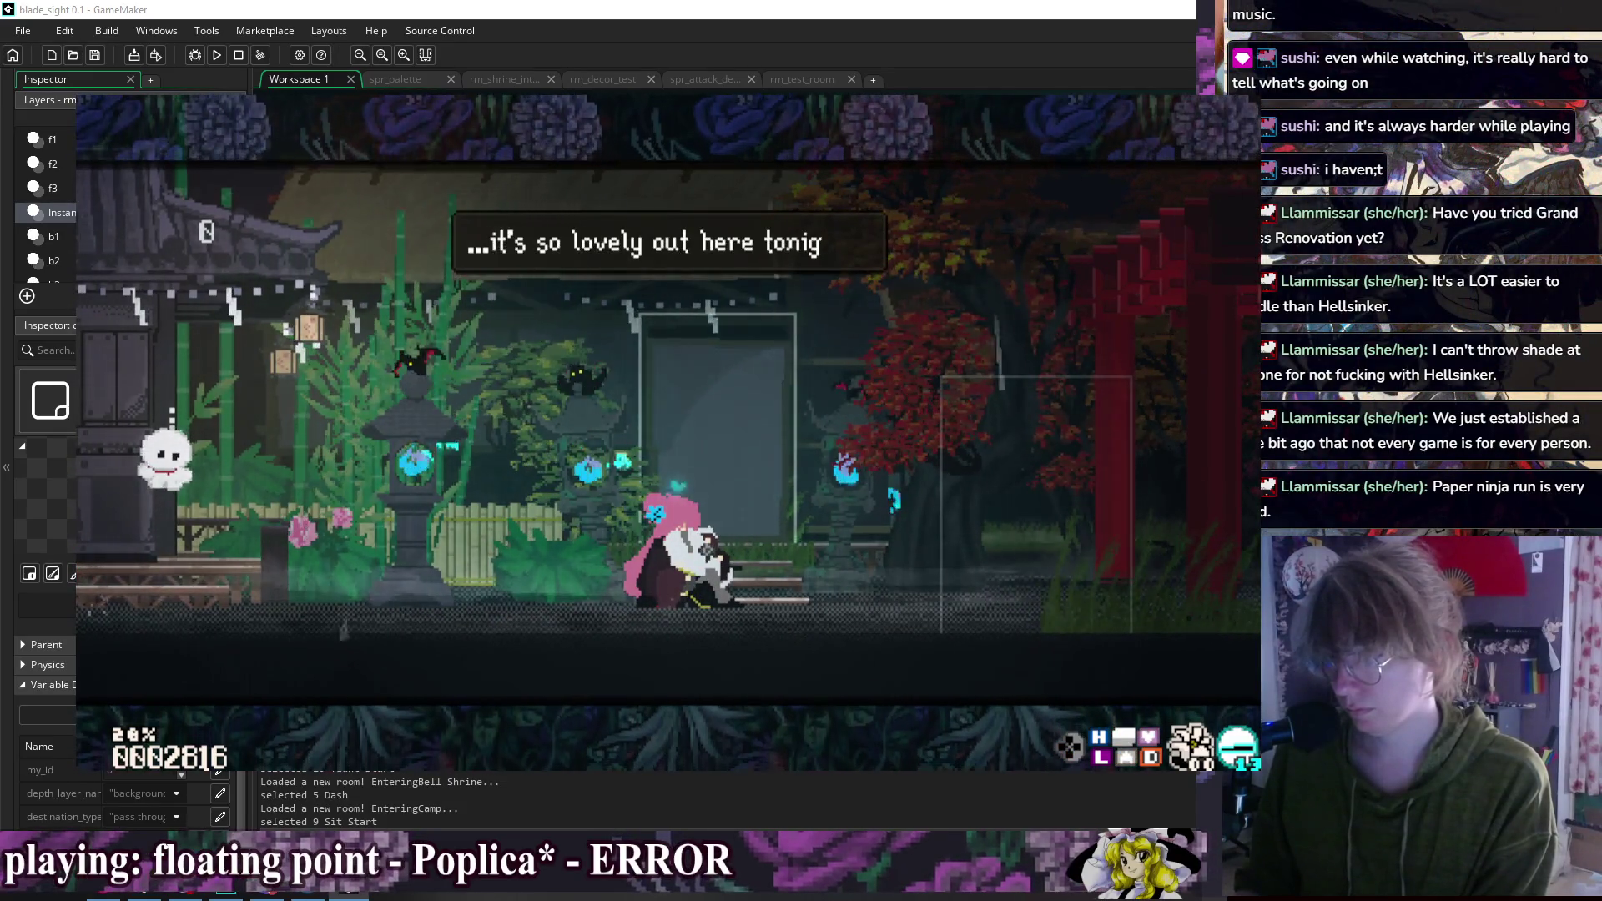
pyautogui.press('z')
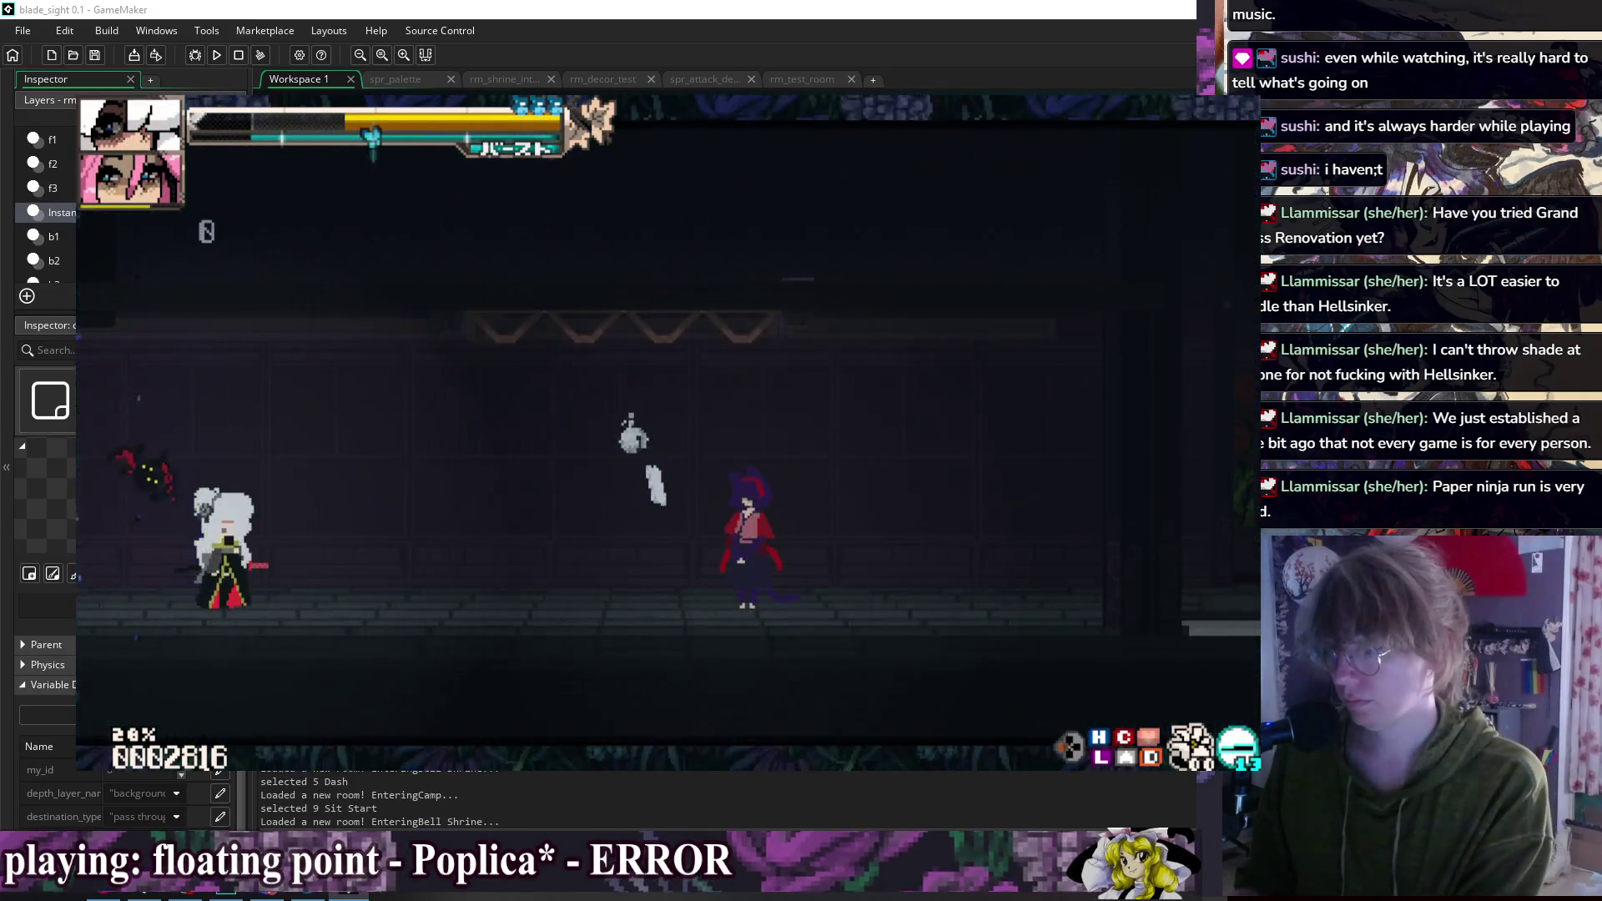
pyautogui.press('Escape')
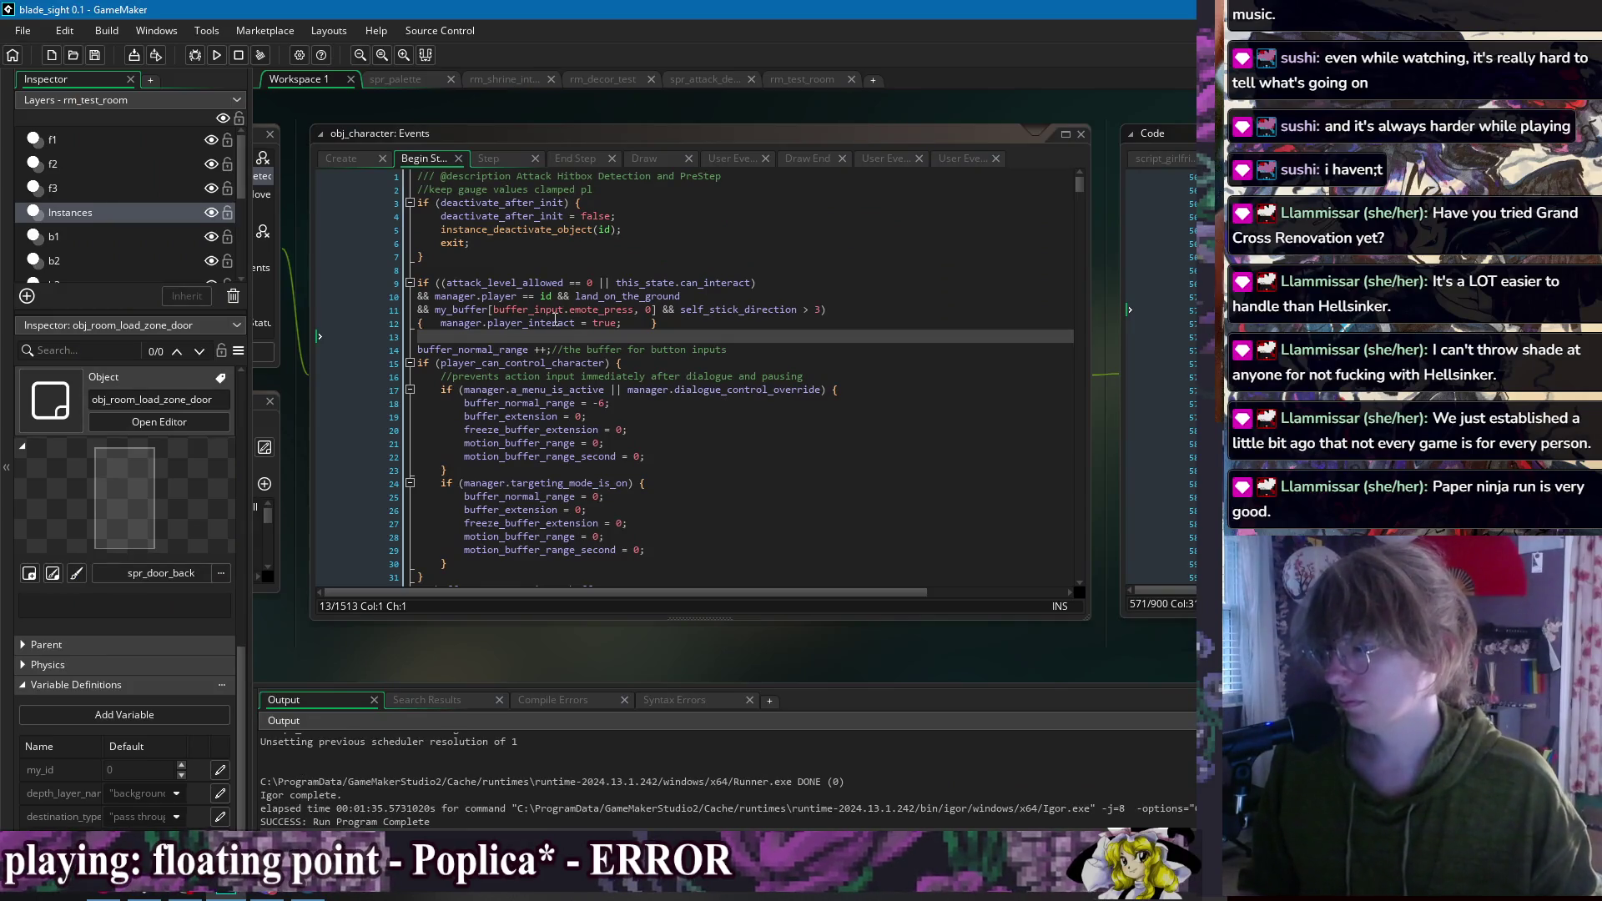
# Step: Switch to the obj_game_manager editor and bring up its Begin Step code
pyautogui.click(569, 335)
pyautogui.rightClick(532, 113)
pyautogui.moveTo(601, 135)
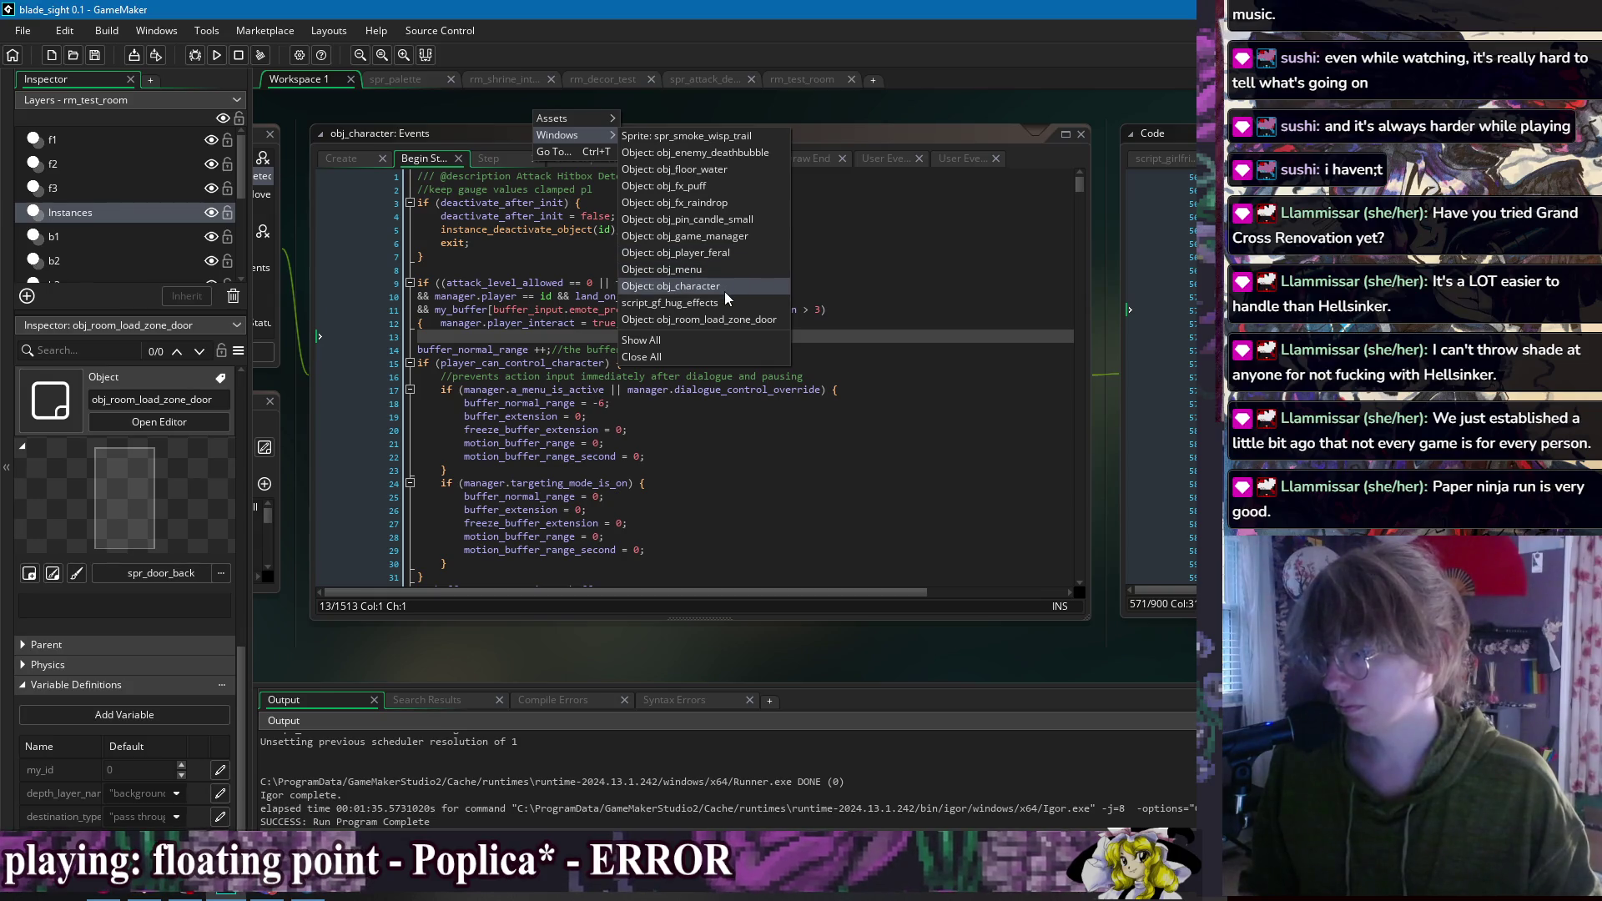
pyautogui.click(730, 235)
pyautogui.click(1043, 288)
pyautogui.moveTo(1143, 158)
pyautogui.mouseDown()
pyautogui.moveTo(1081, 120)
pyautogui.moveTo(802, 122)
pyautogui.mouseUp()
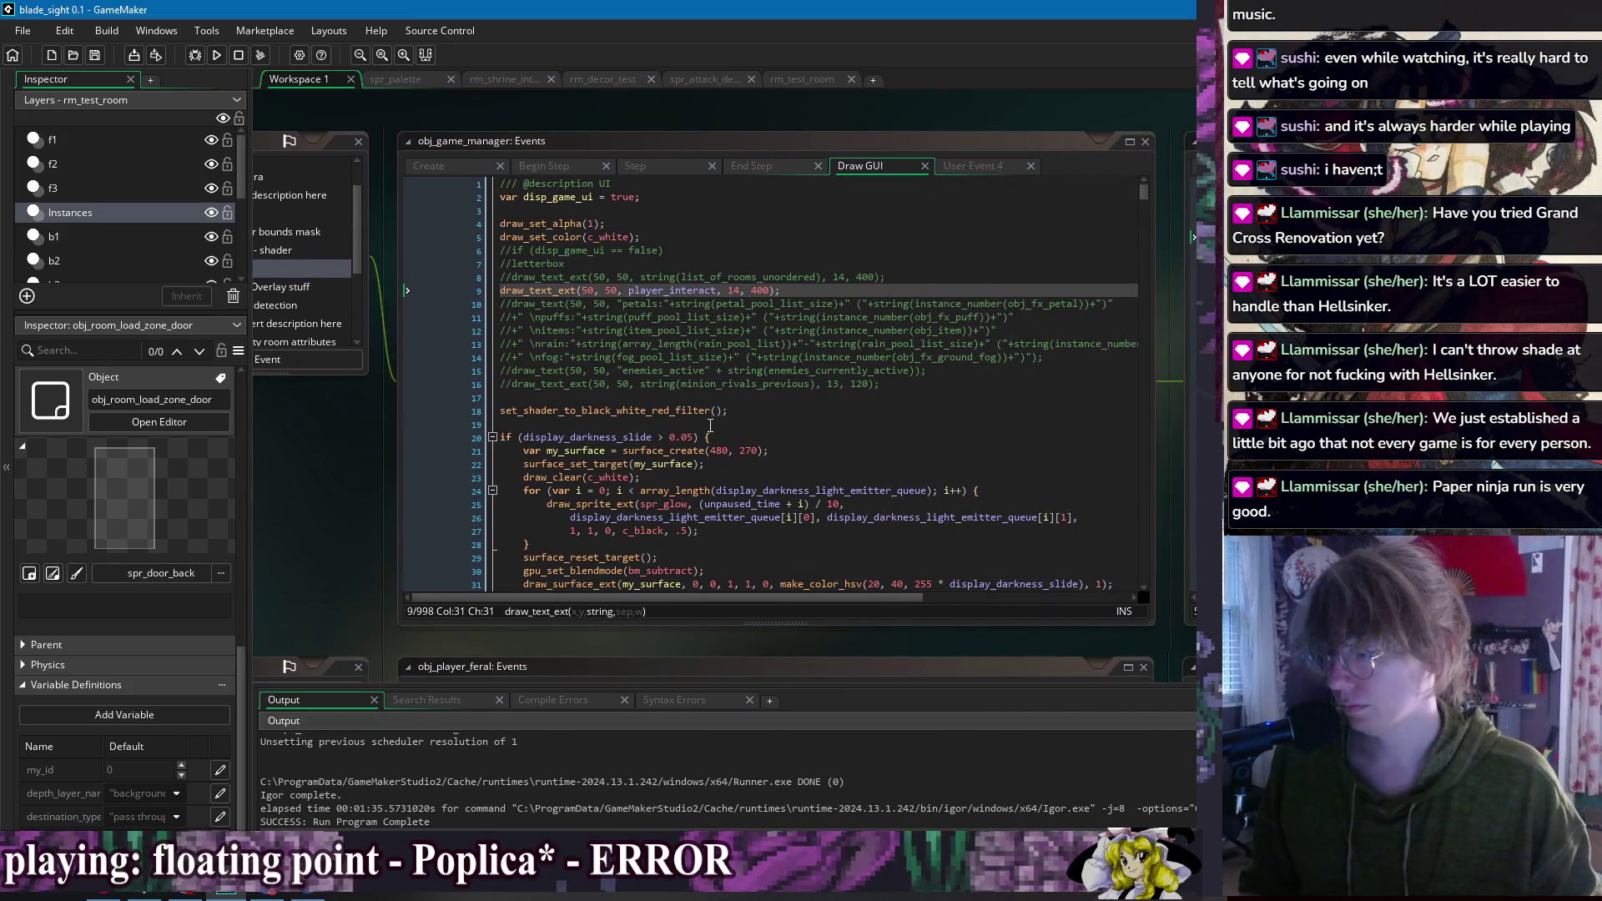
pyautogui.click(563, 170)
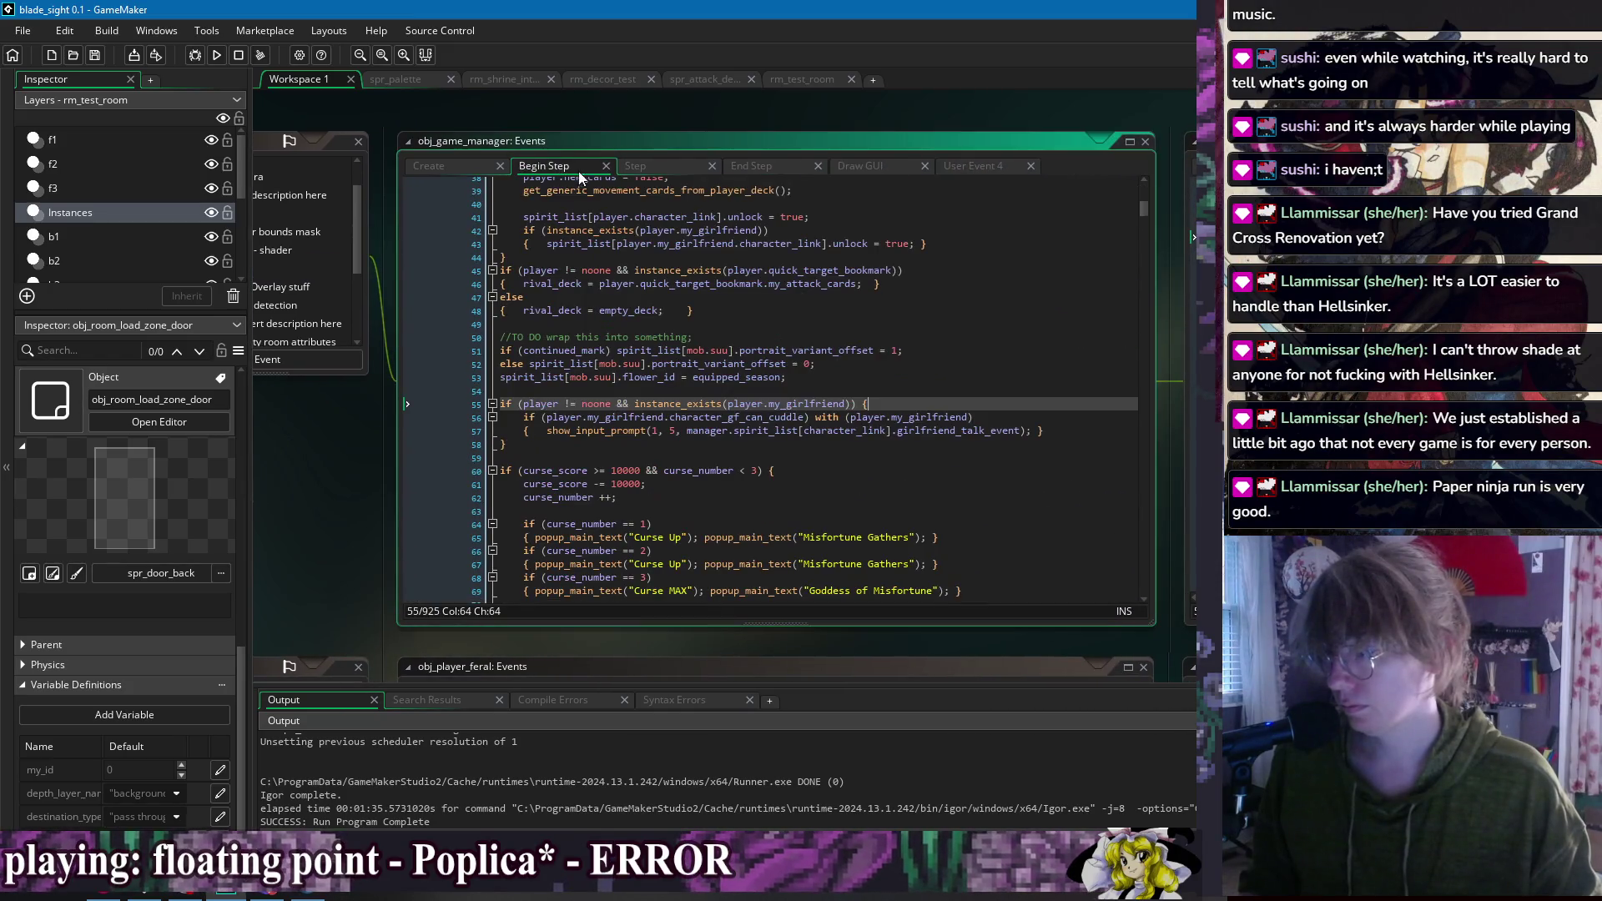
# Step: Change the show_input_prompt value on line 57 from 5 to 10 and rebuild
pyautogui.click(670, 429)
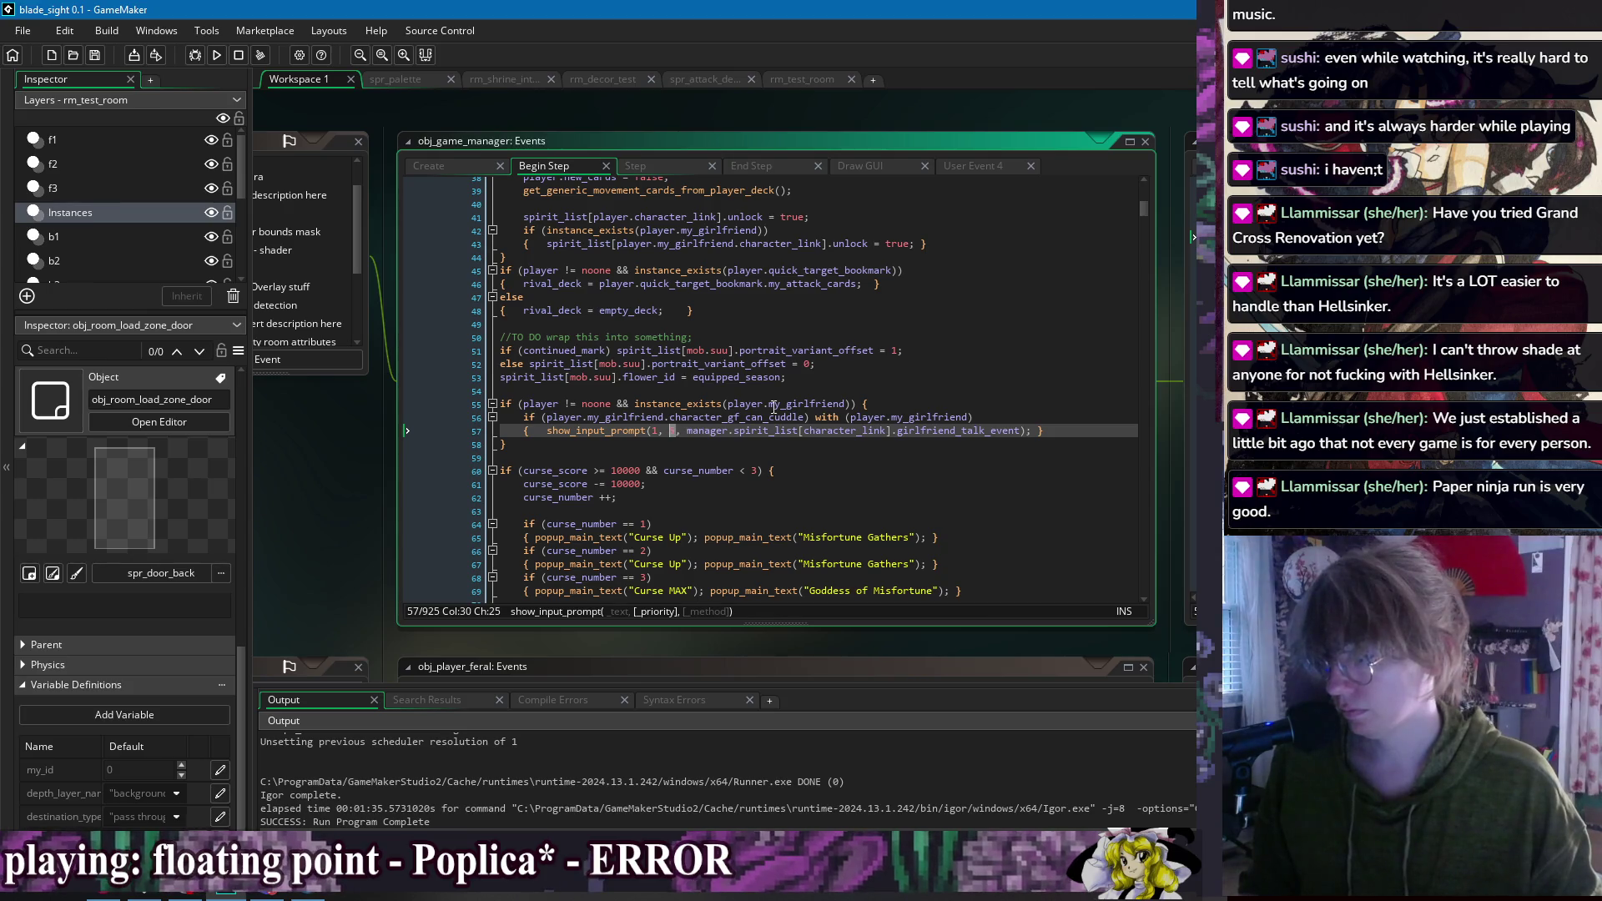
pyautogui.write('10')
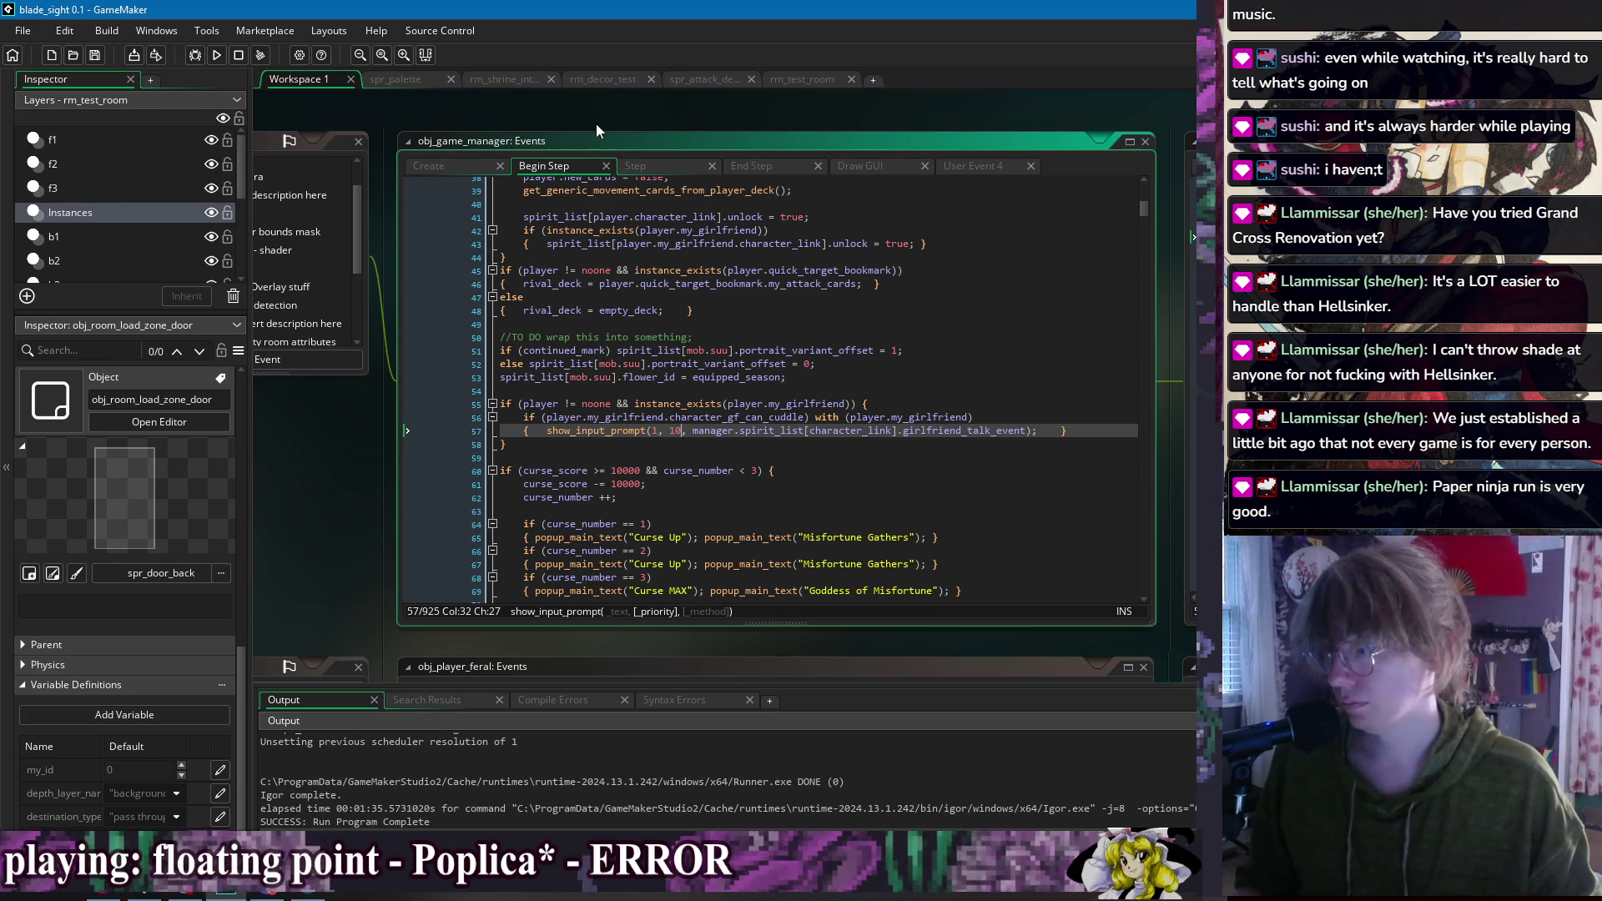
pyautogui.click(217, 54)
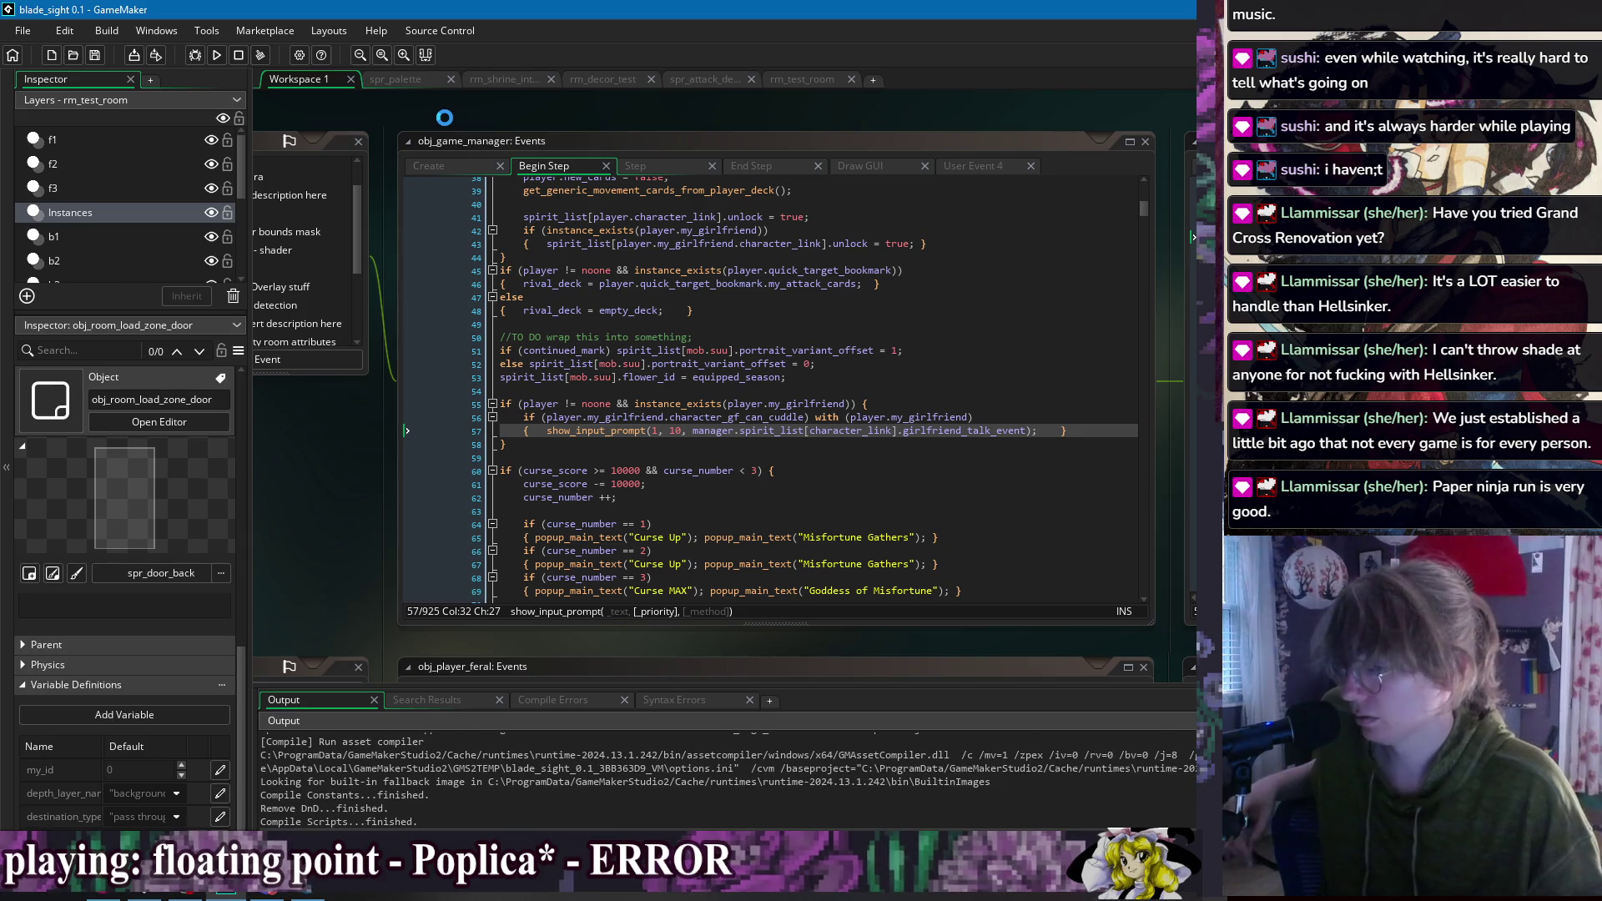
# Step: Switch to the obj_character editor and select player_interact on line 12
pyautogui.rightClick(390, 106)
pyautogui.moveTo(418, 123)
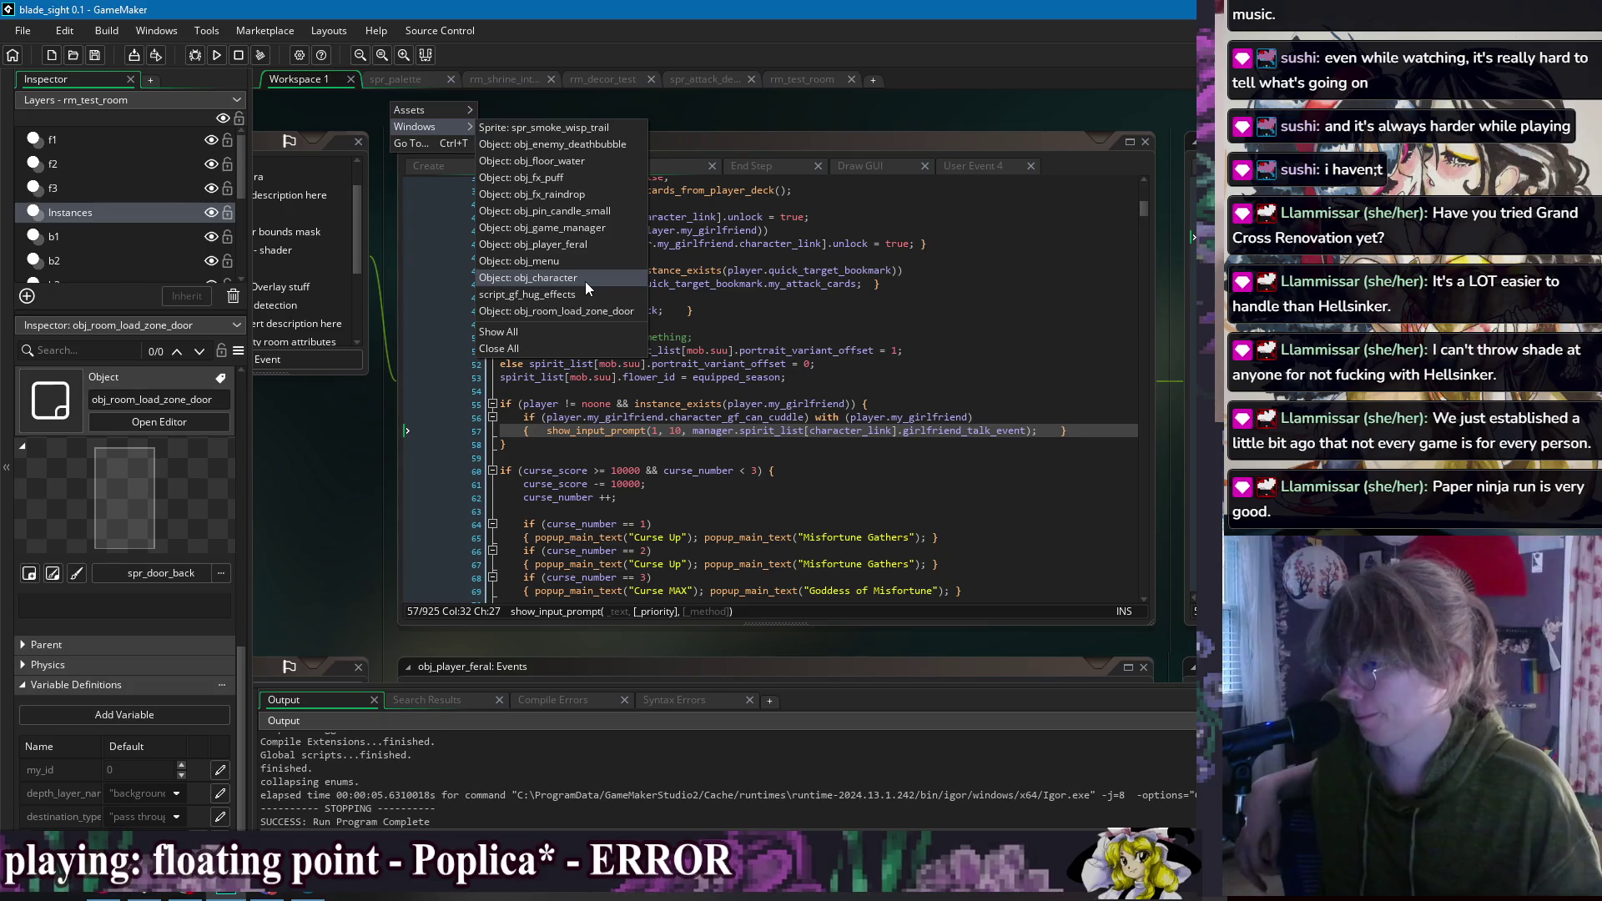
pyautogui.click(584, 282)
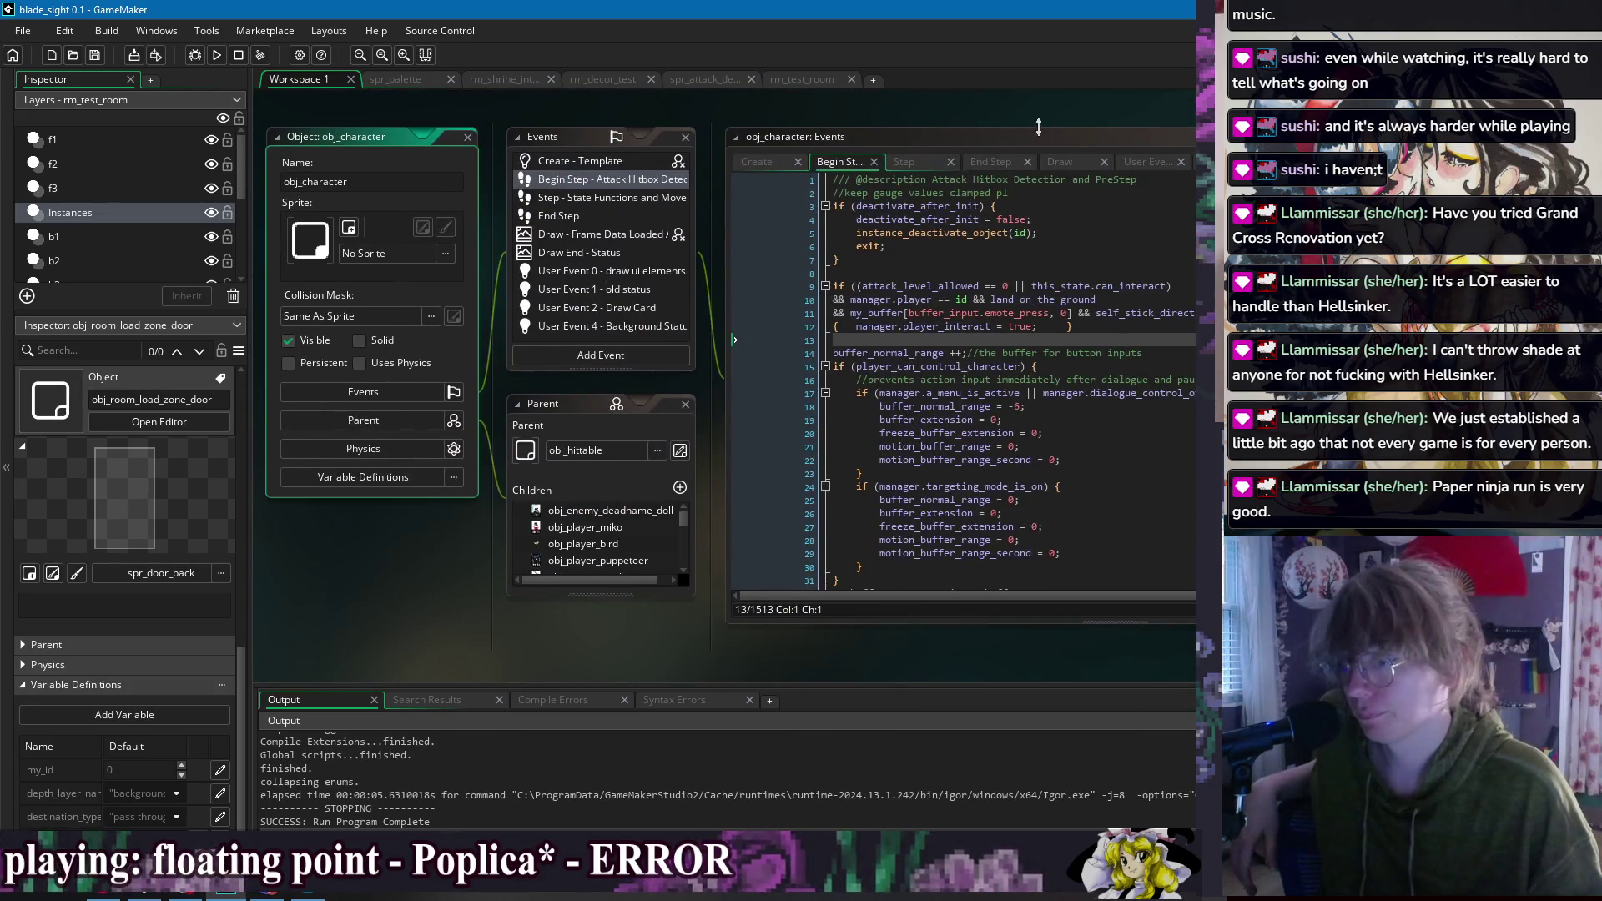
pyautogui.press('Left')
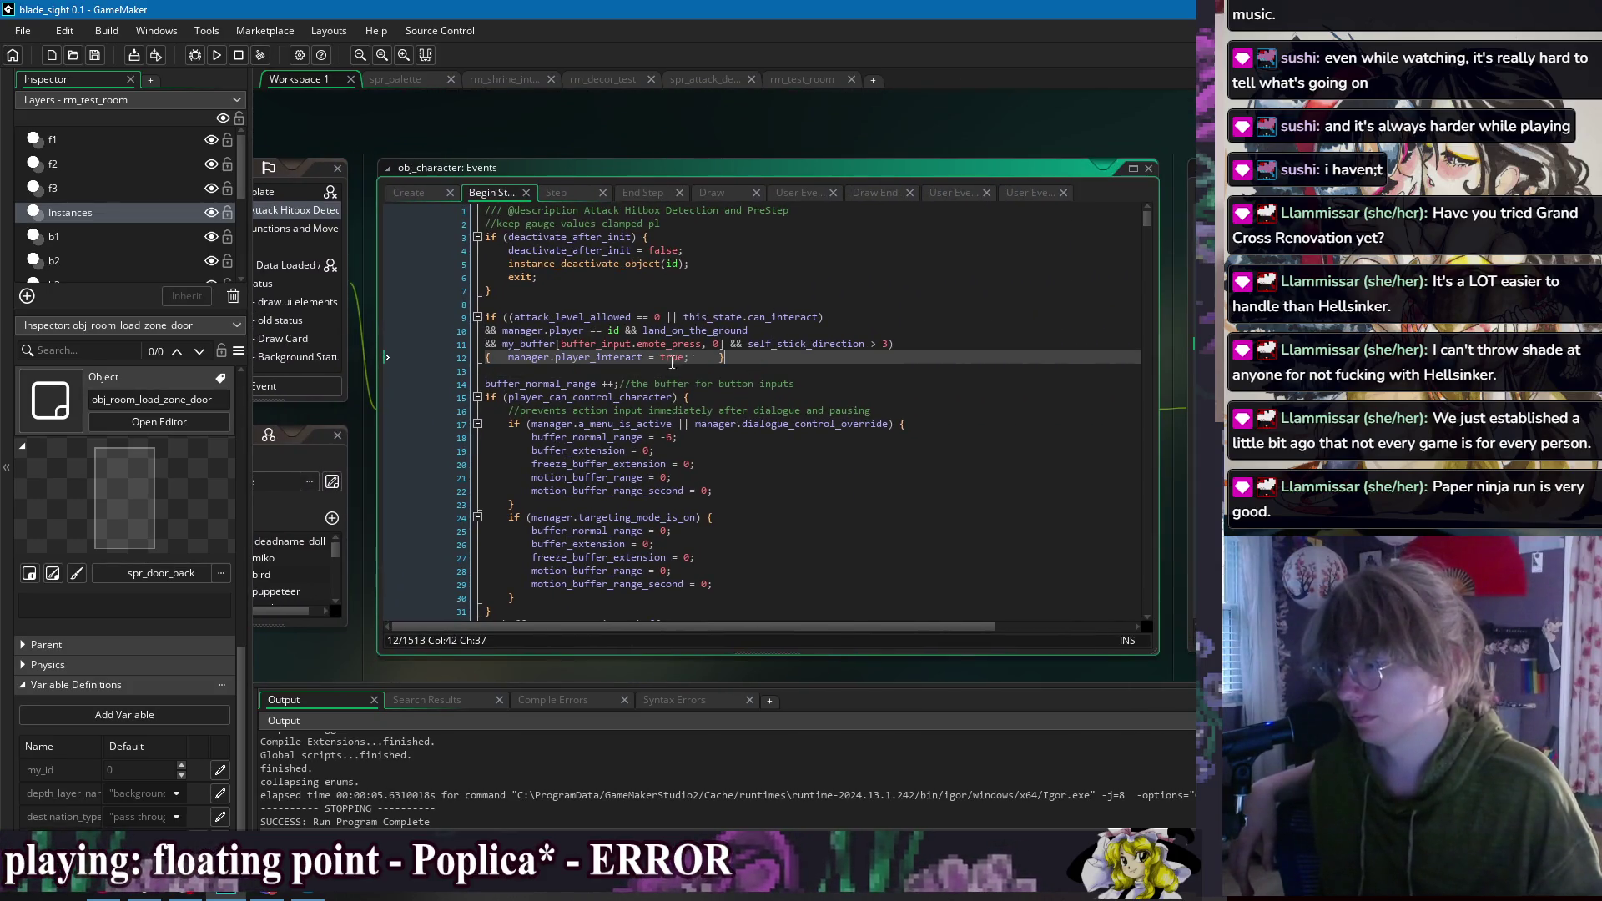
pyautogui.press('End')
pyautogui.doubleClick(599, 357)
# Step: Find the next player_interact occurrence, delete the line below 651, and save
pyautogui.hotkey('ctrl', 'f')
pyautogui.click(1124, 232)
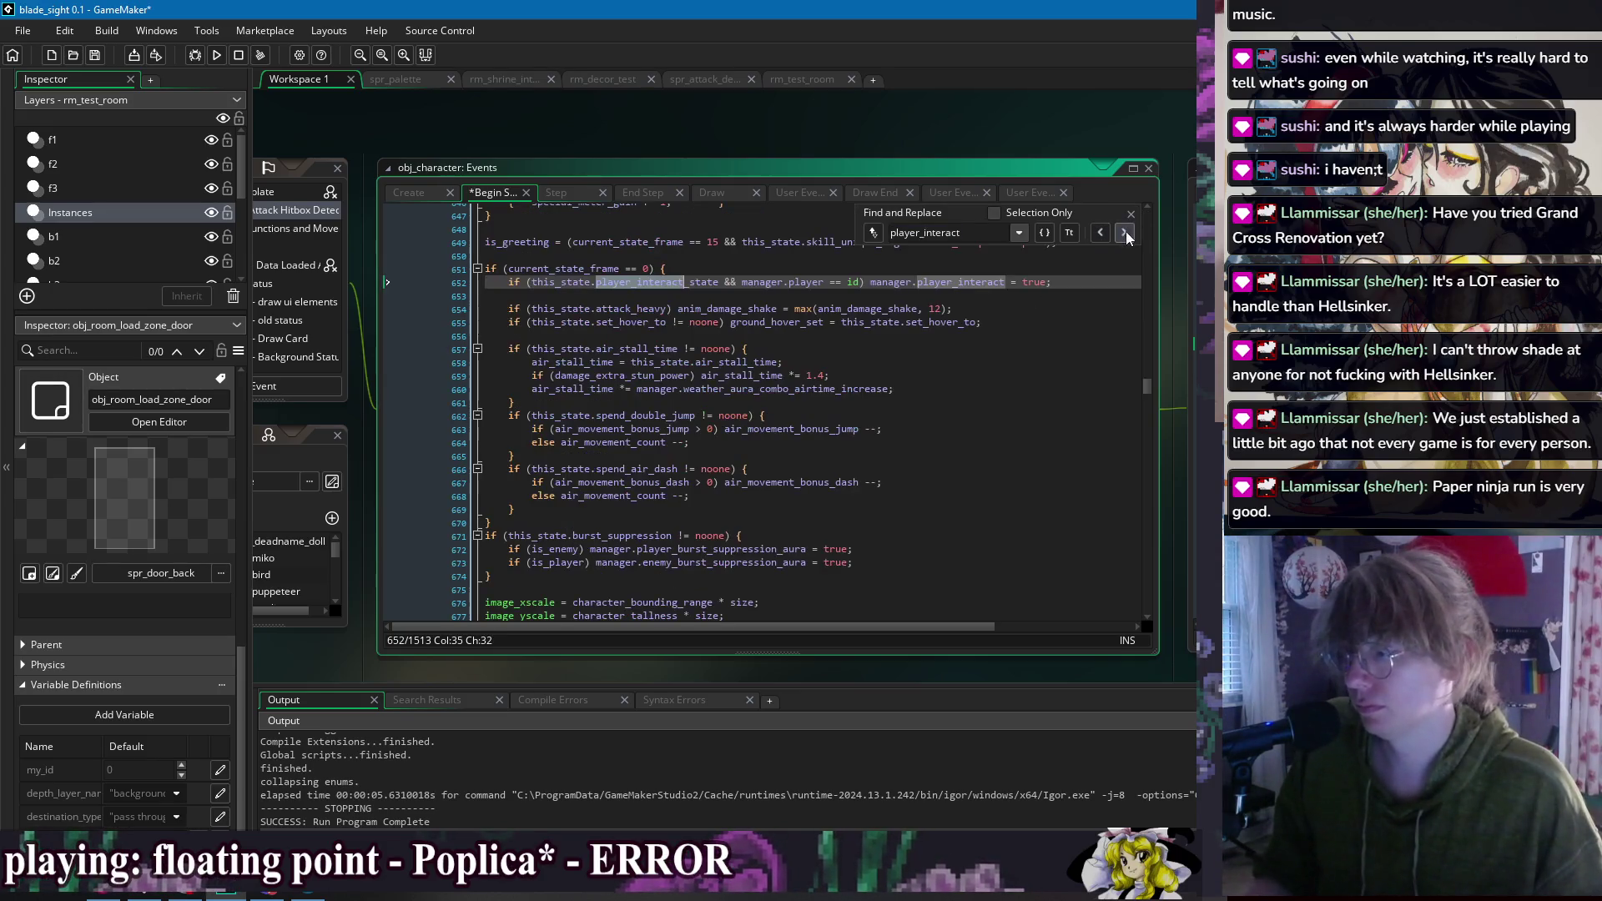
pyautogui.click(1099, 267)
pyautogui.hotkey('shift', 'Down')
pyautogui.press('Delete')
pyautogui.press('Escape')
pyautogui.click(1050, 313)
pyautogui.hotkey('ctrl', 's')
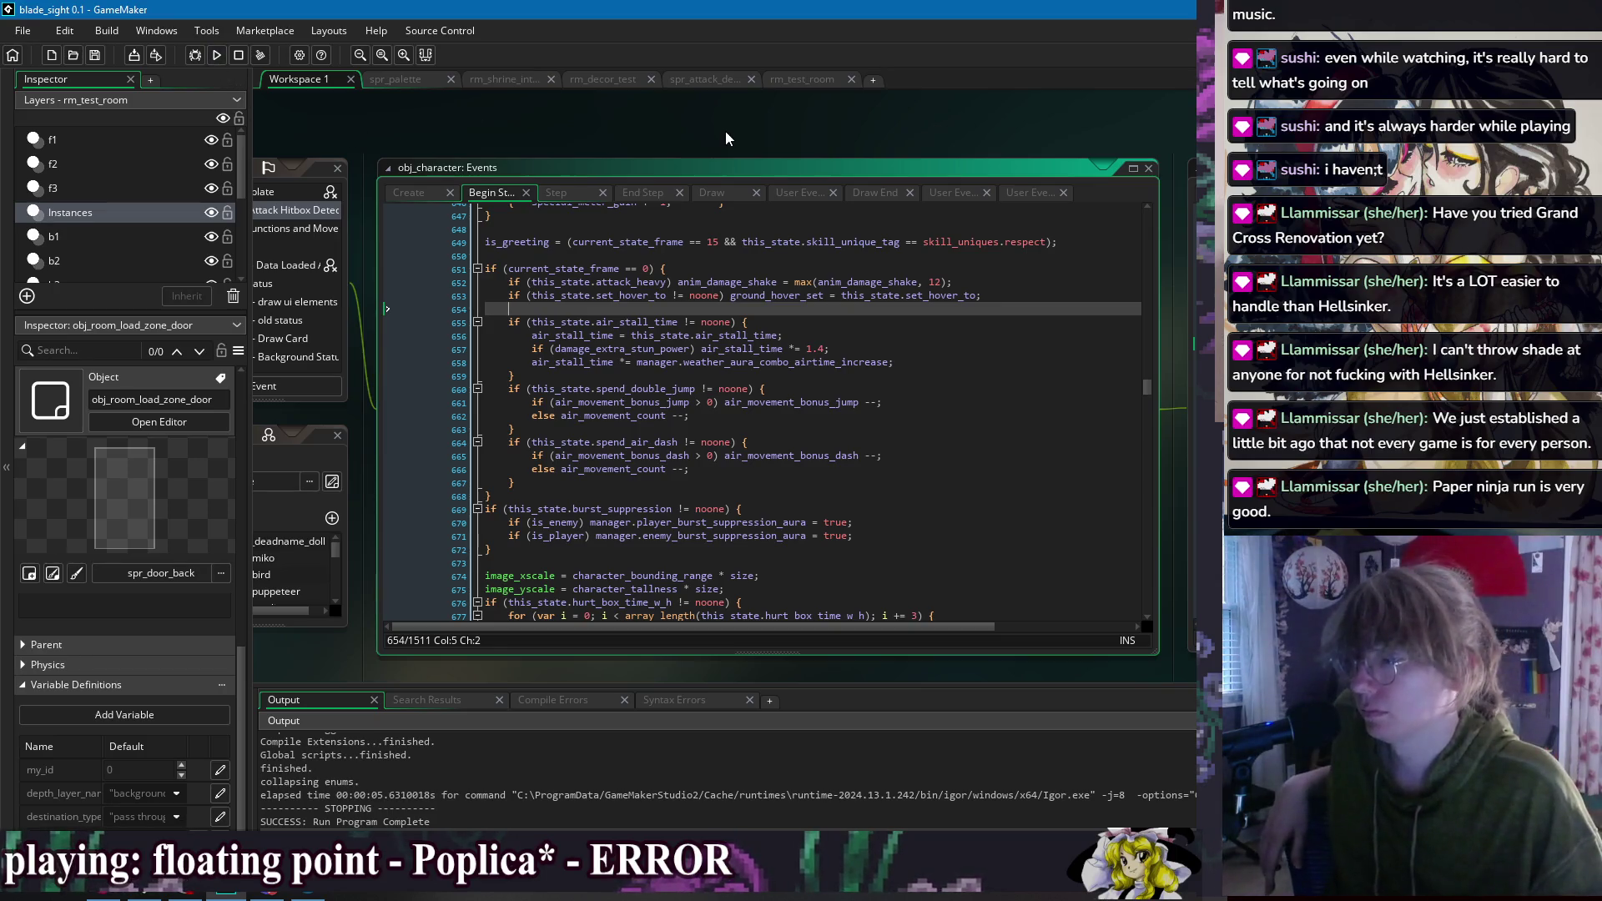
# Step: Return to obj_character and comment out the Grabbed Gentle emote-press interact lines with Ctrl+K
pyautogui.rightClick(724, 130)
pyautogui.moveTo(746, 154)
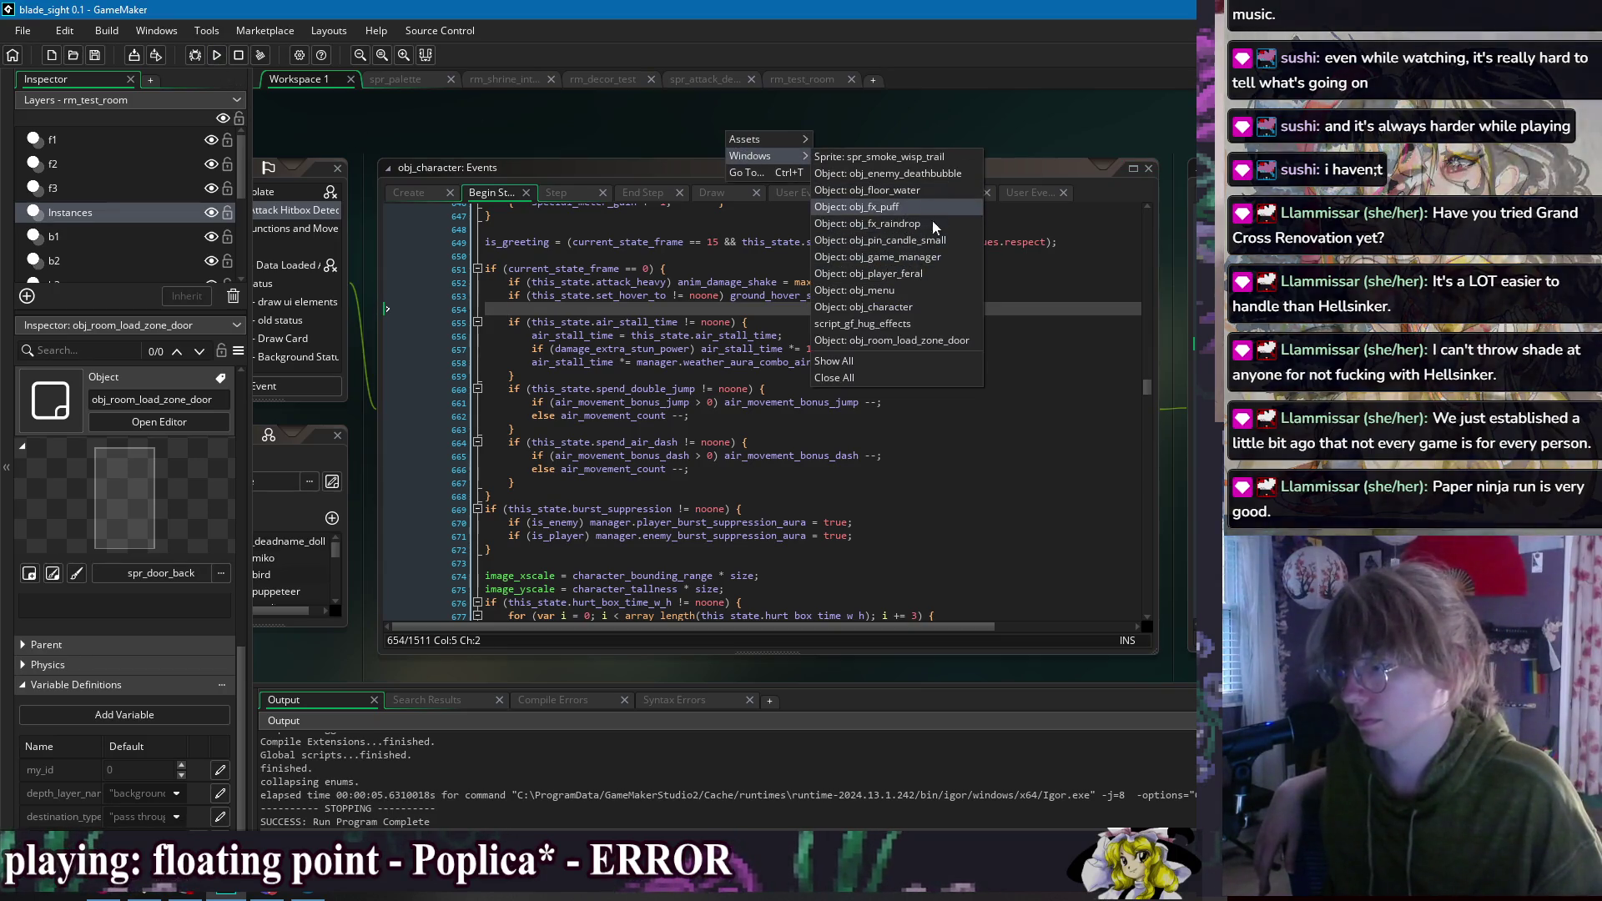
pyautogui.click(935, 275)
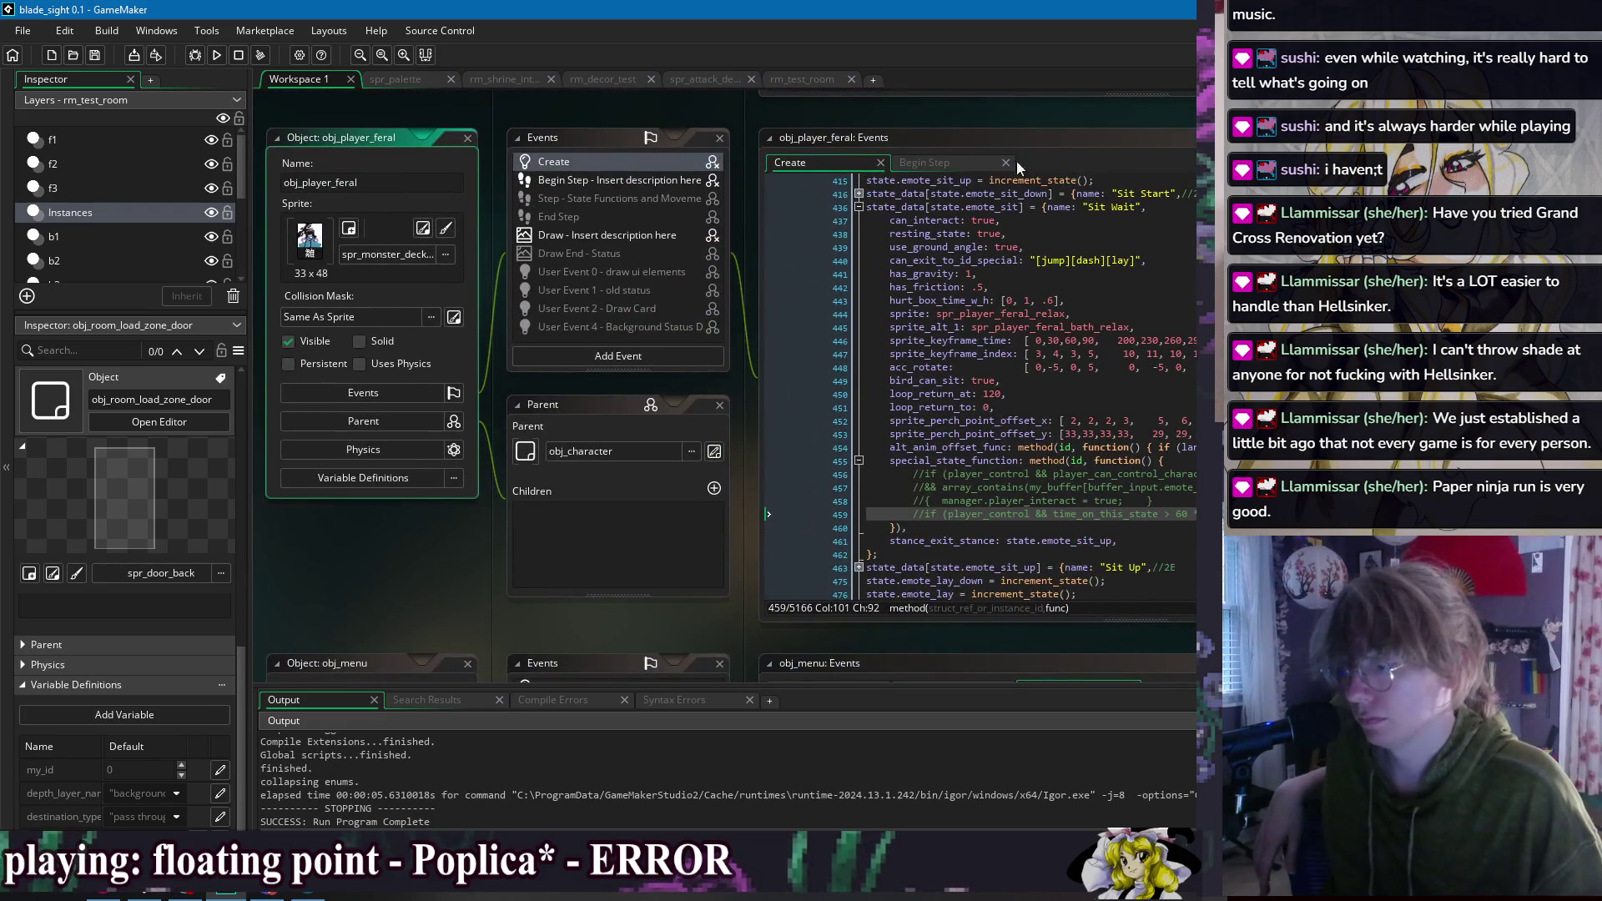
pyautogui.rightClick(909, 116)
pyautogui.moveTo(951, 142)
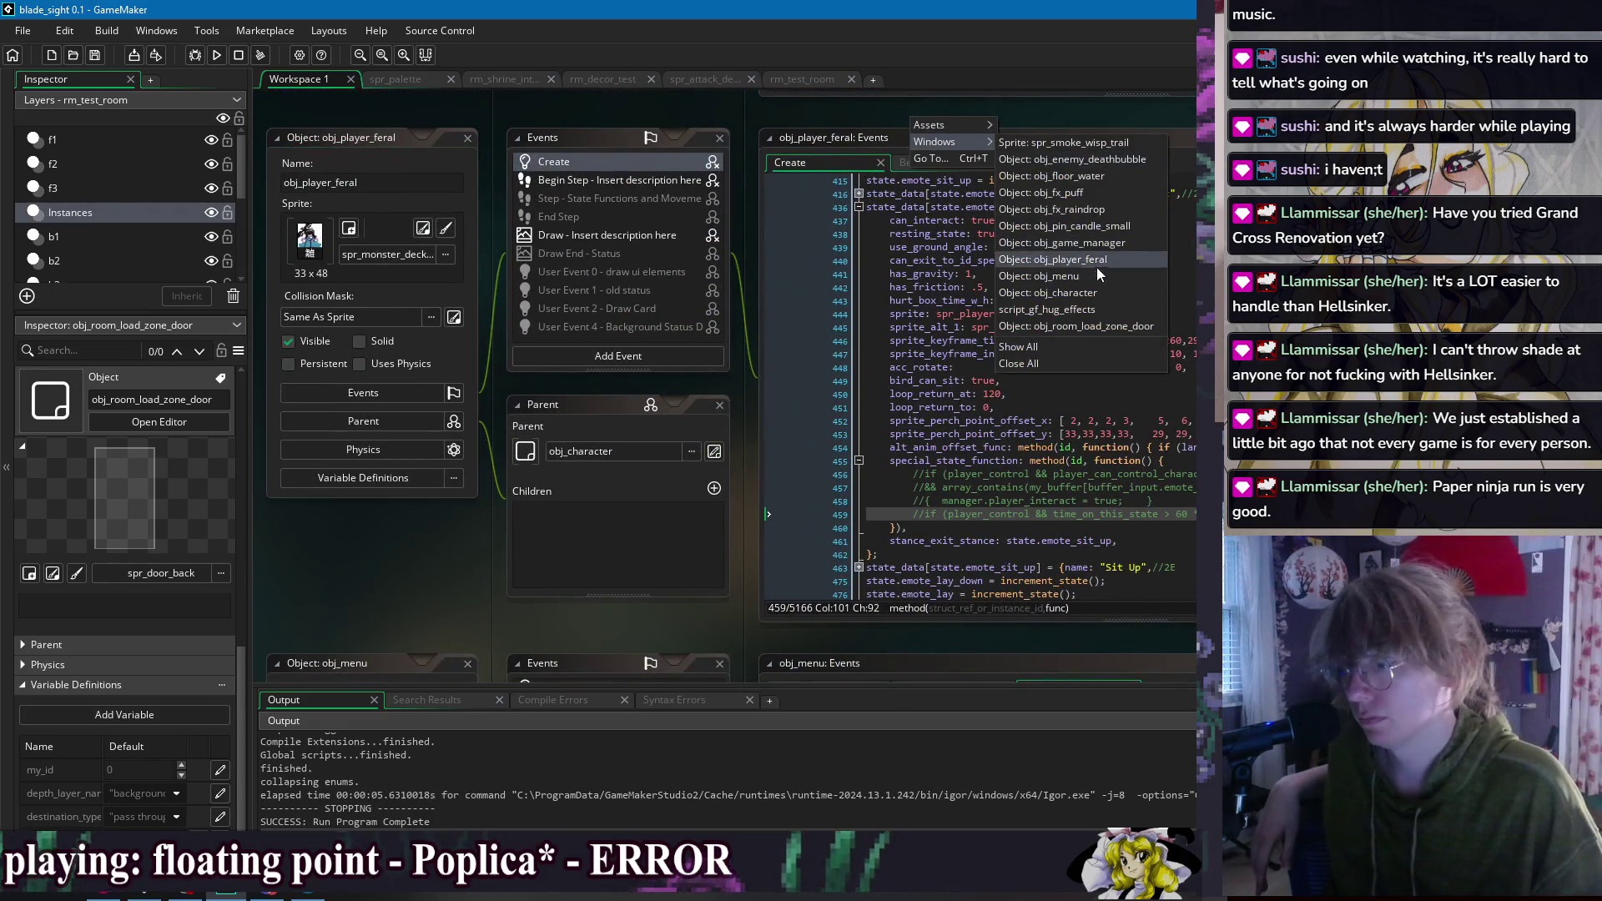
pyautogui.click(1105, 288)
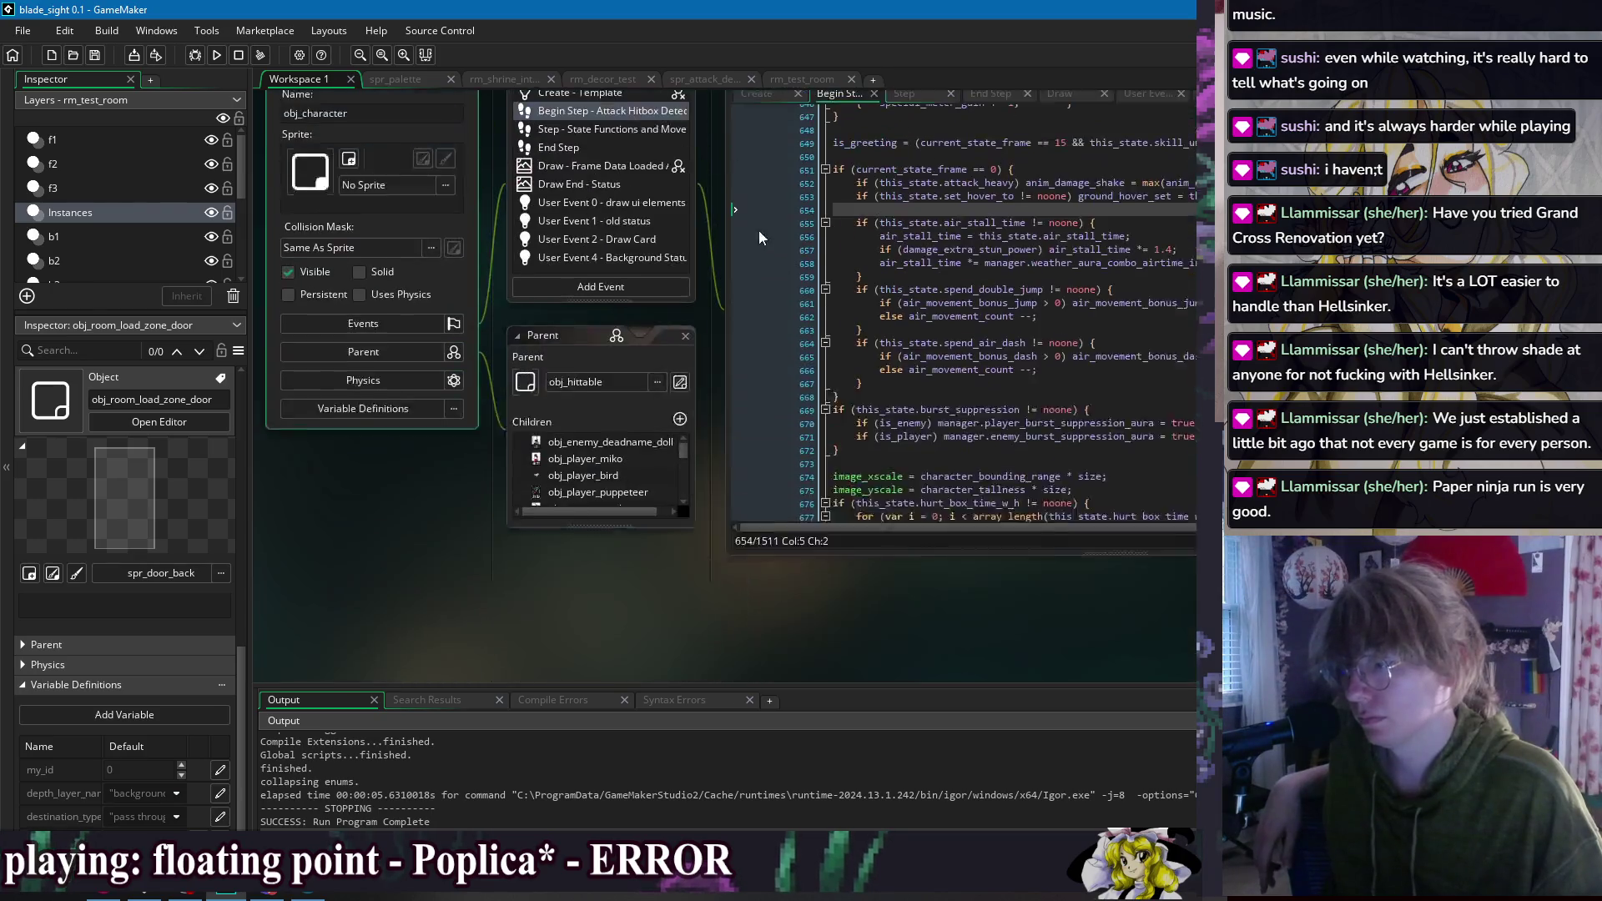
pyautogui.moveTo(1004, 113); pyautogui.dragTo(812, 112)
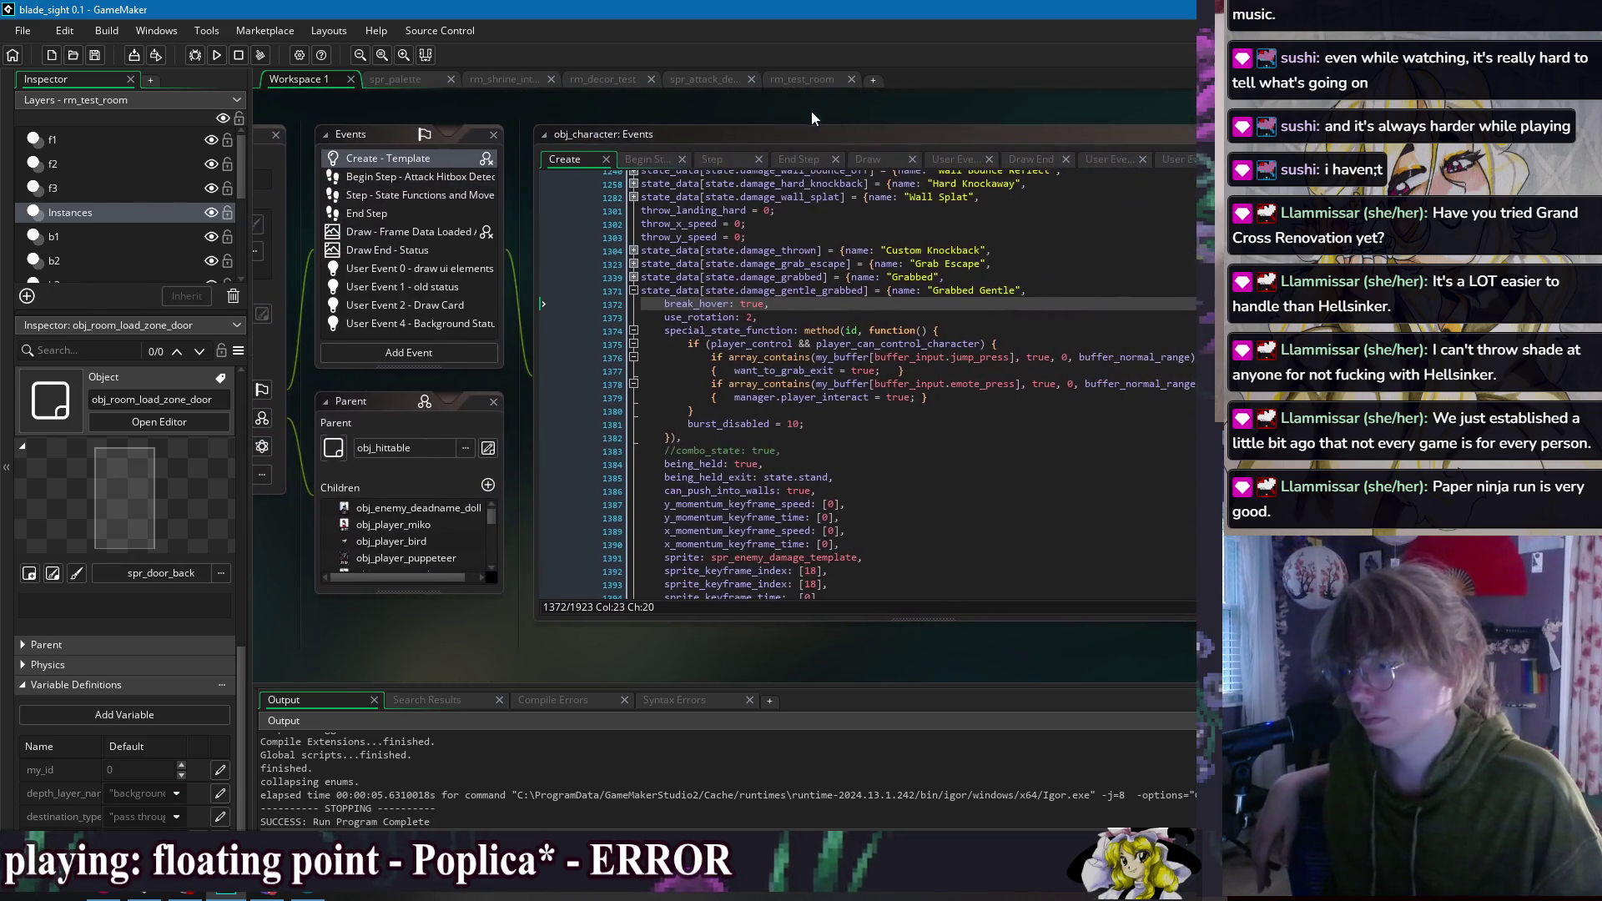
pyautogui.click(701, 385)
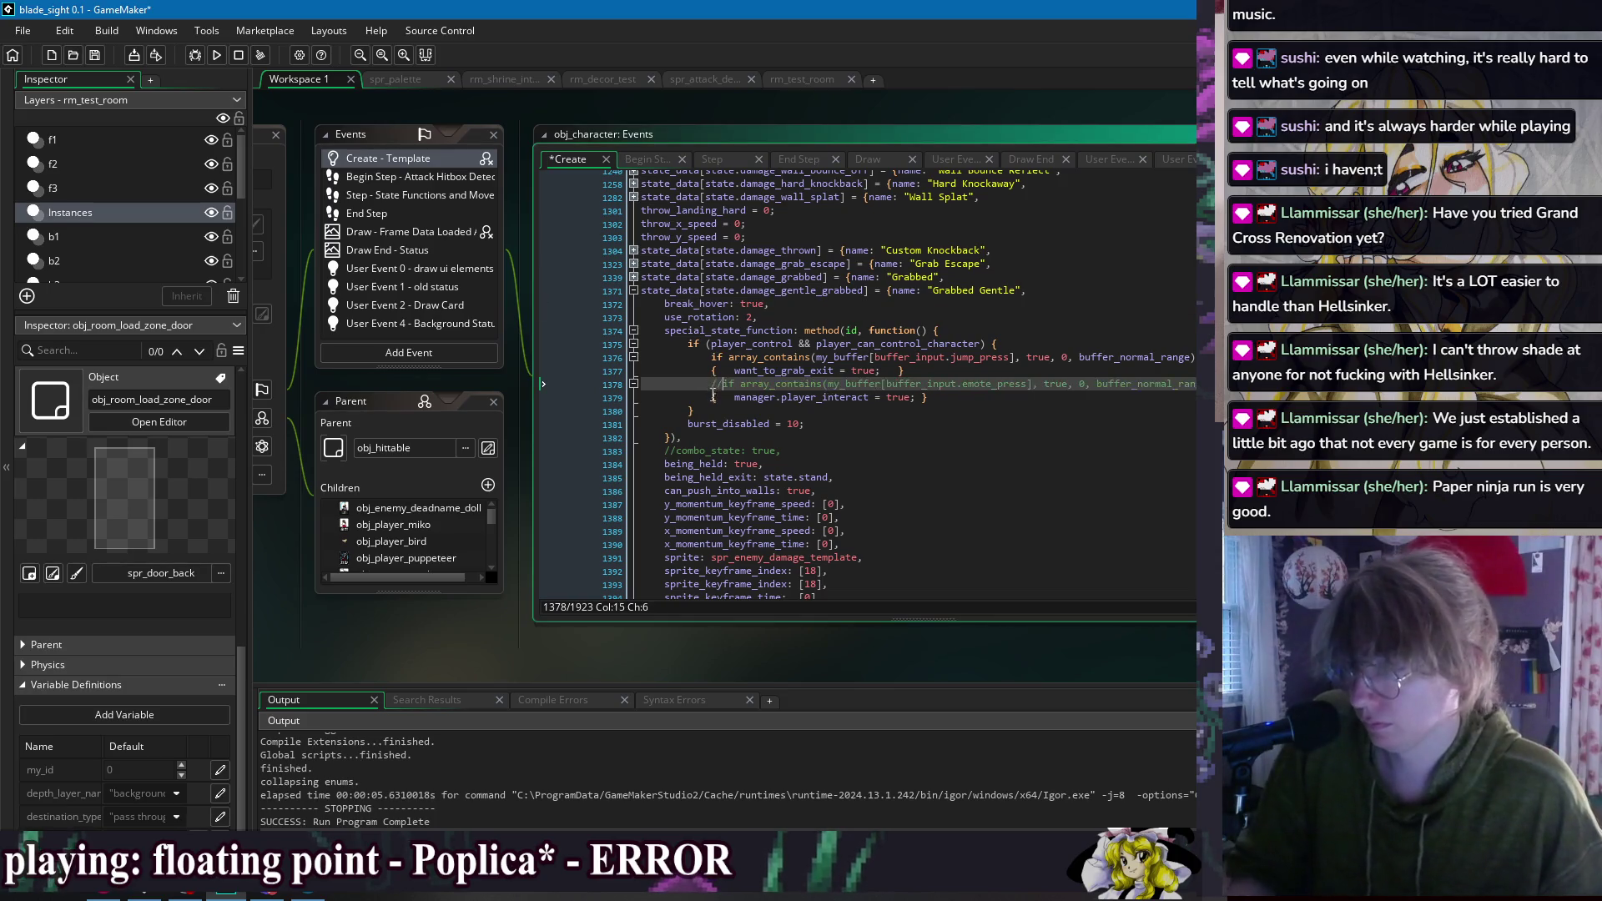
pyautogui.hotkey('shift', 'Down')
pyautogui.hotkey('ctrl', 'k')
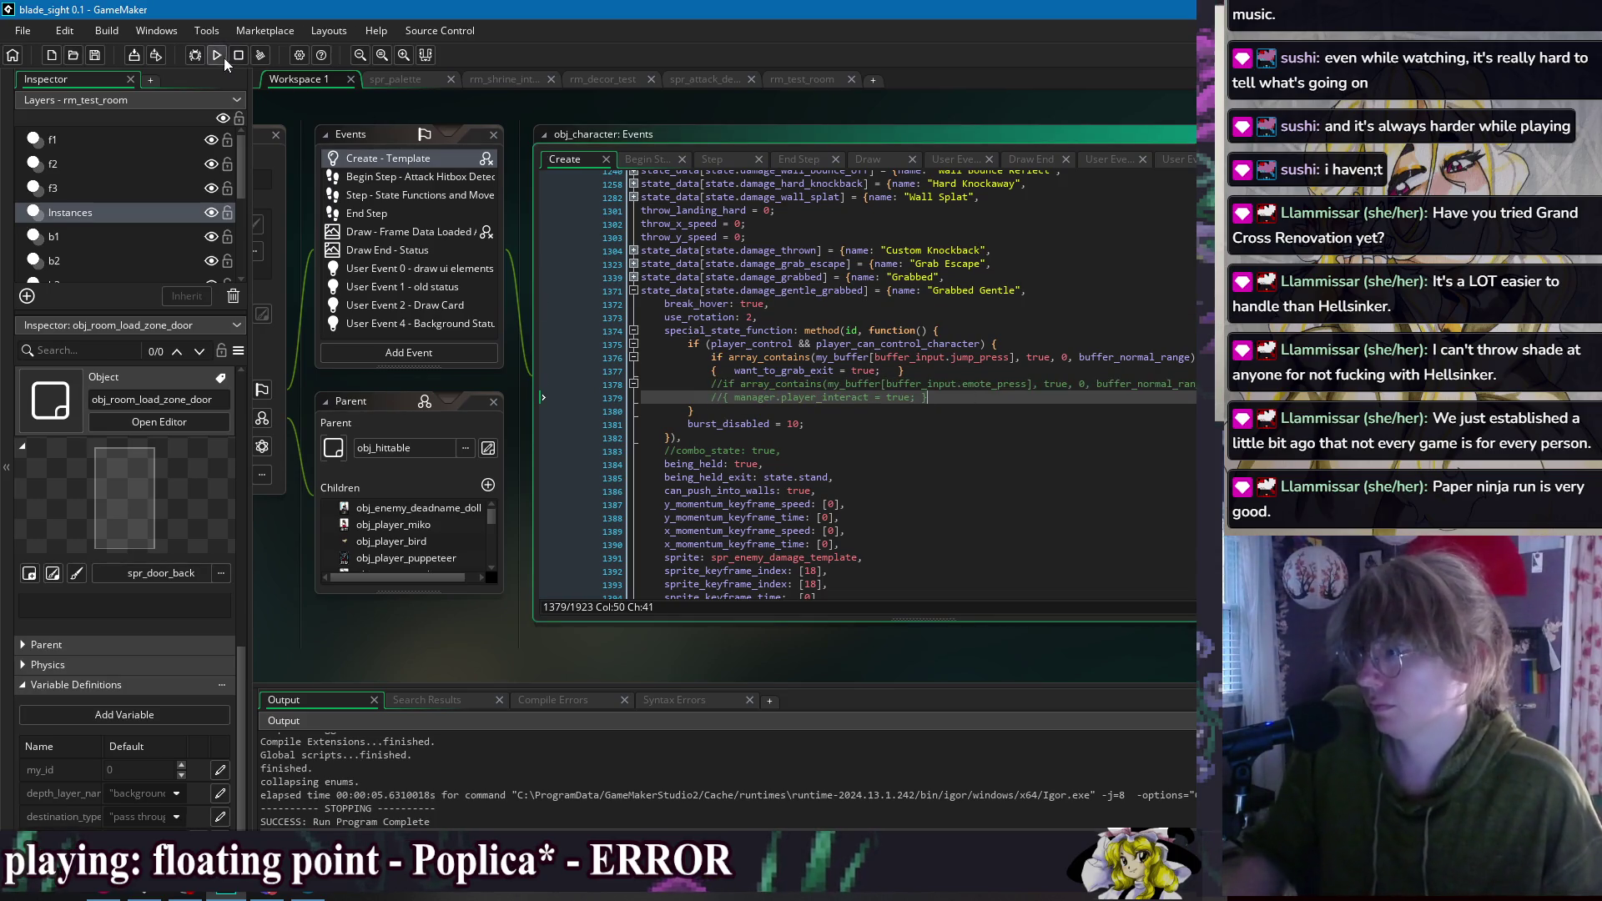
# Step: Run a test build and pick 'Hold me' from the girlfriend's greeting menu
pyautogui.click(219, 57)
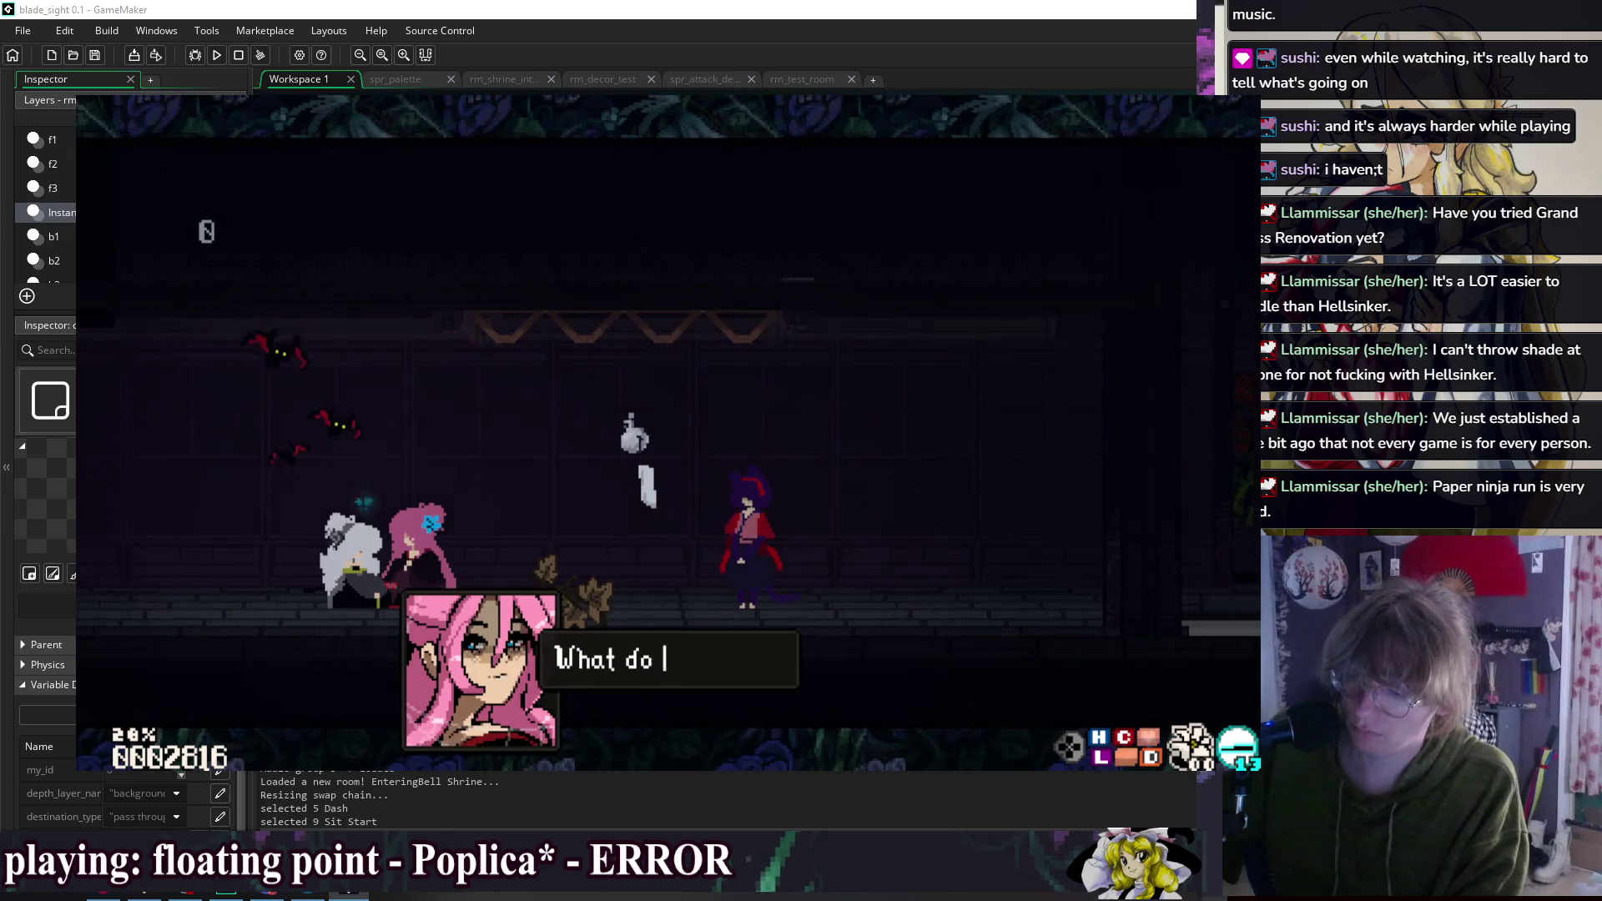
pyautogui.press('z')
pyautogui.press('z')
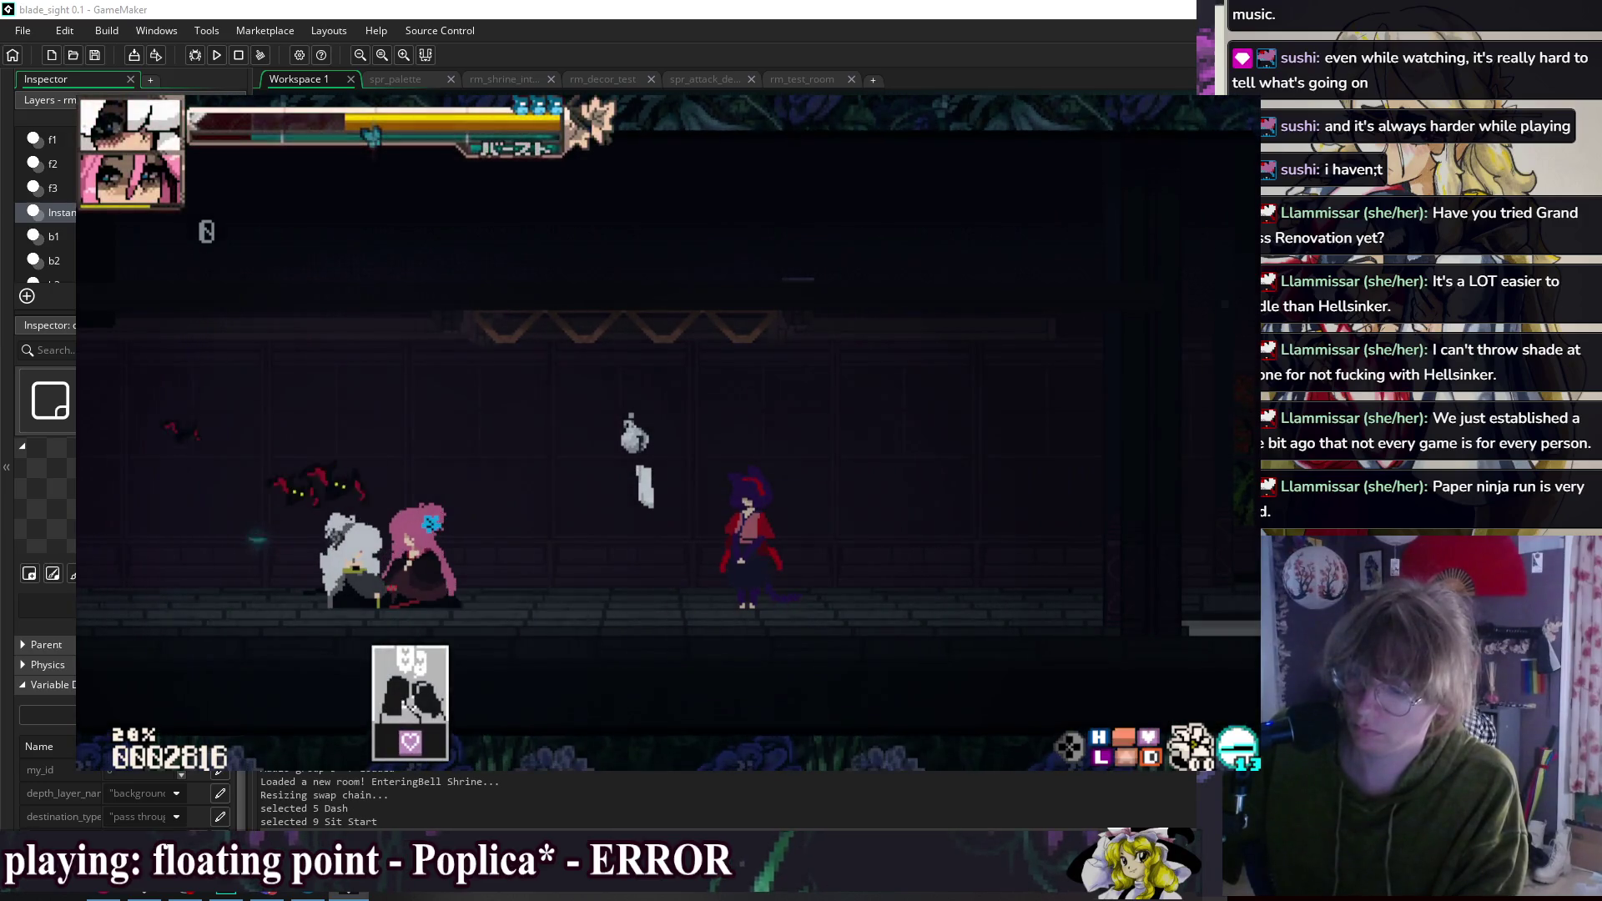
pyautogui.press('Down')
pyautogui.press('Down')
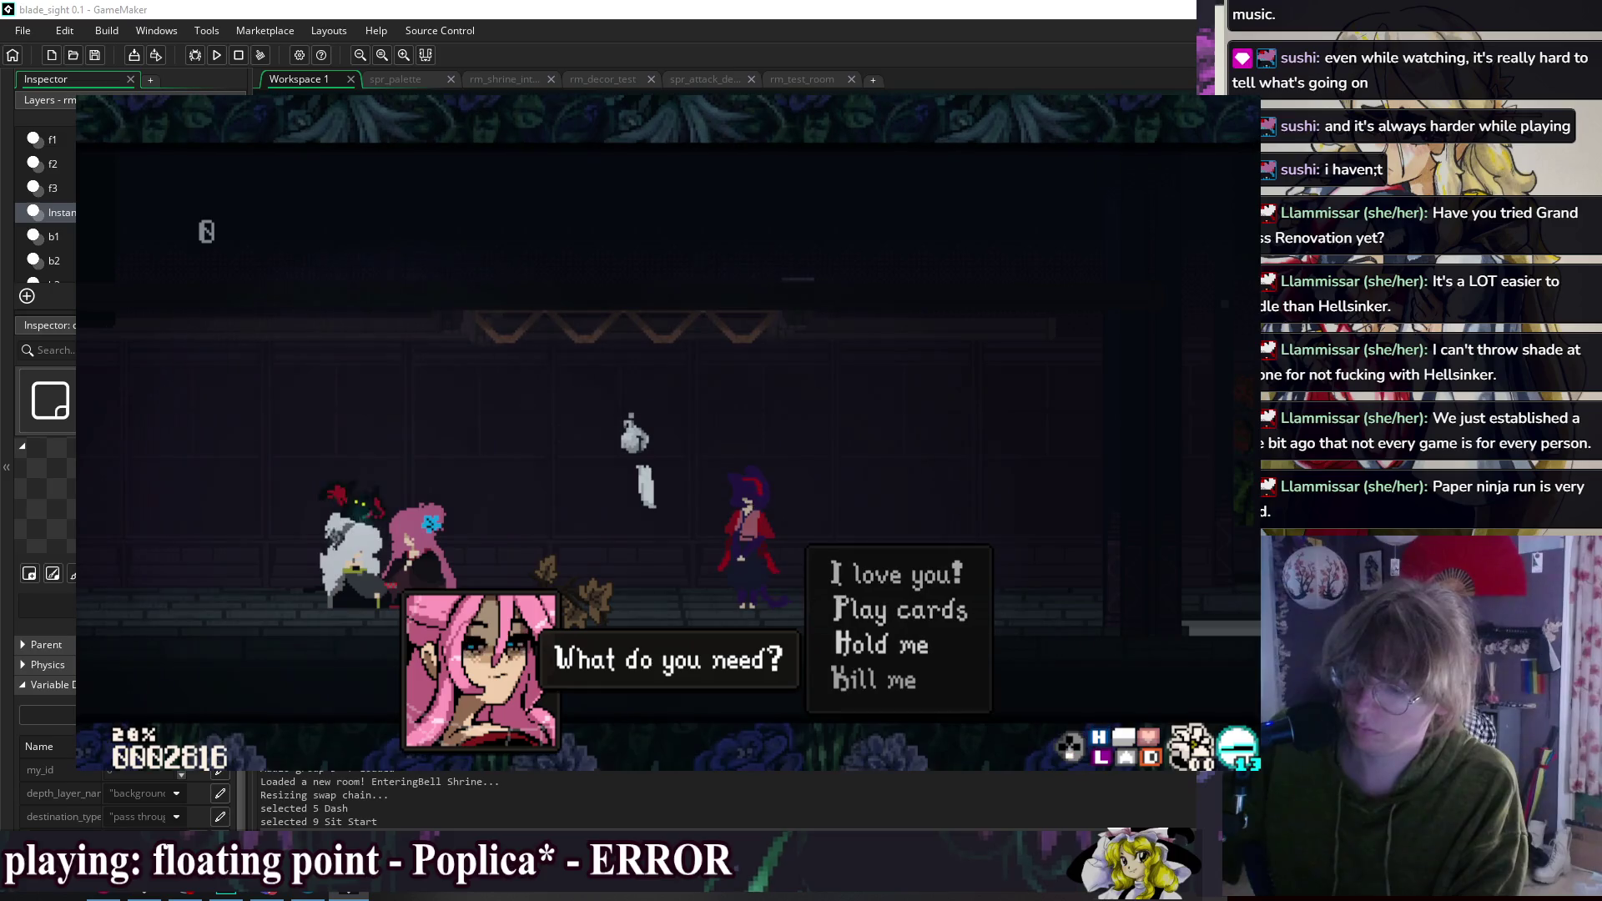
pyautogui.press('z')
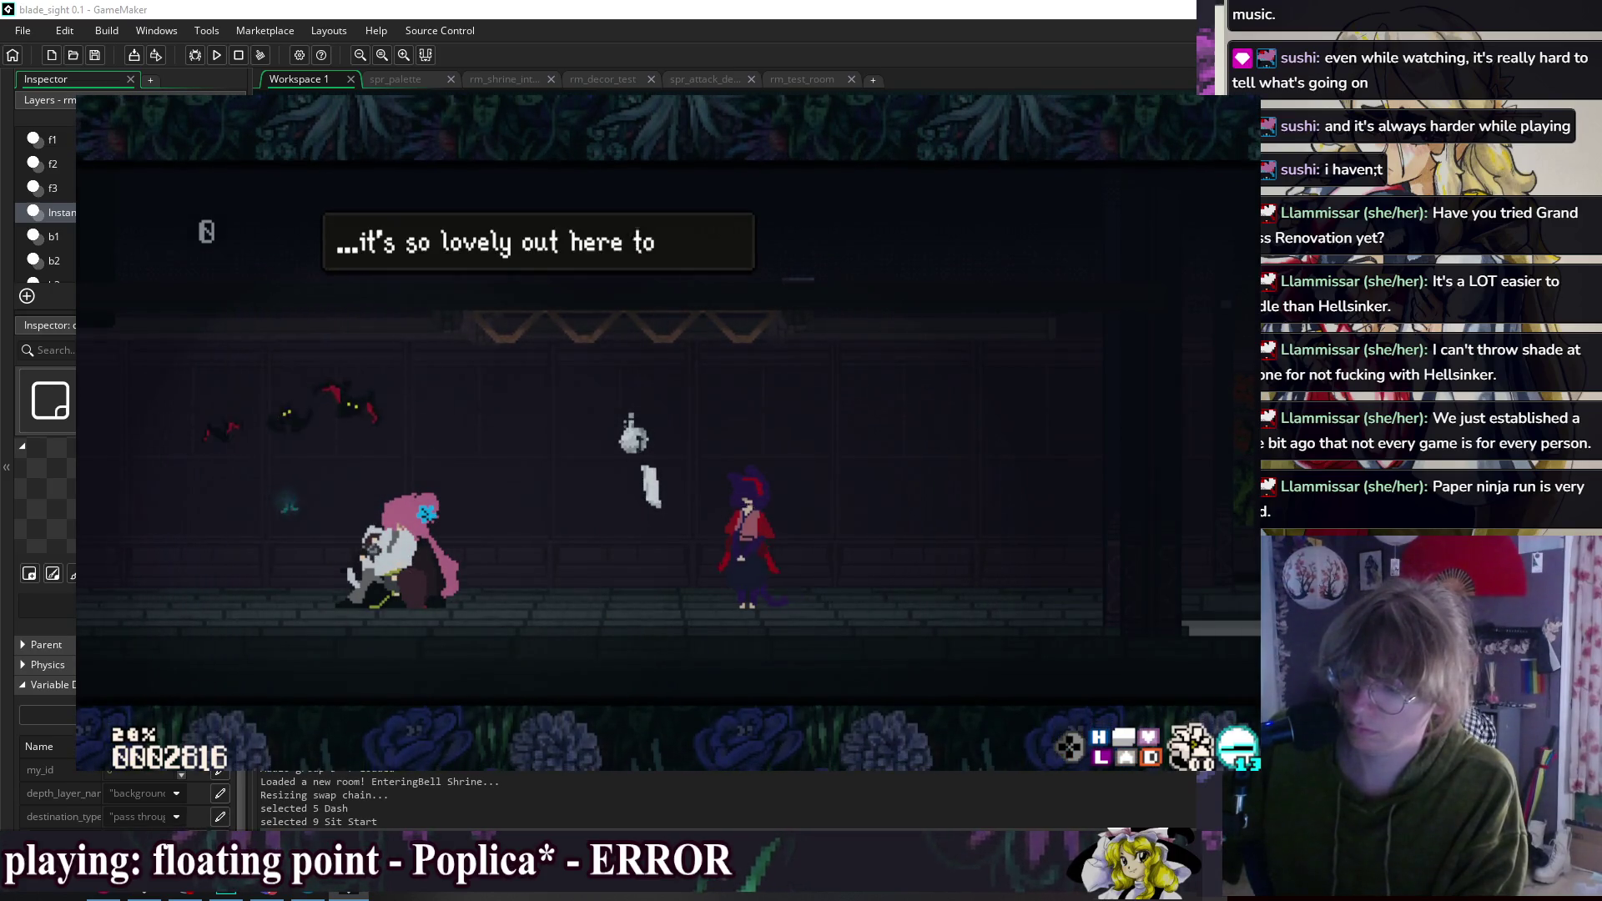
# Step: Advance through the three cuddle dialogue lines and close the game
pyautogui.press('z')
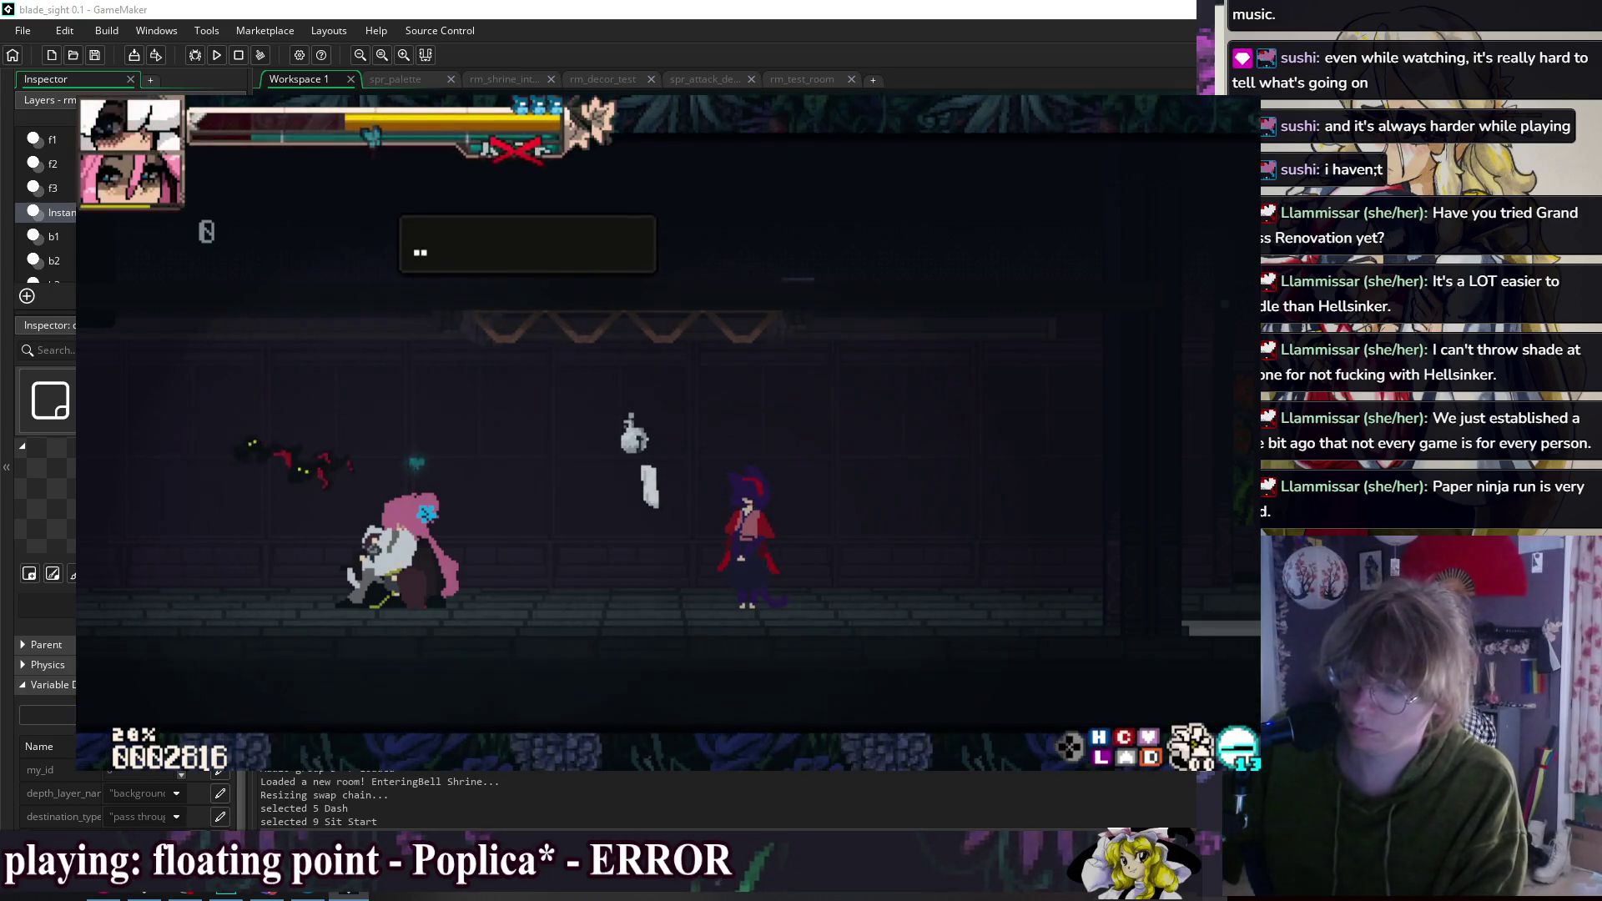
pyautogui.press('z')
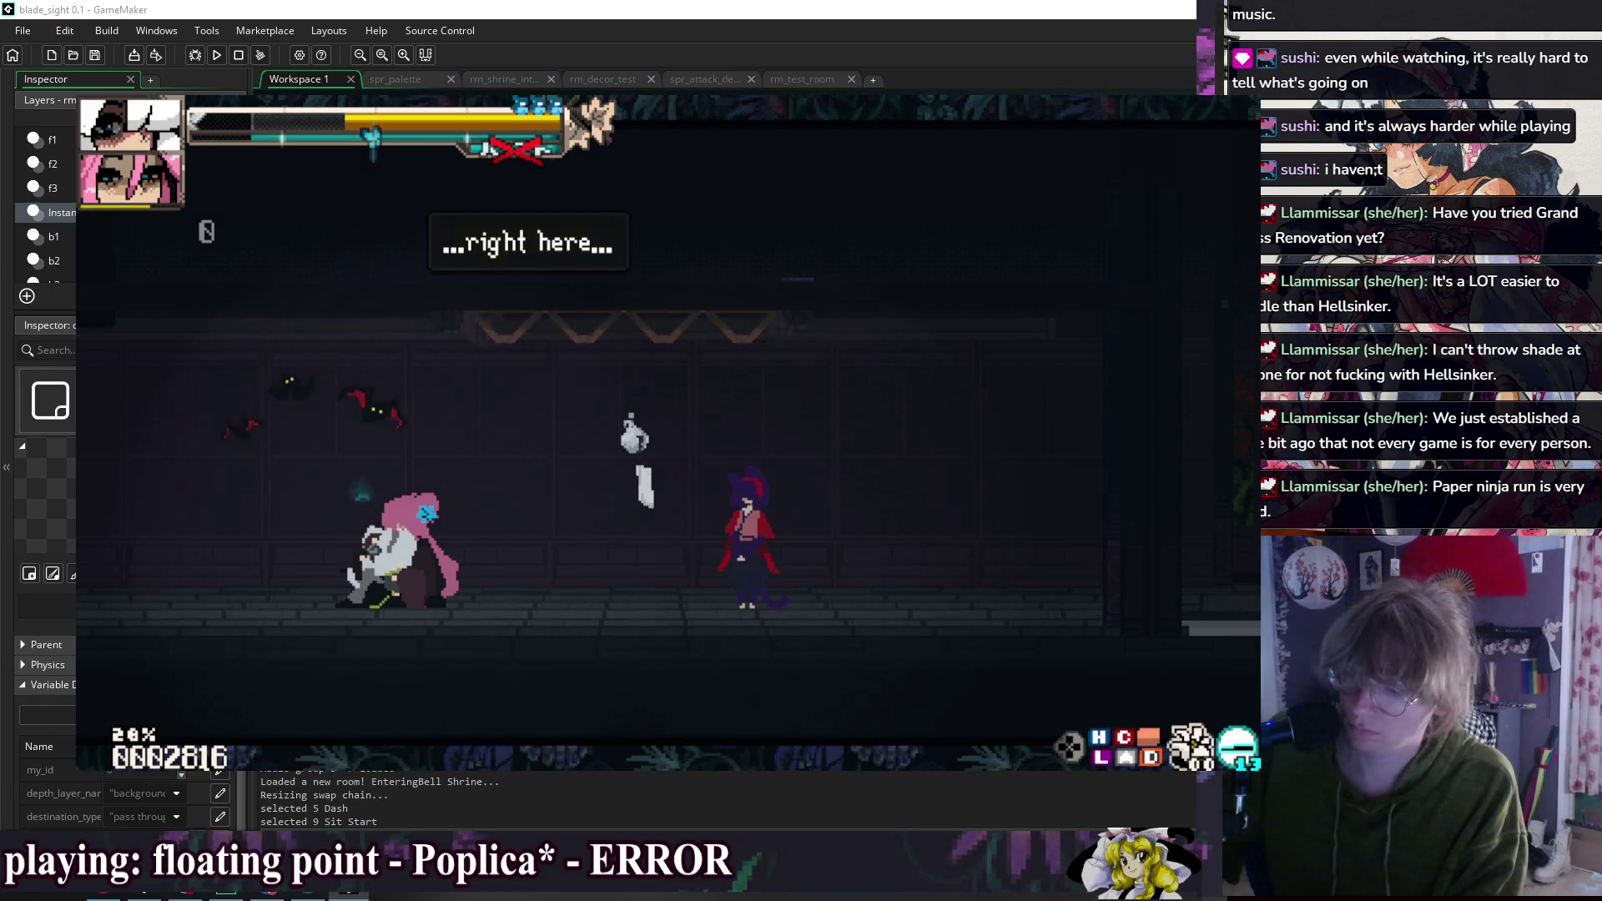
pyautogui.press('z')
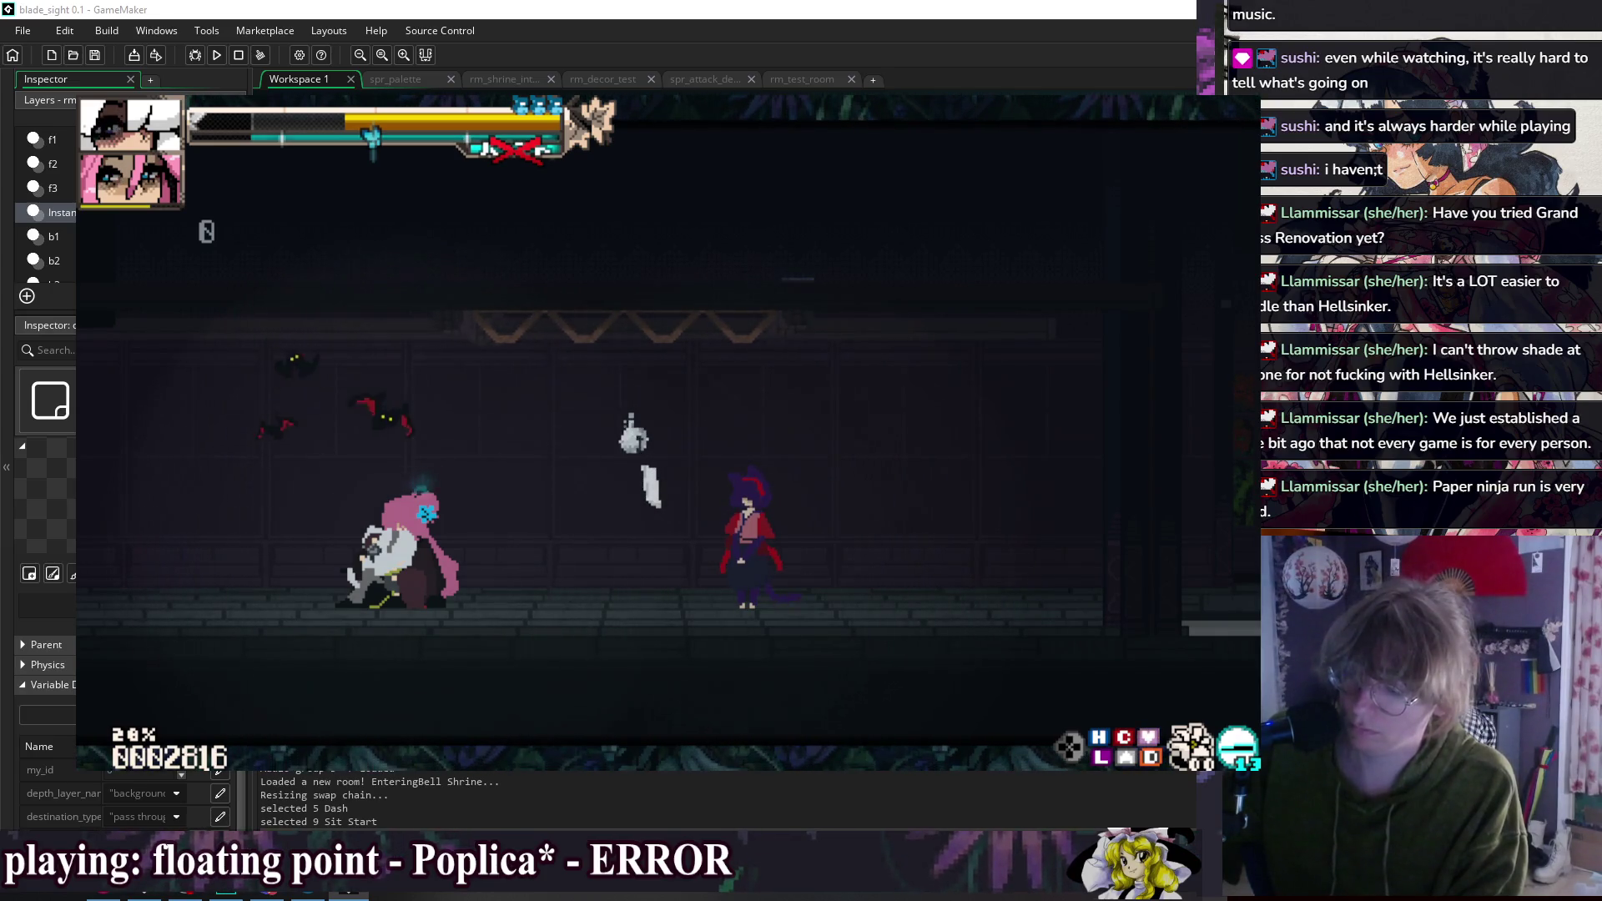
pyautogui.press('Escape')
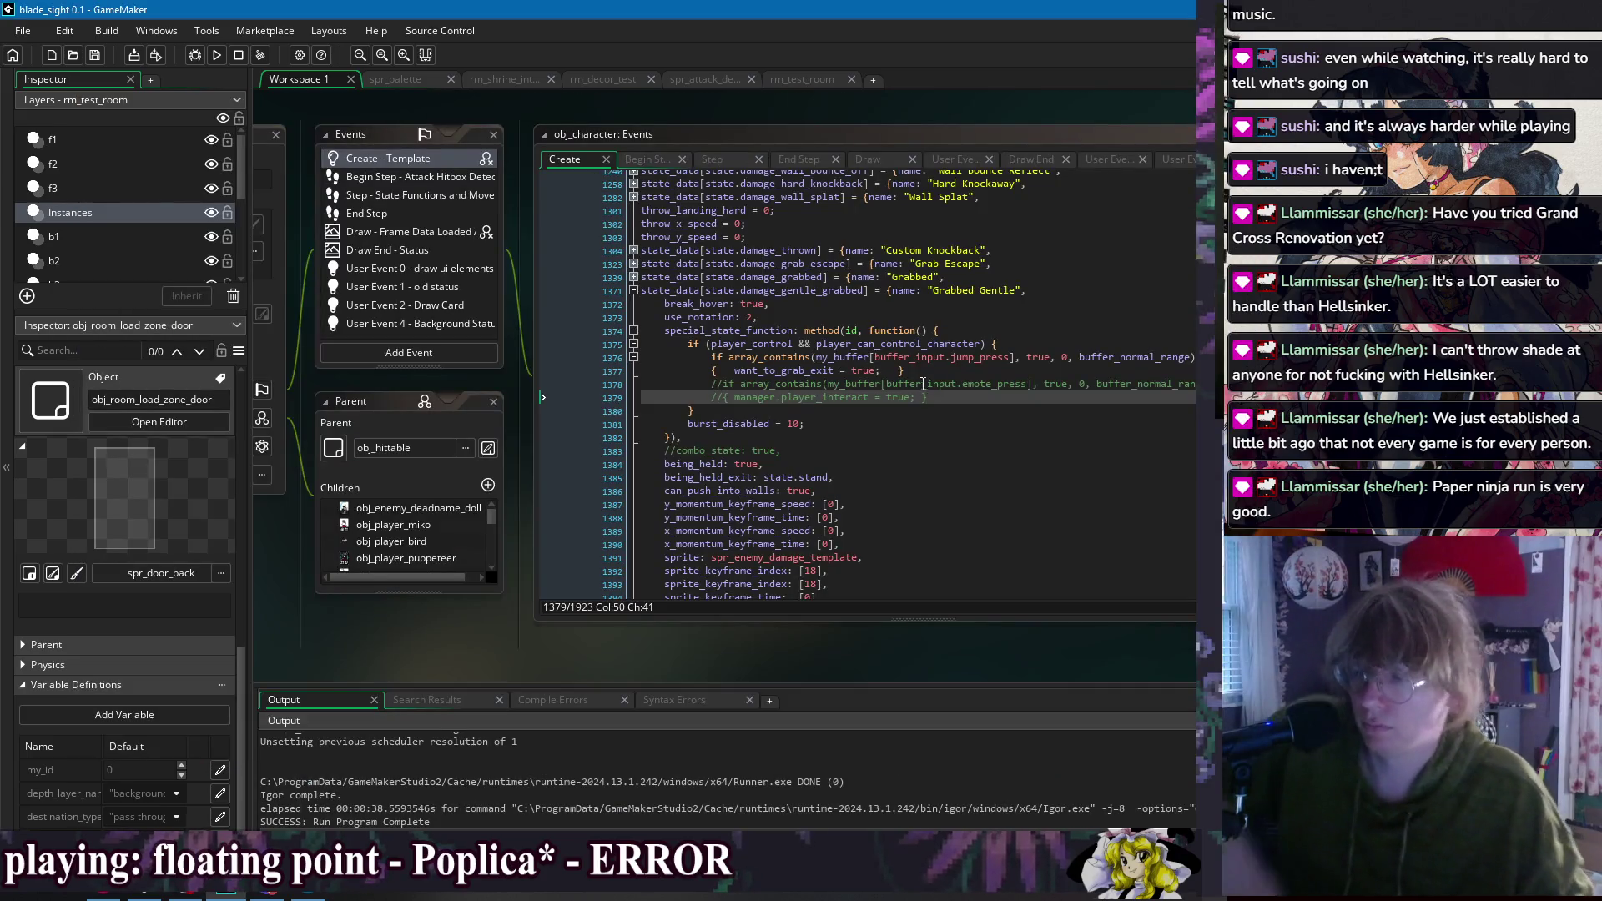
# Step: Bring the obj_character editor forward and show its Begin Step code
pyautogui.rightClick(559, 102)
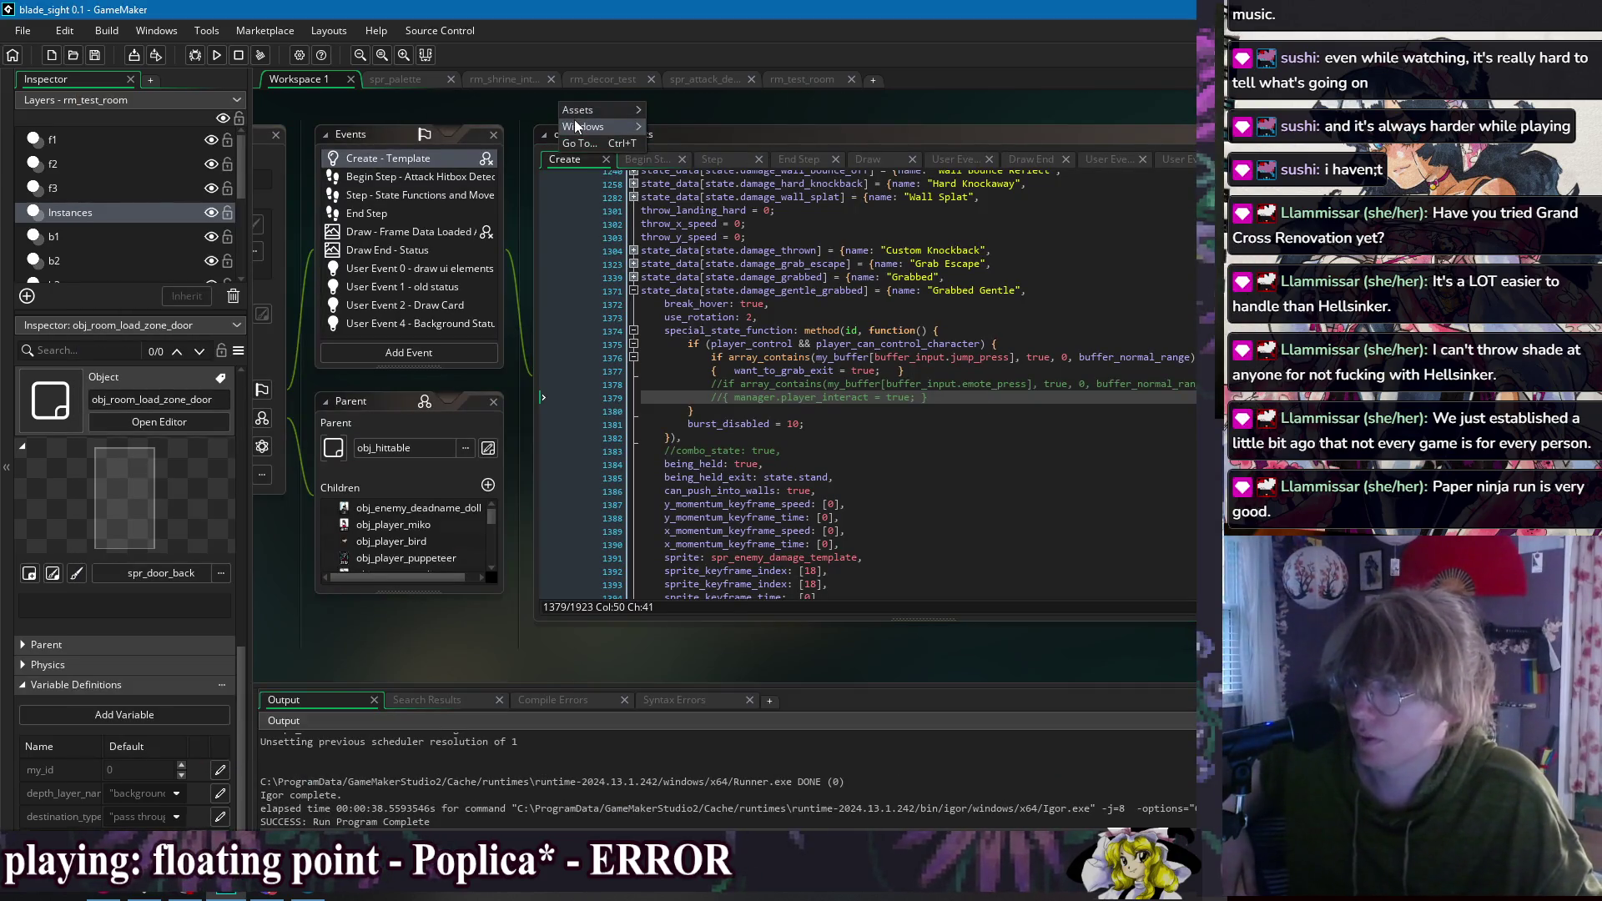
pyautogui.moveTo(576, 125)
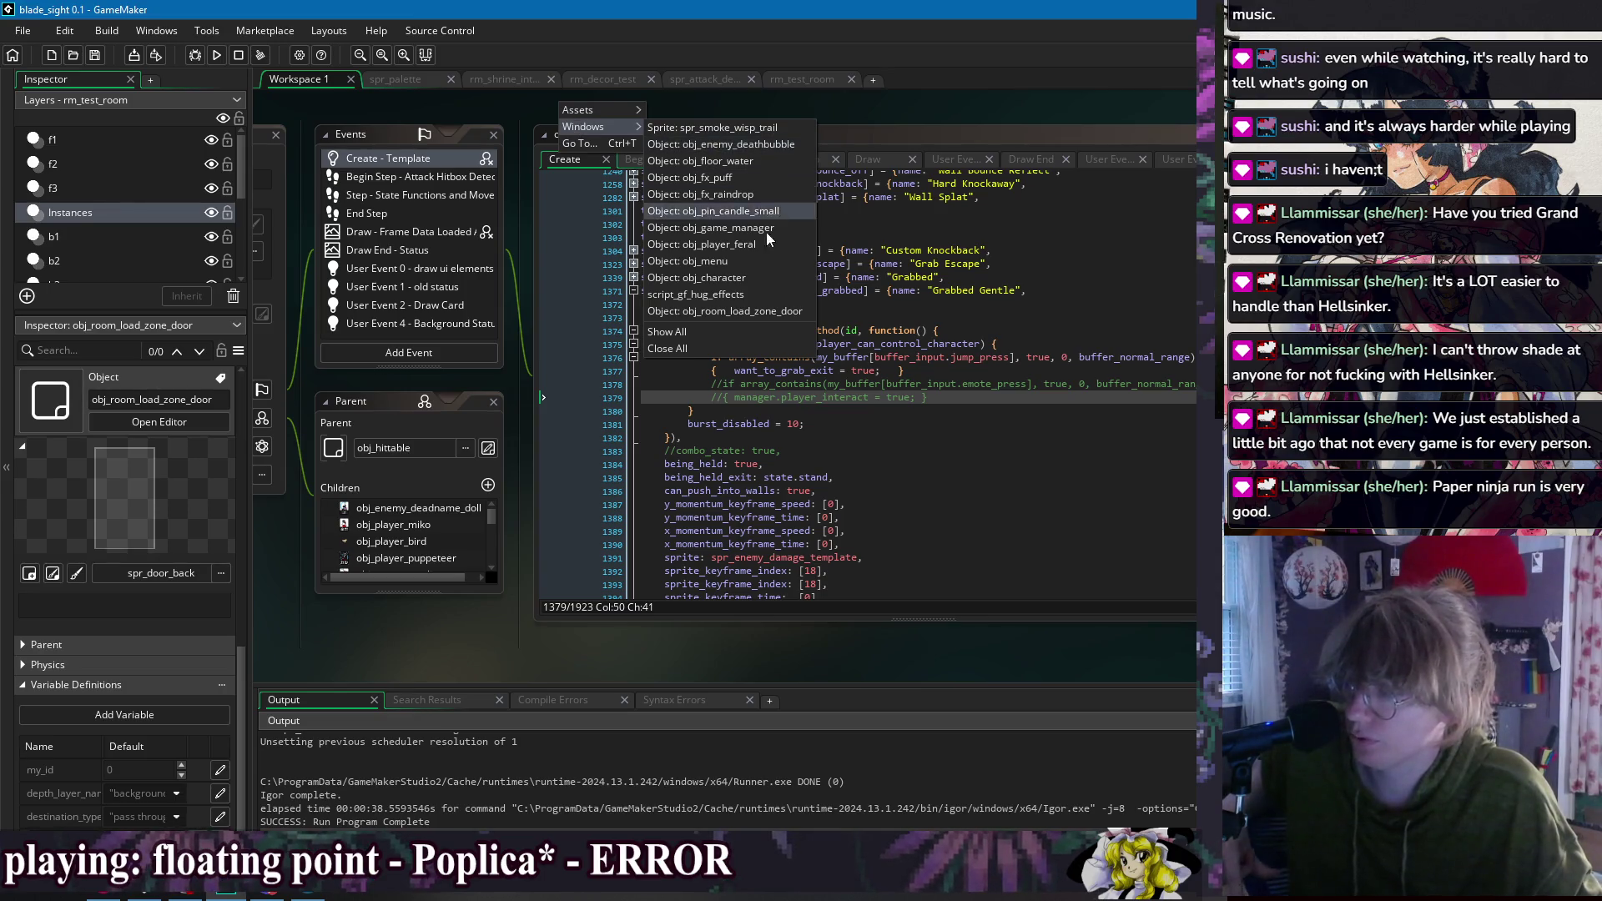
pyautogui.click(756, 278)
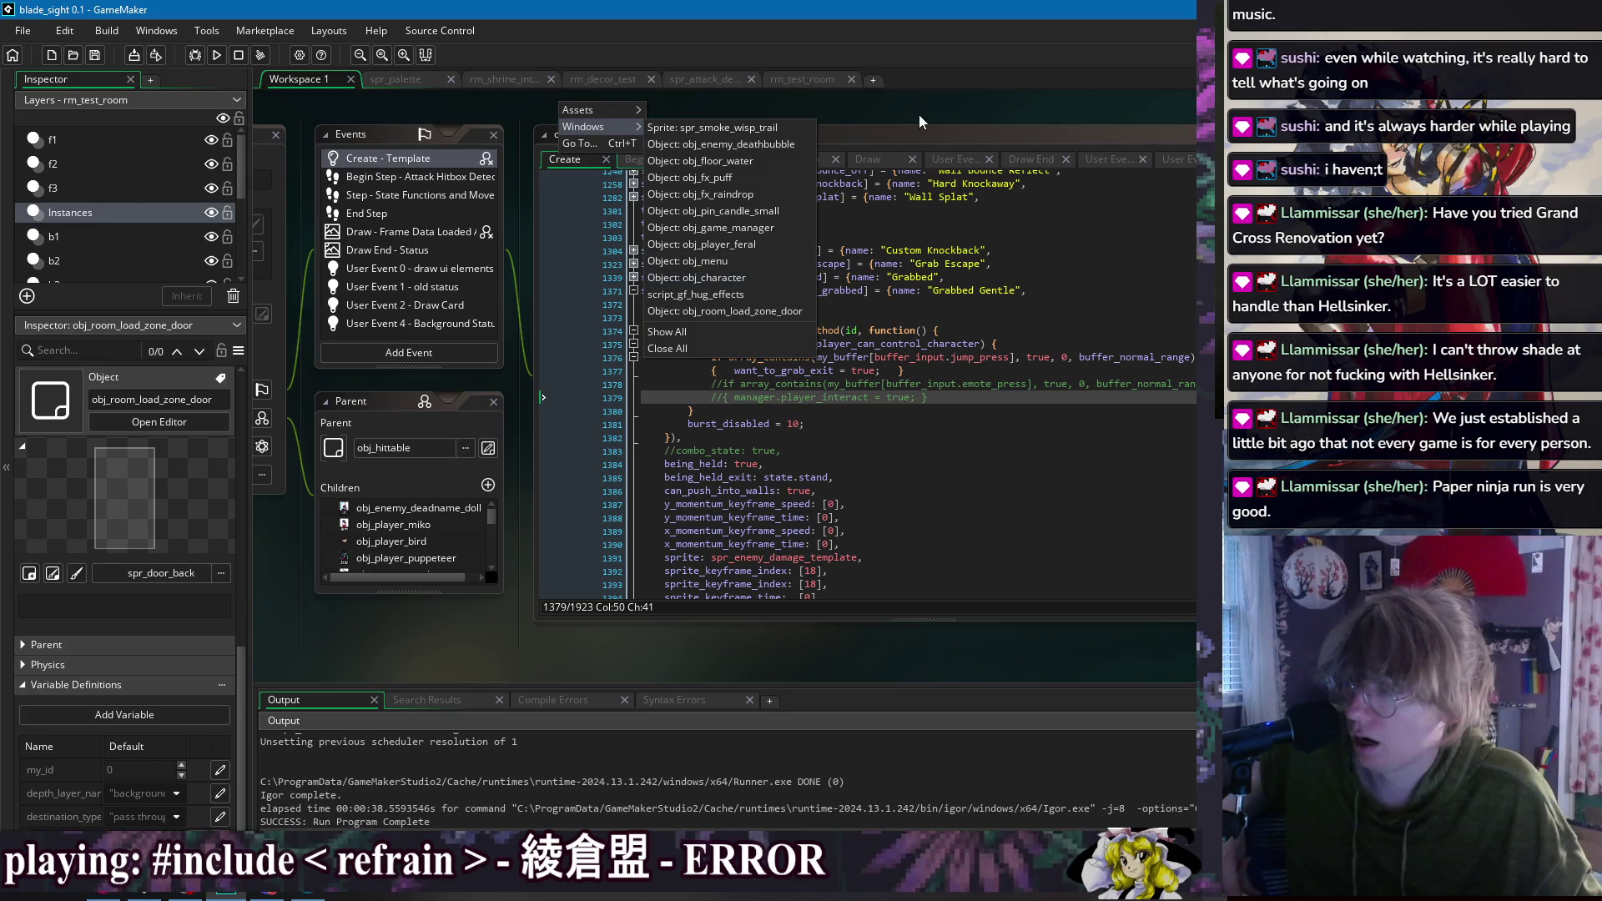
pyautogui.click(670, 161)
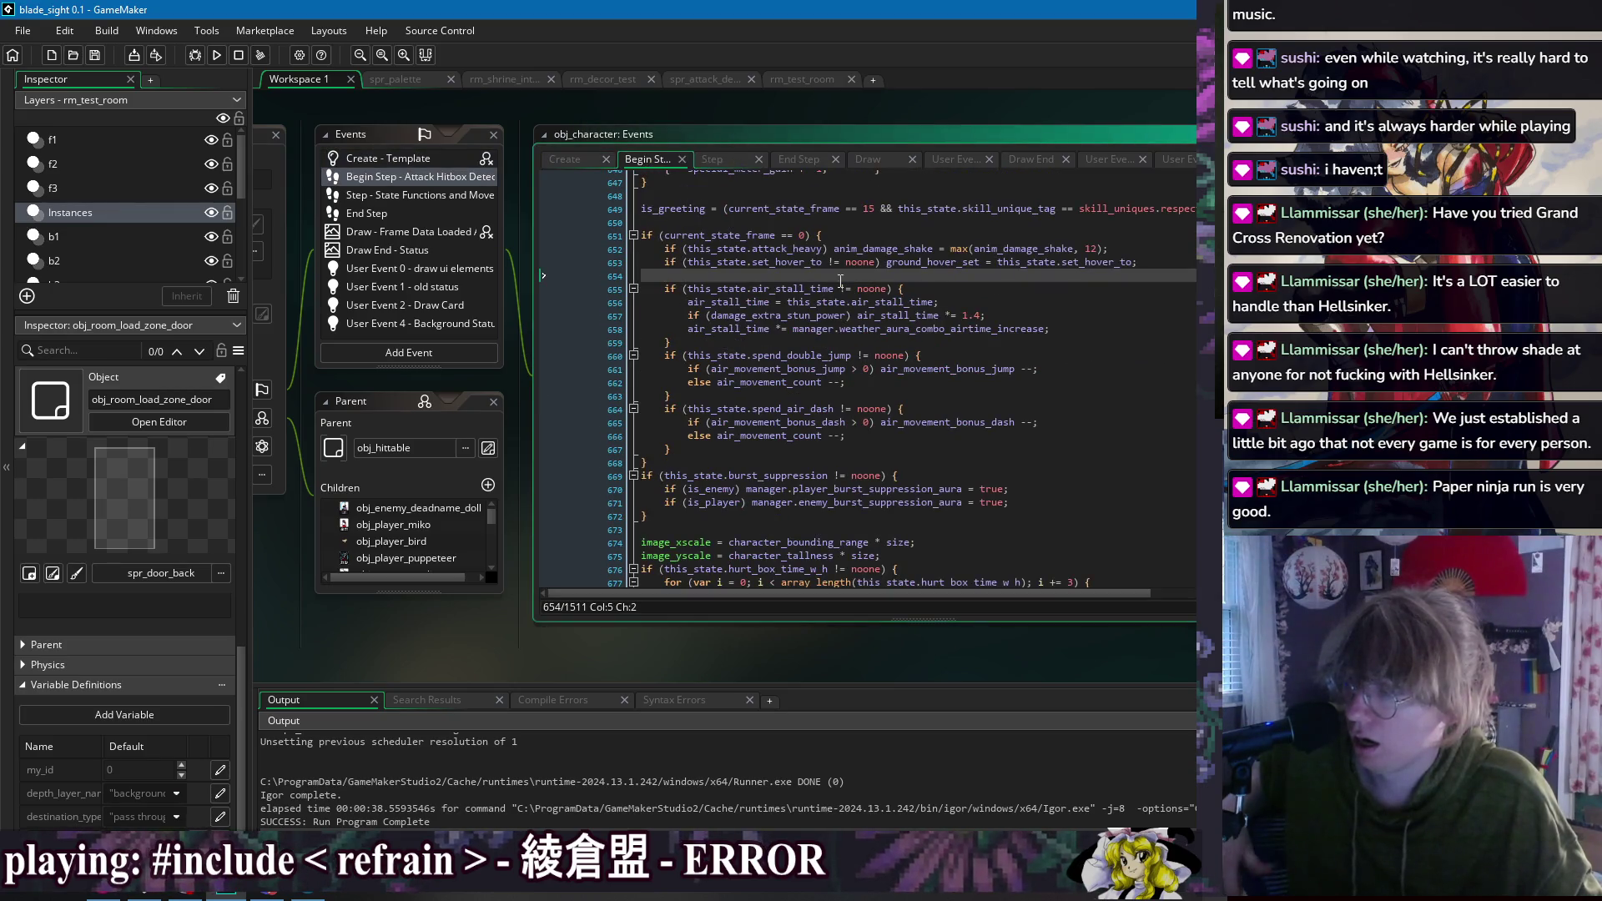
# Step: Search for 'on_upda' and jump to the girlfriend_hang_out_mode definition in script_girlfriend
pyautogui.hotkey('ctrl', 'f')
pyautogui.write('on_updat')
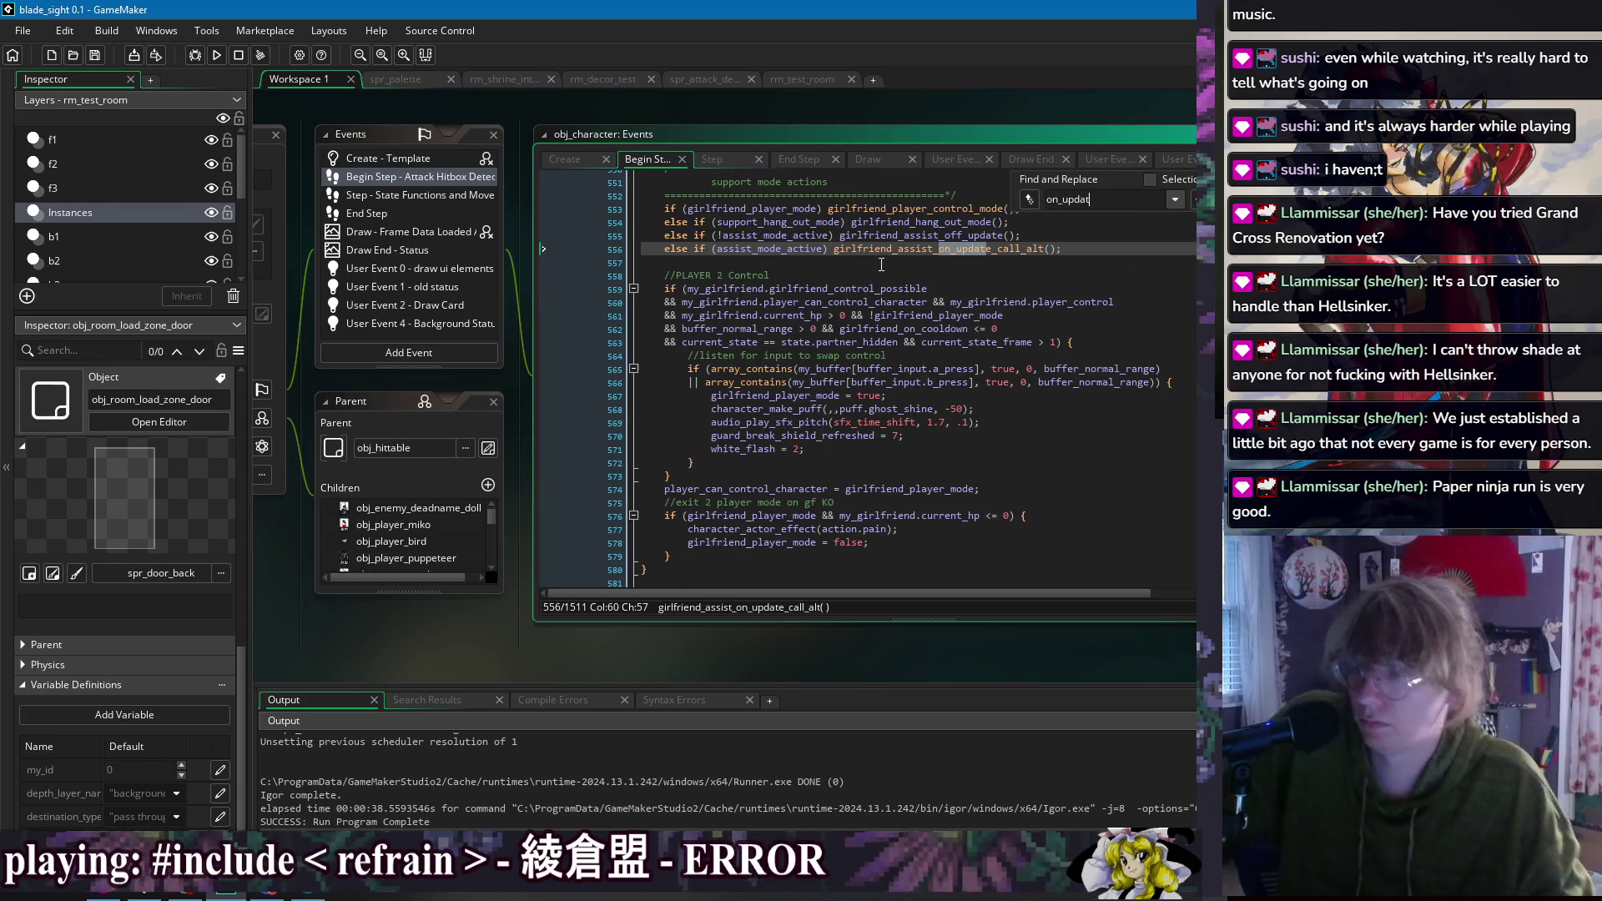
pyautogui.click(918, 261)
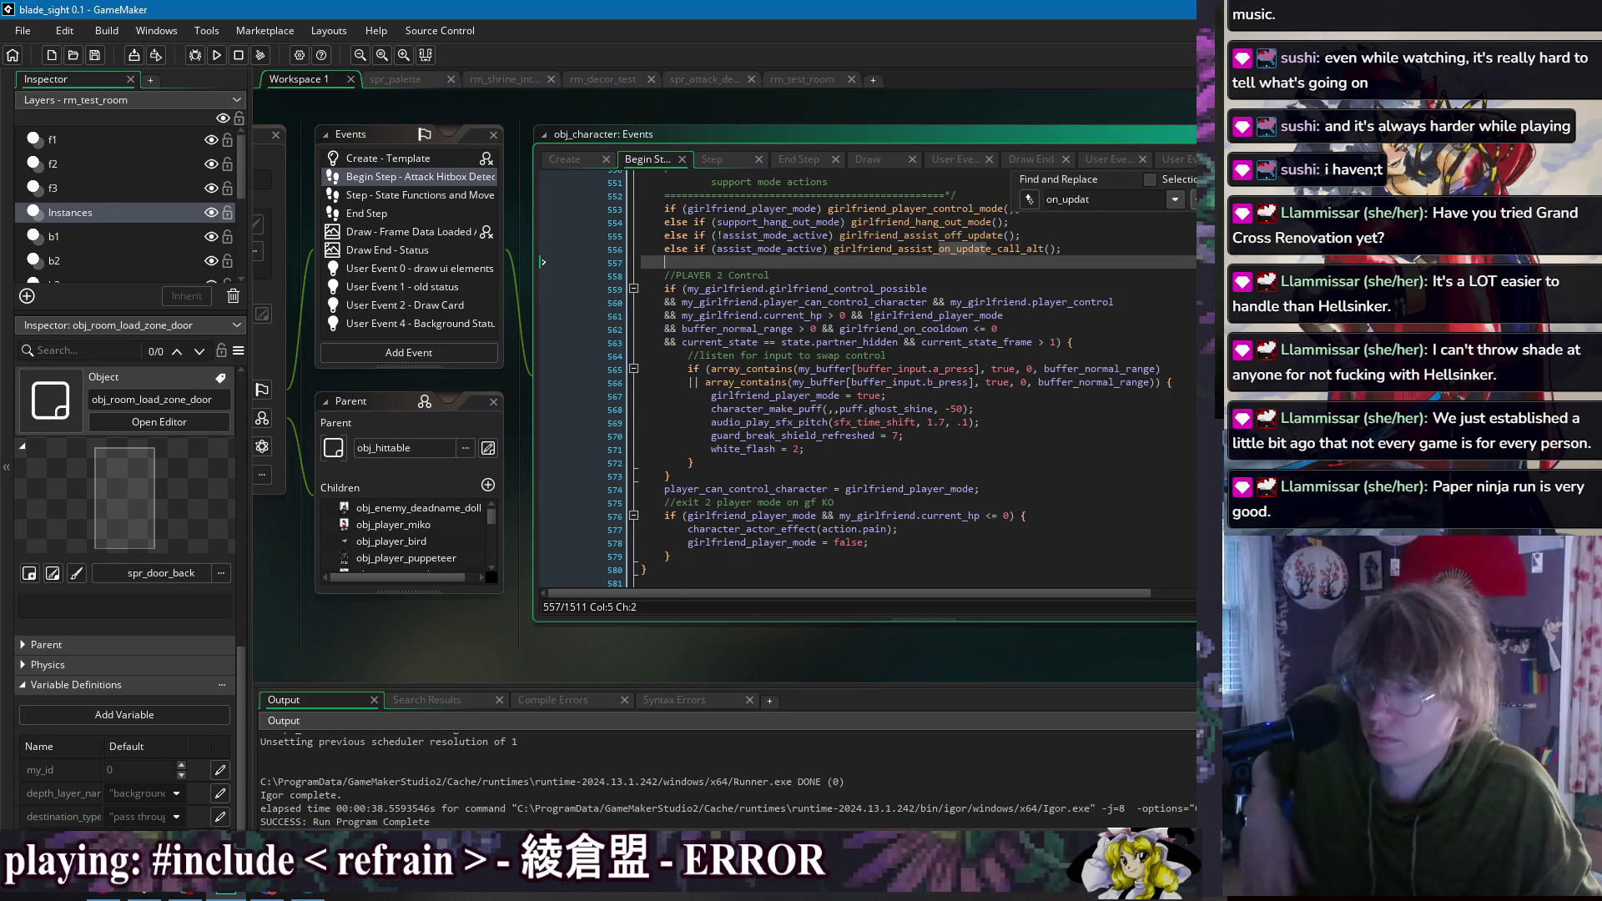
pyautogui.press('Escape')
pyautogui.middleClick(976, 237)
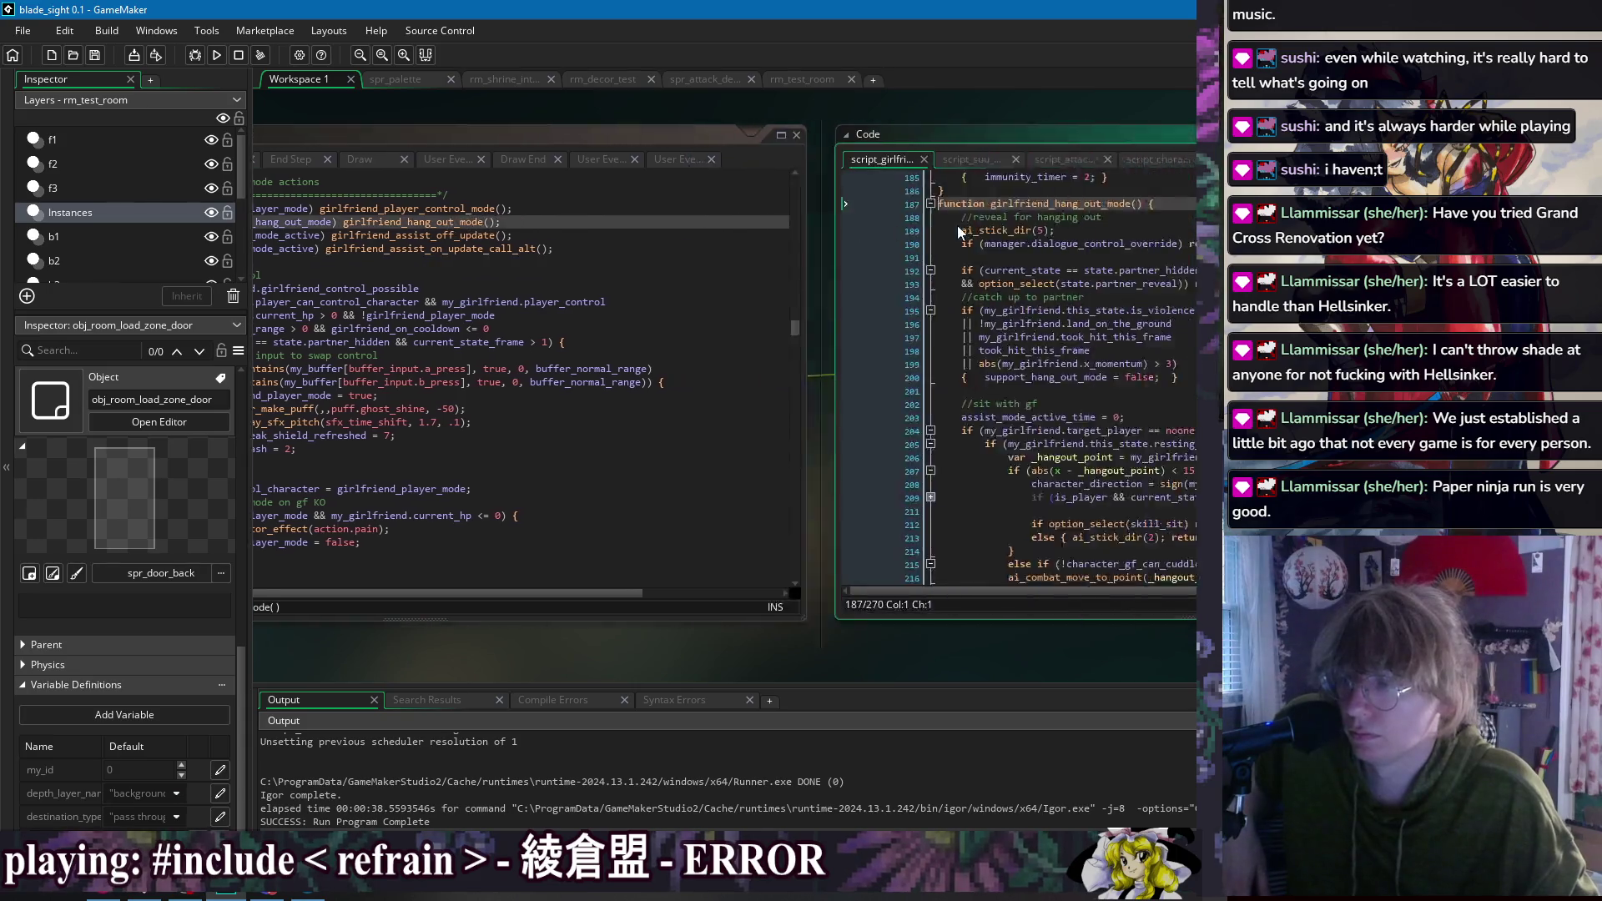
# Step: Expand the block at line 209 and inspect its current_state and partner_hidden conditions
pyautogui.click(609, 377)
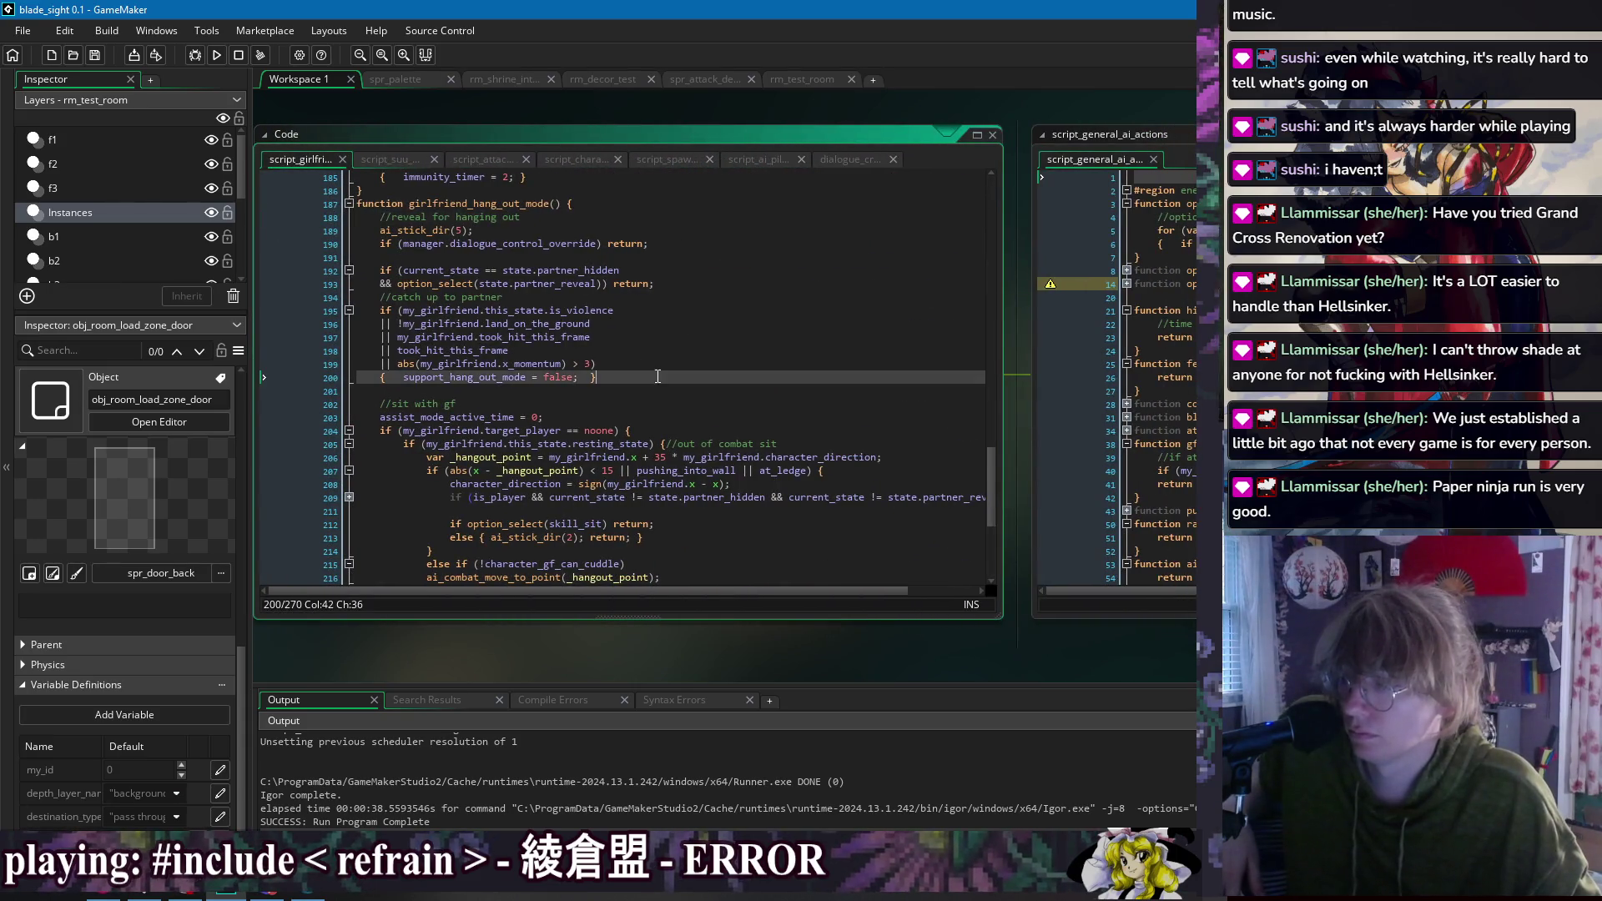
pyautogui.scroll(-2, 493, 392)
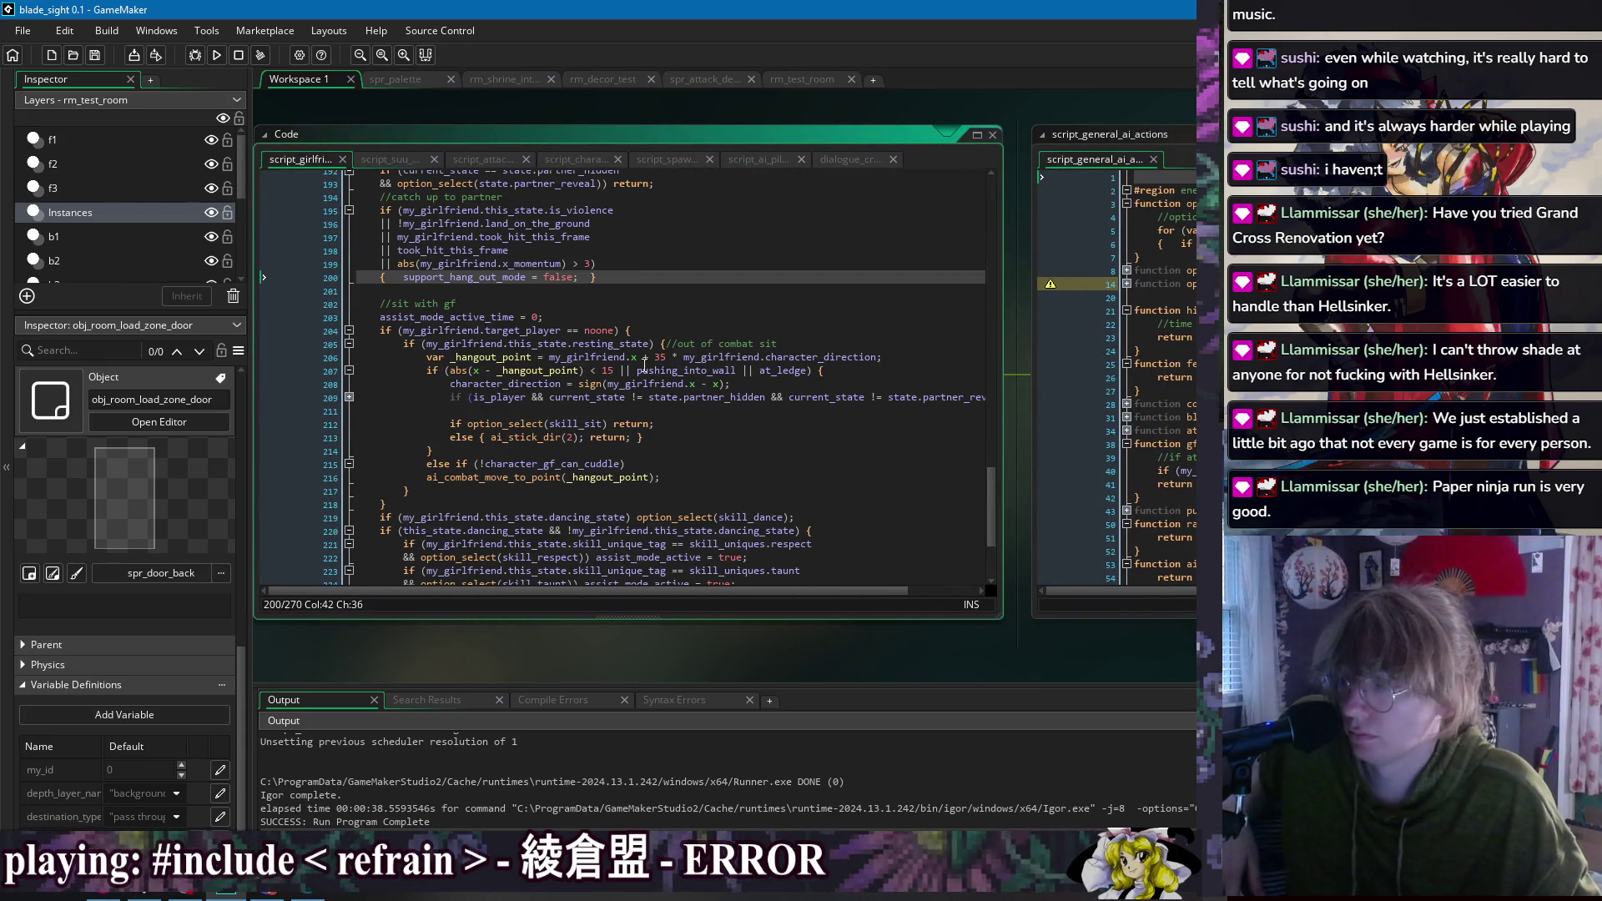
pyautogui.click(349, 397)
pyautogui.moveTo(742, 397); pyautogui.dragTo(988, 402)
pyautogui.click(801, 428)
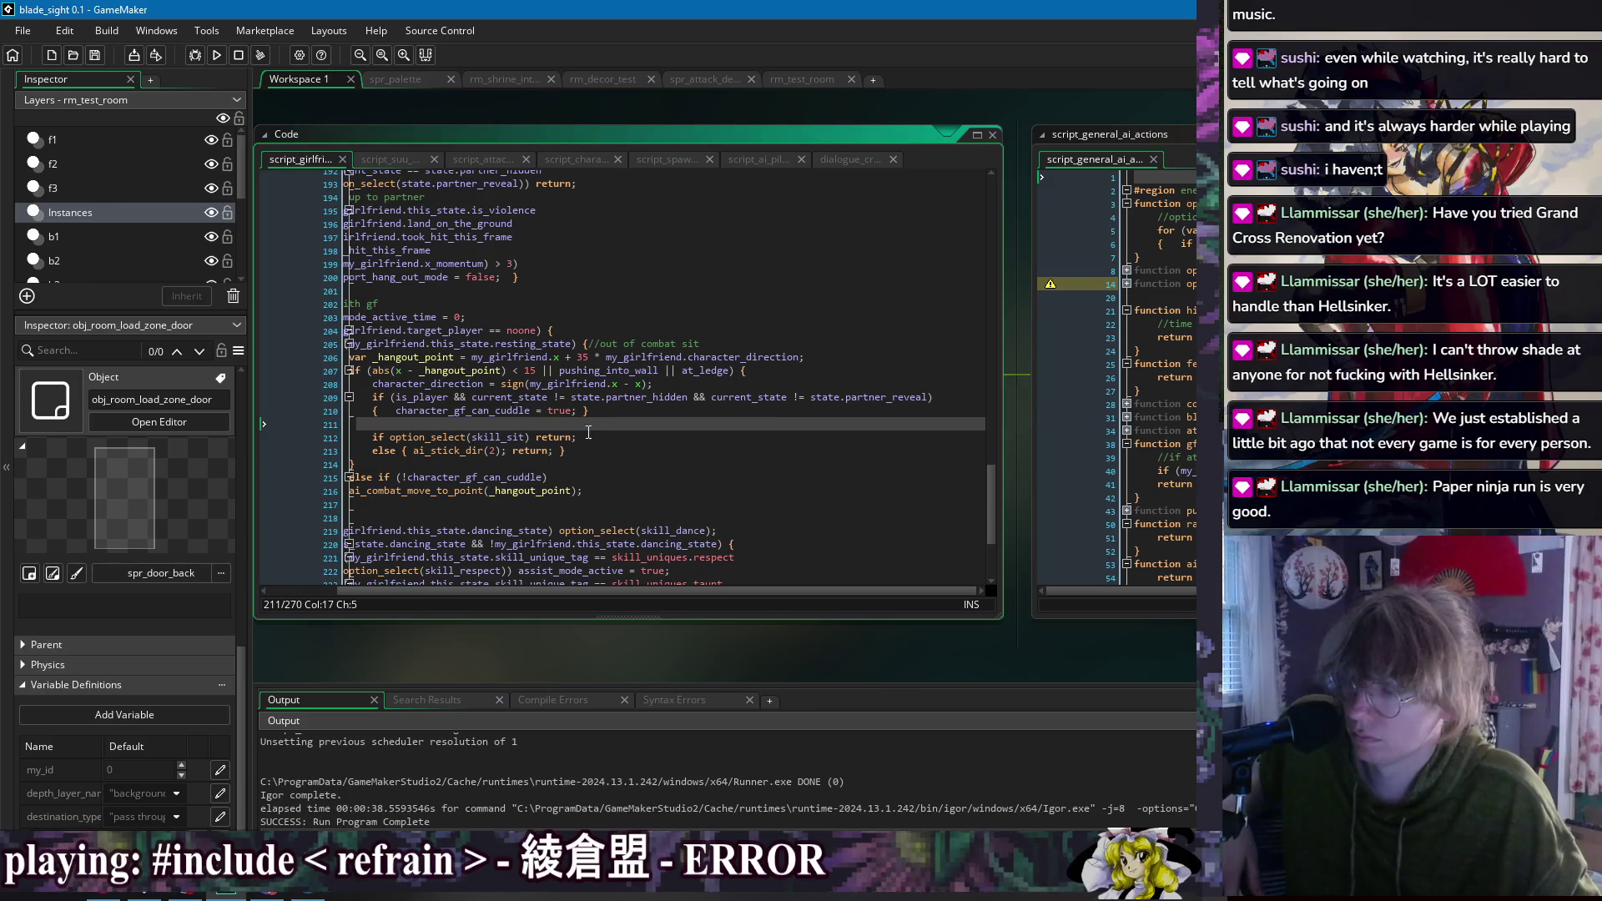
pyautogui.doubleClick(587, 397)
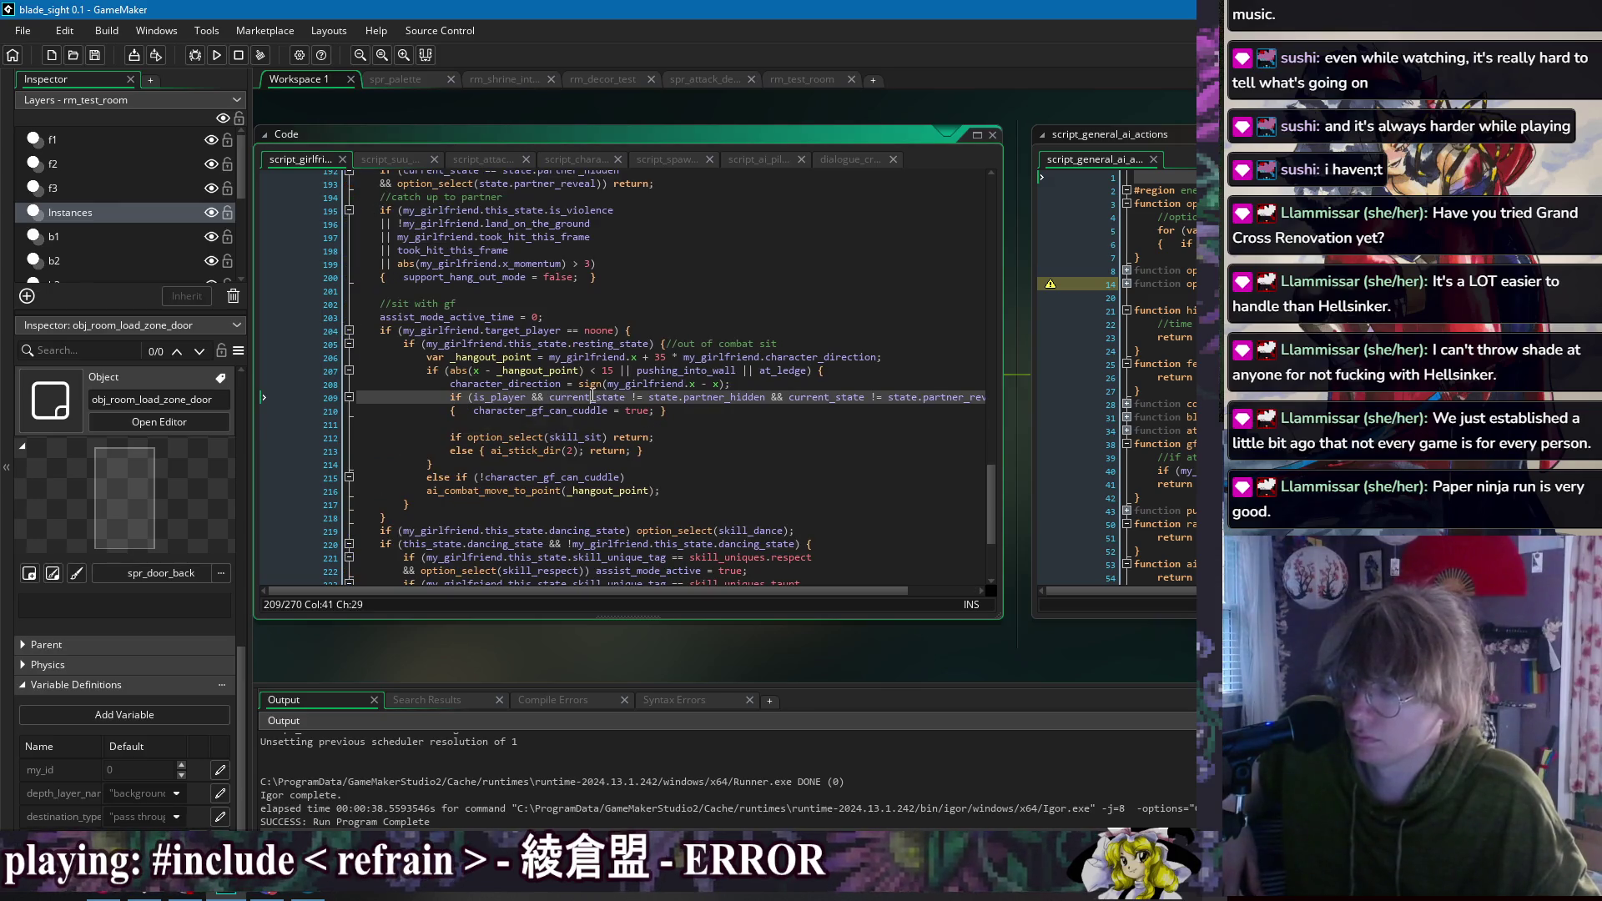
pyautogui.doubleClick(710, 398)
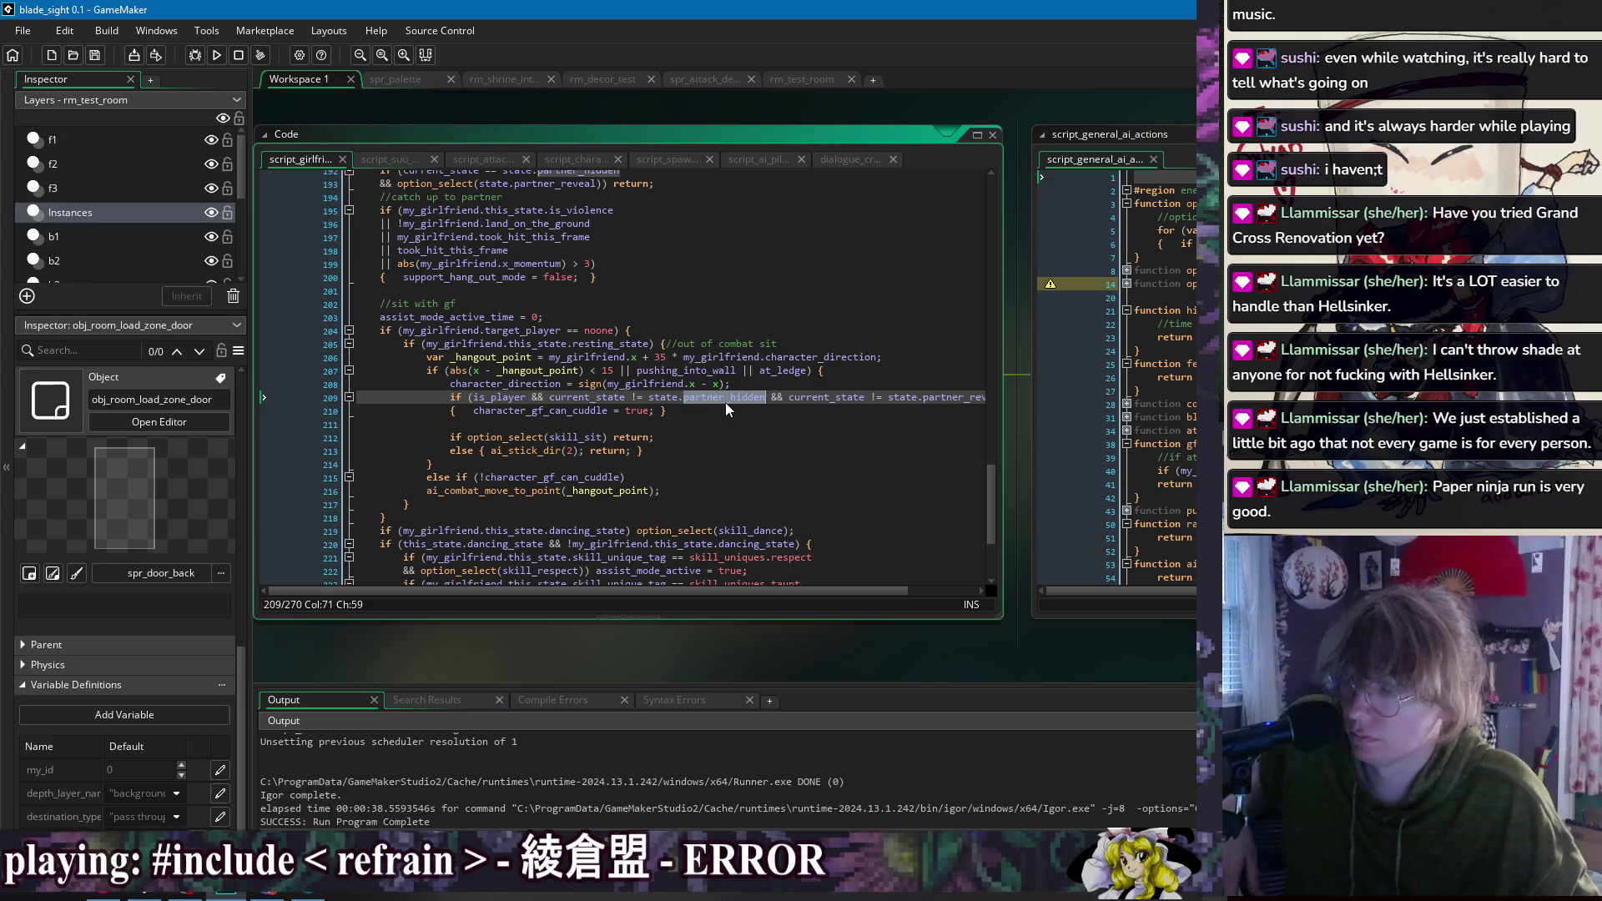
pyautogui.click(976, 398)
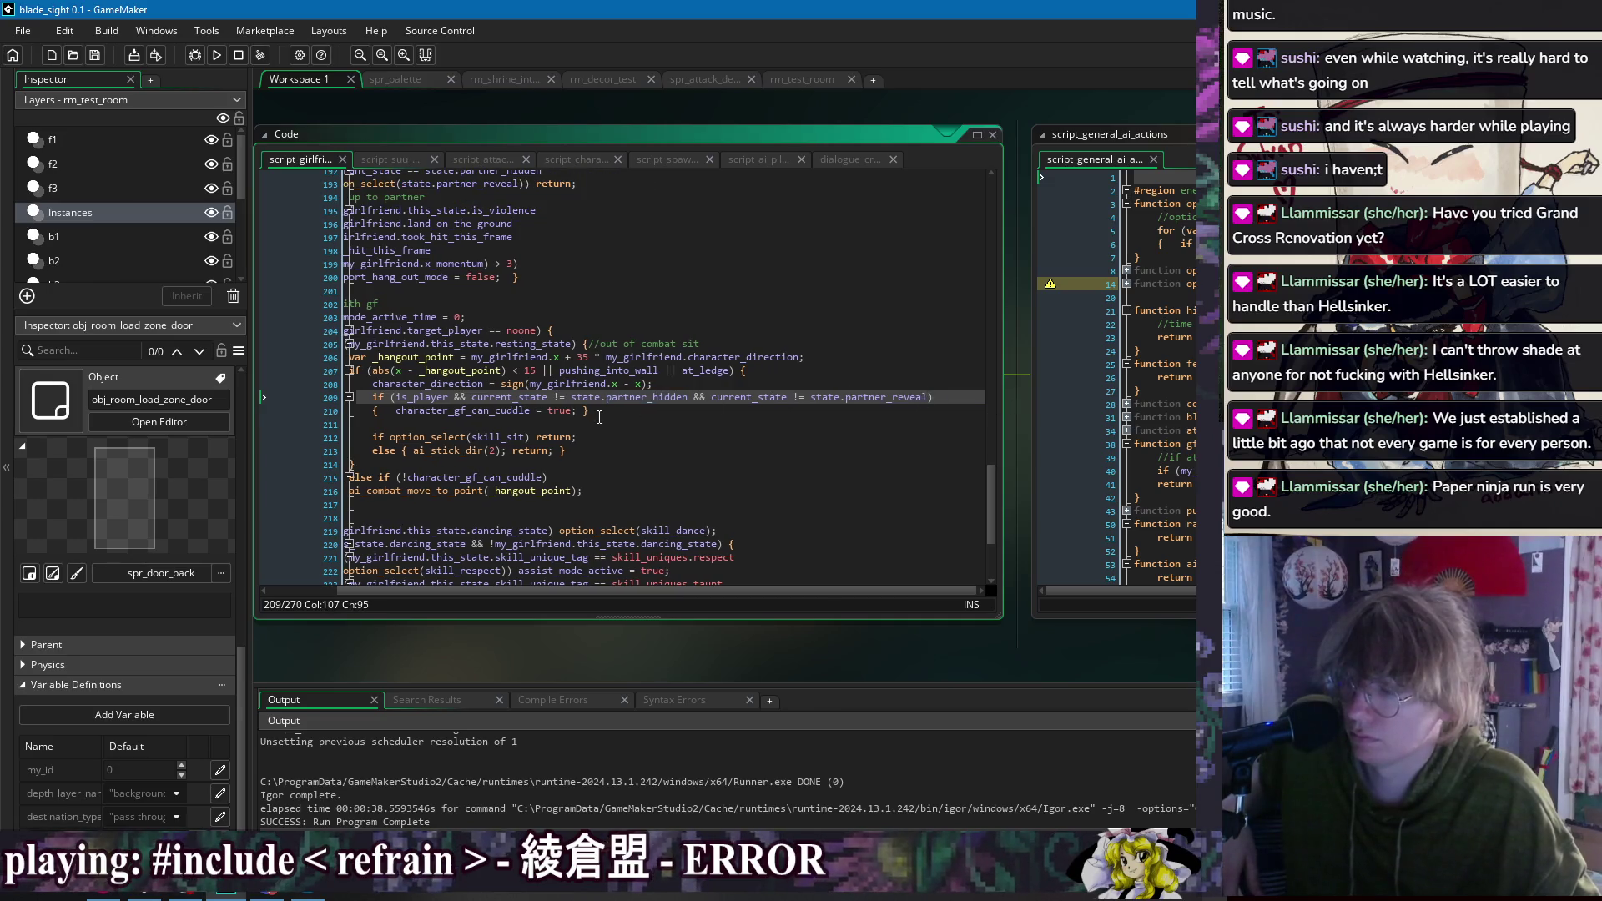
pyautogui.click(550, 424)
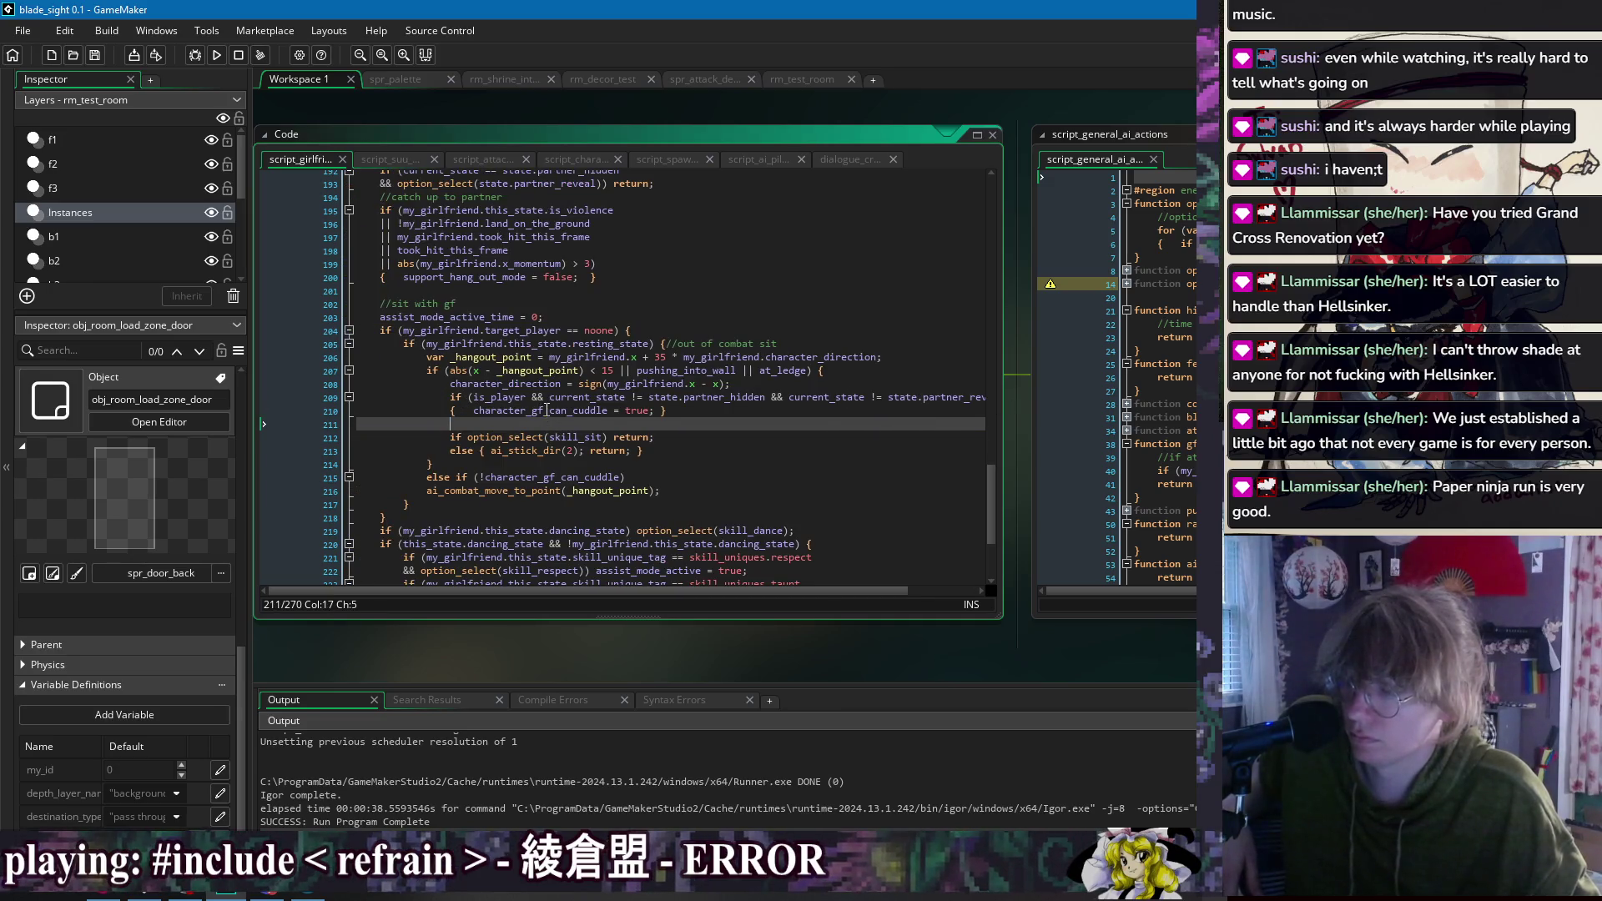
# Step: Review where line 210 sets character_gf_can_cuddle to true and the end of line 209's condition
pyautogui.doubleClick(548, 411)
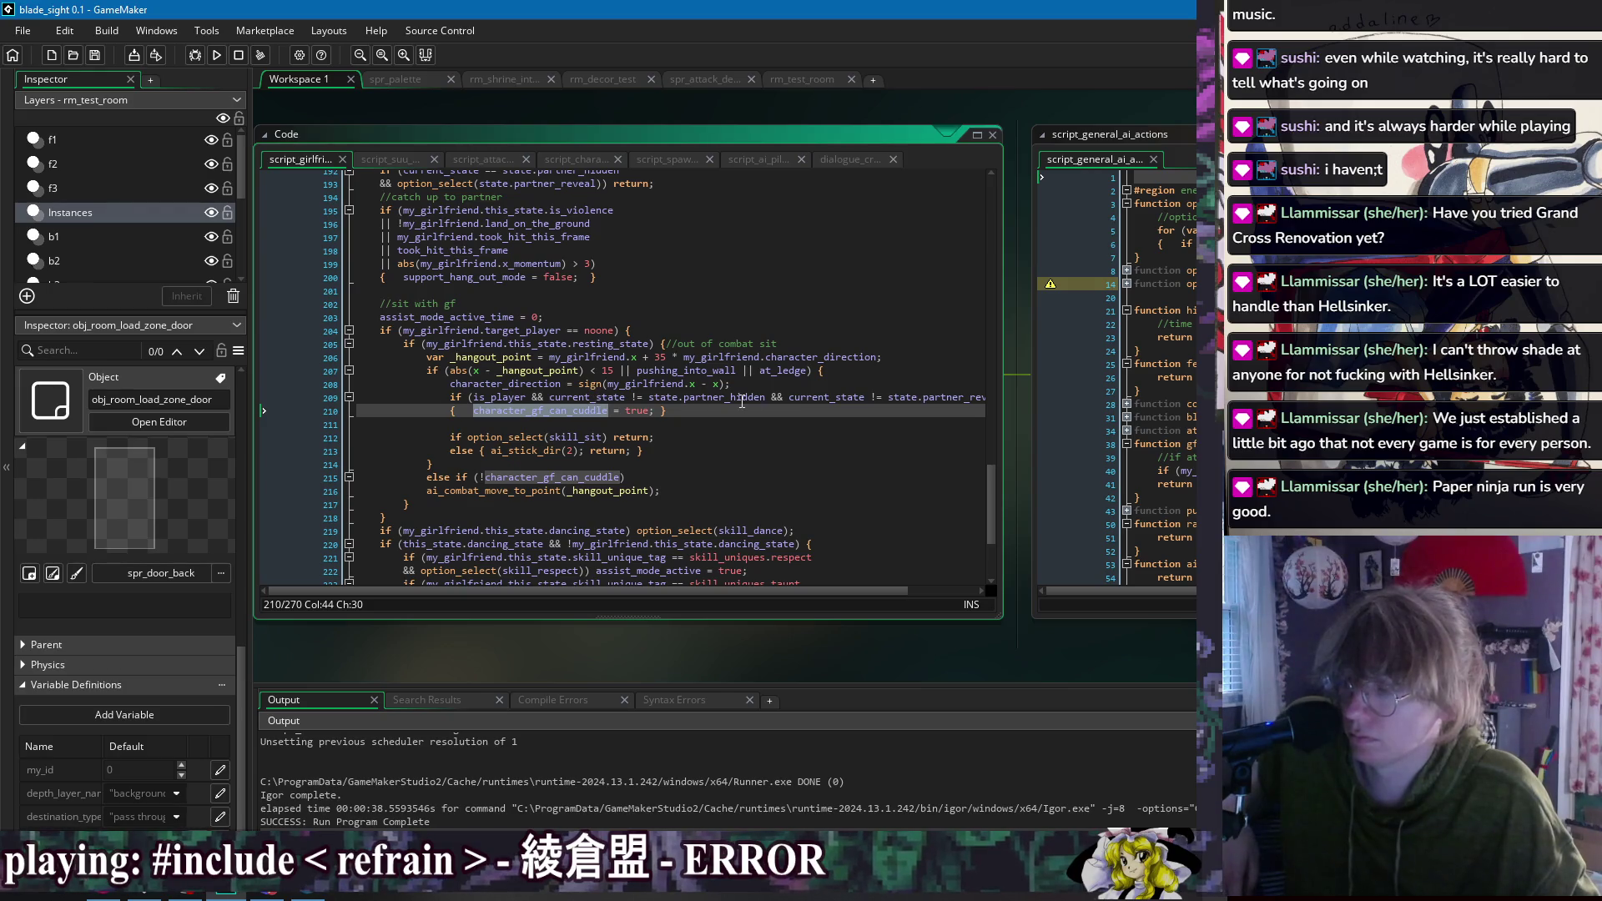
pyautogui.click(947, 399)
pyautogui.press('End')
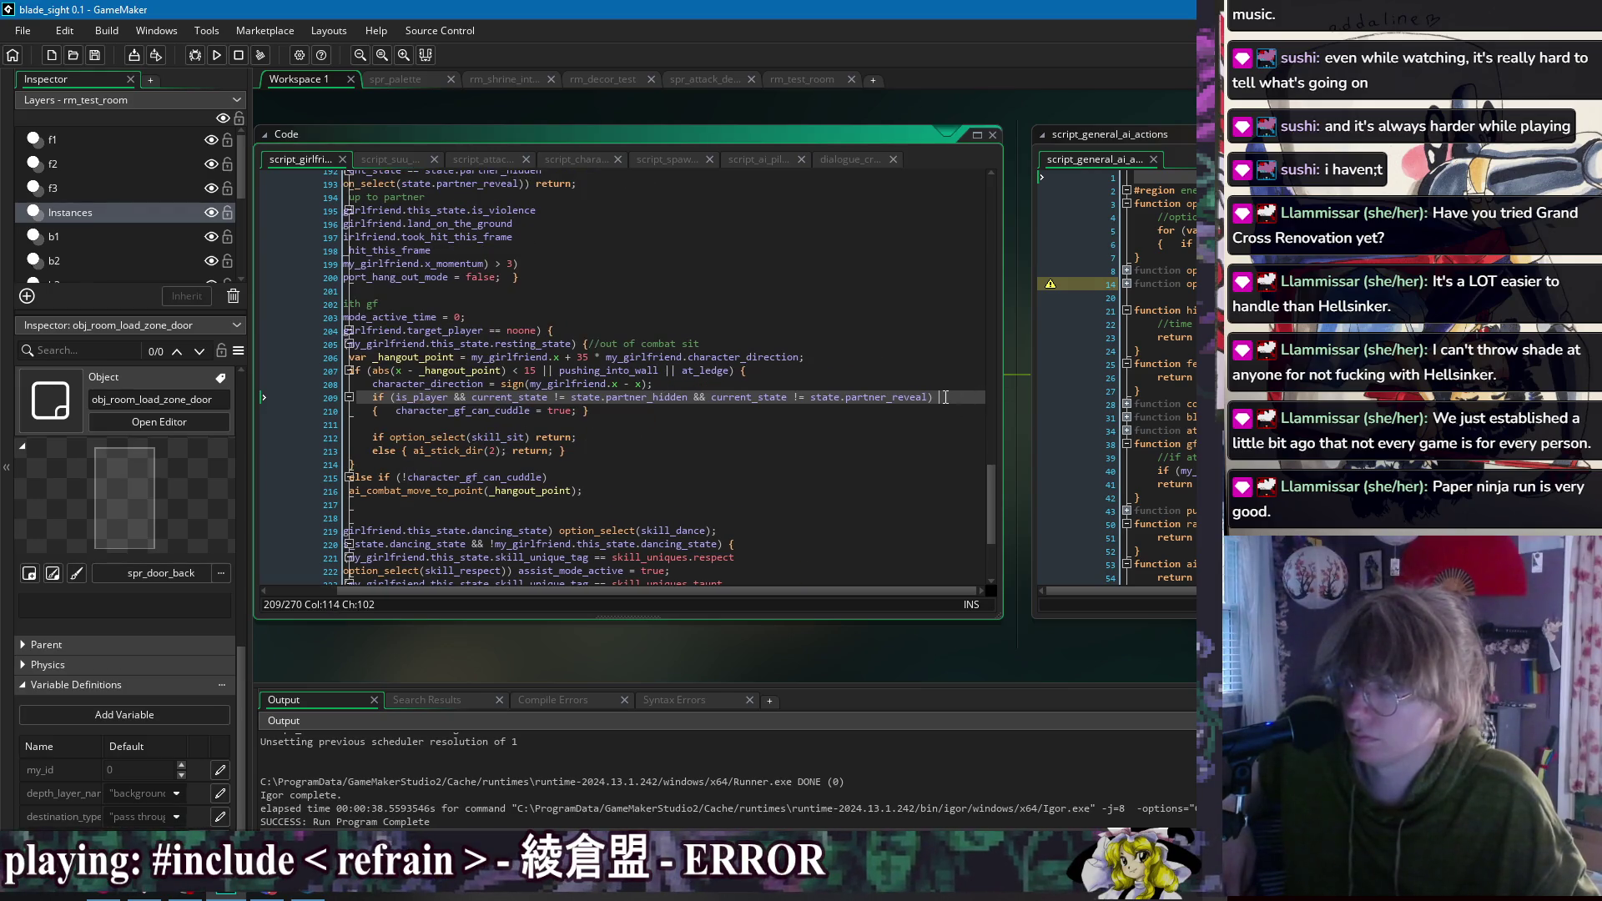
pyautogui.click(768, 425)
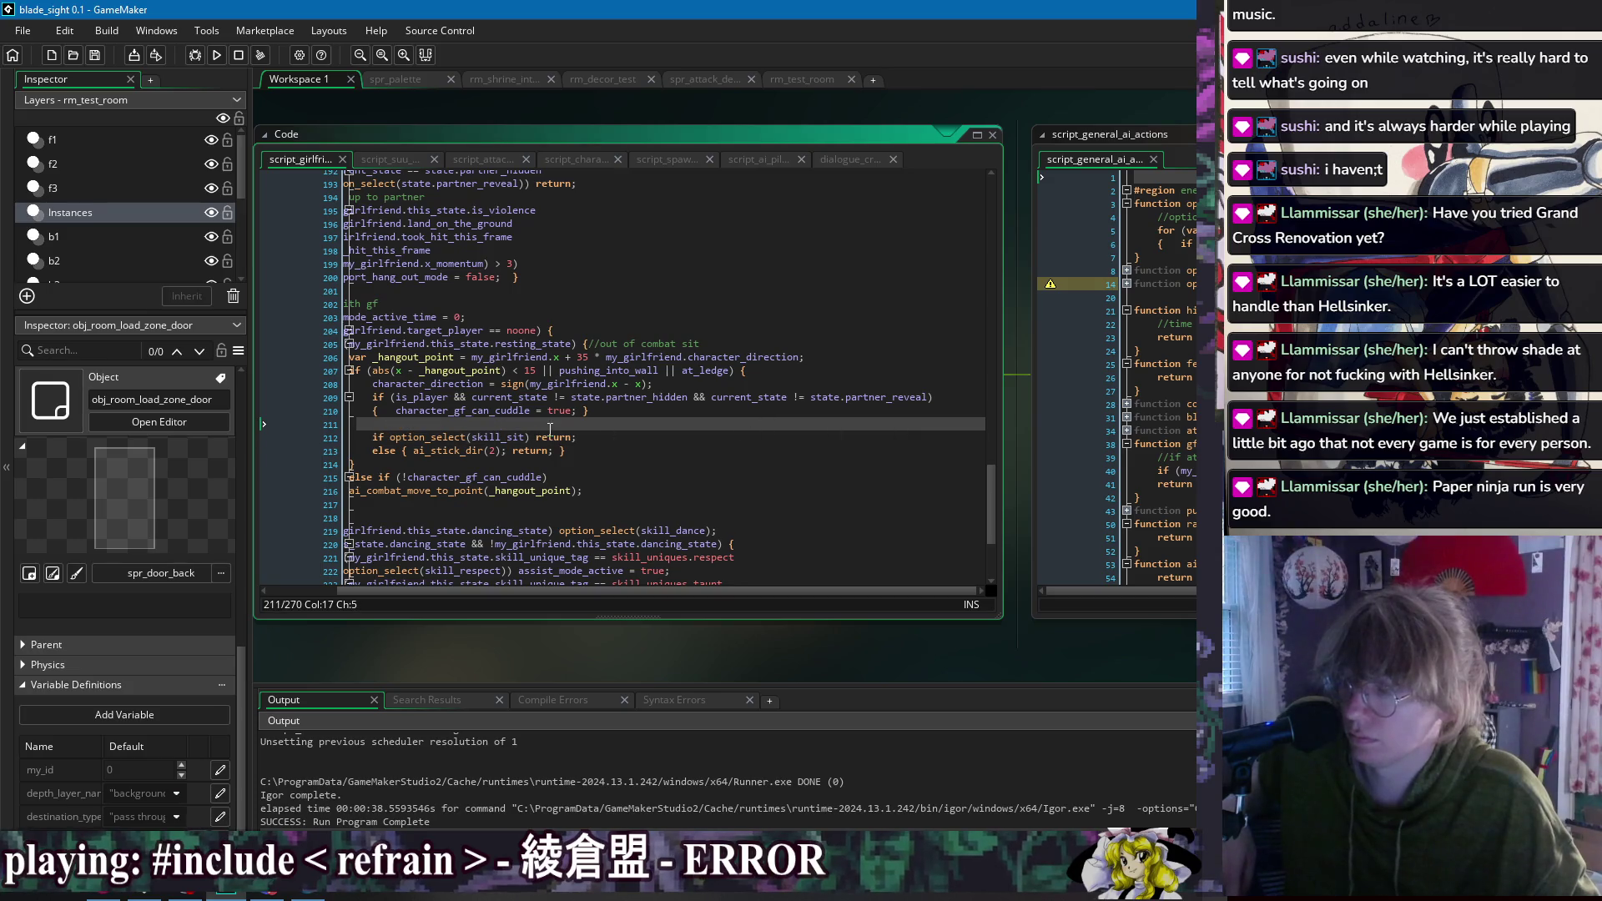
pyautogui.doubleClick(602, 412)
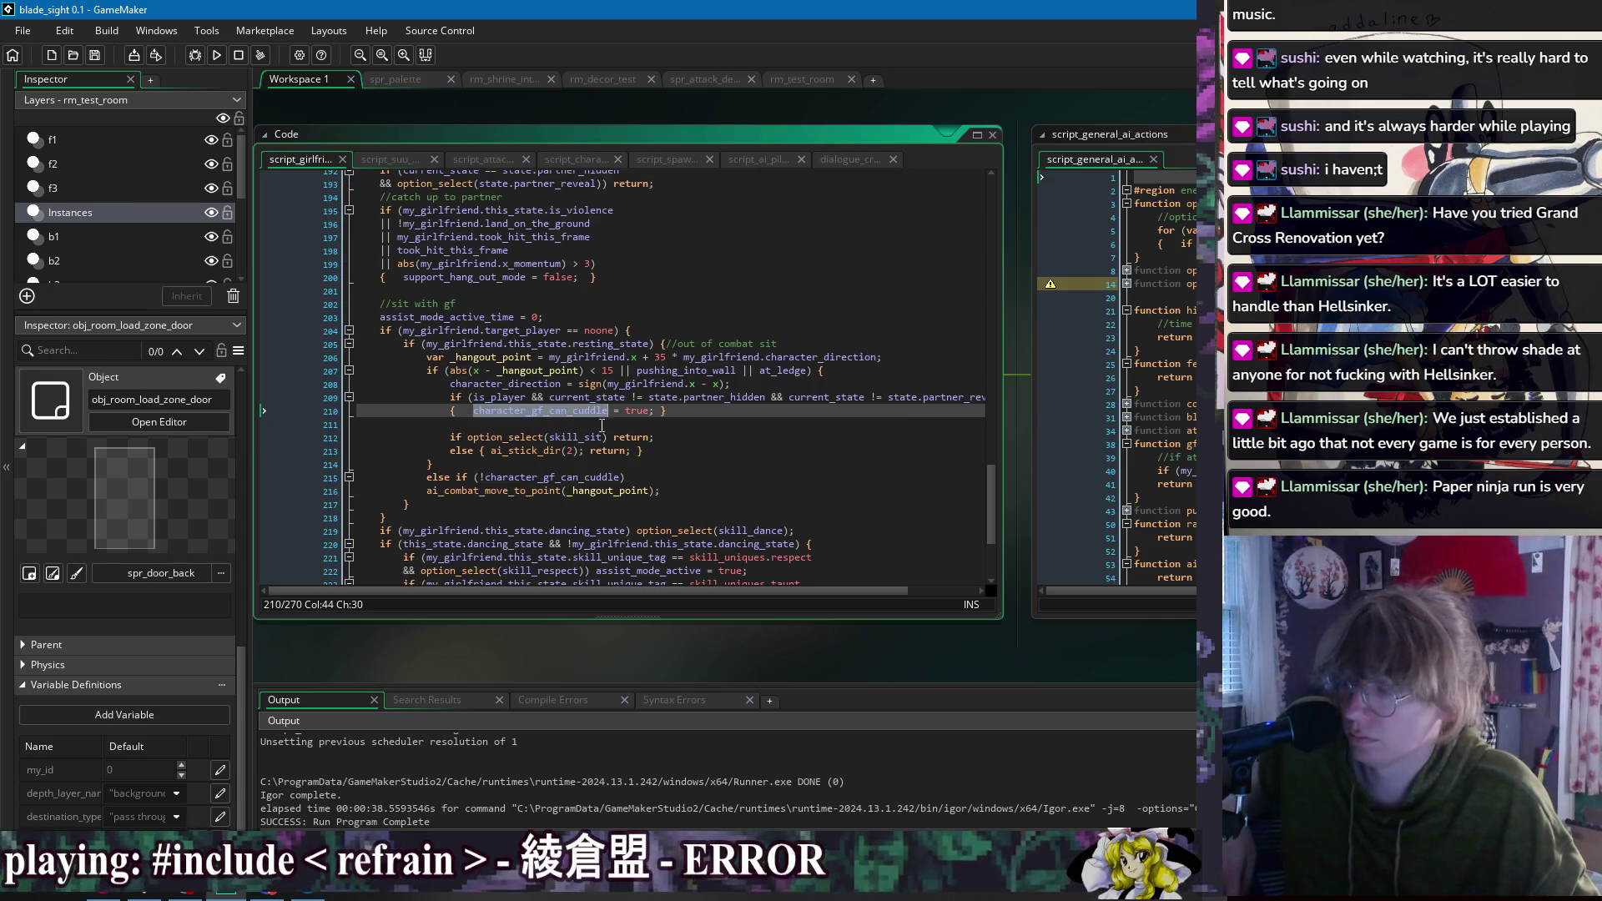
pyautogui.scroll(-3, 660, 431)
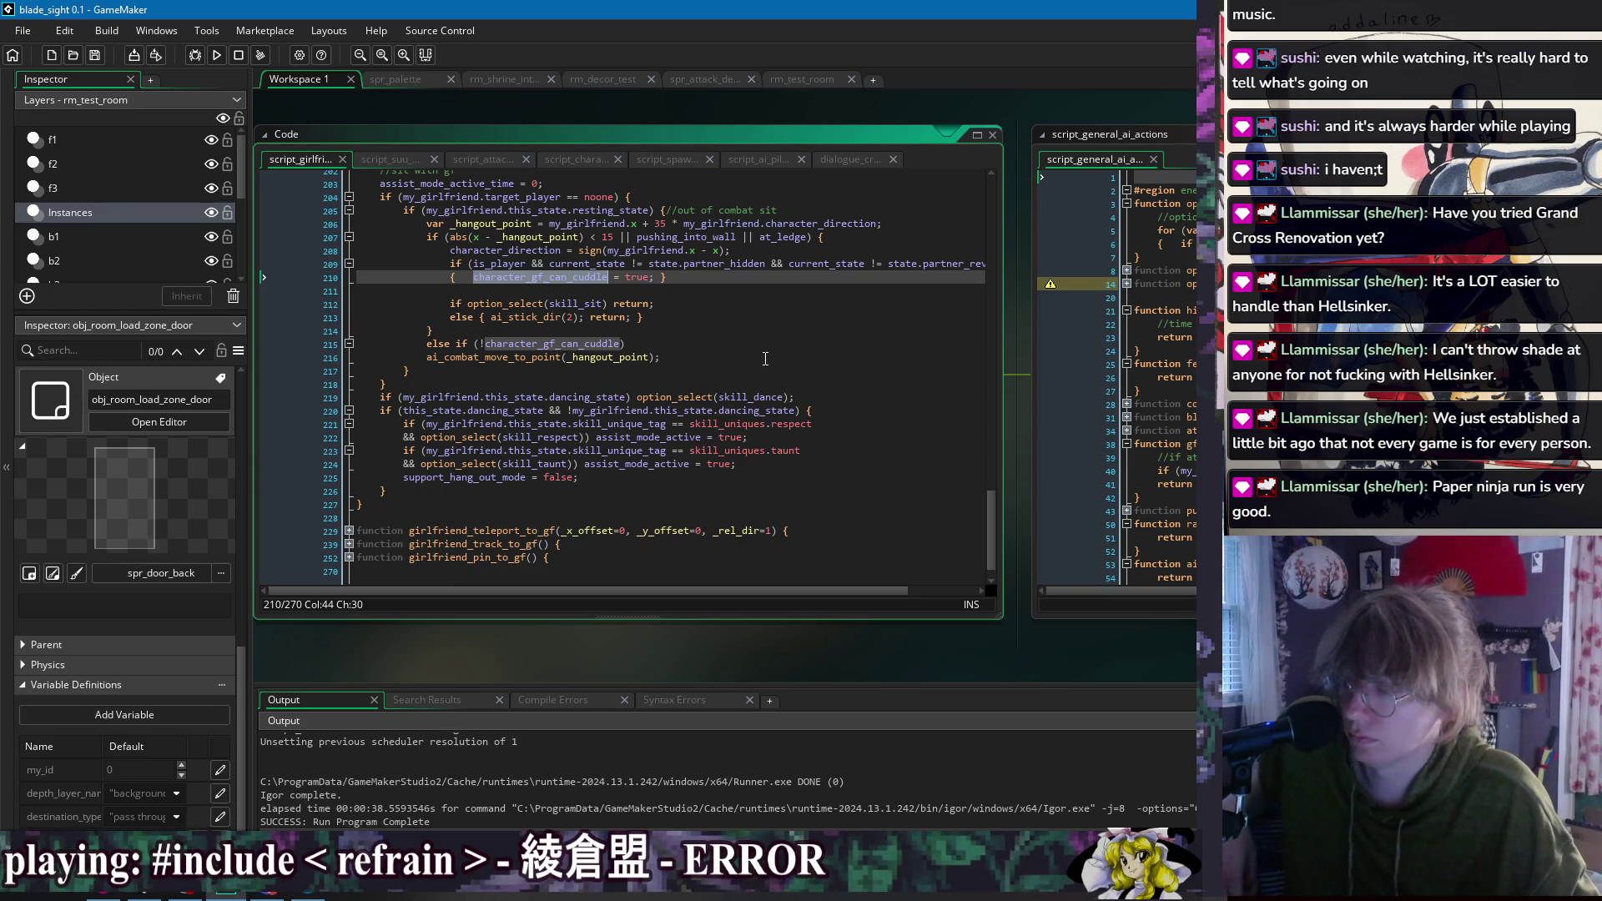
pyautogui.scroll(4, 660, 413)
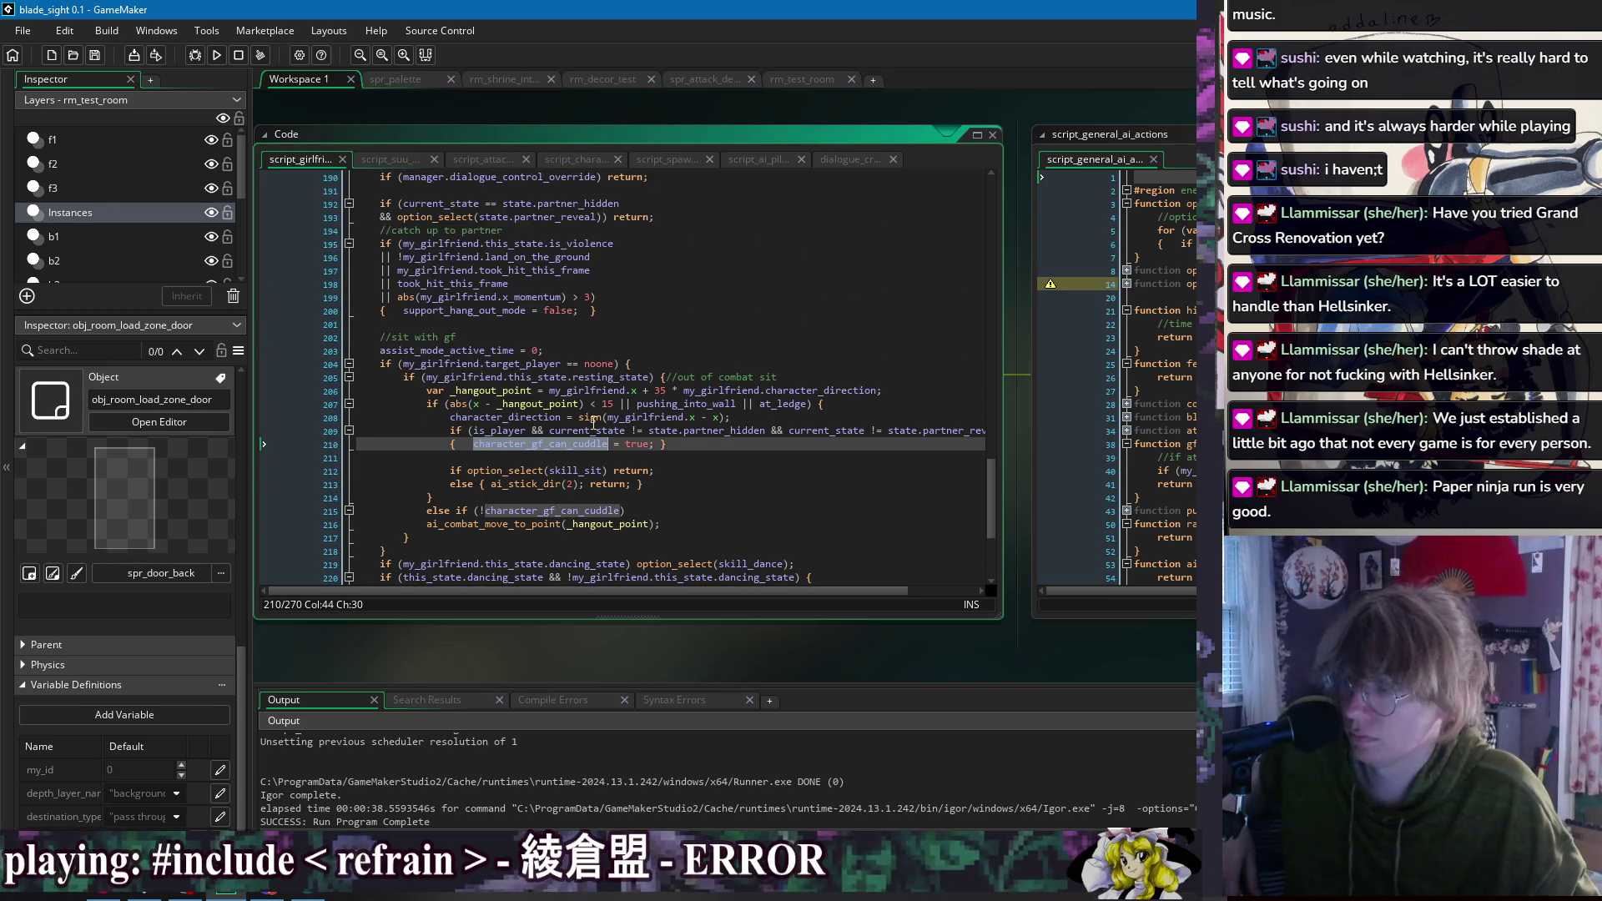
pyautogui.scroll(3, 623, 480)
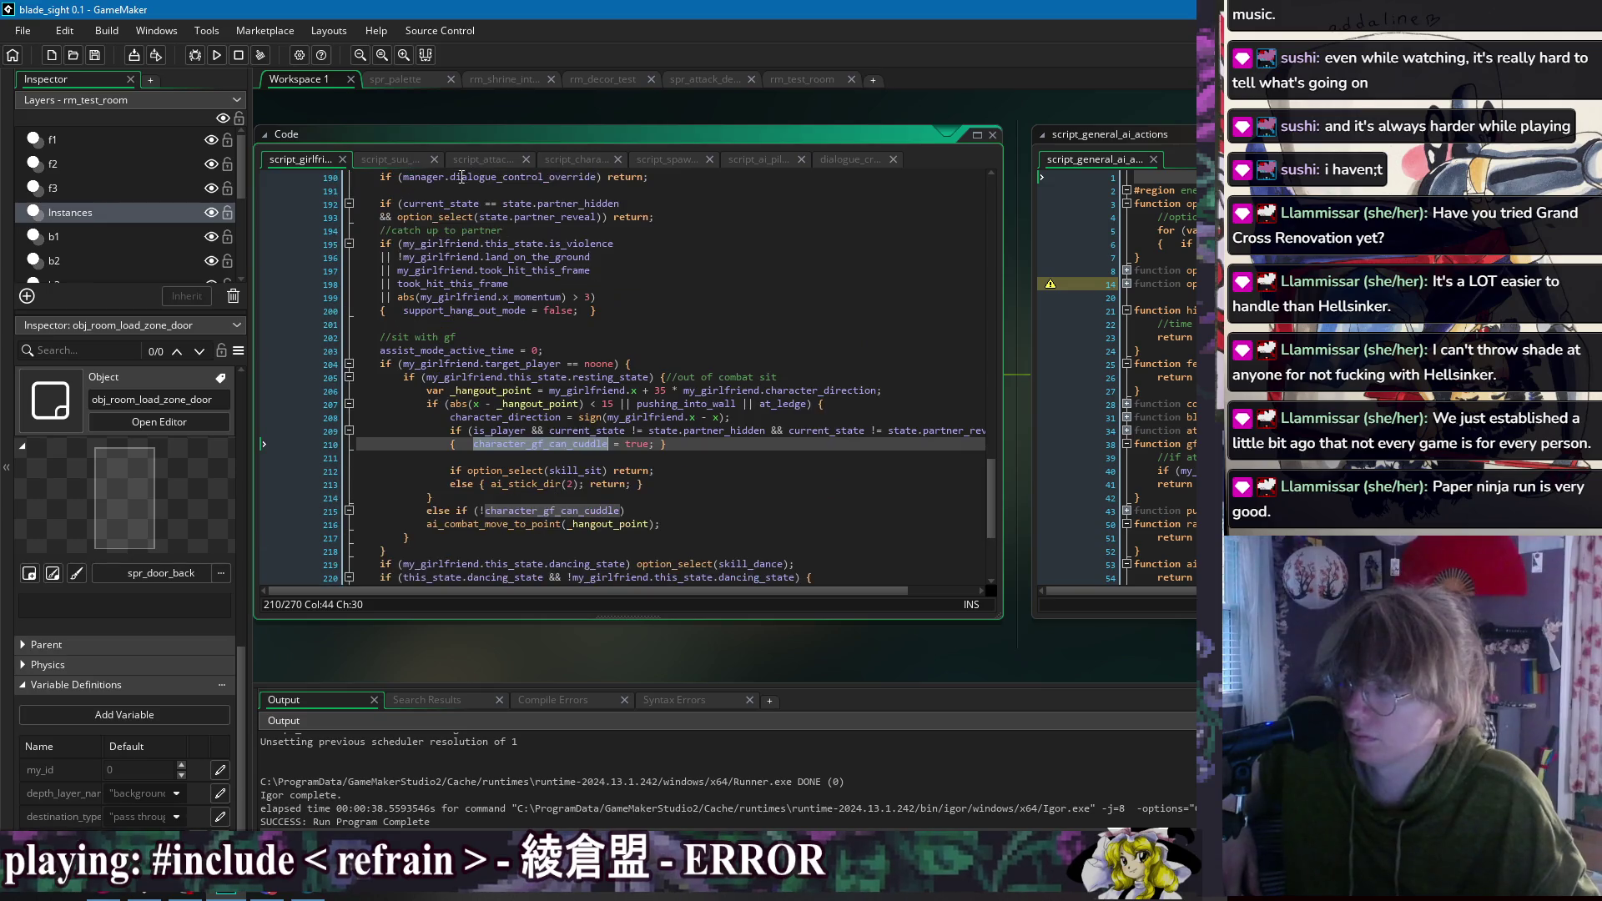
pyautogui.scroll(-3, 599, 455)
pyautogui.middleClick(435, 116)
# Step: Open obj_game_manager's code and look over lines 53–59
pyautogui.moveTo(480, 138)
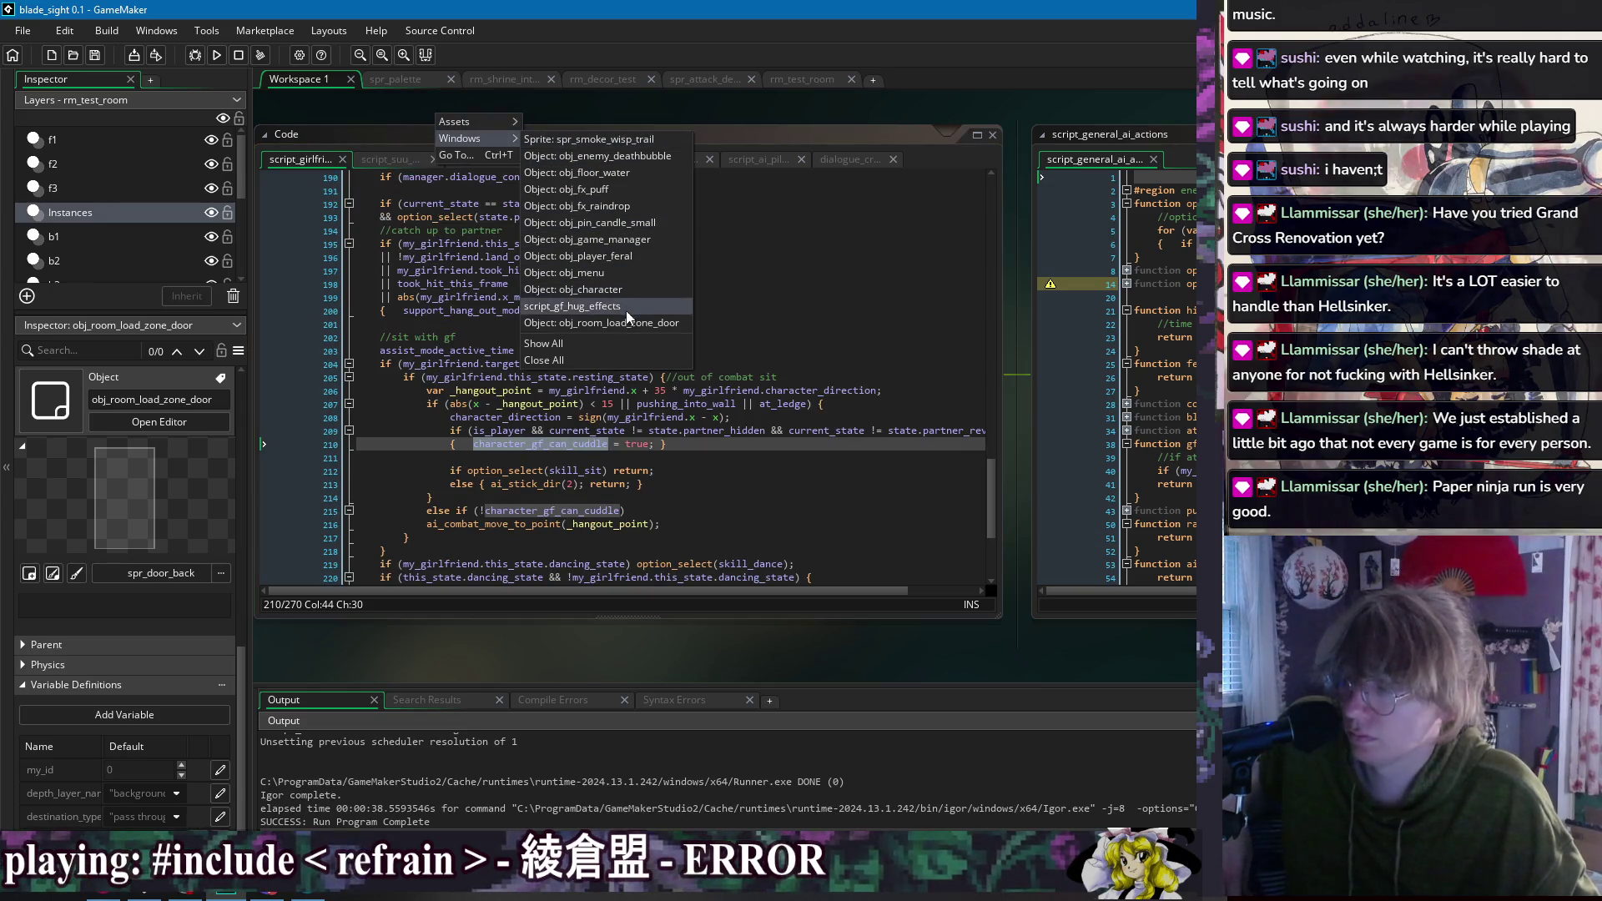
pyautogui.click(624, 238)
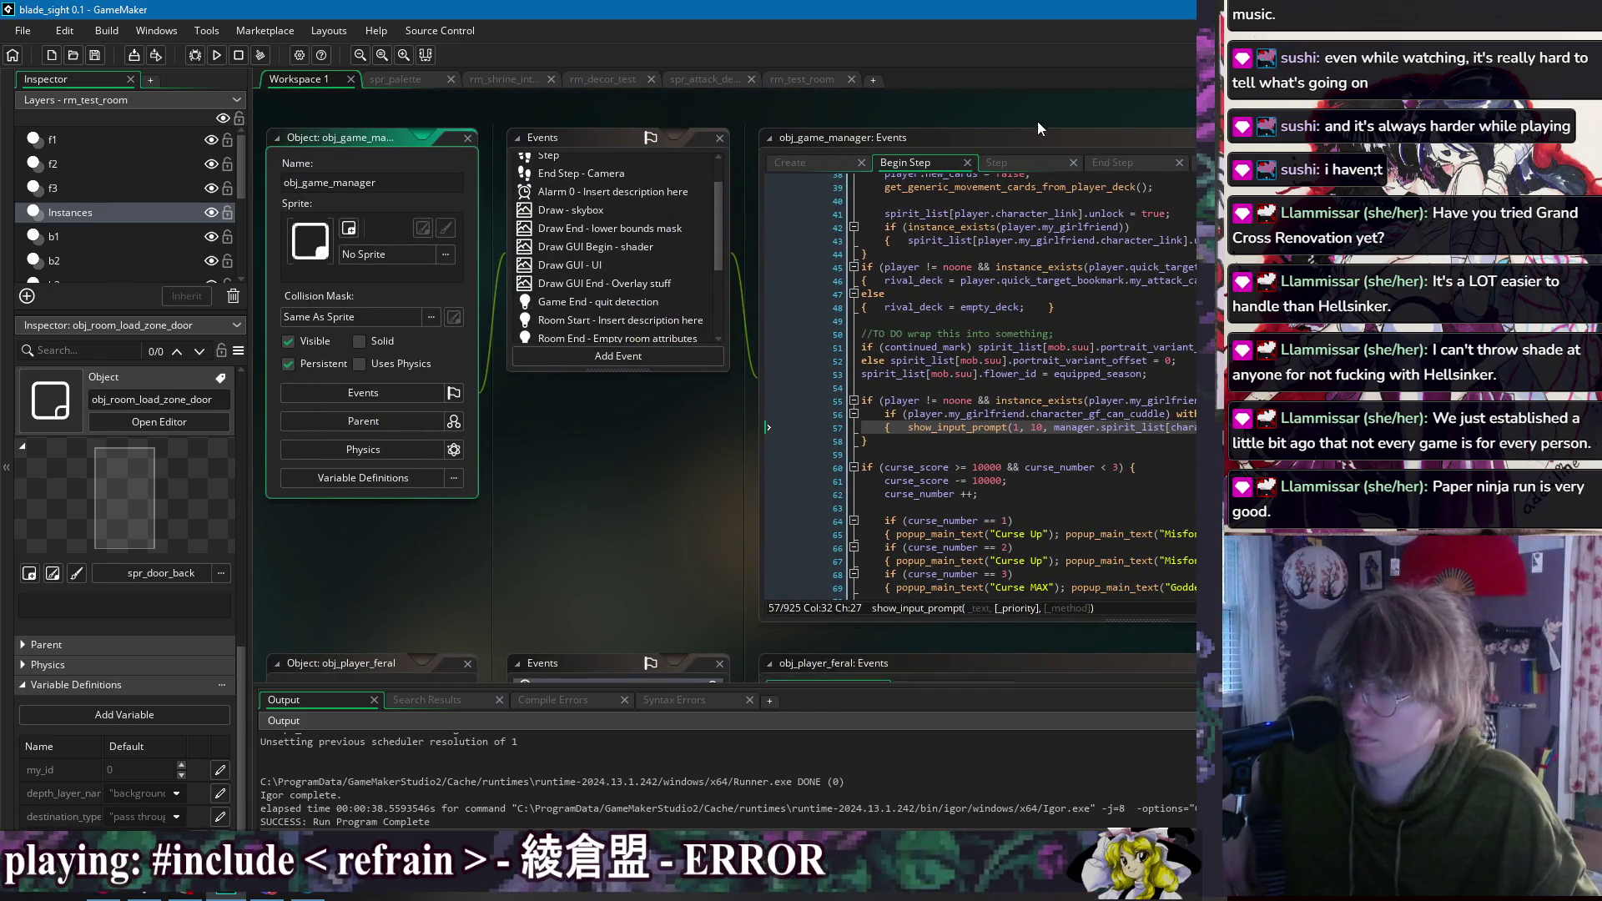
pyautogui.moveTo(1048, 107); pyautogui.dragTo(673, 132)
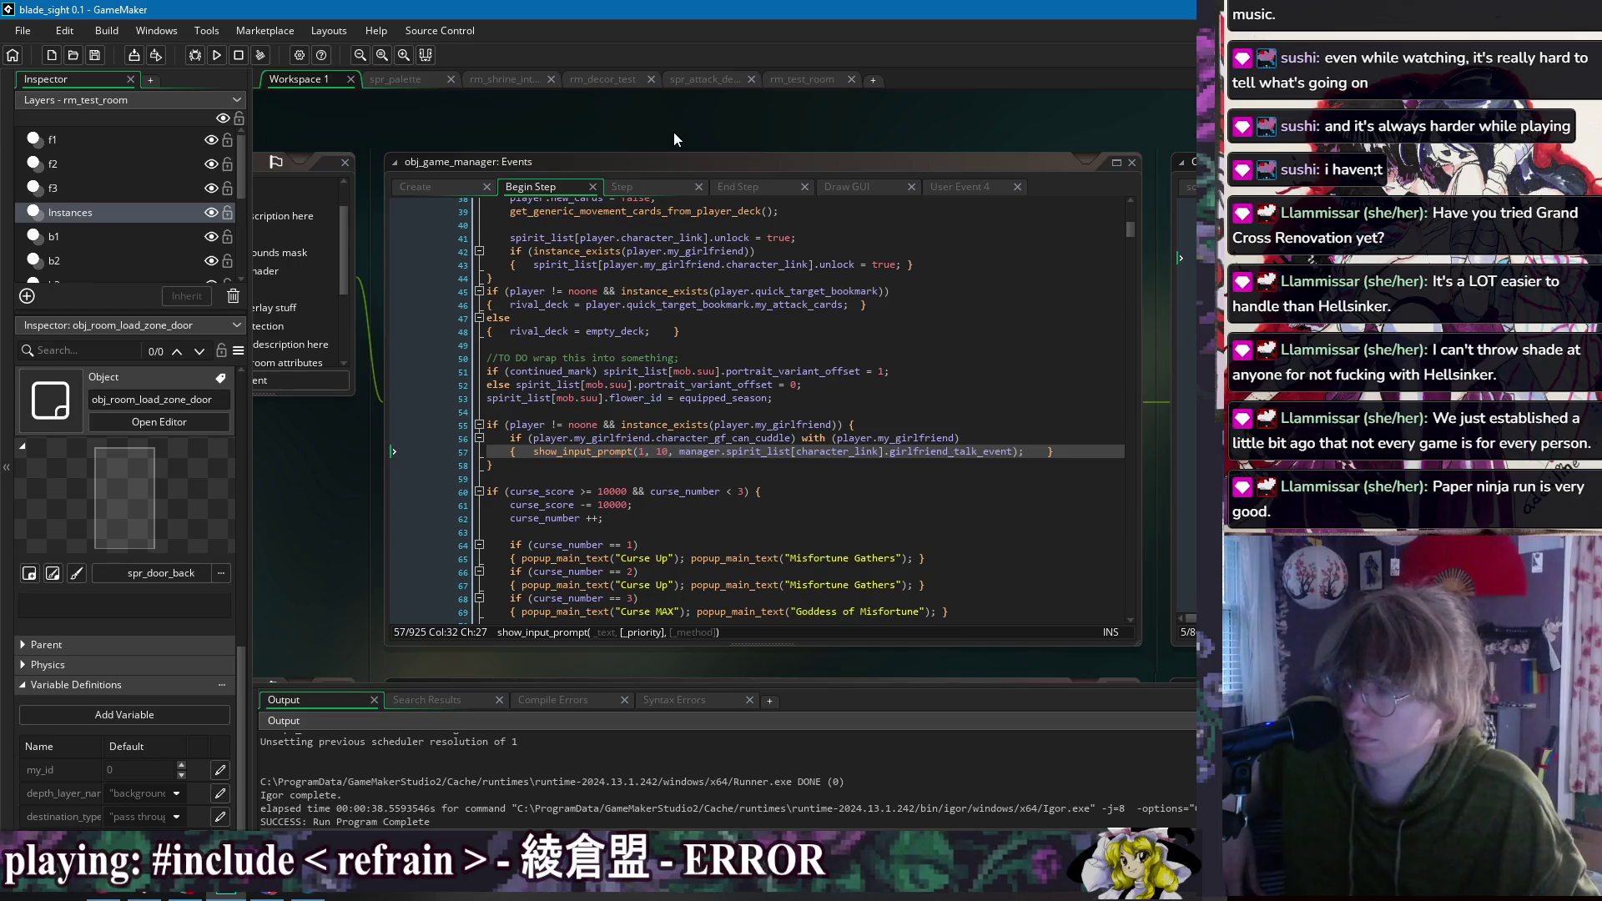
pyautogui.click(568, 474)
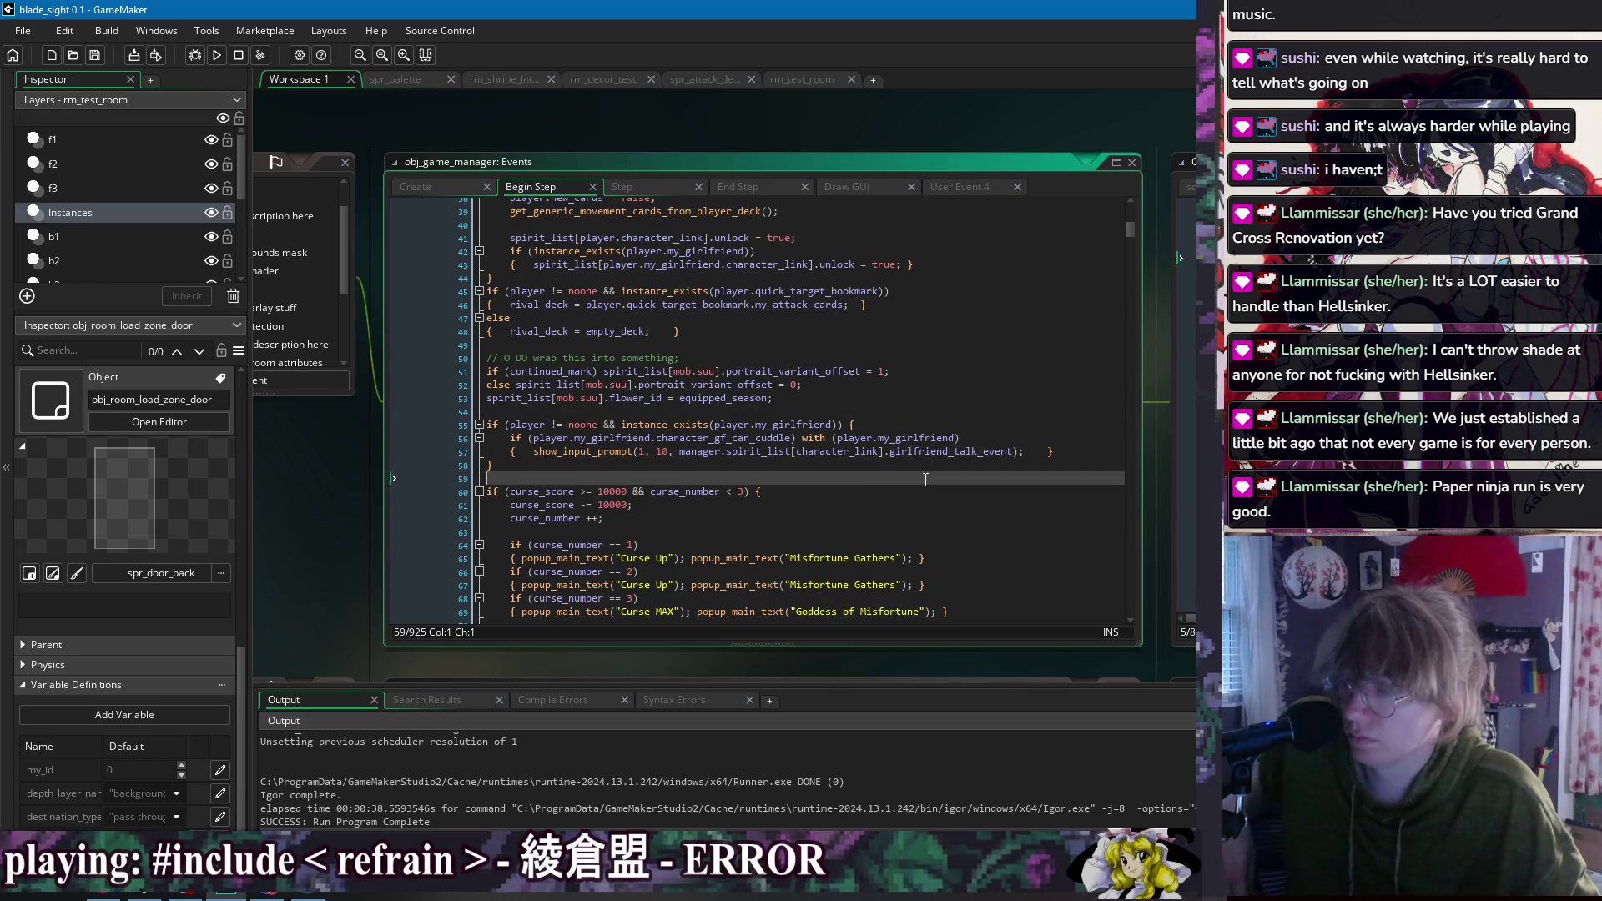
pyautogui.click(600, 466)
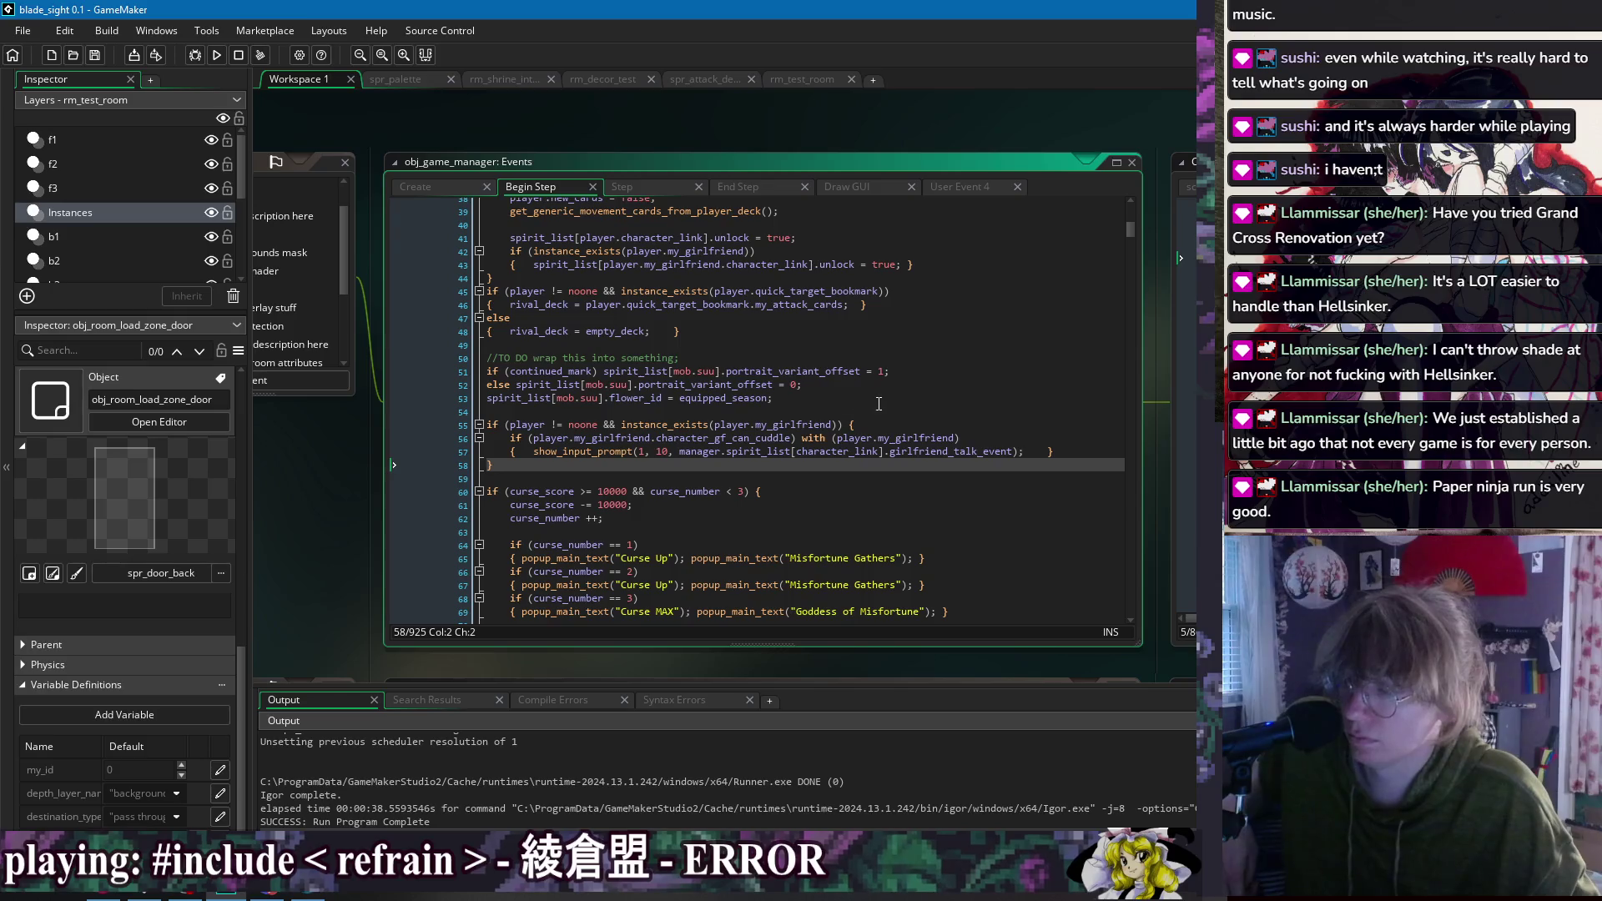
pyautogui.click(884, 399)
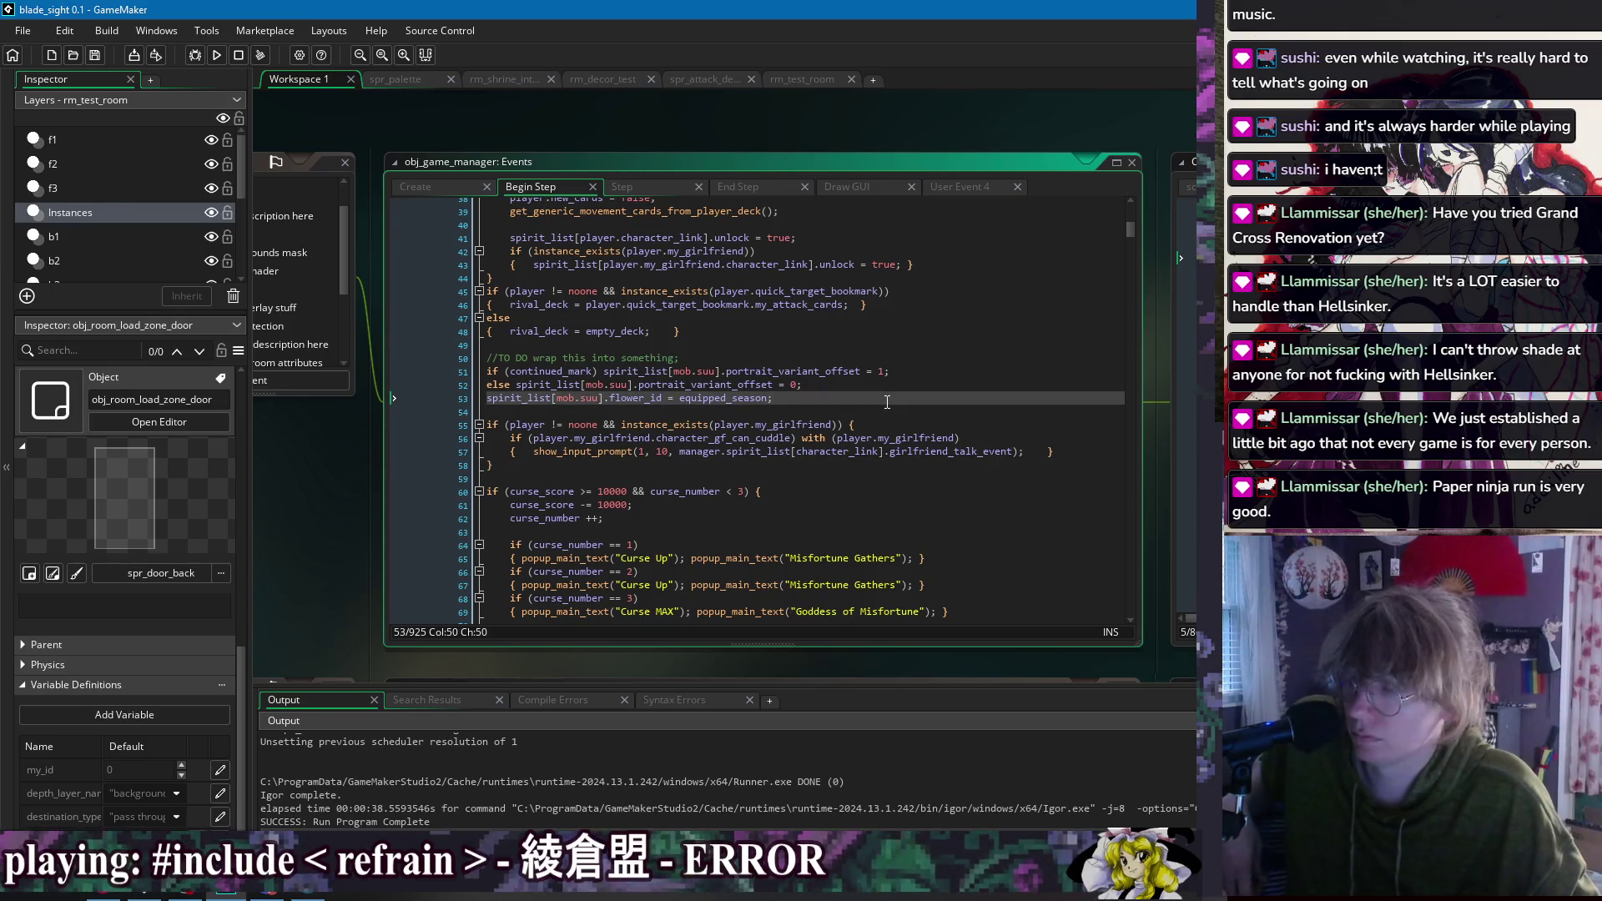
# Step: Jump through obj_player_feral and obj_character editors to the girlfriend script's code
pyautogui.rightClick(656, 127)
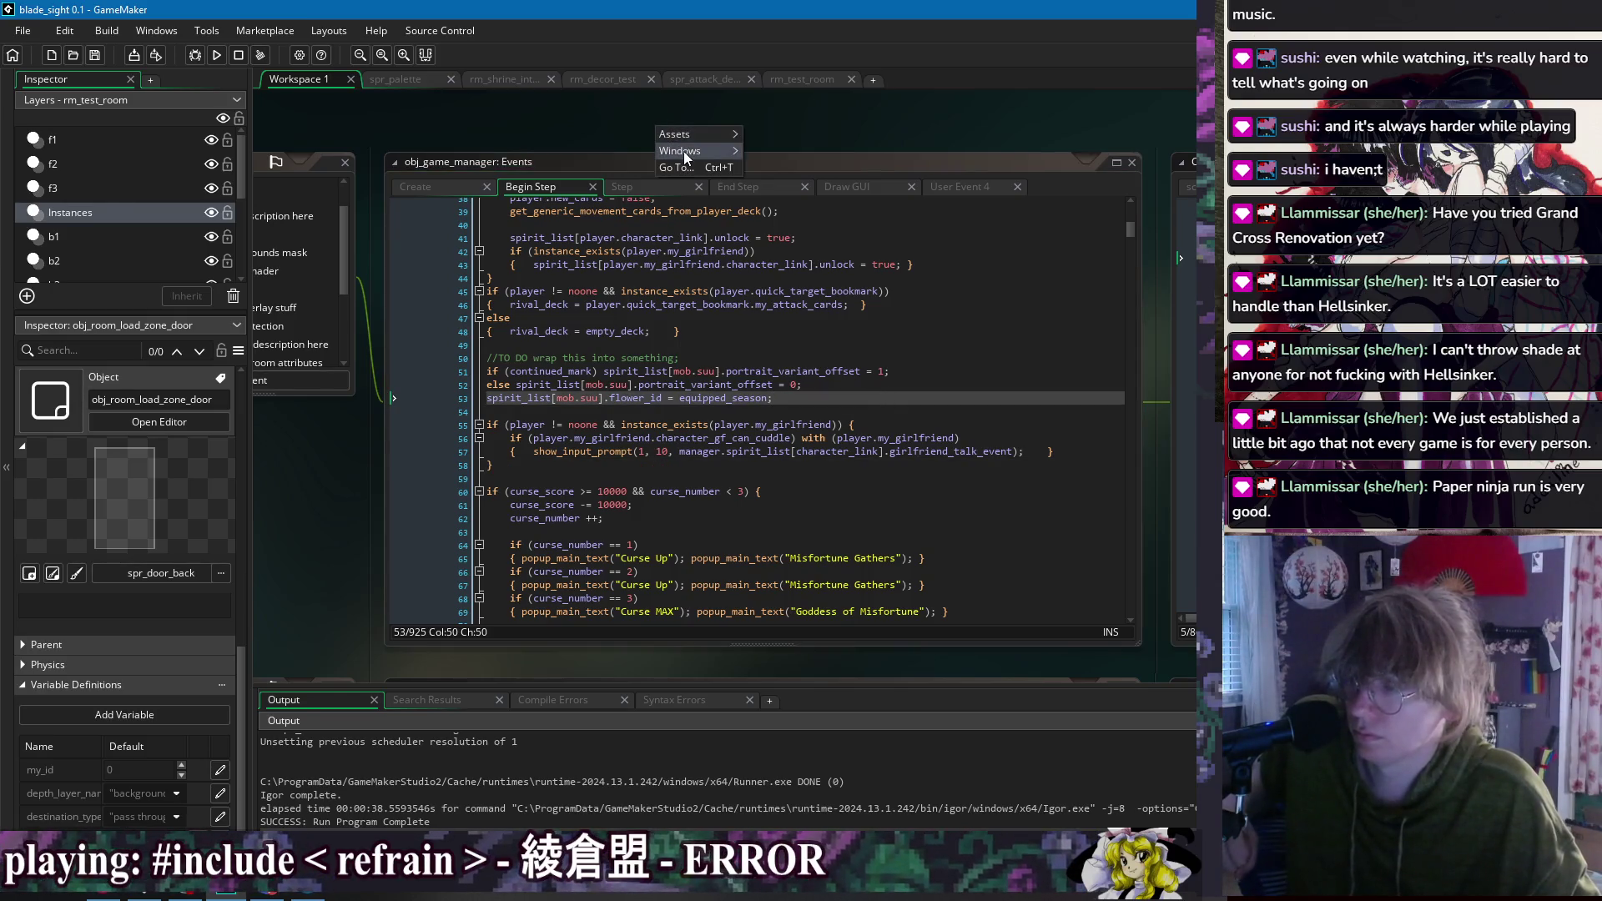
pyautogui.moveTo(683, 152)
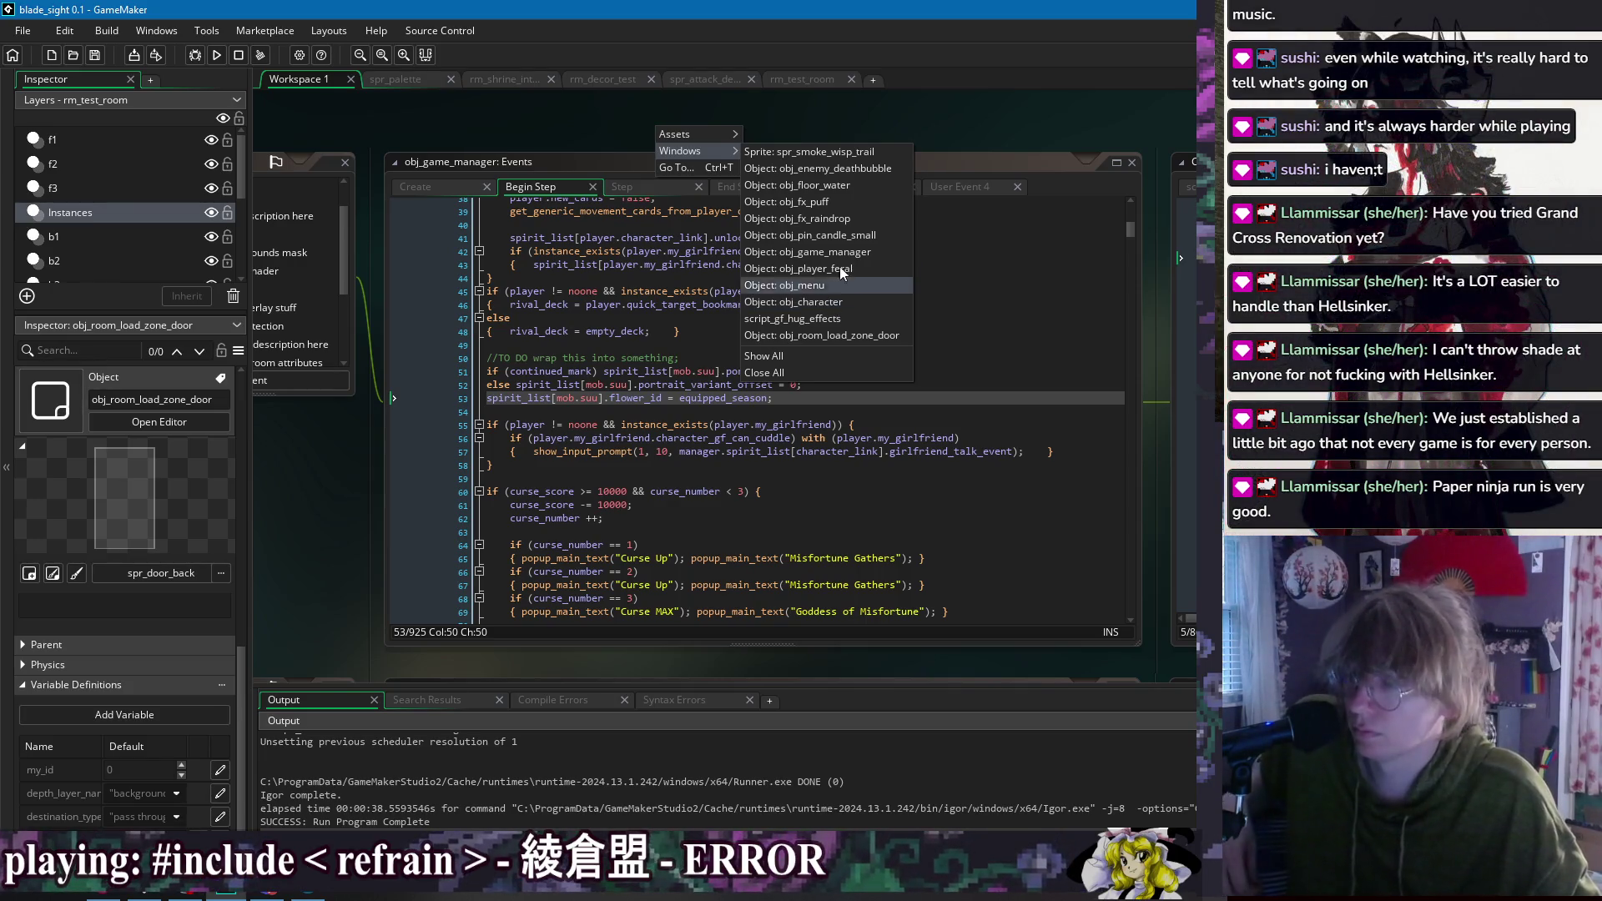
pyautogui.click(848, 267)
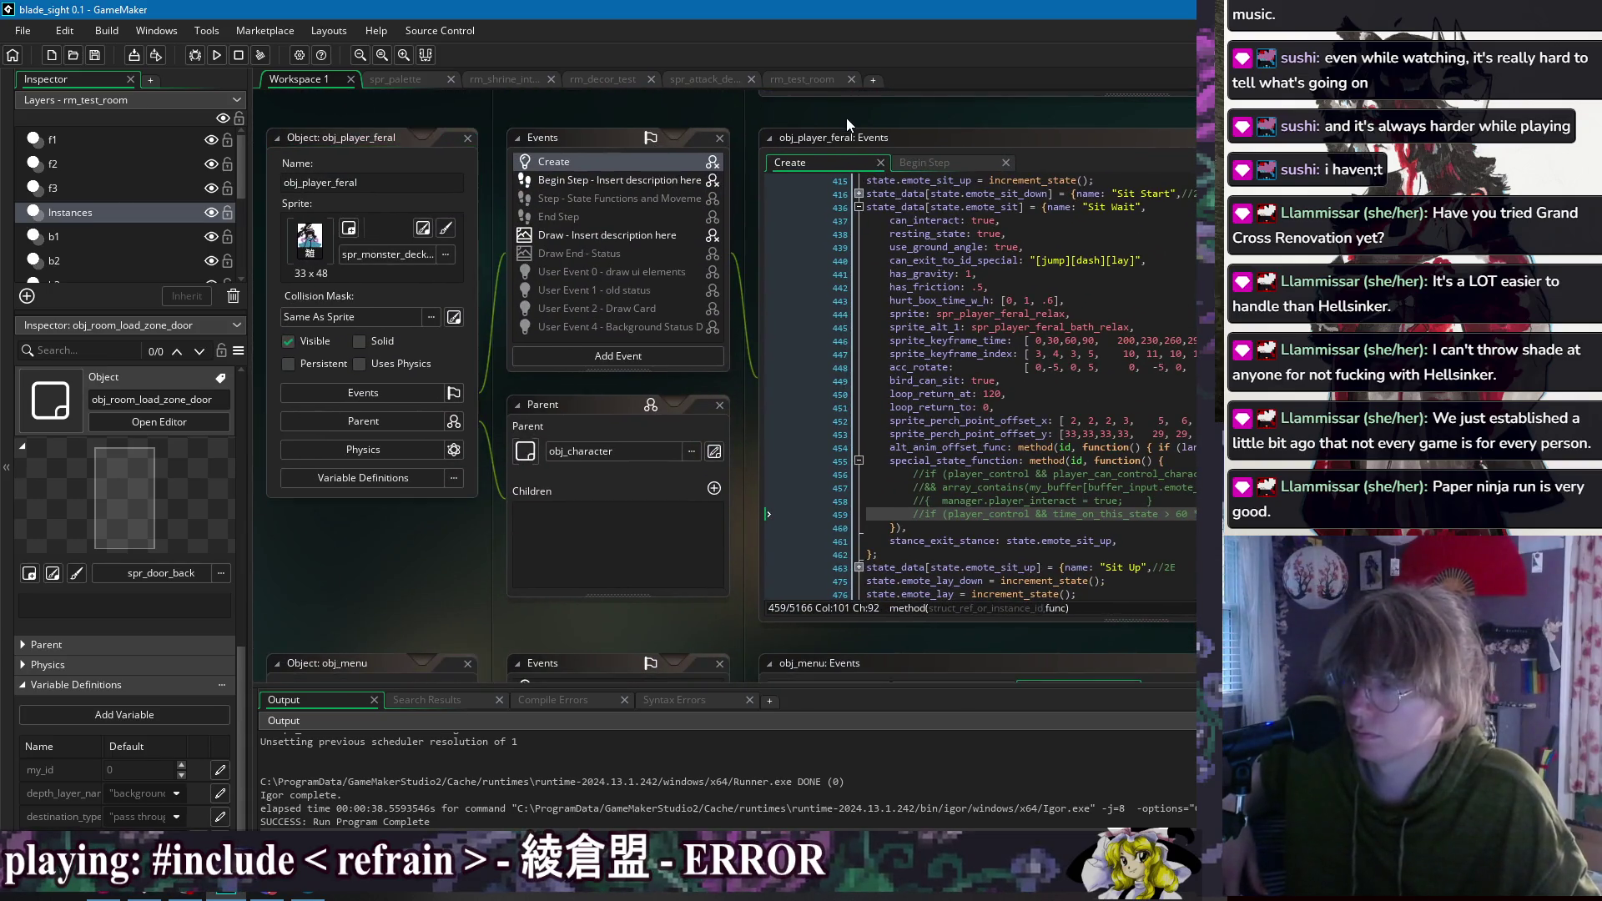
pyautogui.rightClick(846, 118)
pyautogui.moveTo(867, 147)
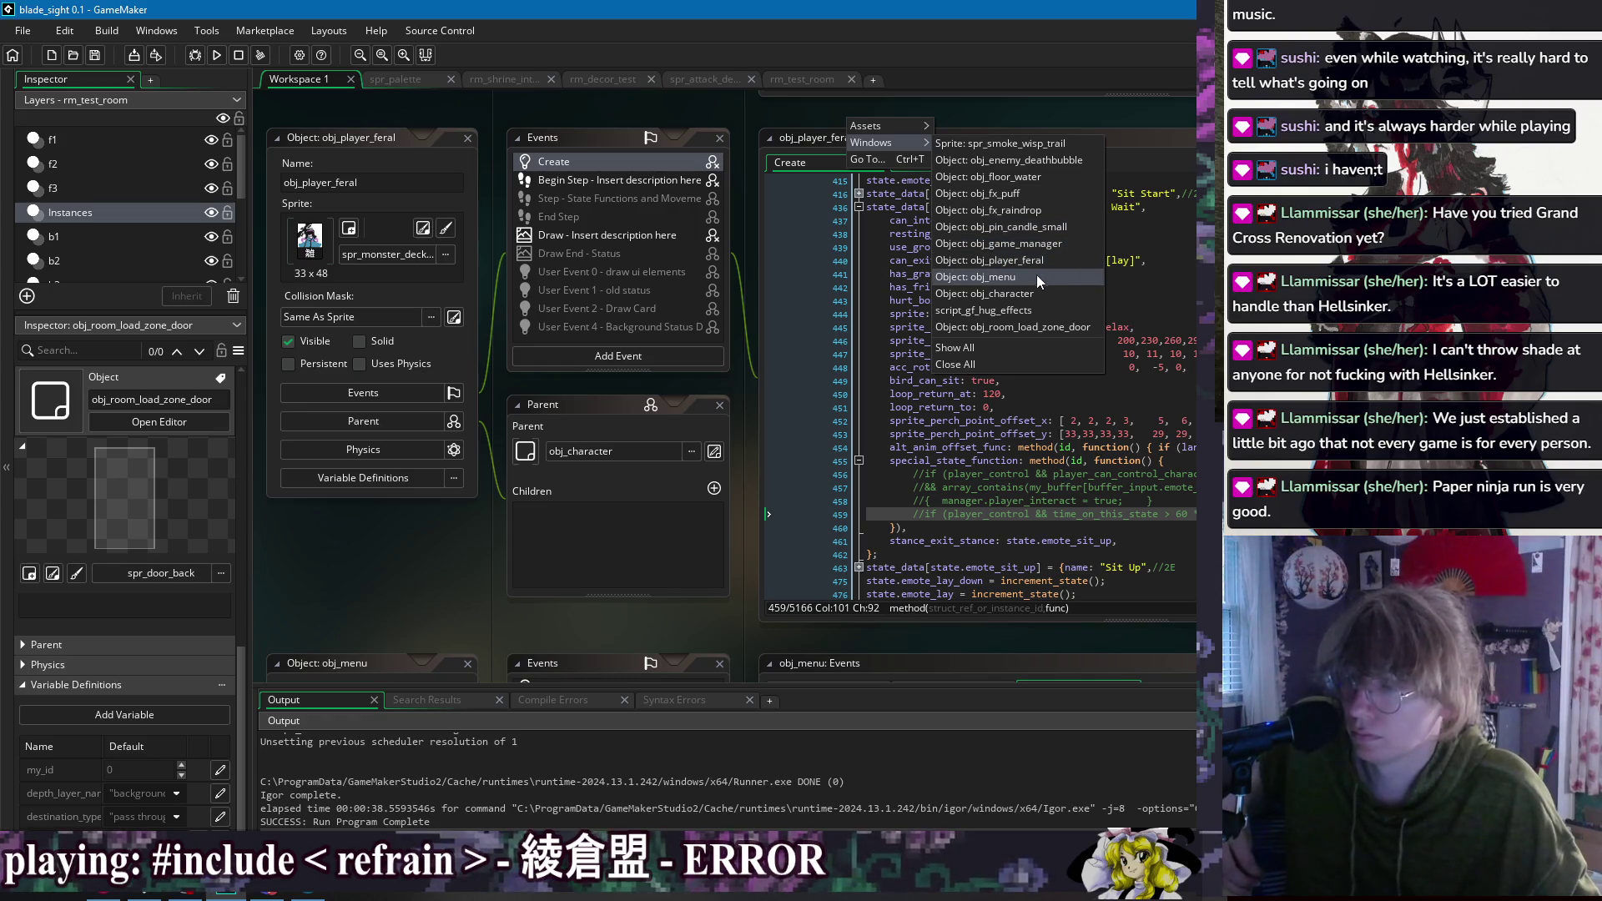
pyautogui.click(1018, 289)
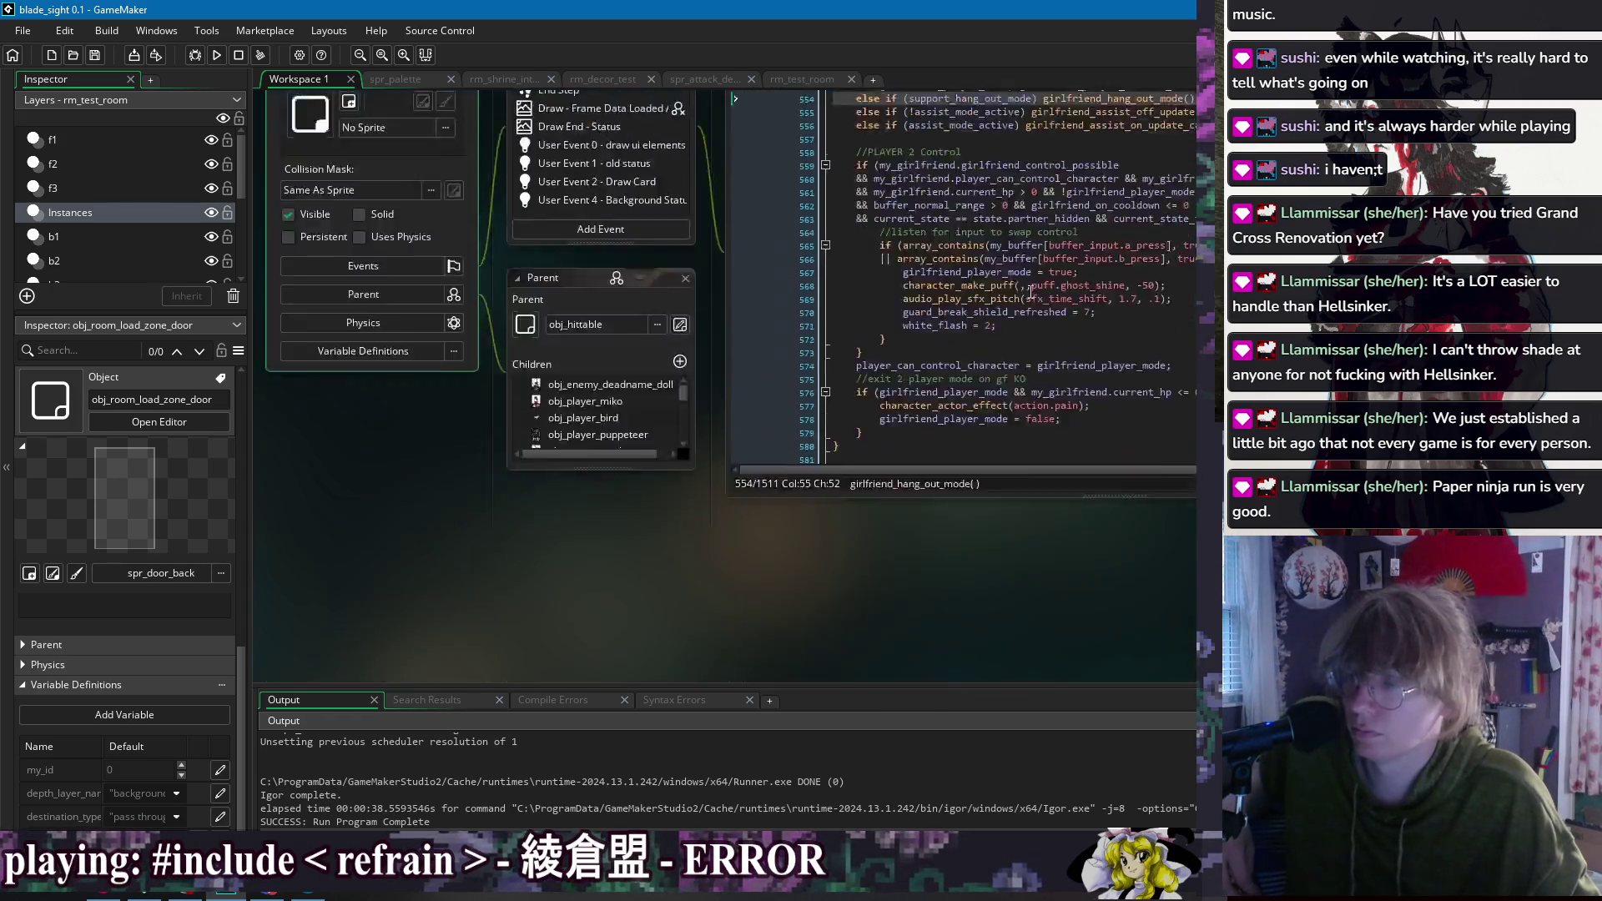
pyautogui.moveTo(1053, 112); pyautogui.dragTo(781, 124)
pyautogui.rightClick(781, 124)
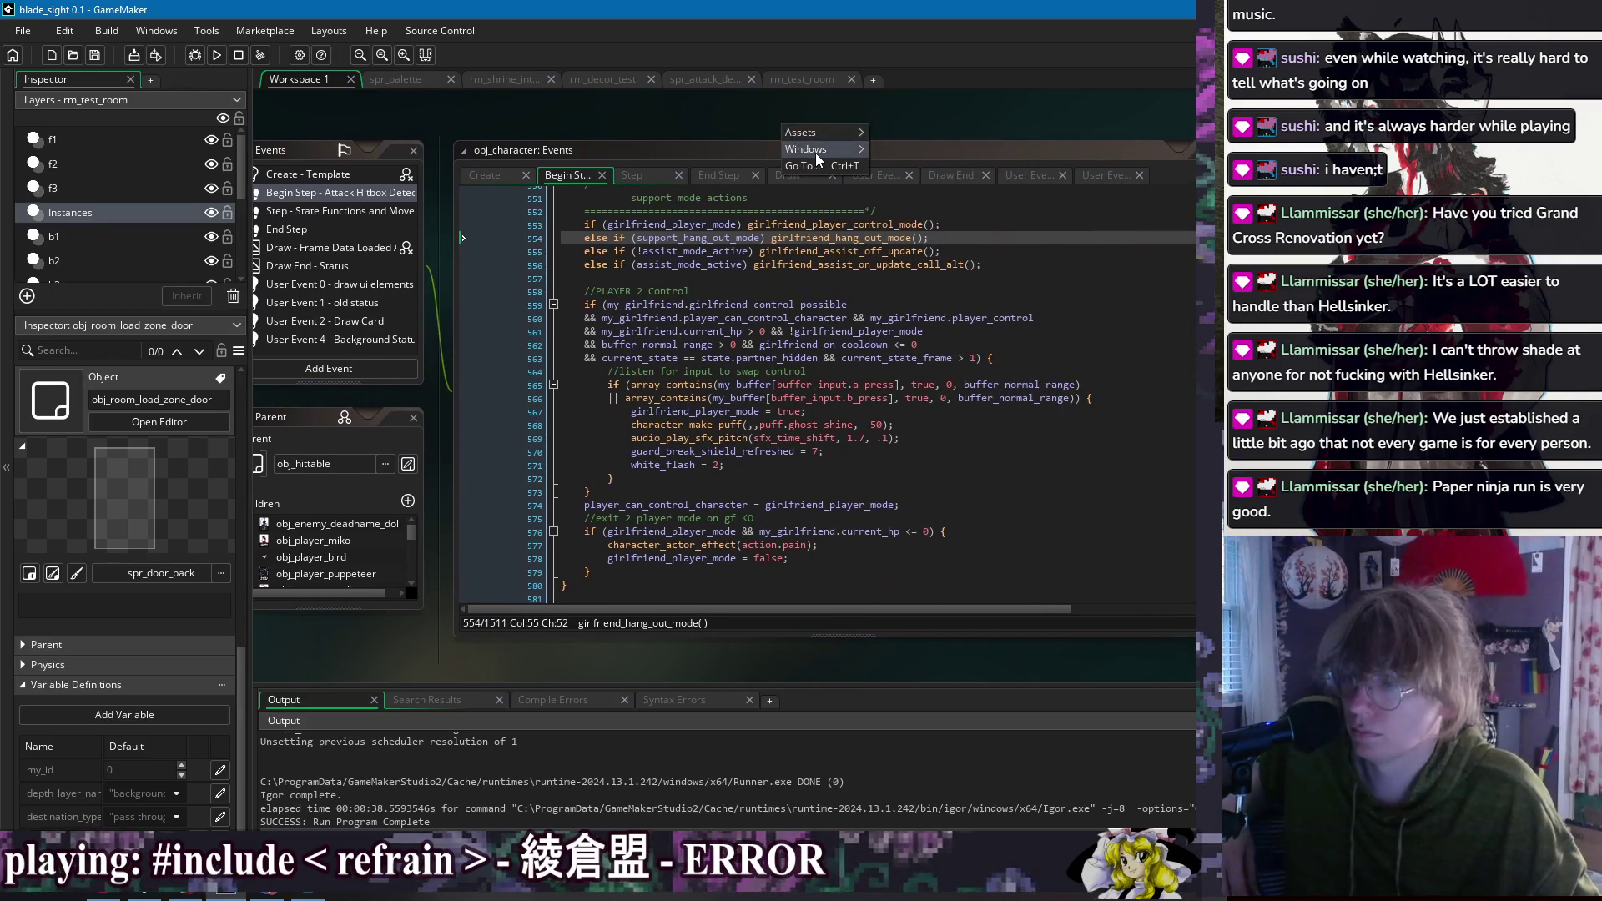
pyautogui.moveTo(814, 153)
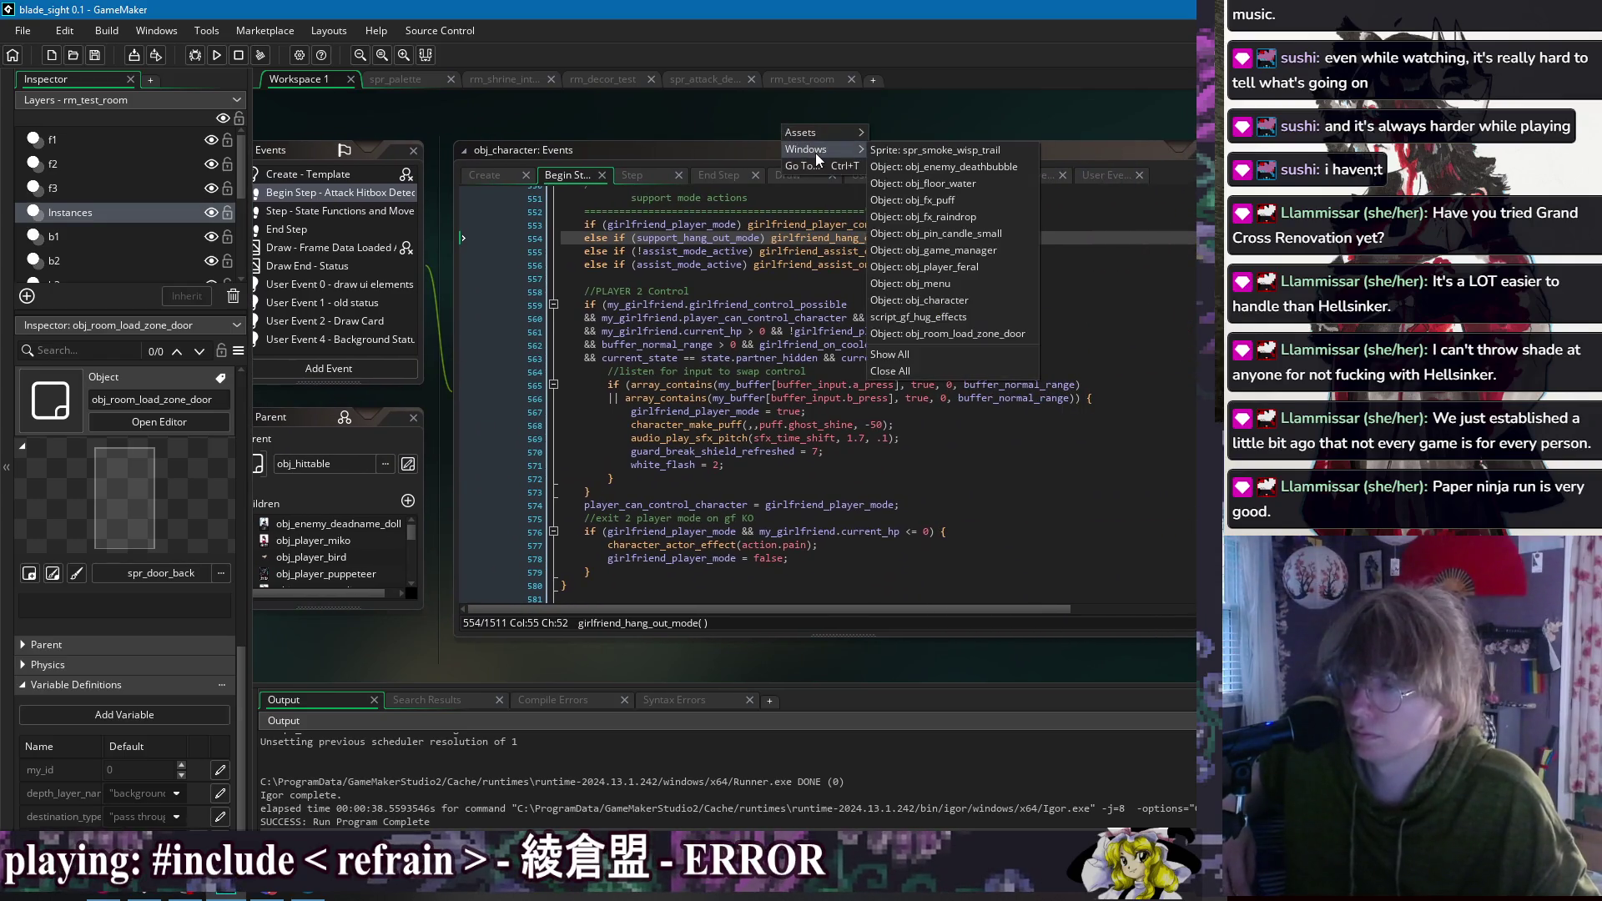
pyautogui.click(959, 317)
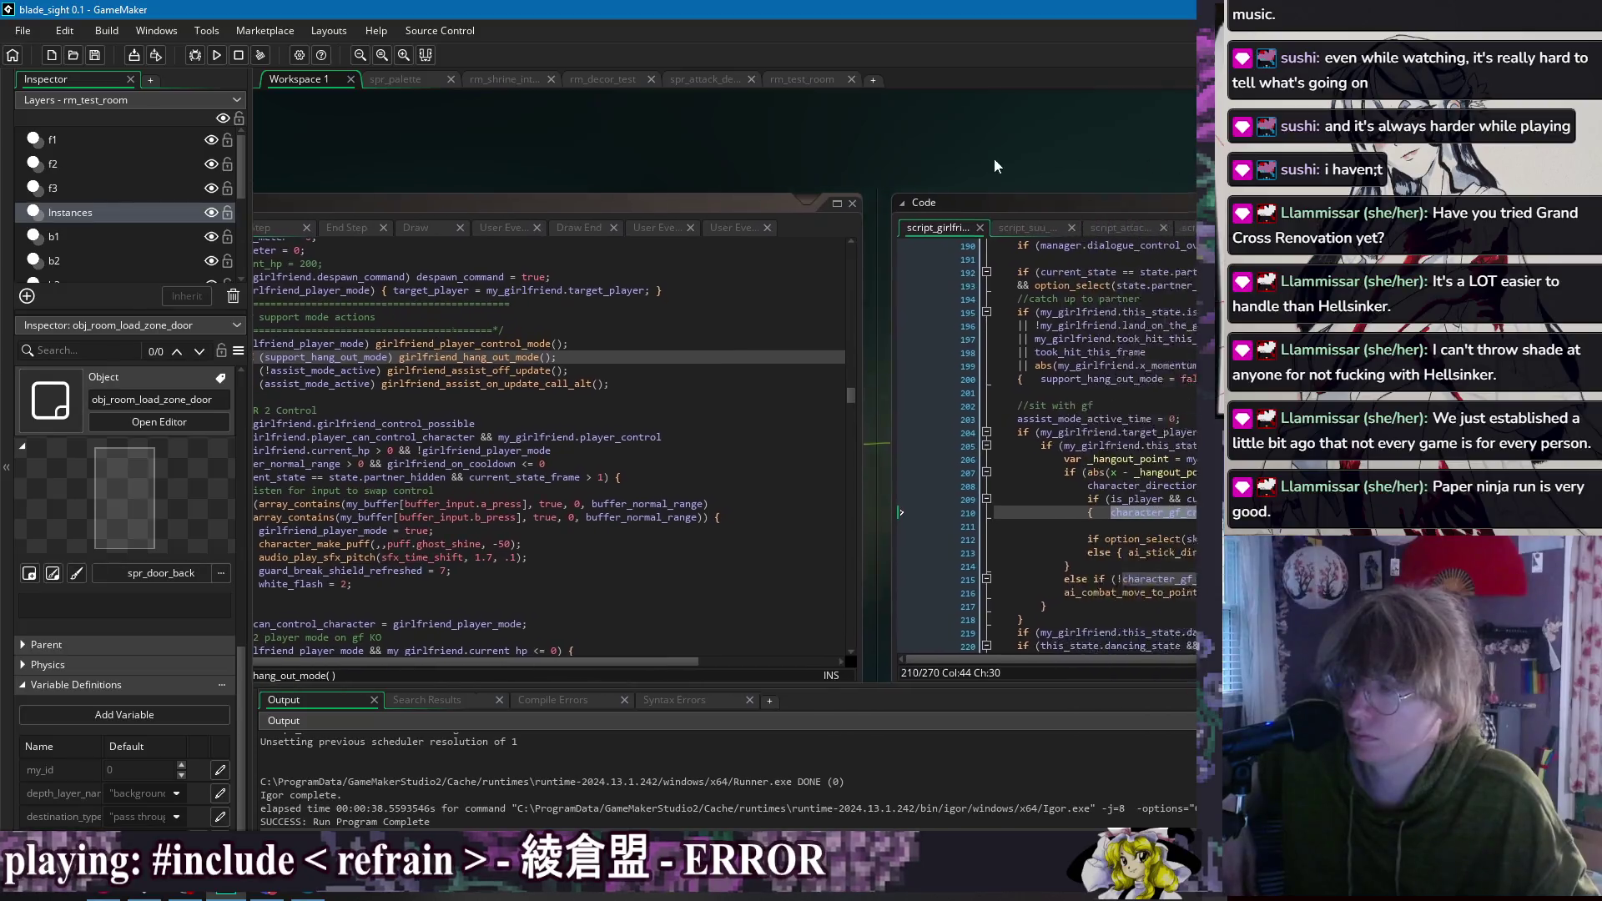
# Step: Review the support_hang_out_mode function, checking lines 209–226
pyautogui.moveTo(794, 157); pyautogui.dragTo(683, 135)
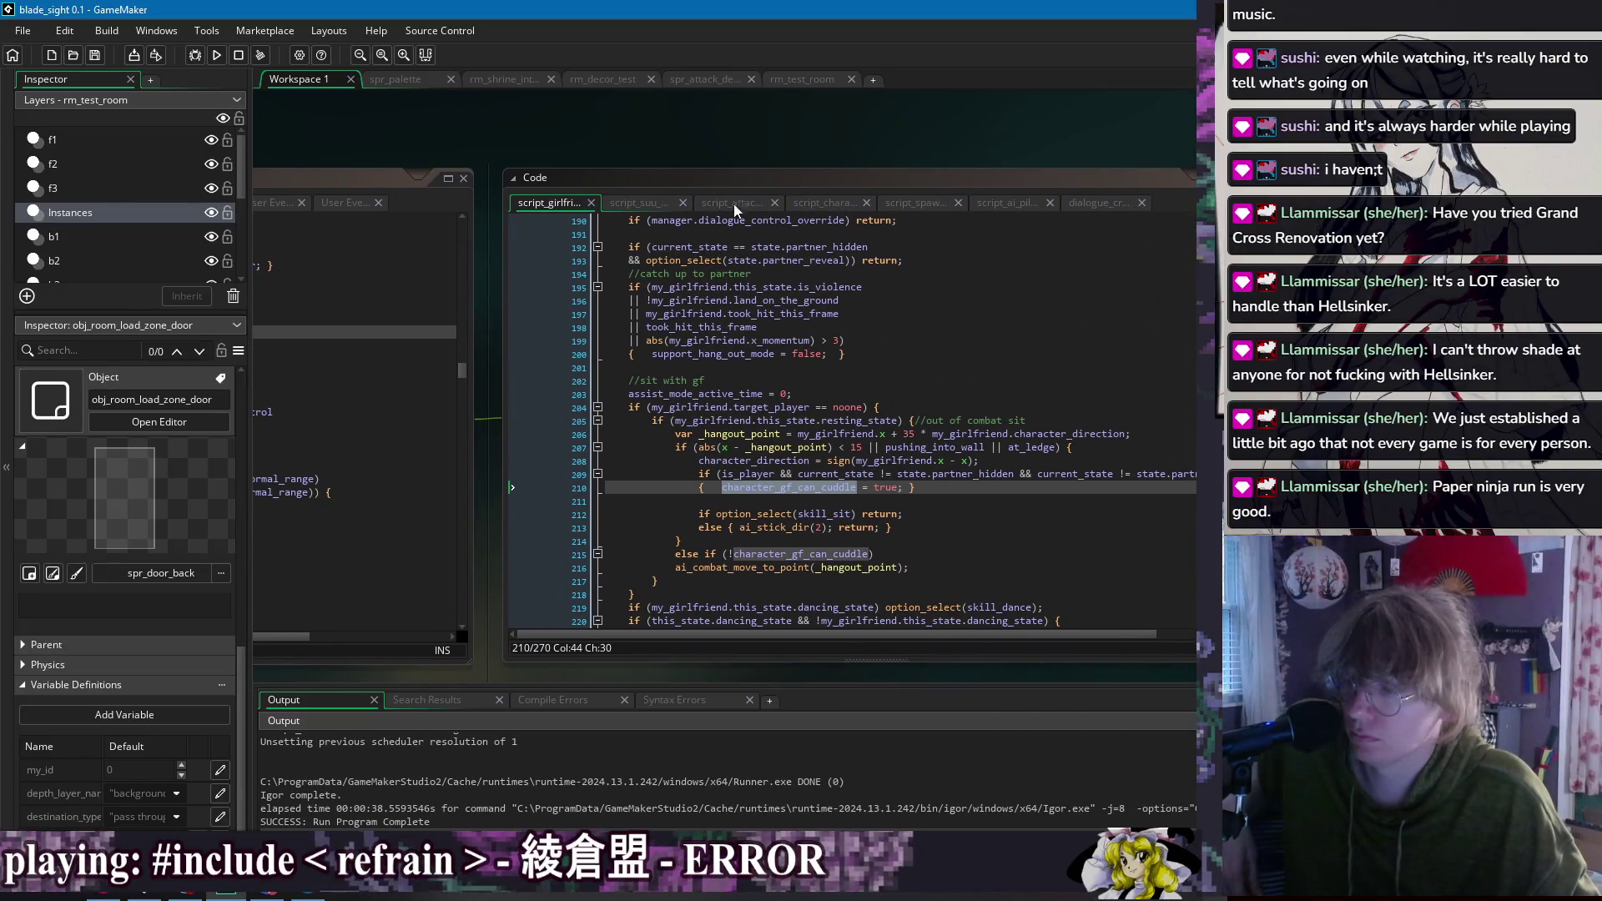
pyautogui.scroll(-1, 960, 498)
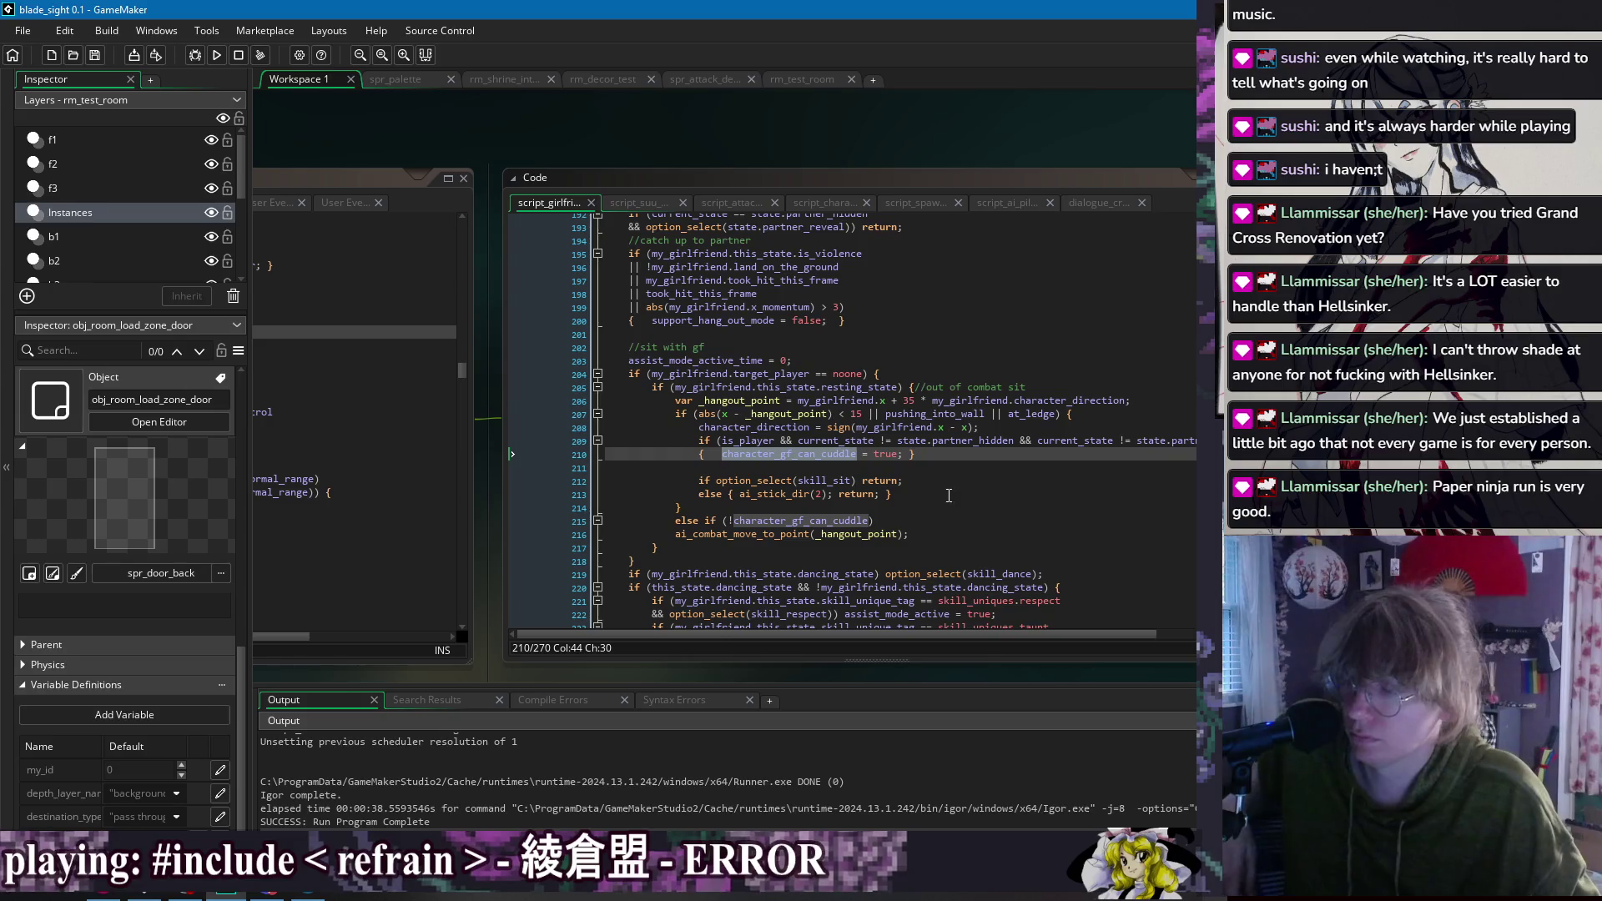
pyautogui.scroll(1, 928, 483)
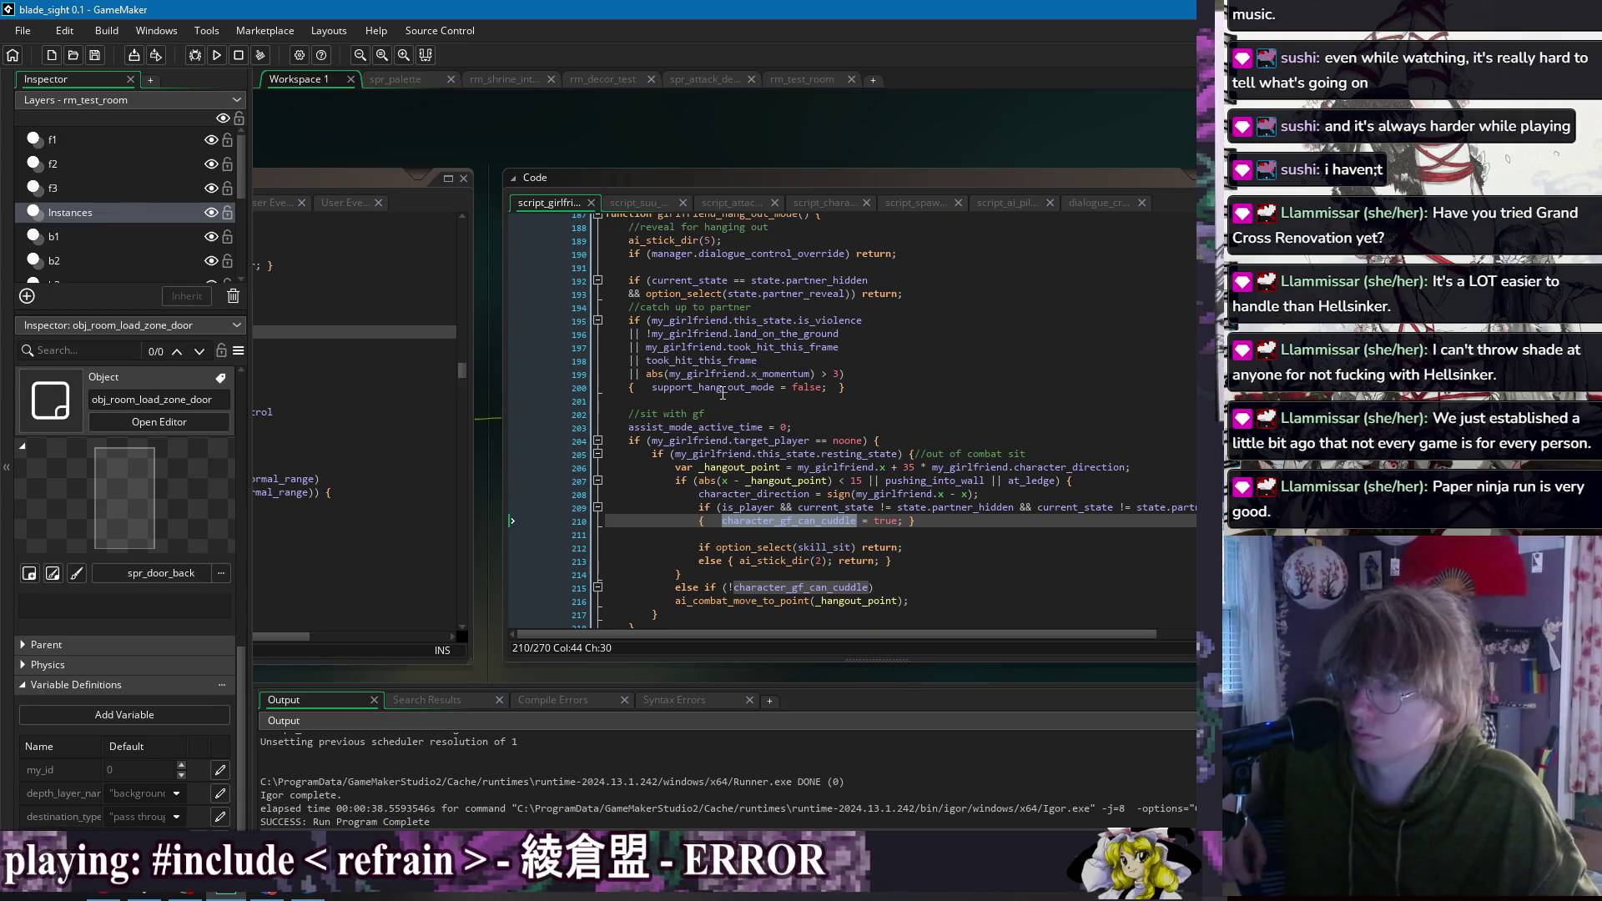
pyautogui.doubleClick(722, 389)
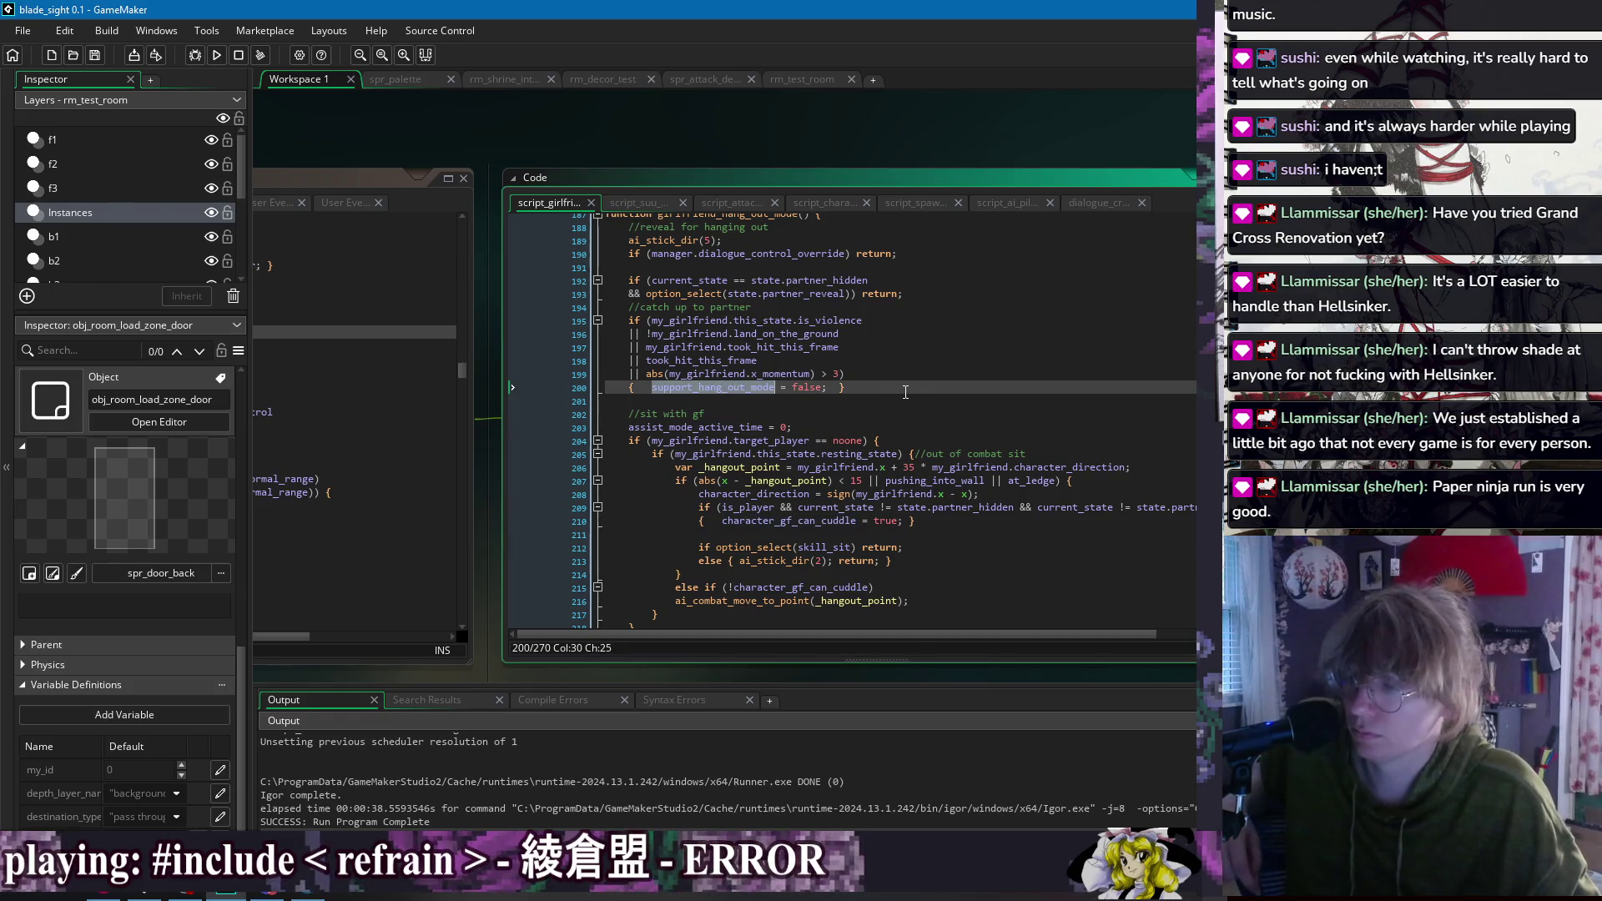
pyautogui.scroll(-3, 906, 393)
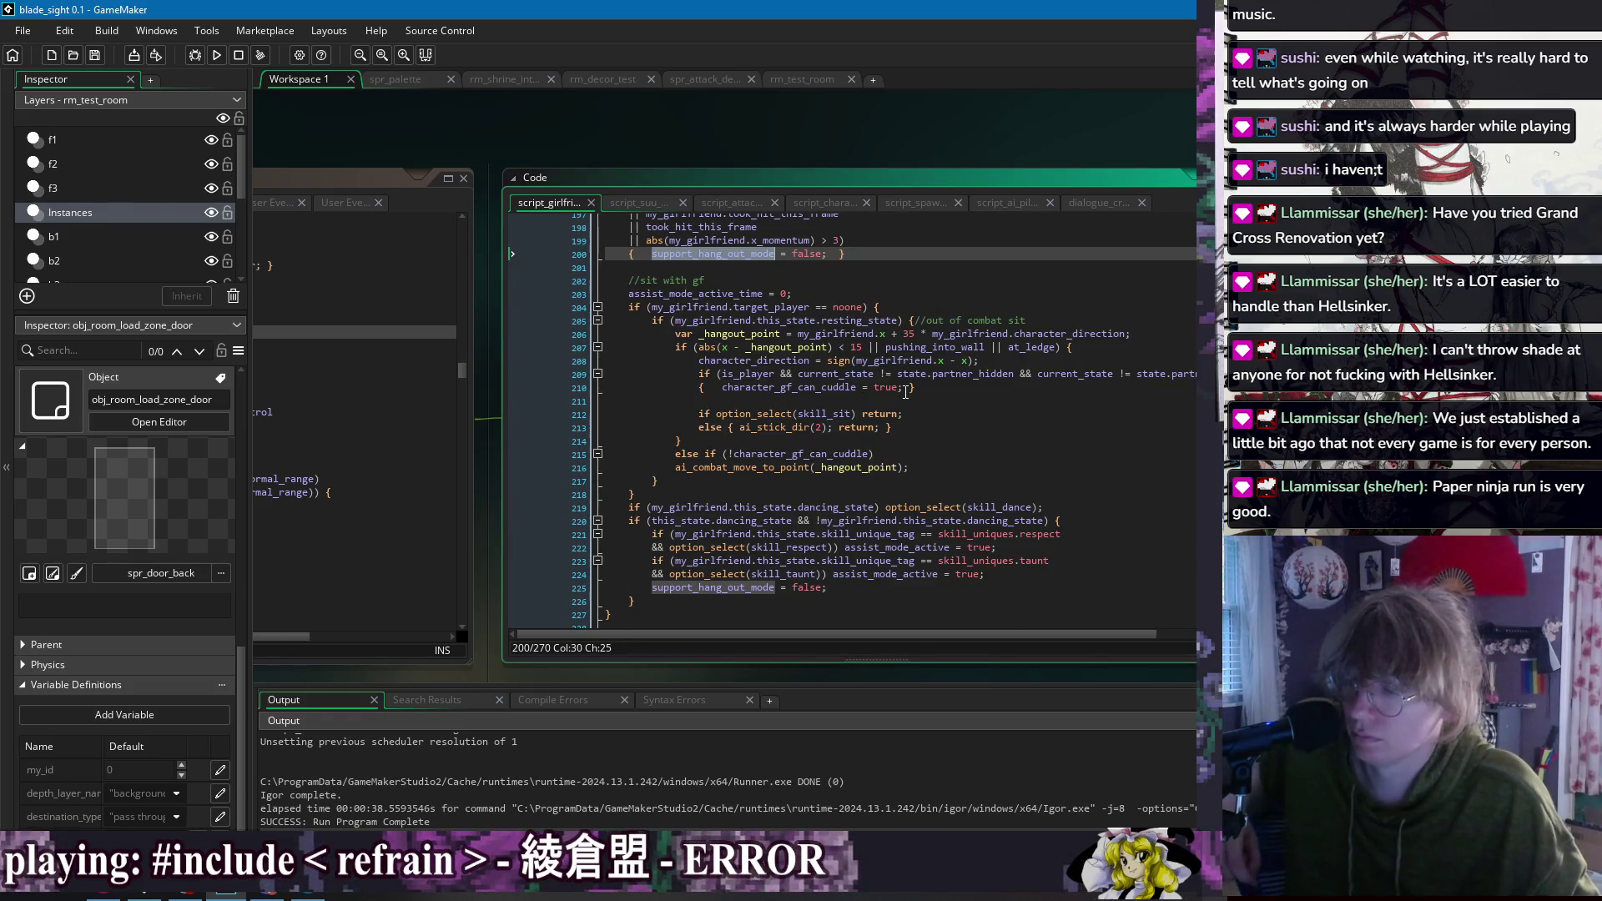
pyautogui.scroll(-2, 905, 392)
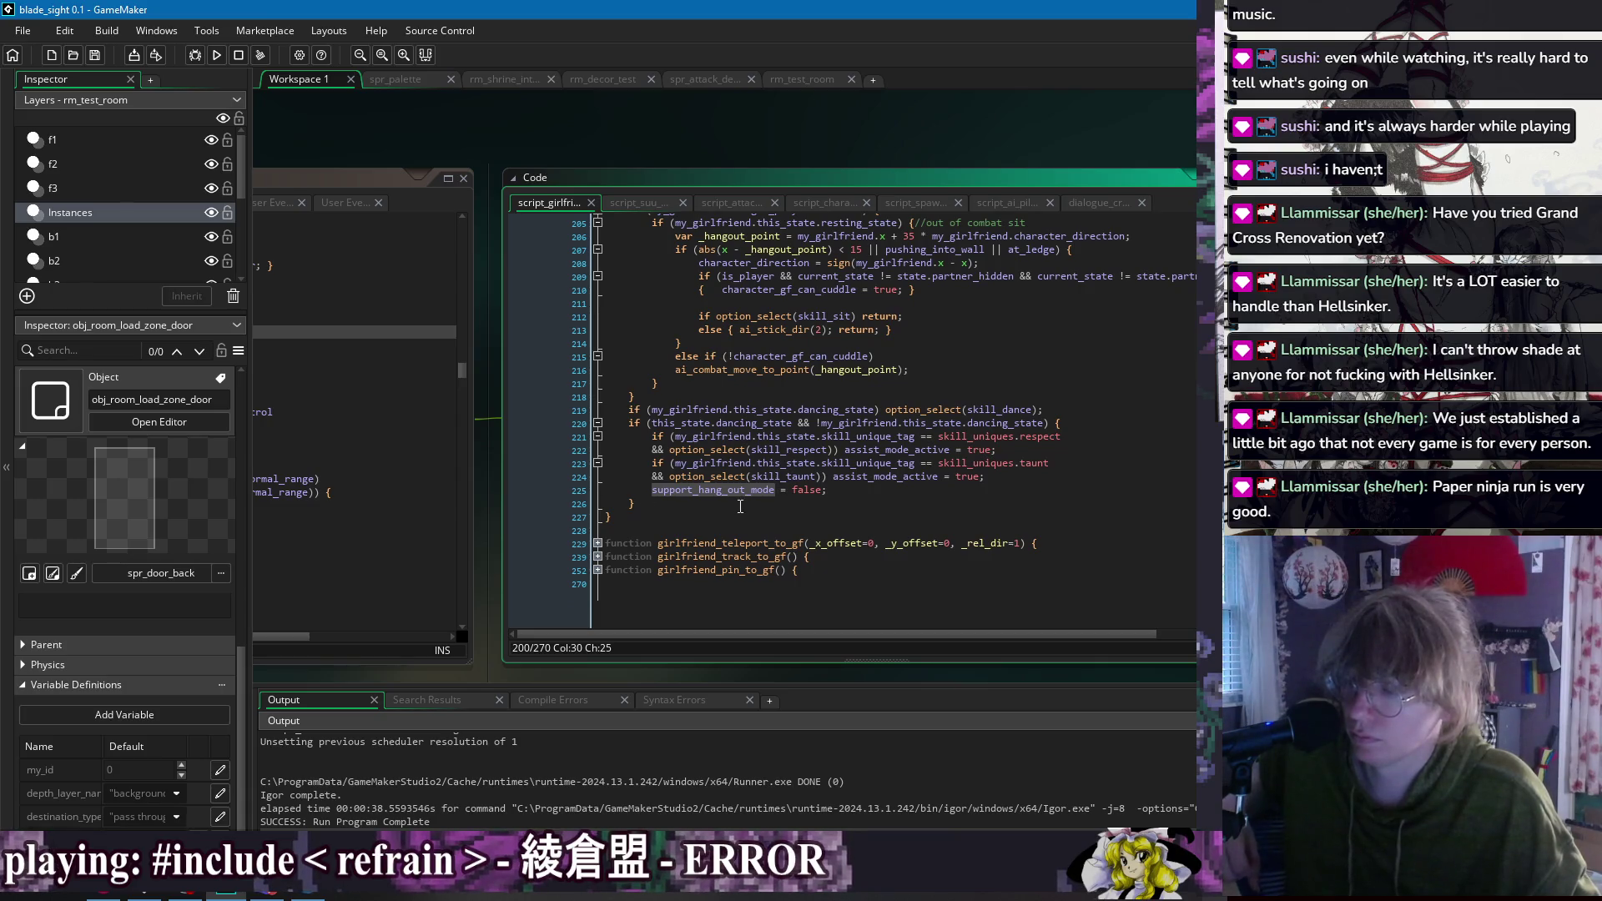
pyautogui.scroll(1, 741, 505)
pyautogui.click(891, 501)
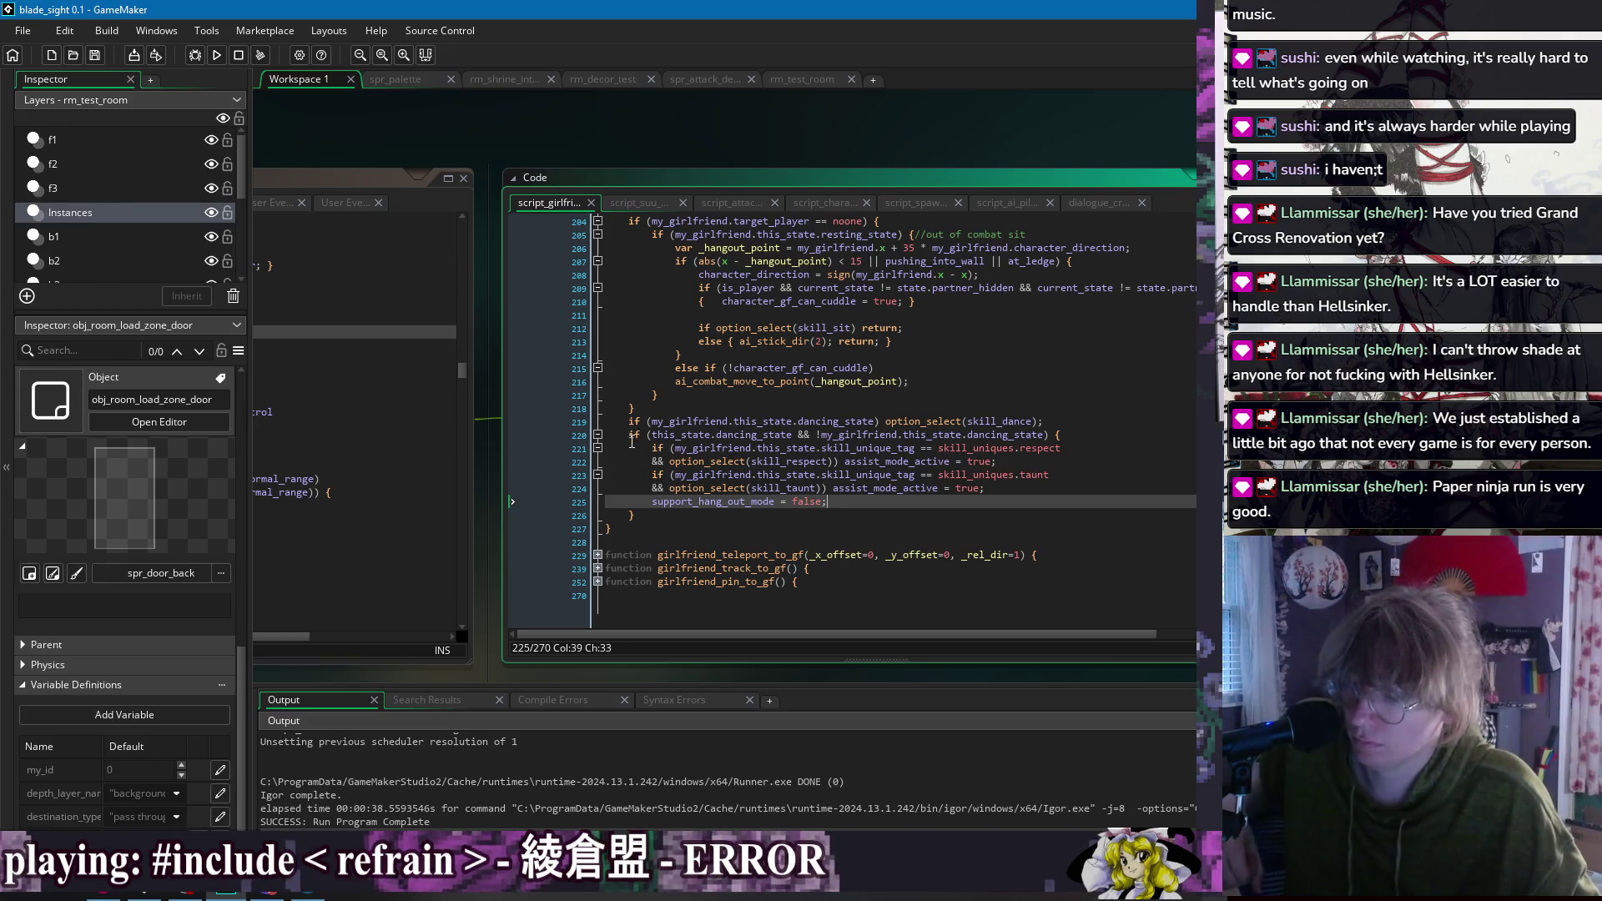
pyautogui.click(658, 510)
pyautogui.scroll(6, 660, 516)
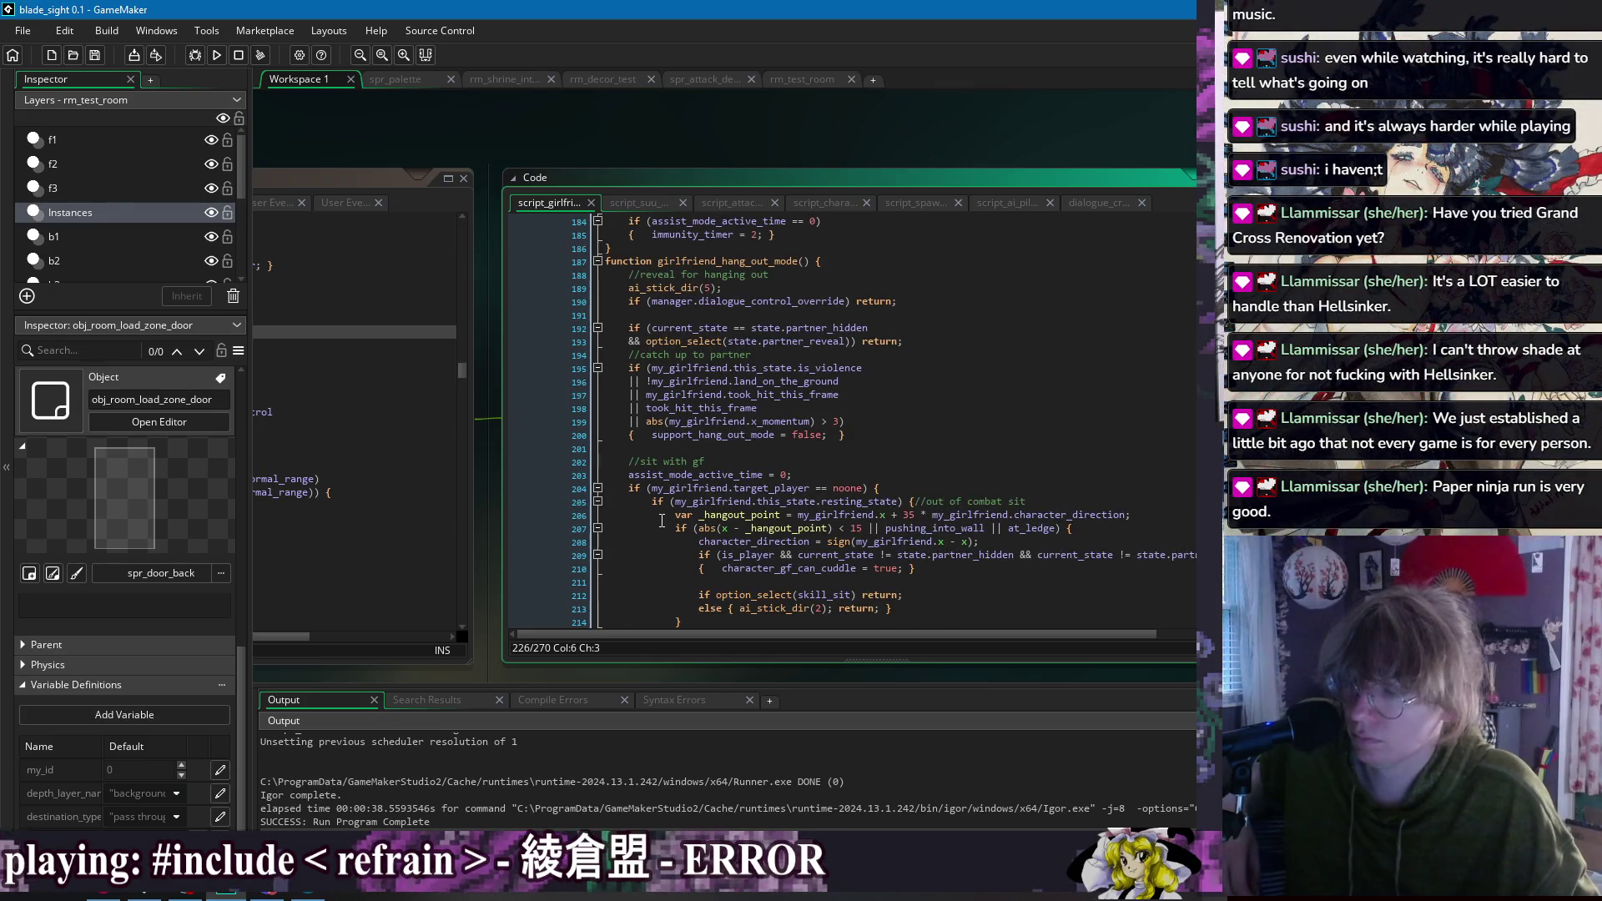
pyautogui.scroll(-3, 663, 515)
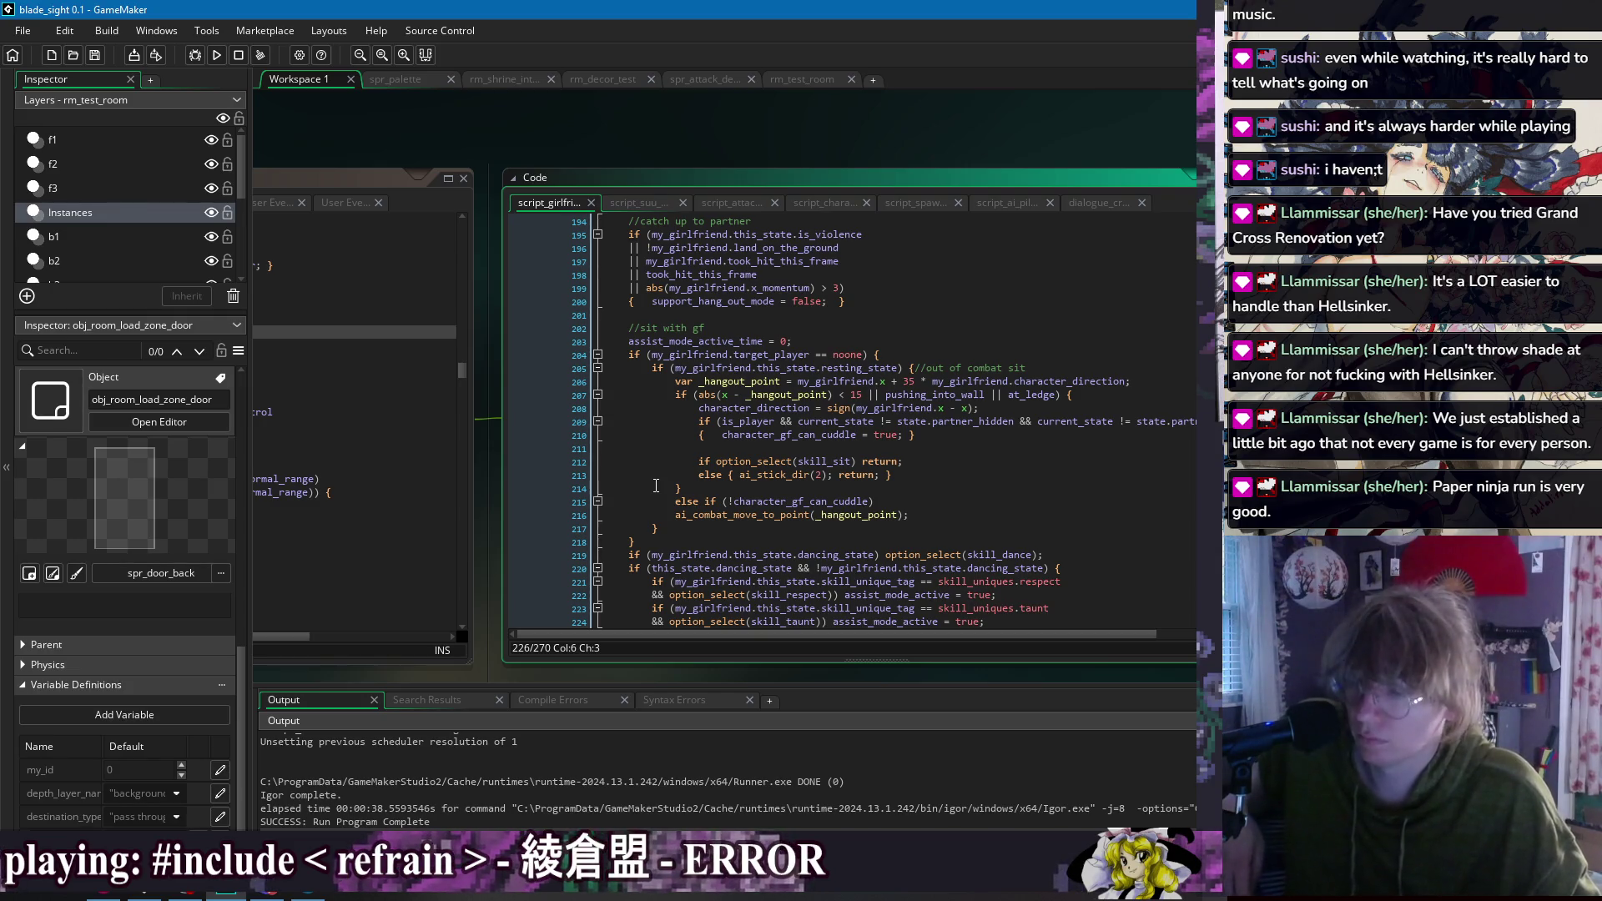
pyautogui.click(1022, 421)
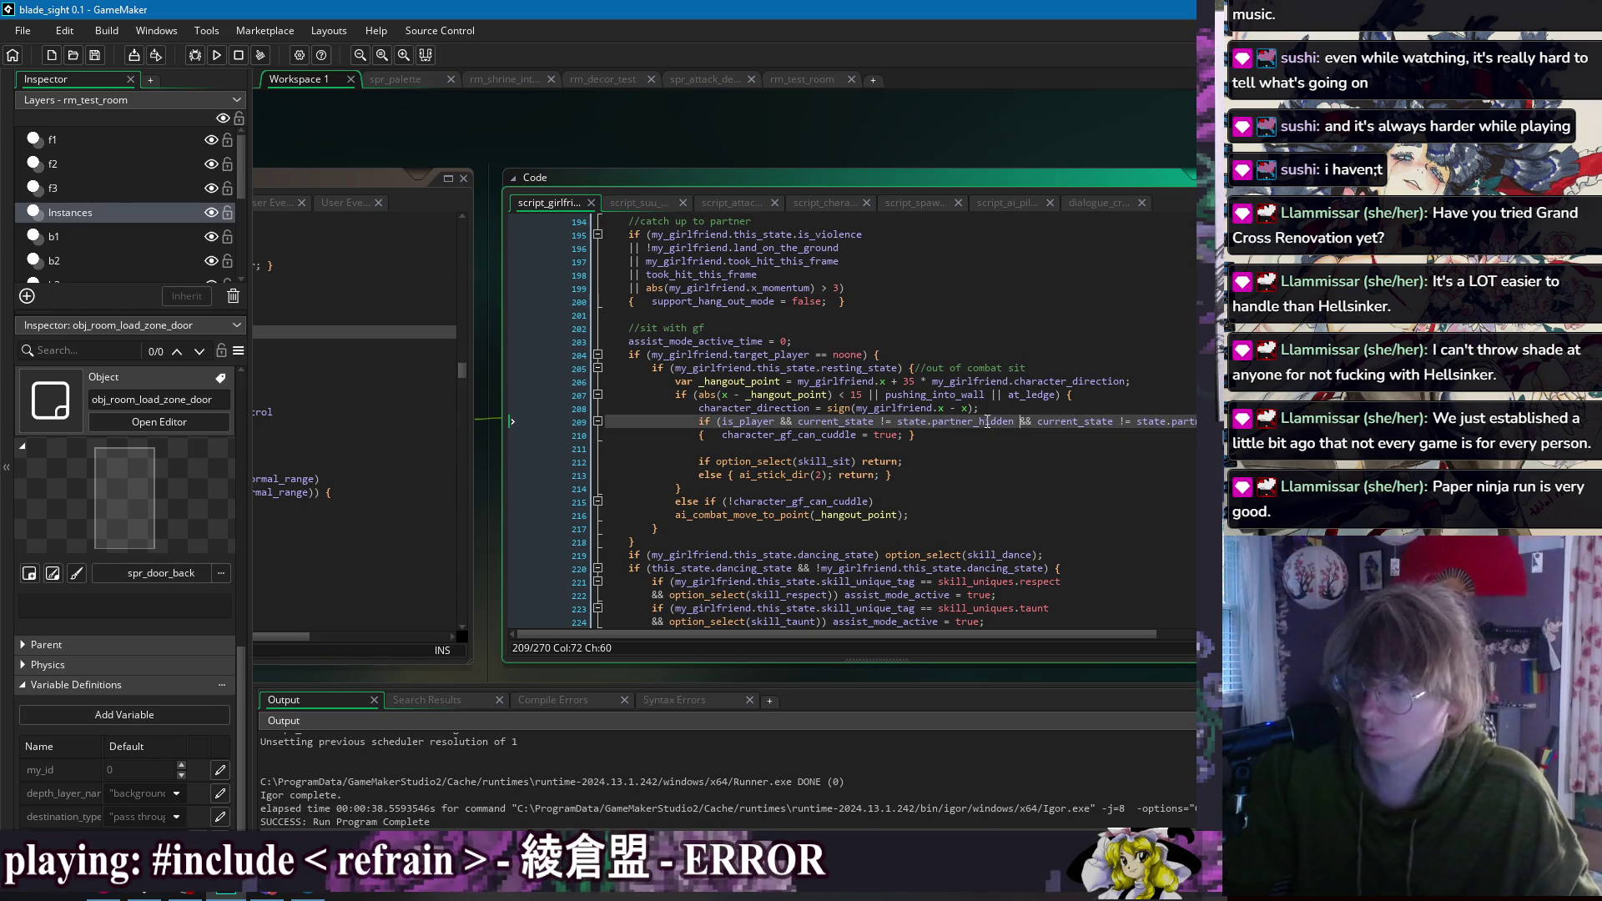
pyautogui.click(1028, 448)
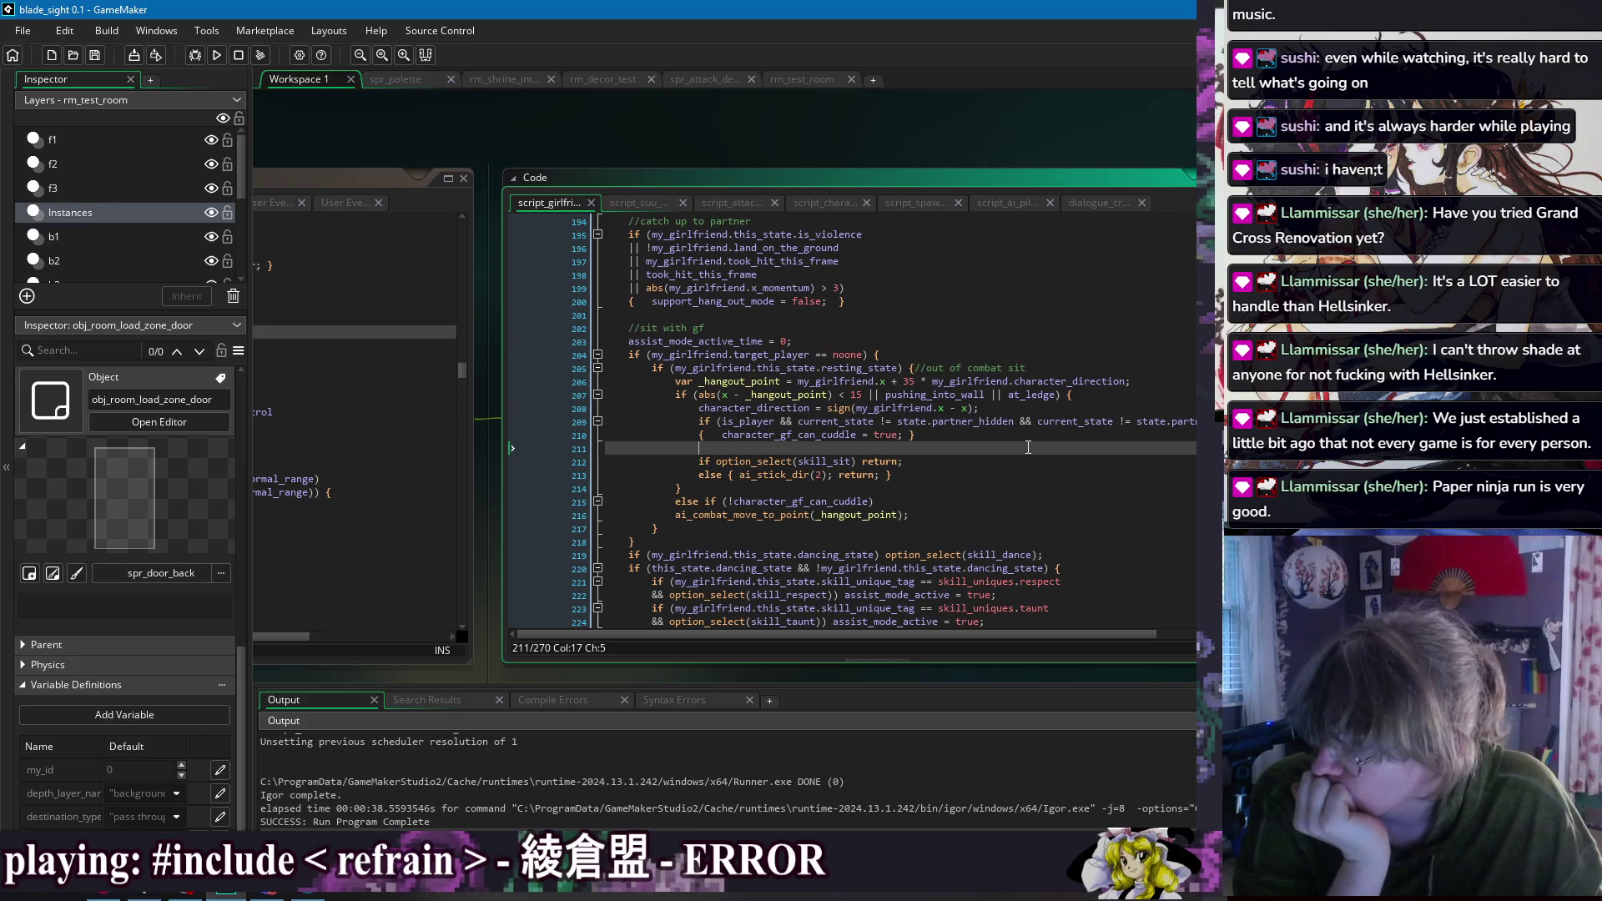
# Step: Highlight every my_girlfriend occurrence, then add a blank line after line 217's closing brace
pyautogui.click(843, 368)
pyautogui.doubleClick(714, 368)
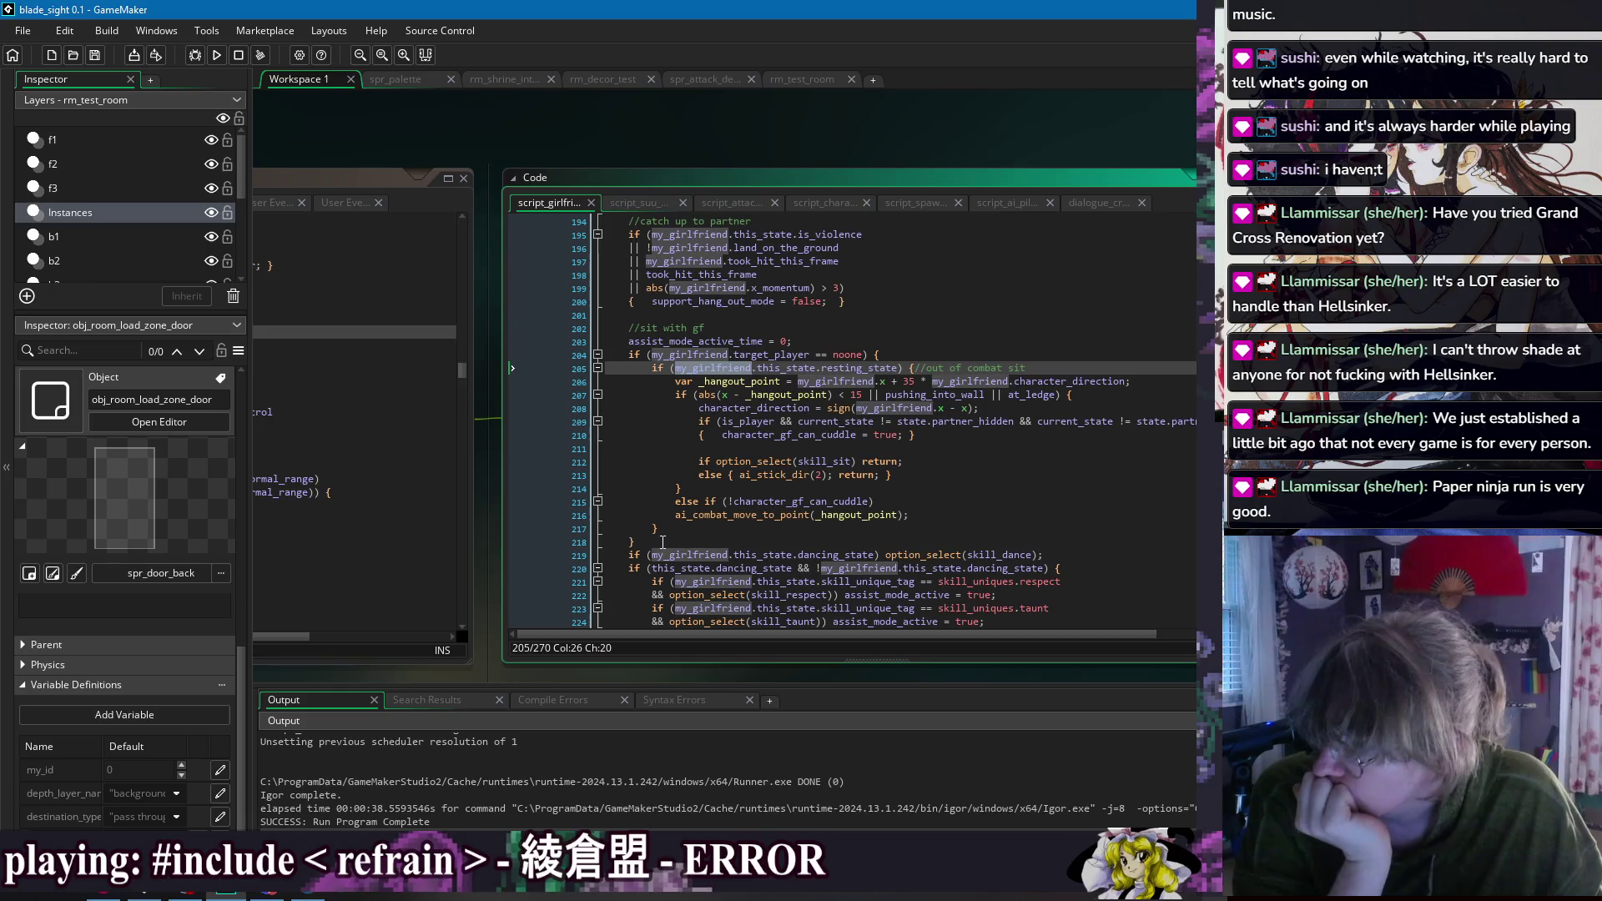
pyautogui.click(664, 542)
pyautogui.click(712, 526)
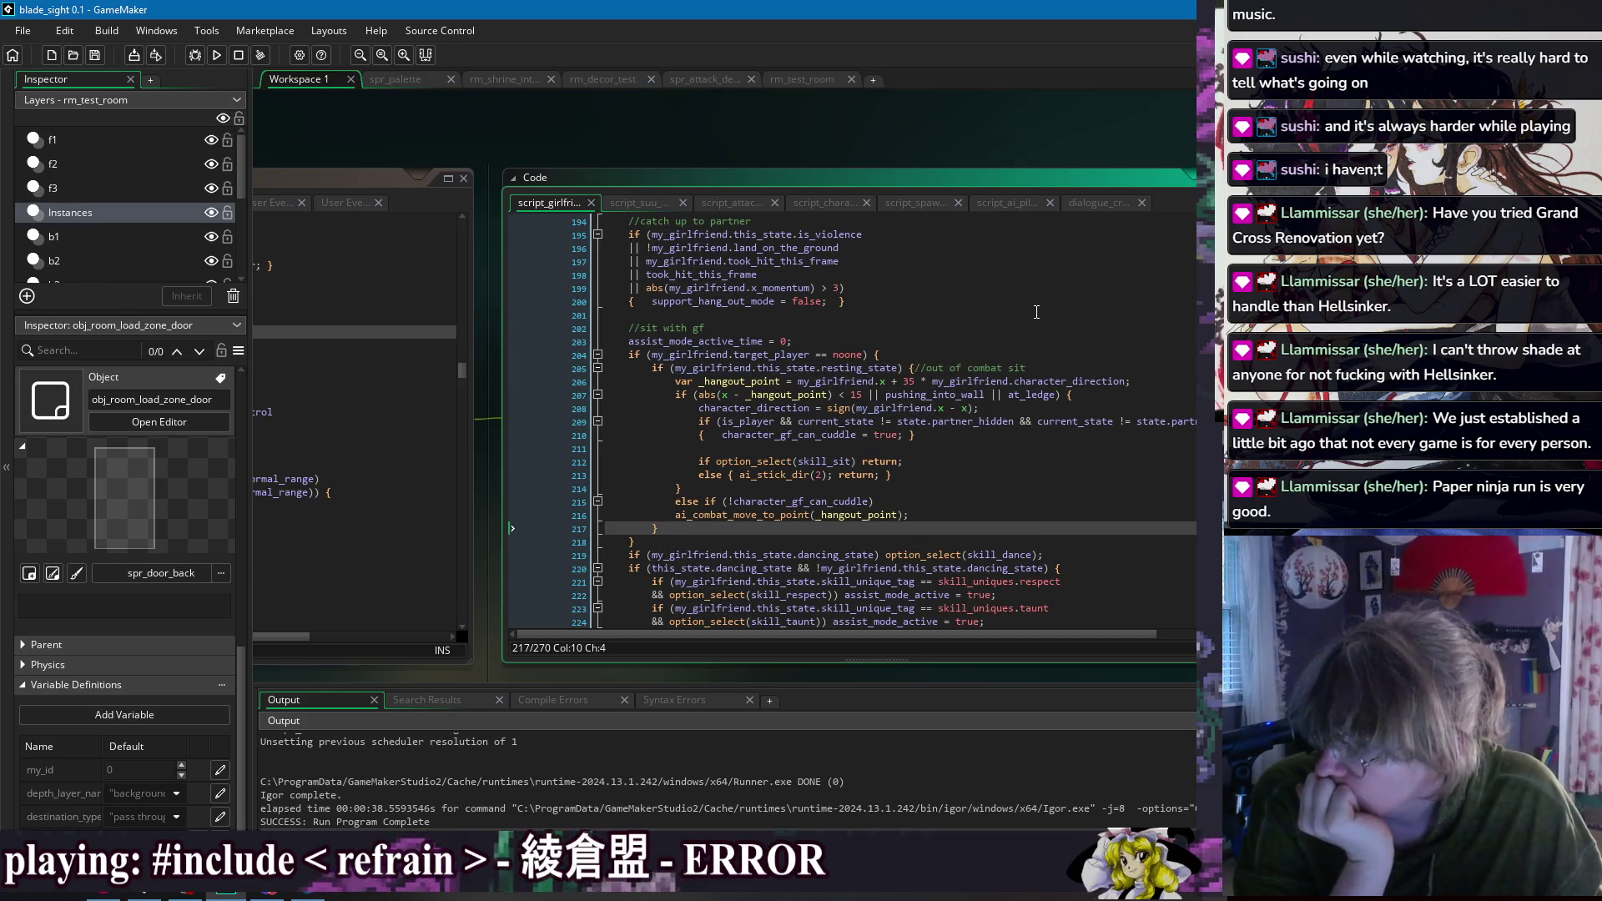
pyautogui.press('Return')
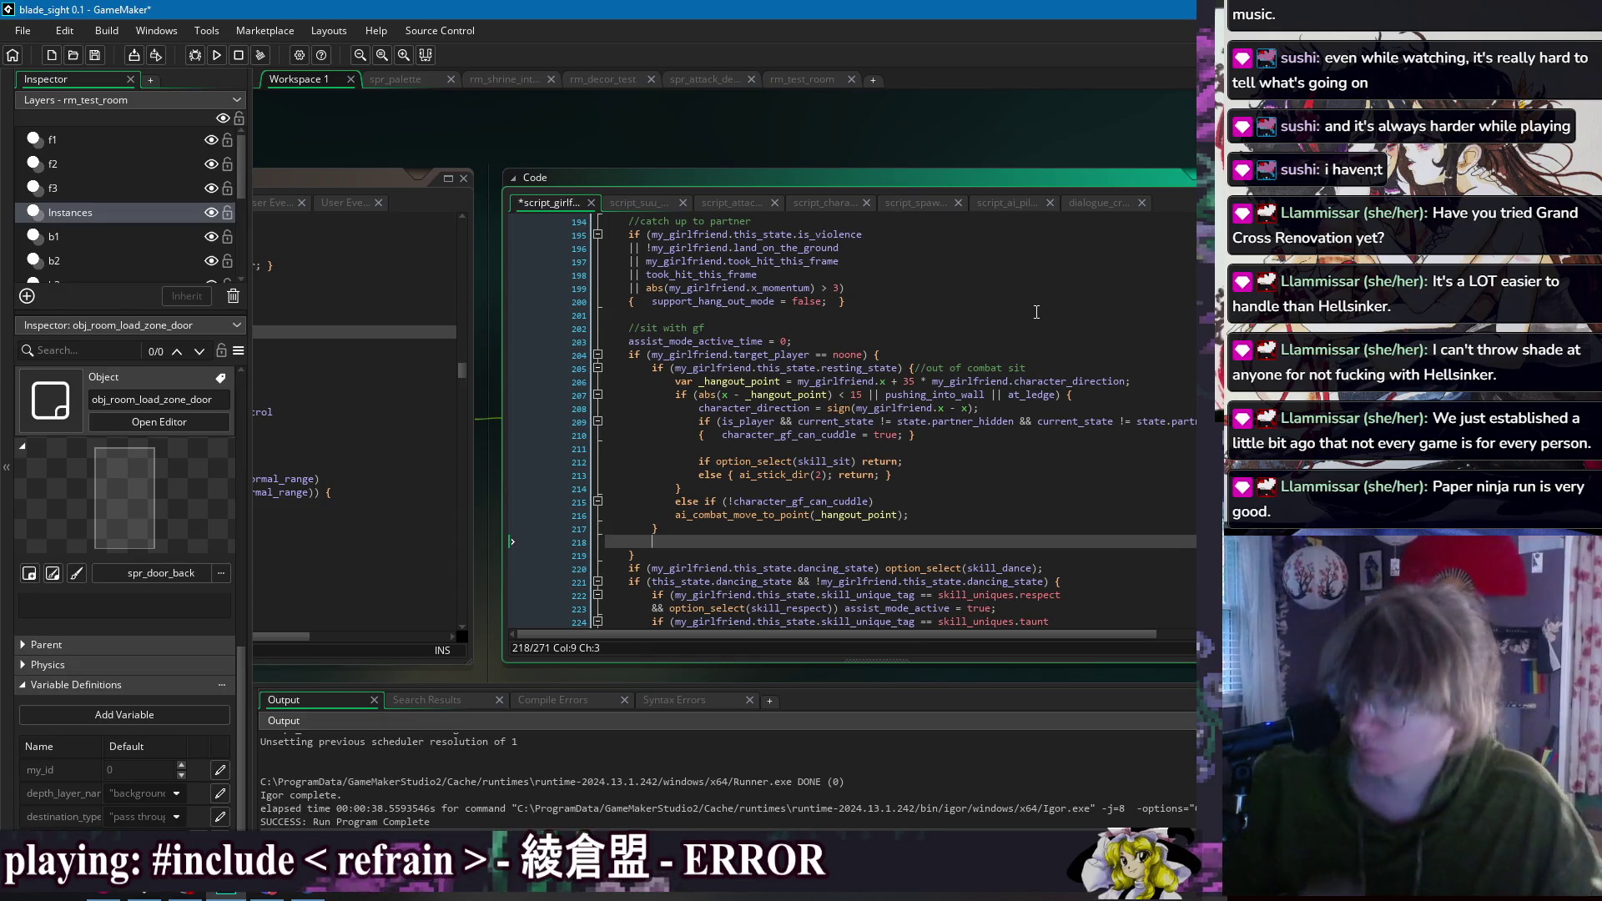
# Step: Write an if-check on line 218 testing my_girlfriend against damage_gentle_grabbed
pyautogui.write('if (m')
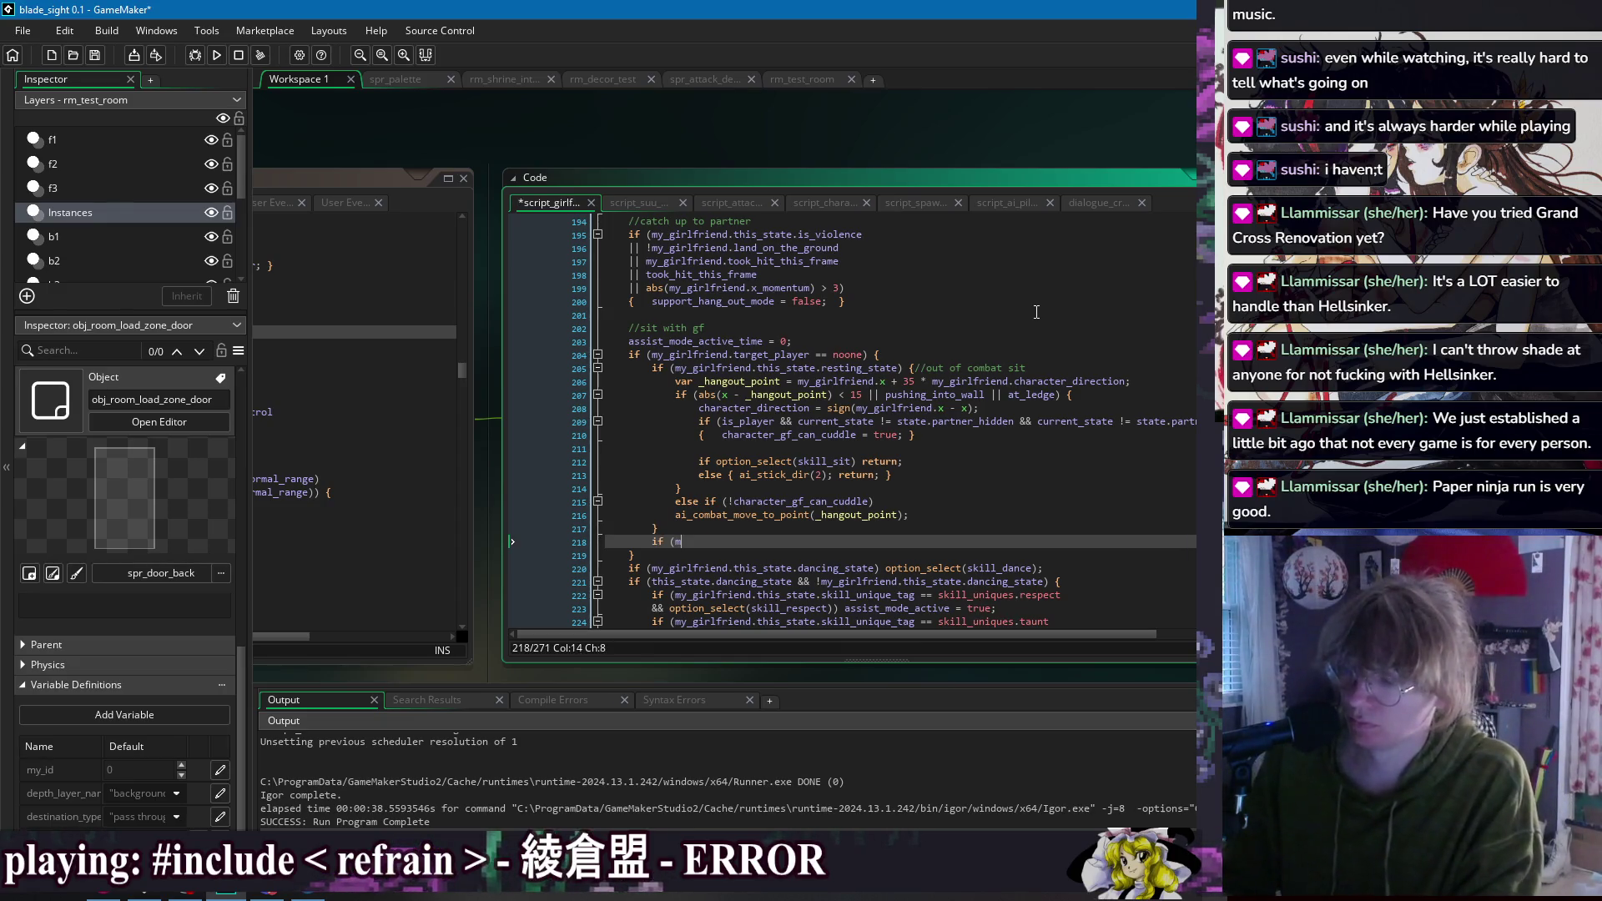
pyautogui.write('y_girf')
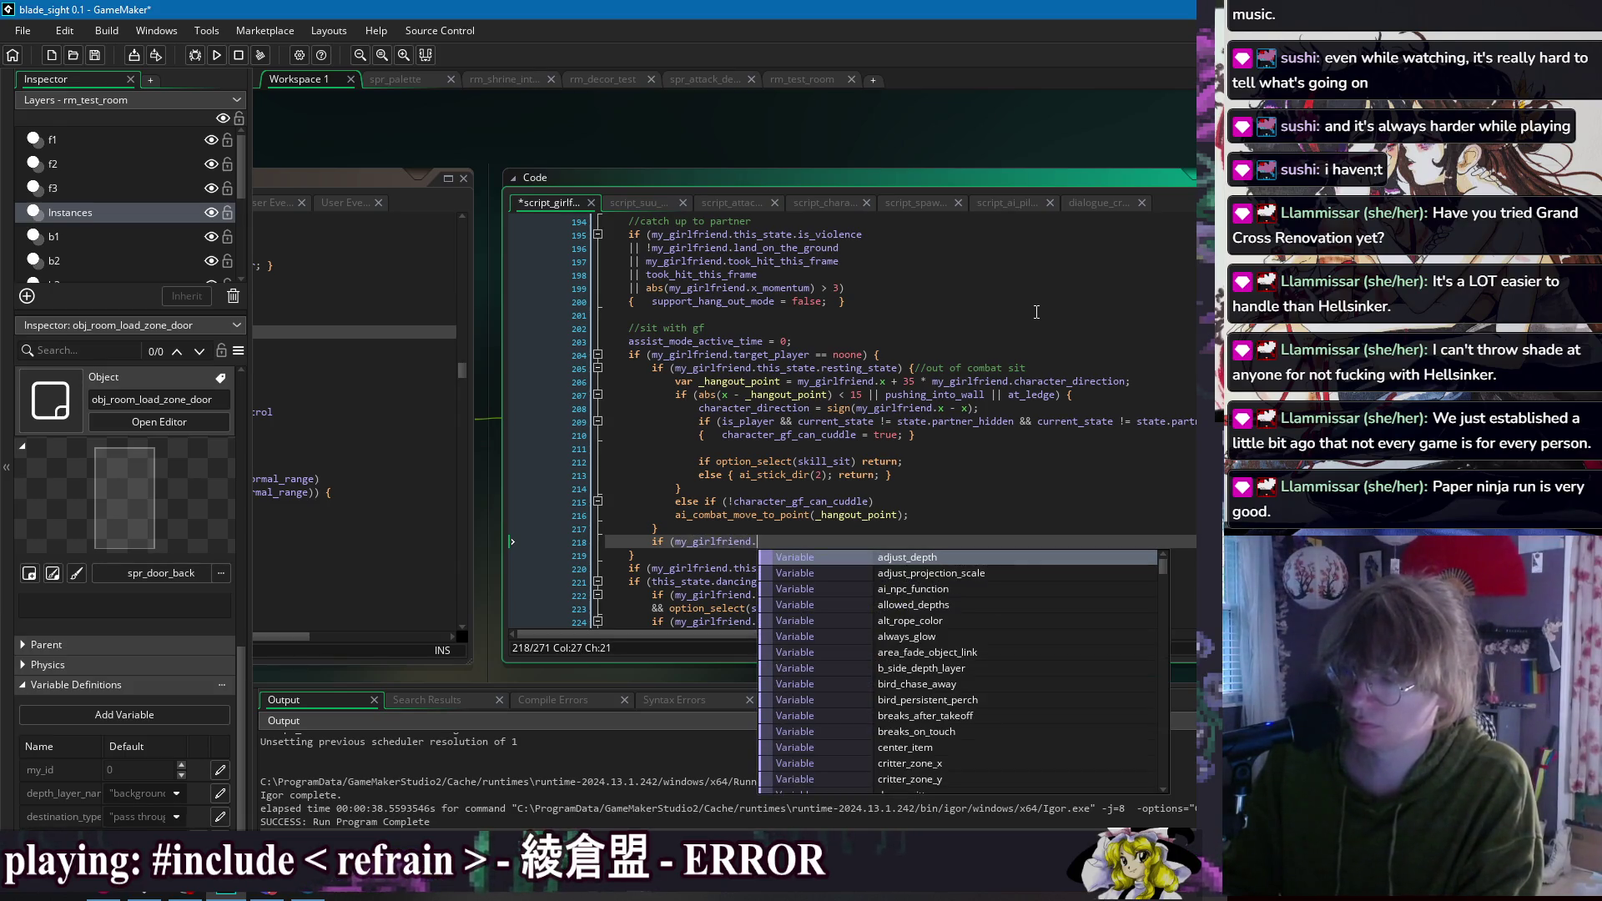
pyautogui.press('Escape')
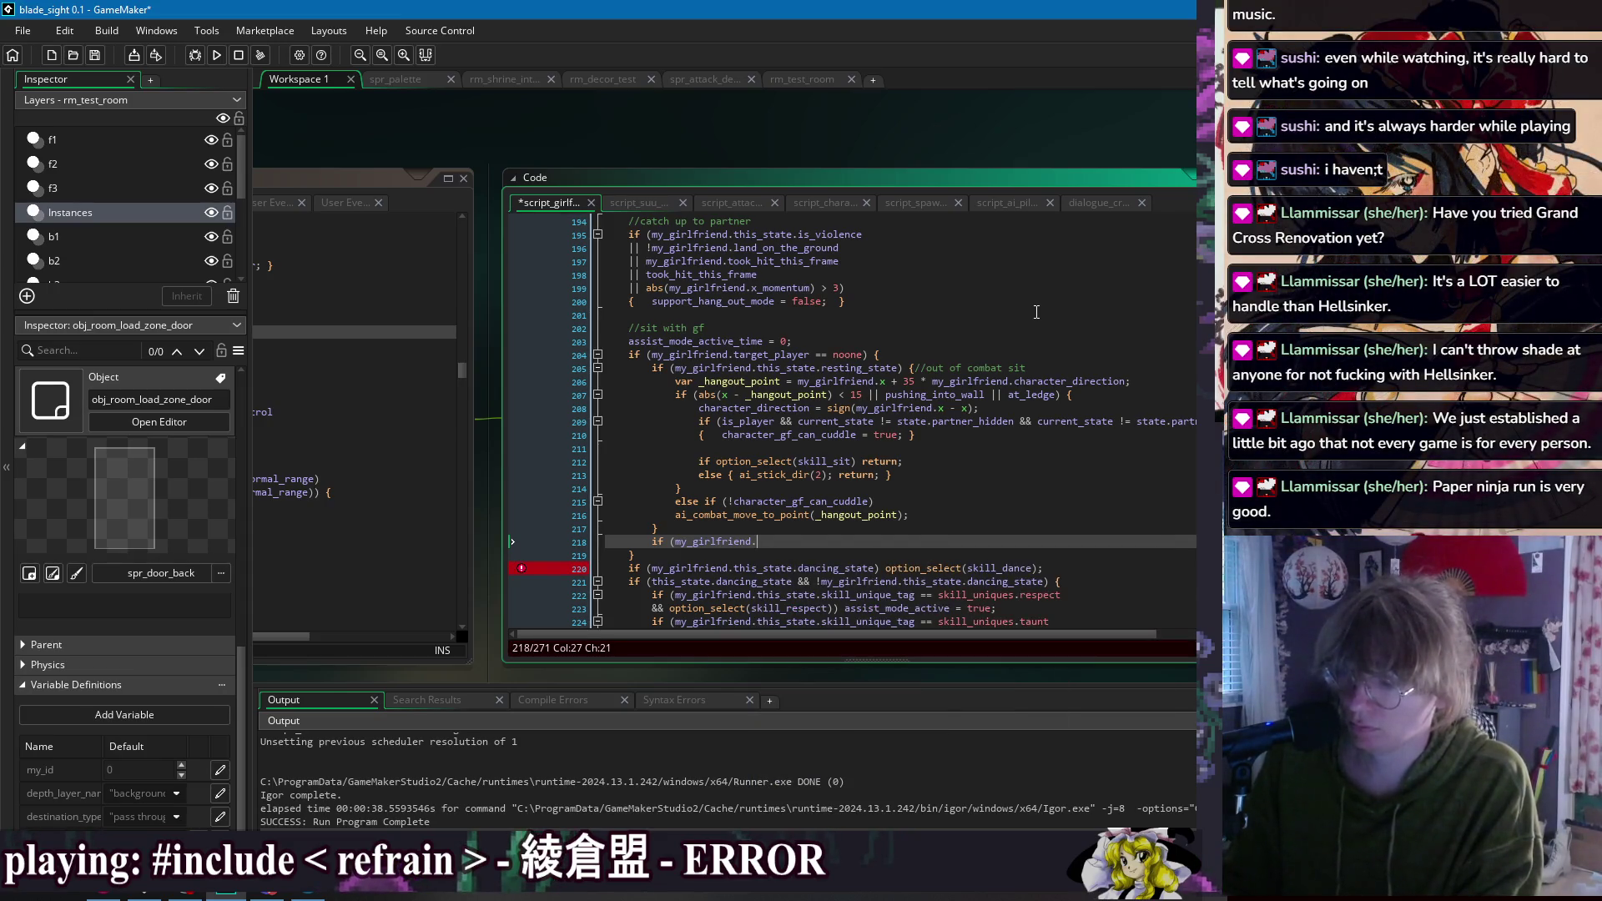
pyautogui.write('current')
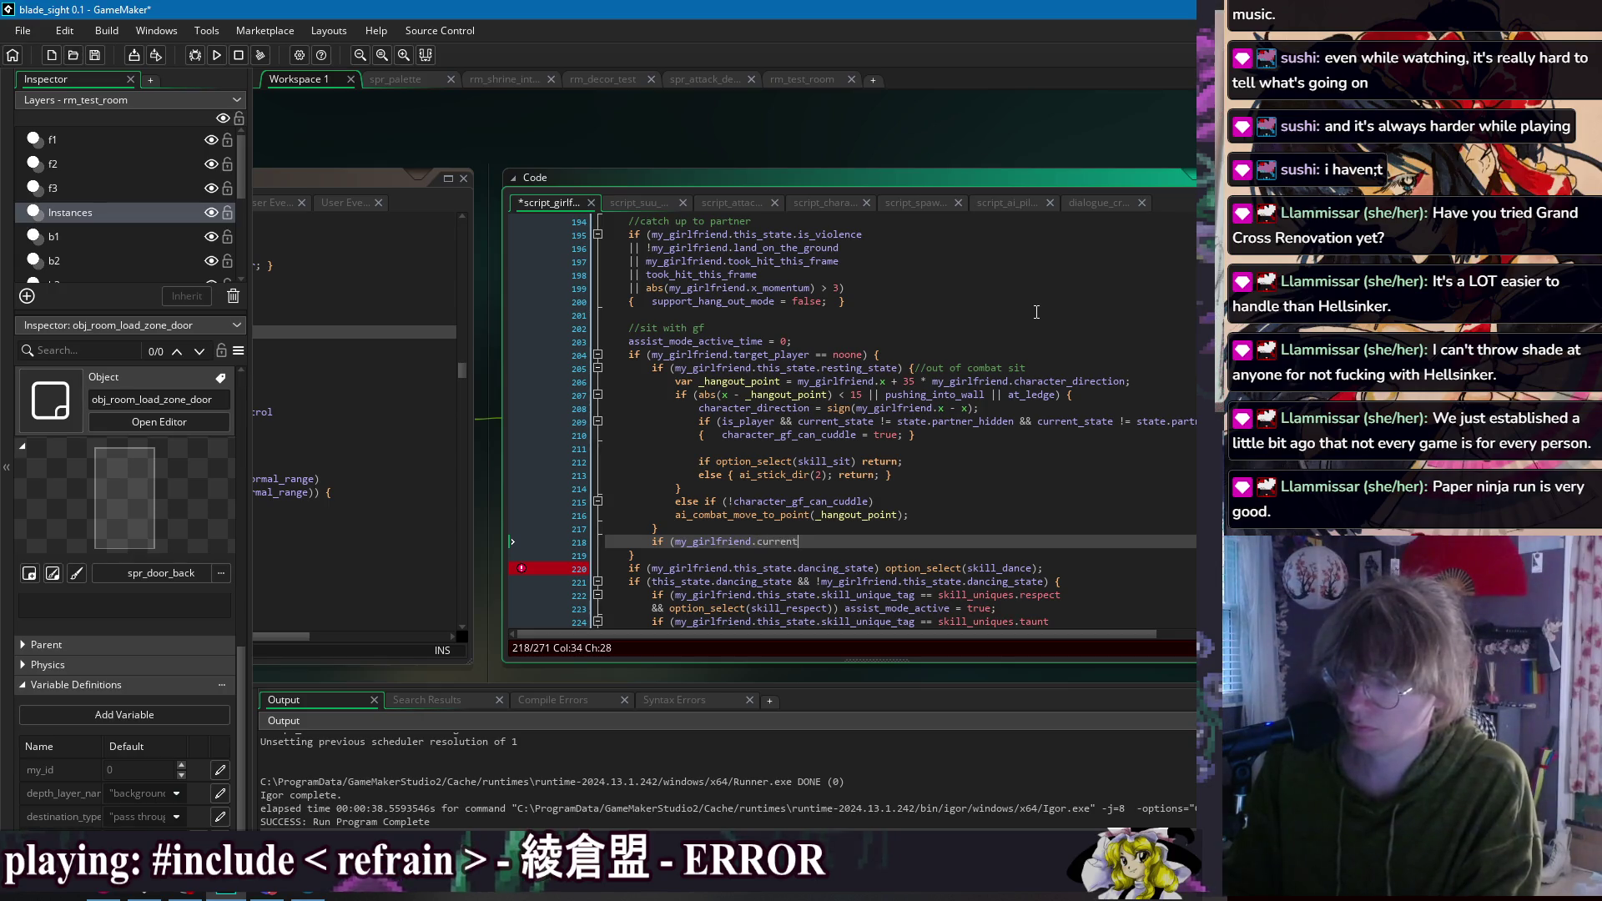
pyautogui.press('BackSpace')
pyautogui.press('BackSpace')
pyautogui.press('BackSpace')
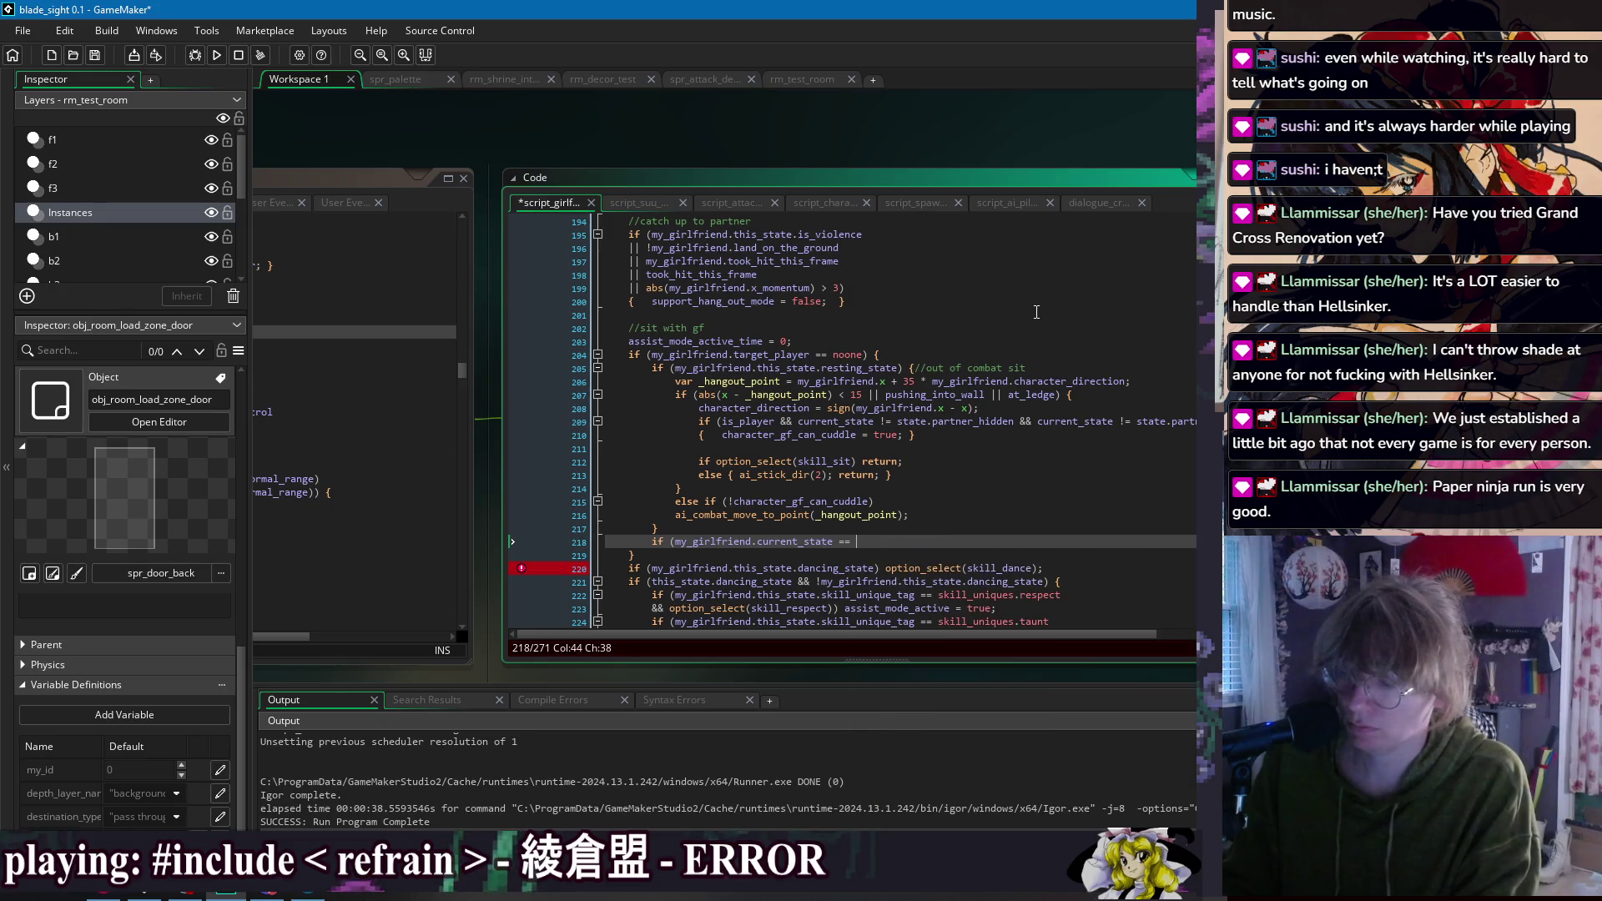
pyautogui.write('my_girlfrien')
pyautogui.write('d.dam')
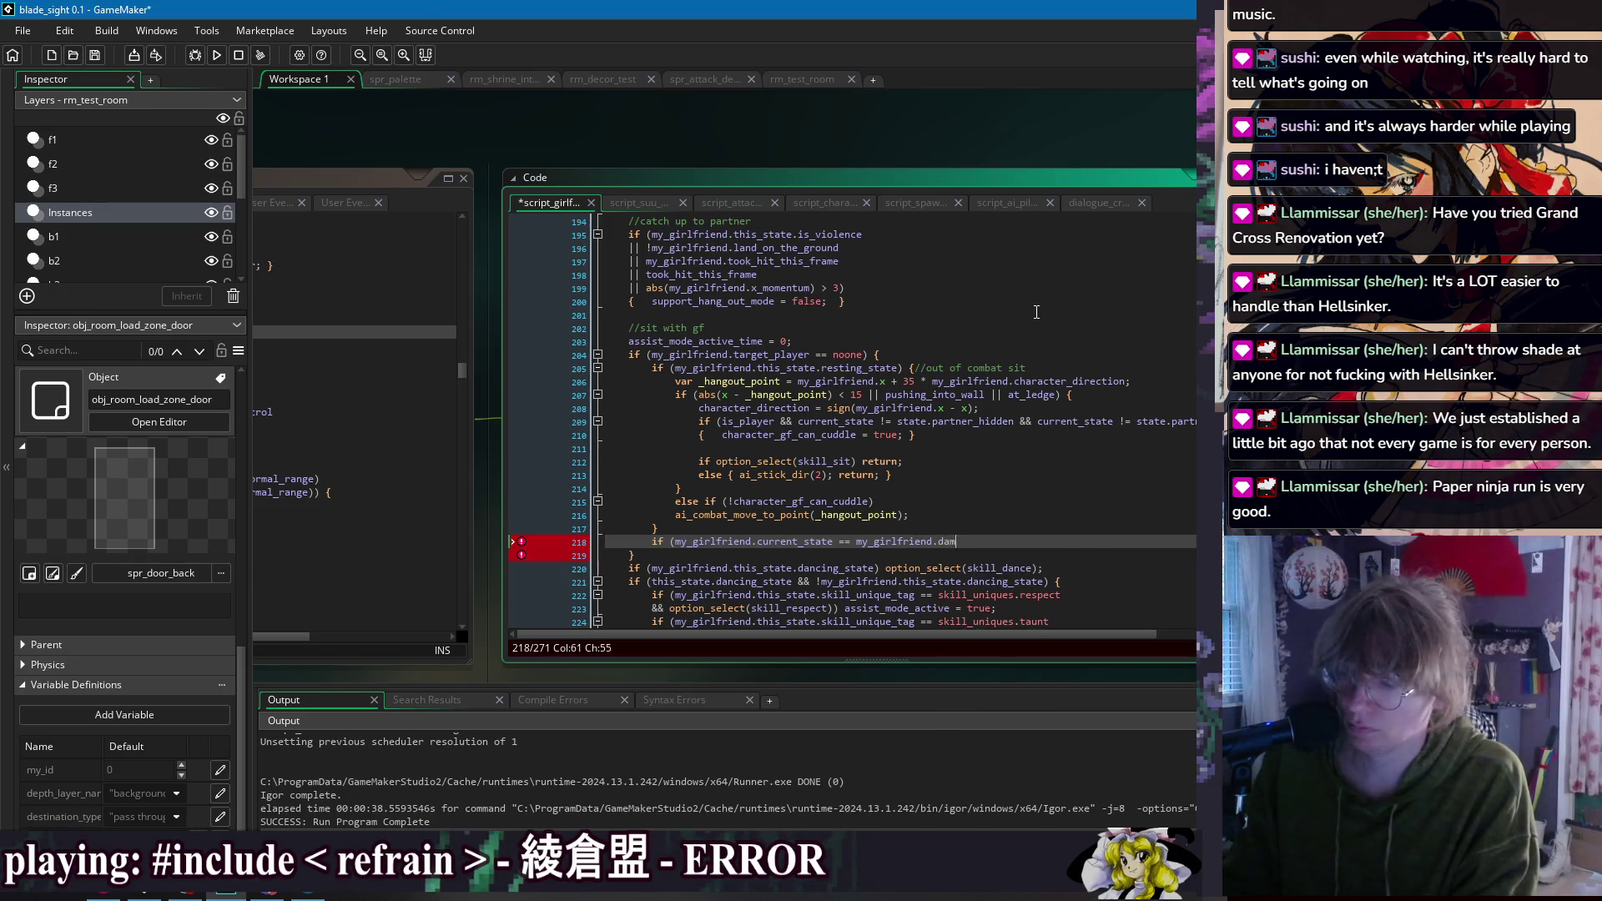
pyautogui.write('age_sta')
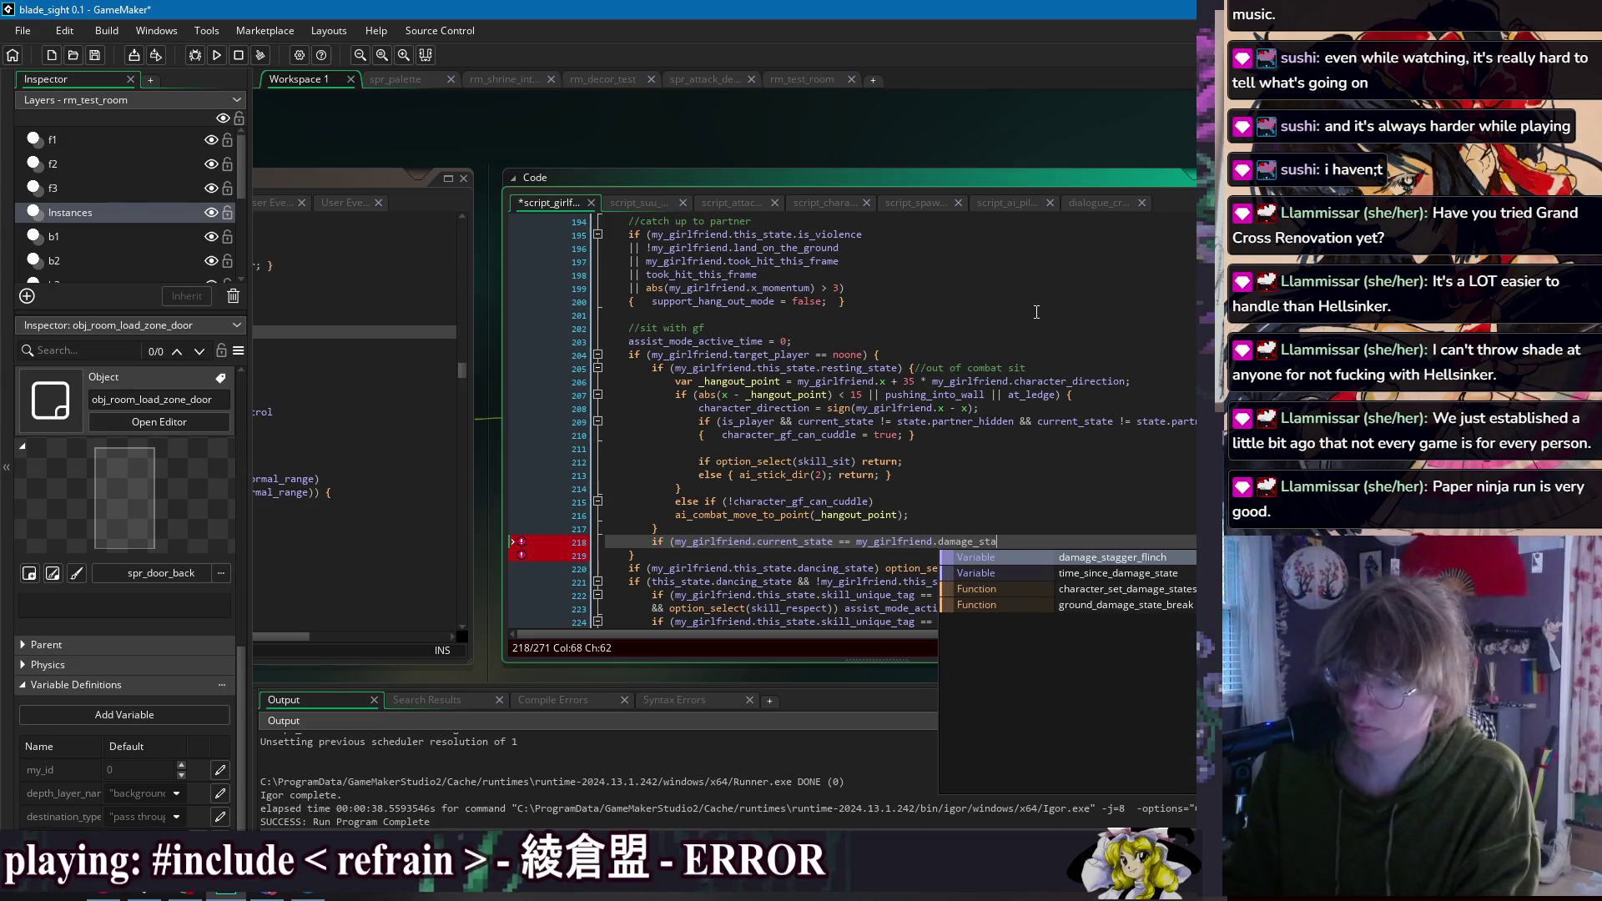
pyautogui.press('BackSpace')
pyautogui.press('BackSpace')
pyautogui.press('BackSpace')
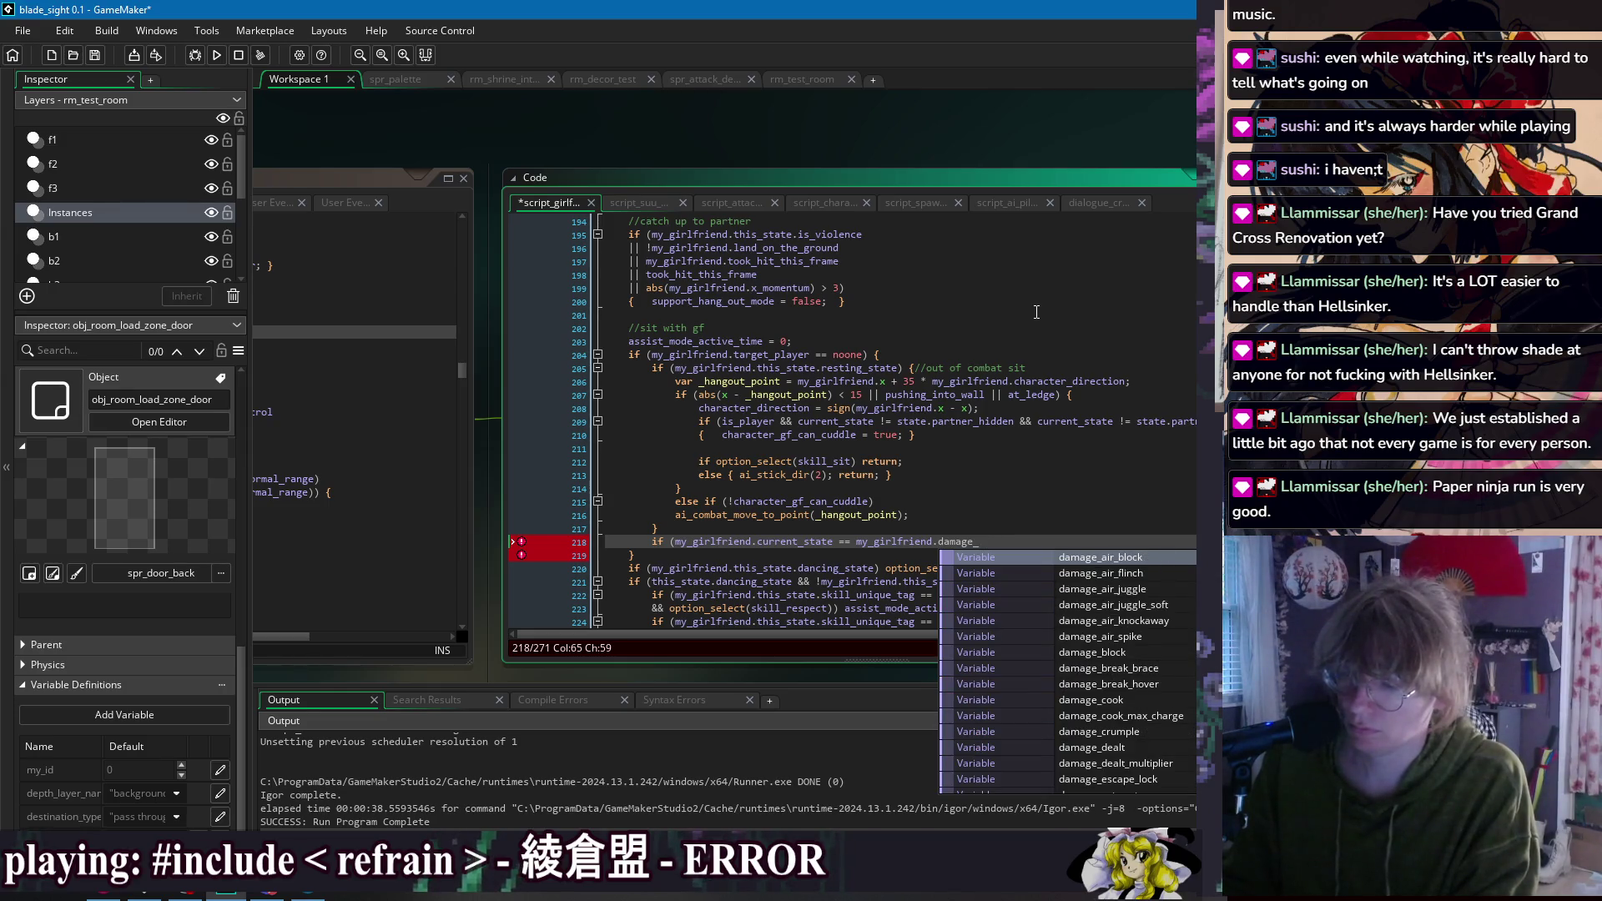
pyautogui.write('grab')
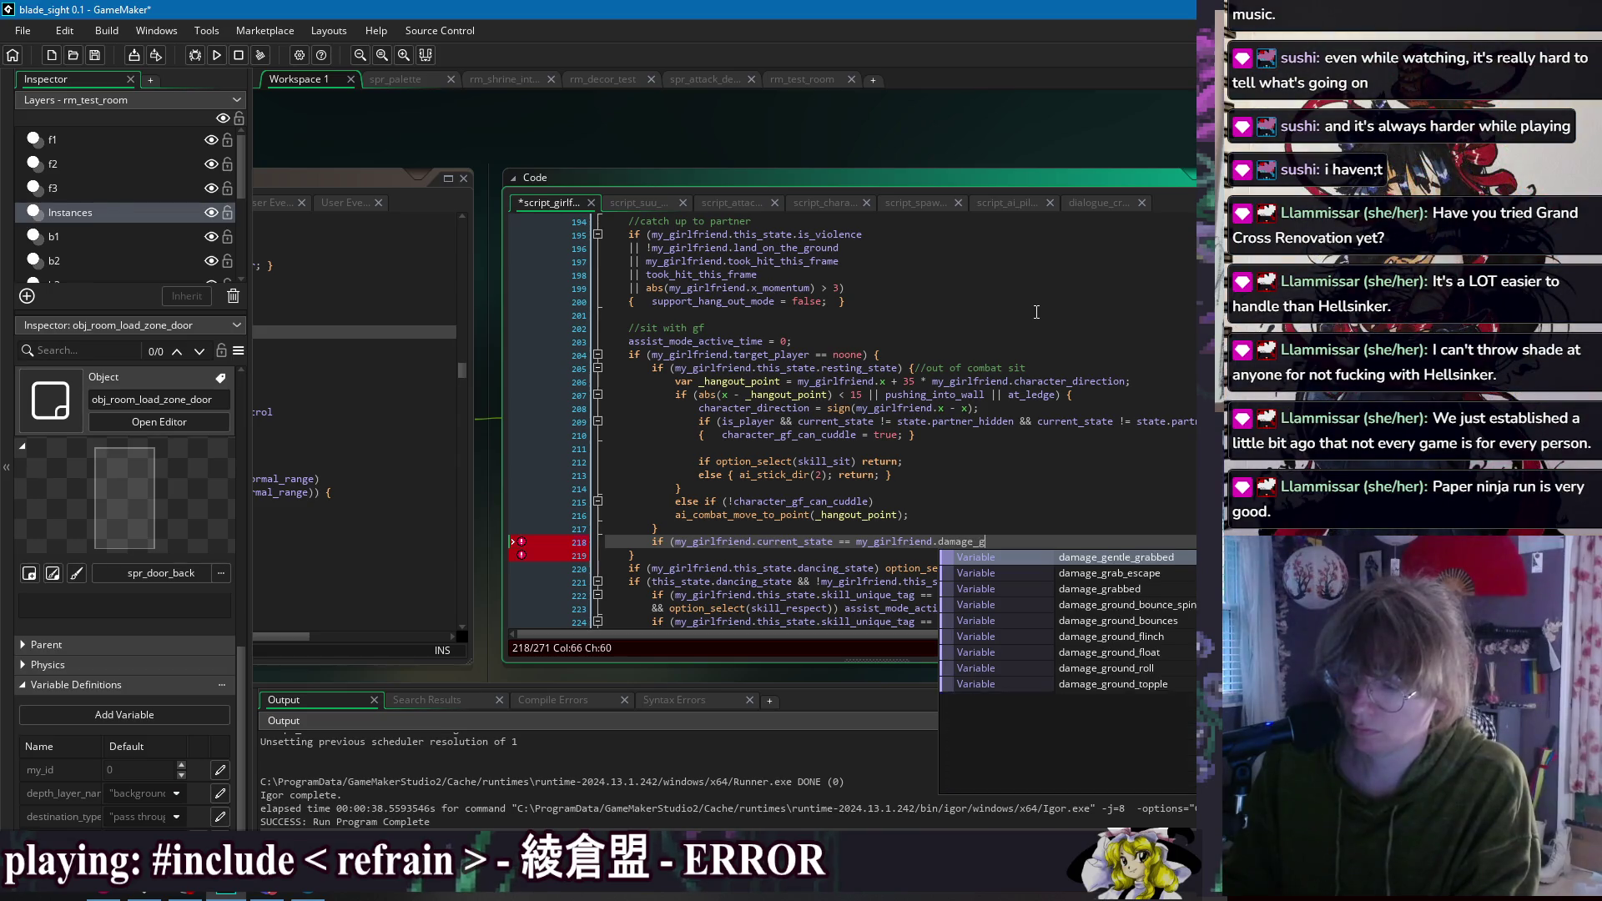
pyautogui.press('BackSpace')
pyautogui.press('BackSpace')
pyautogui.press('BackSpace')
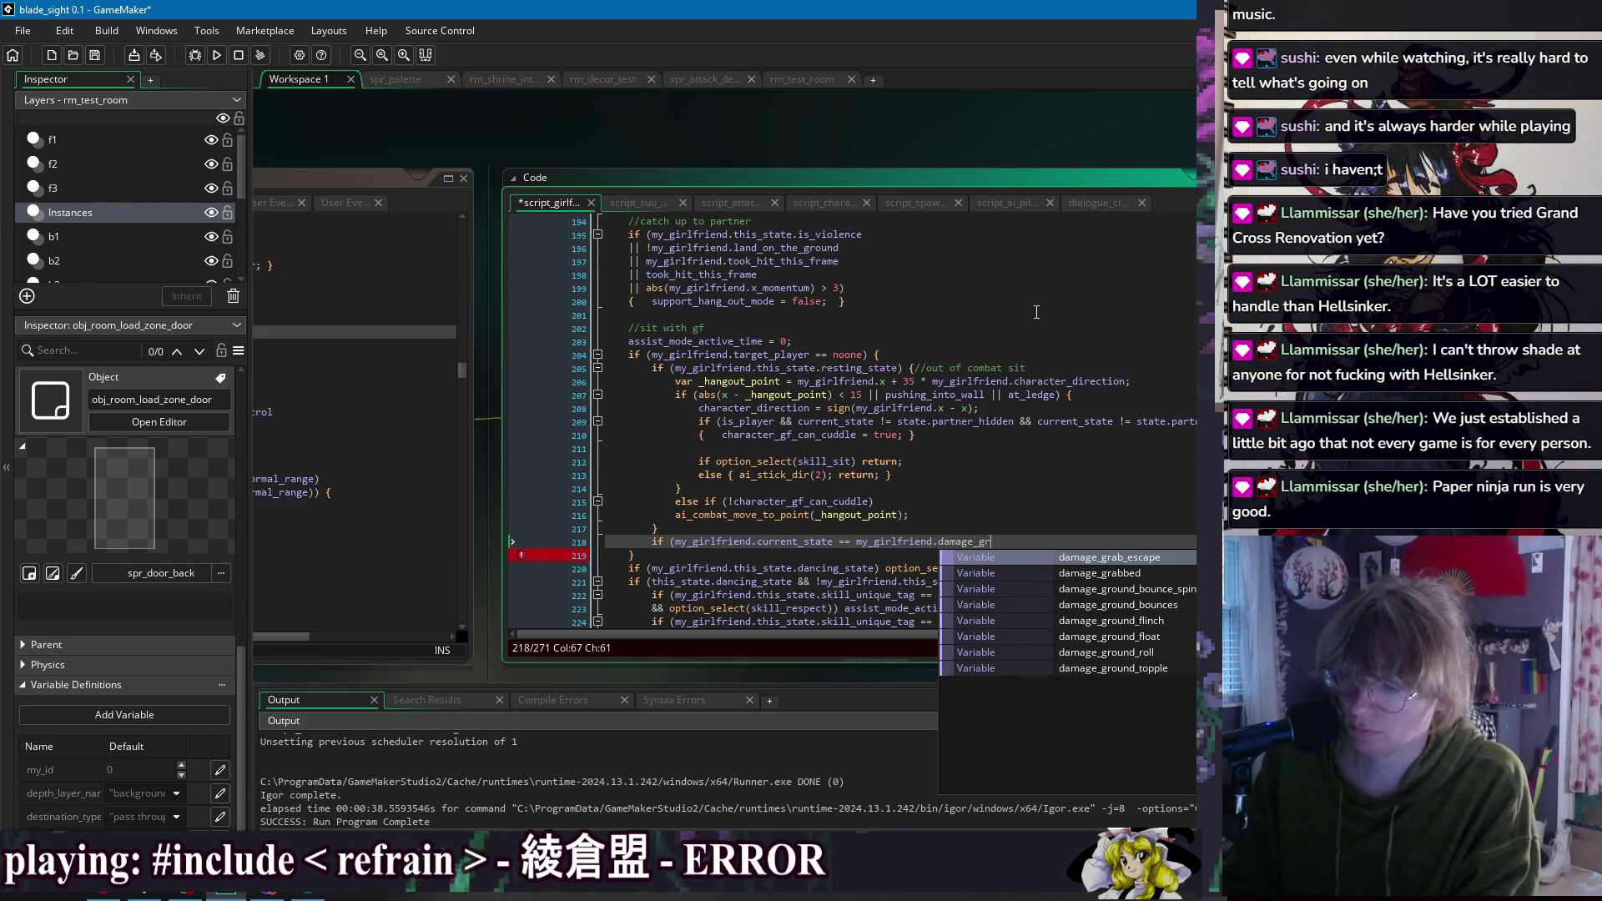
pyautogui.write('gent')
pyautogui.press('Return')
pyautogui.write(')')
pyautogui.press('Return')
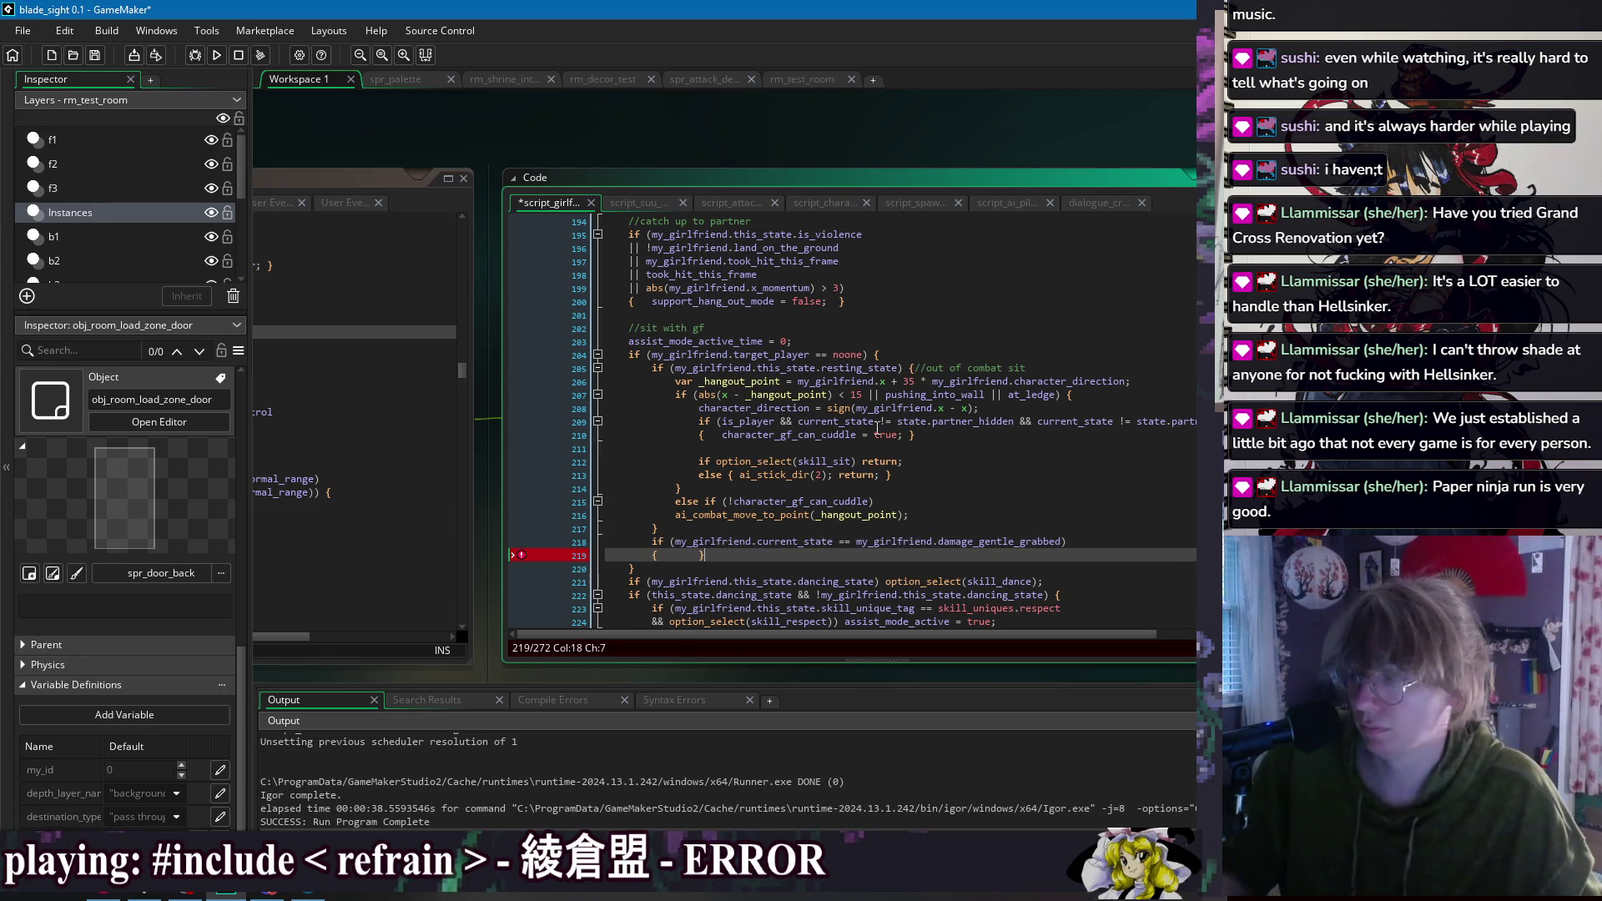
# Step: Copy the existing 'character_gf_can_cuddle = true;' statement into the new block's braces
pyautogui.hotkey('ctrl', 's')
pyautogui.click(722, 434)
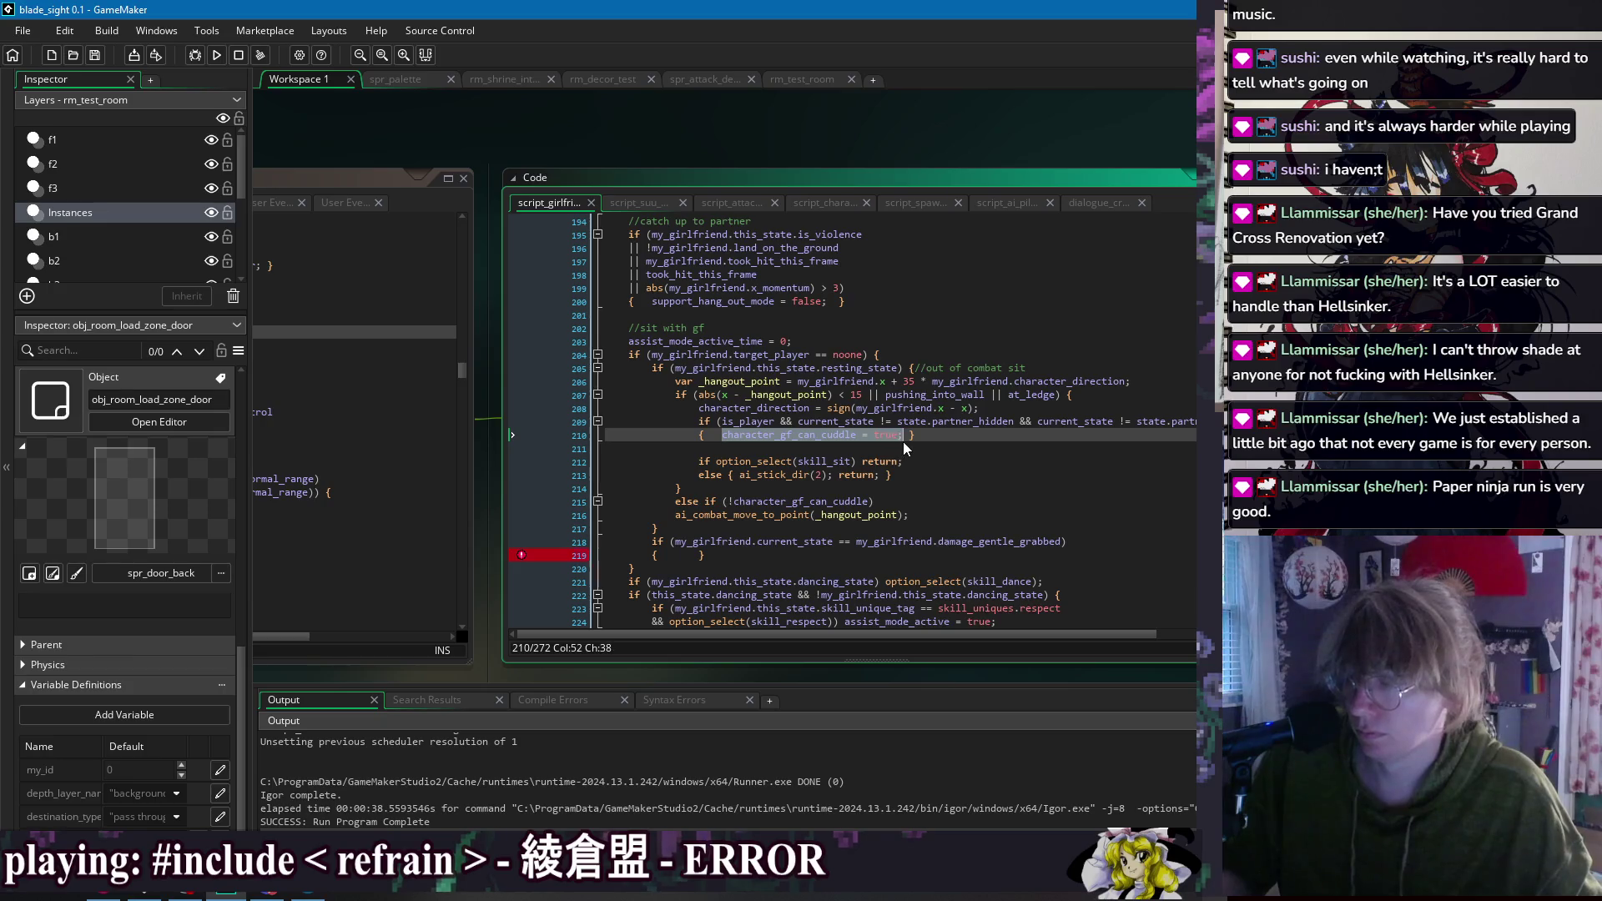
pyautogui.click(677, 556)
pyautogui.write('character_gf_can_cuddle = true;')
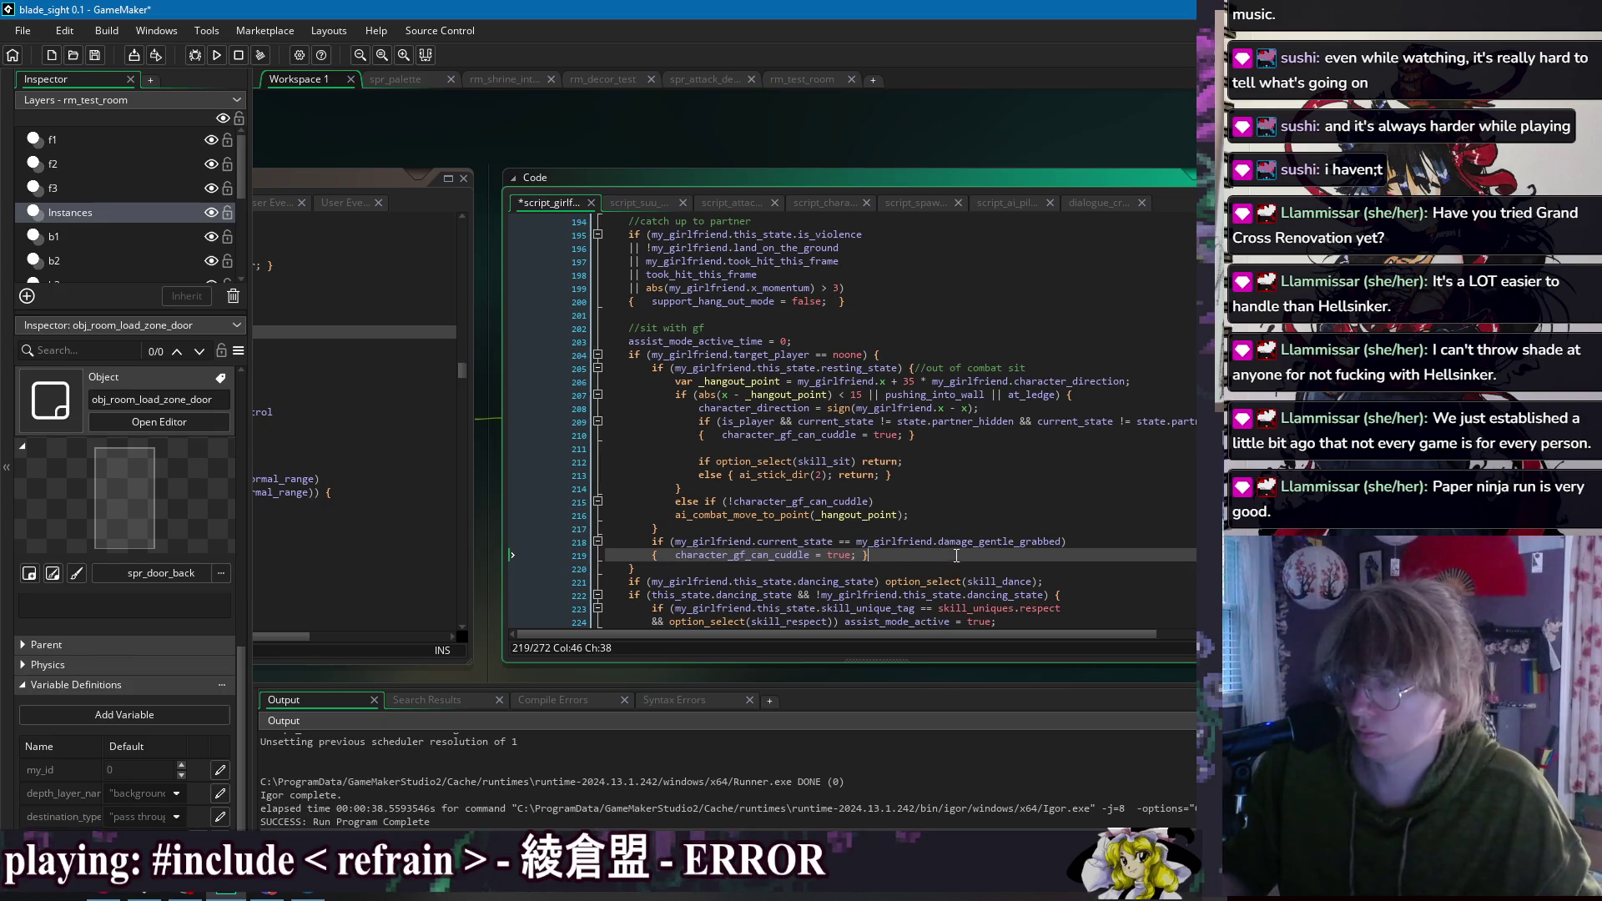
# Step: Move the gentle-grabbed block to after line 204, save, rerun the game and sit down
pyautogui.click(216, 55)
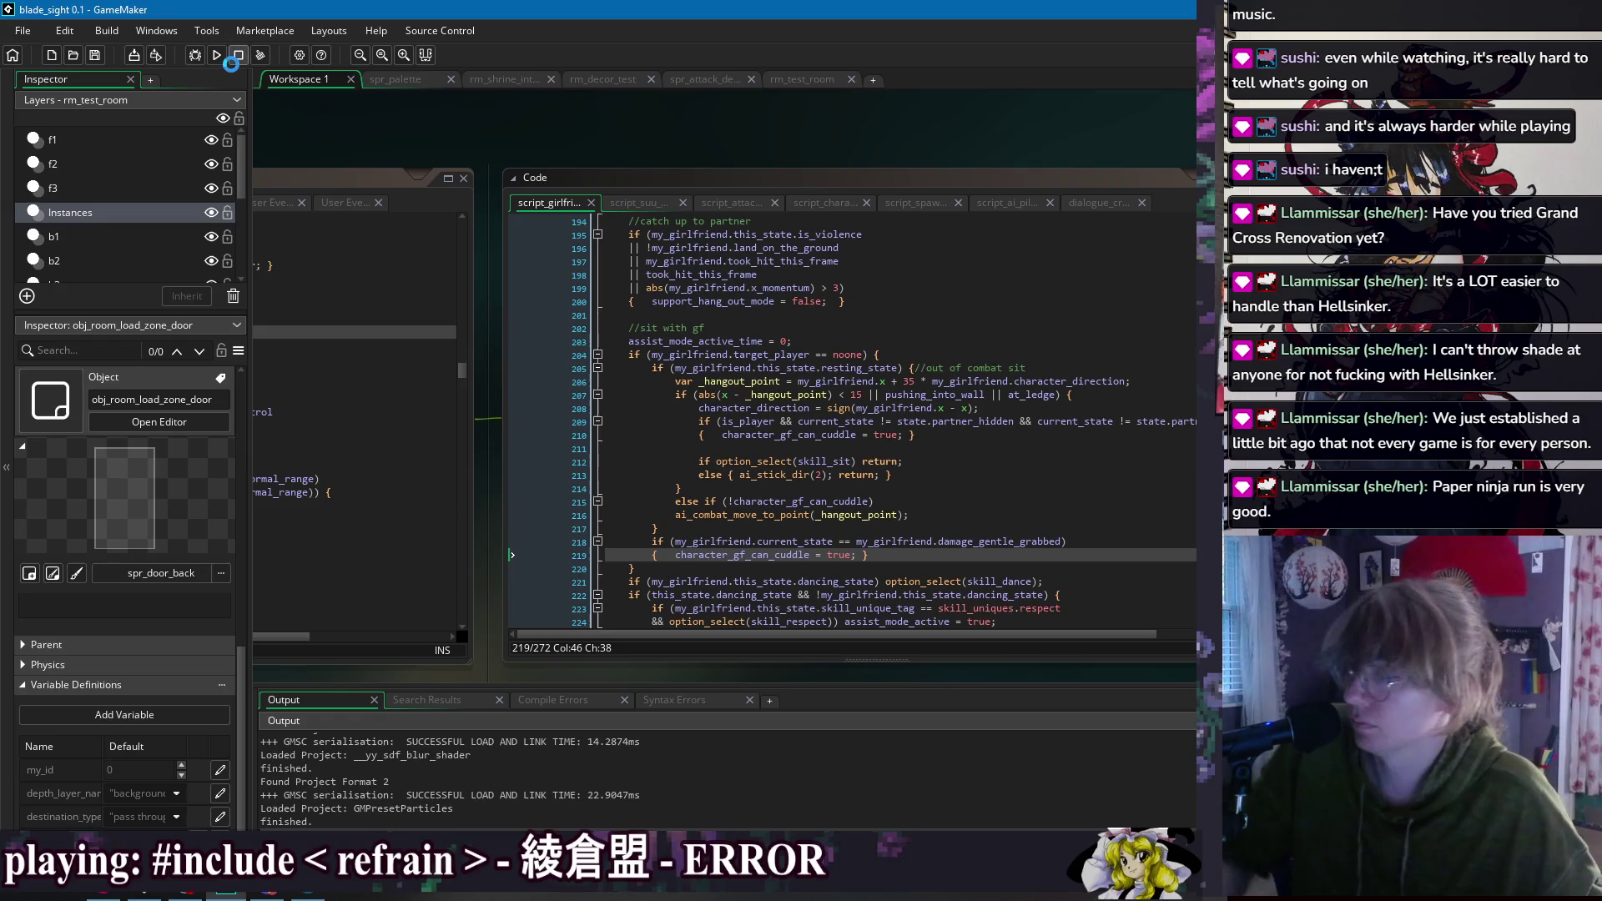
pyautogui.moveTo(876, 555); pyautogui.dragTo(883, 524)
pyautogui.hotkey('ctrl', 'c')
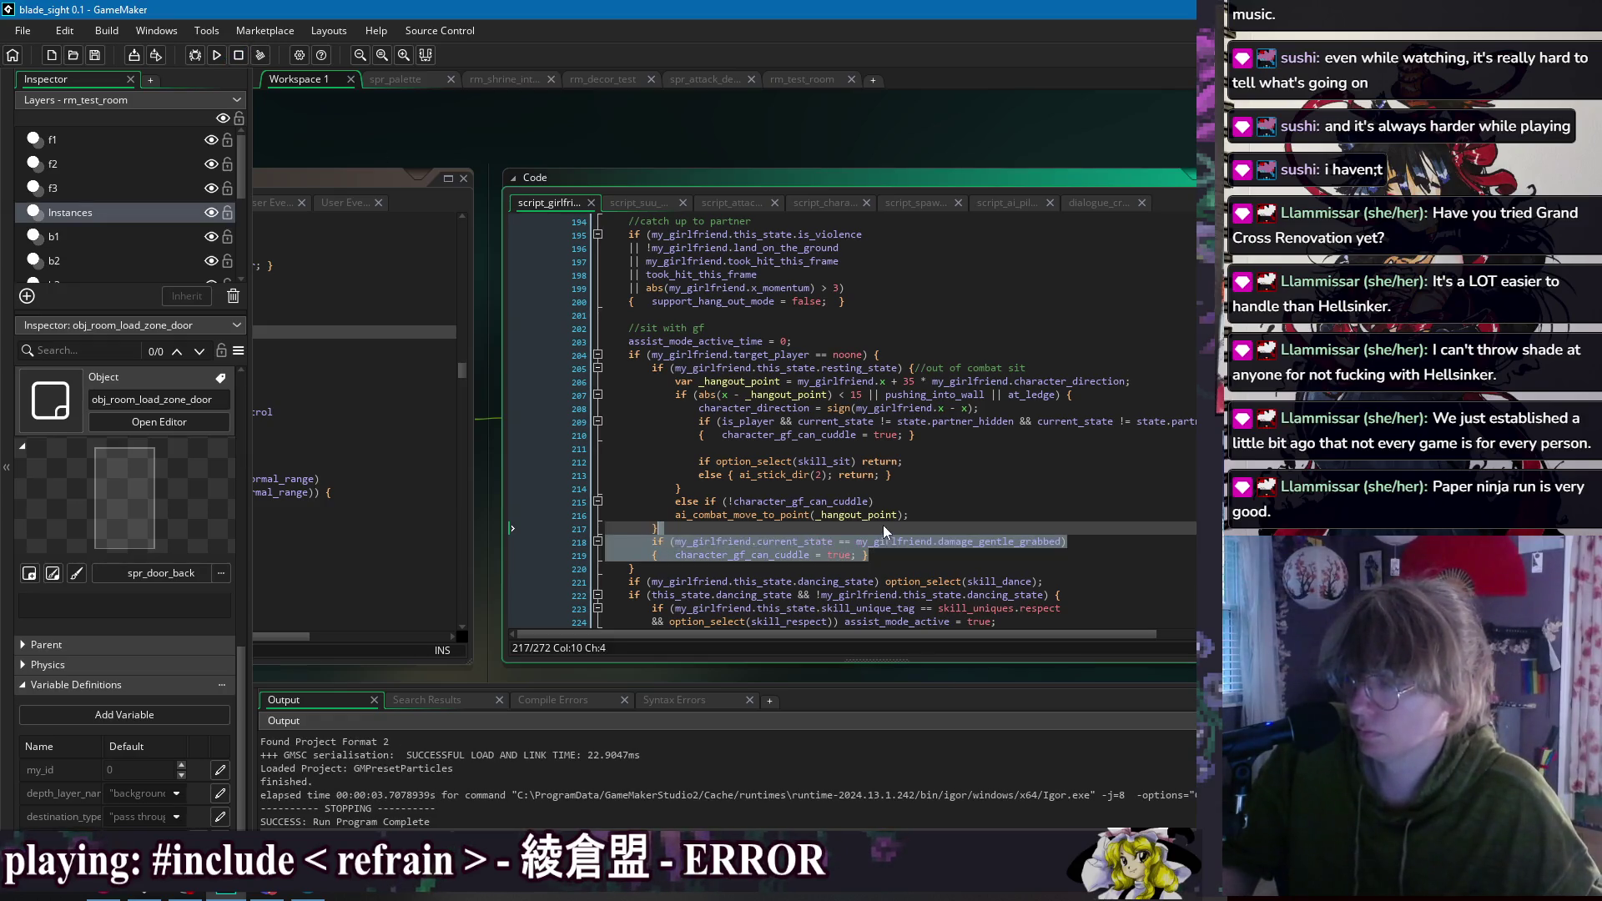
pyautogui.press('BackSpace')
pyautogui.click(955, 353)
pyautogui.hotkey('ctrl', 'v')
pyautogui.hotkey('ctrl', 's')
pyautogui.click(216, 54)
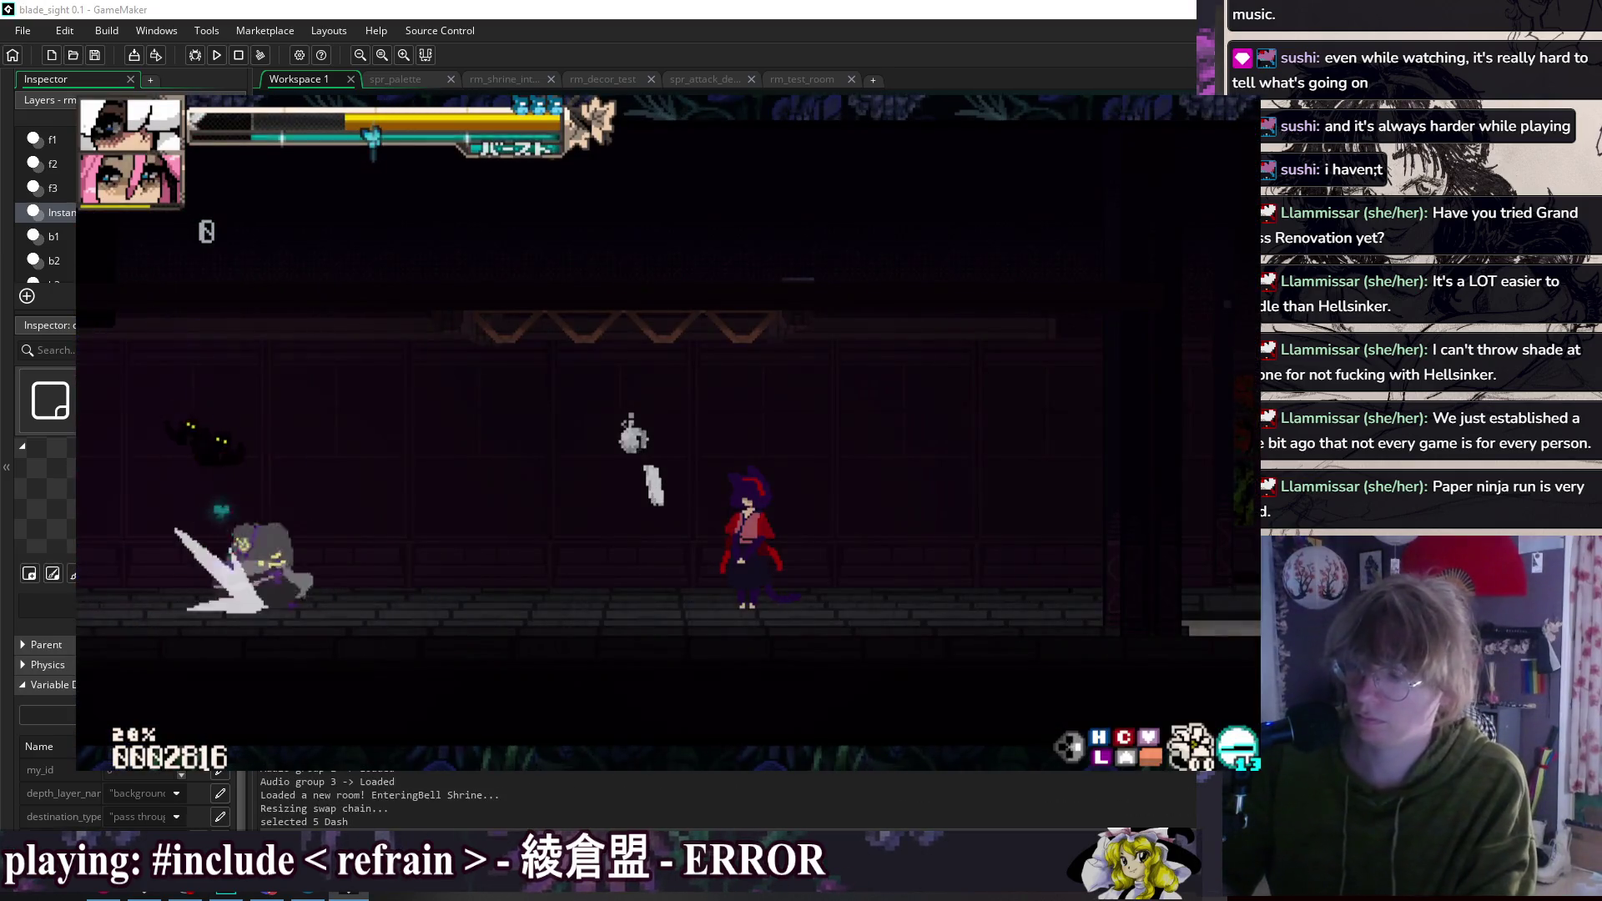
pyautogui.press('9')
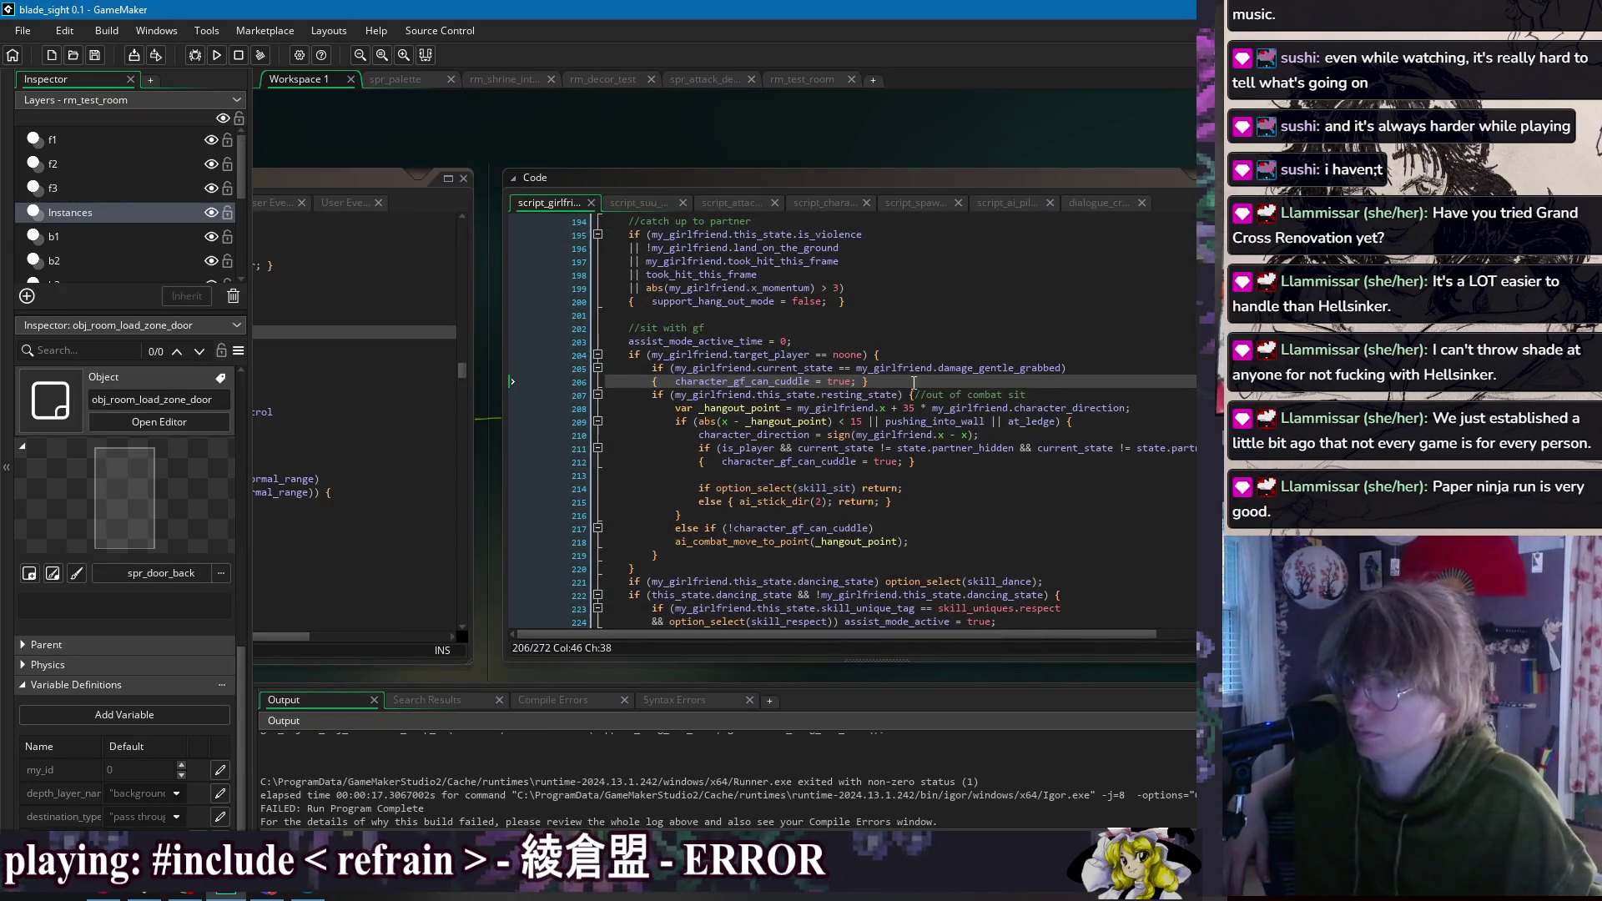
# Step: Insert 'state' into the line 205 check, run the game, and sit beside the girlfriend
pyautogui.write('state.')
pyautogui.press('F5')
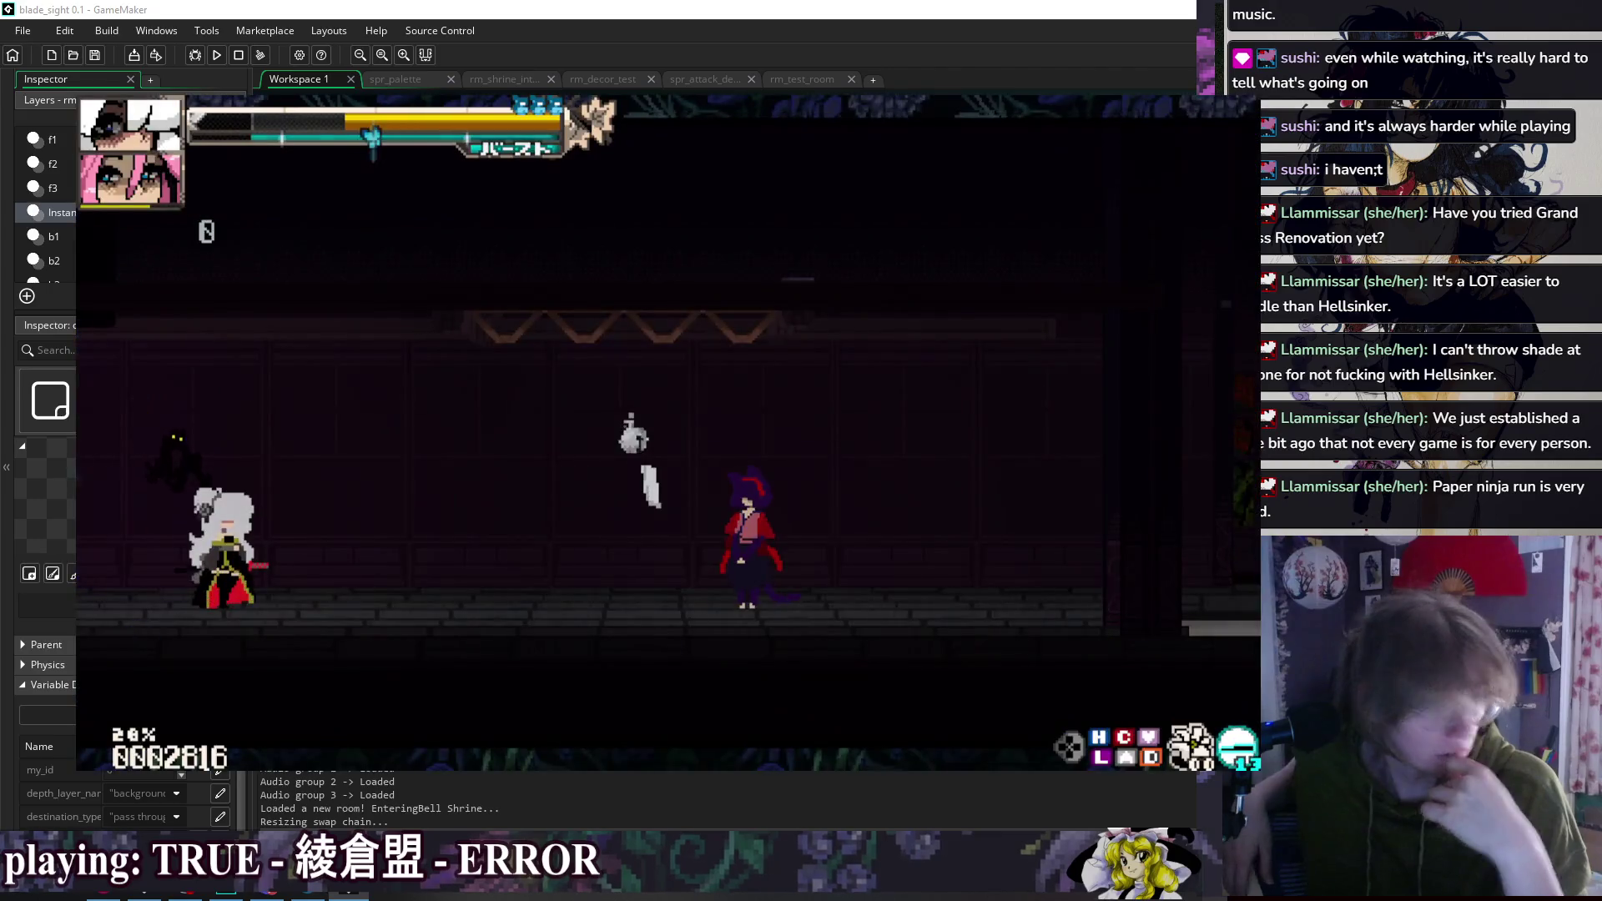
pyautogui.press('9')
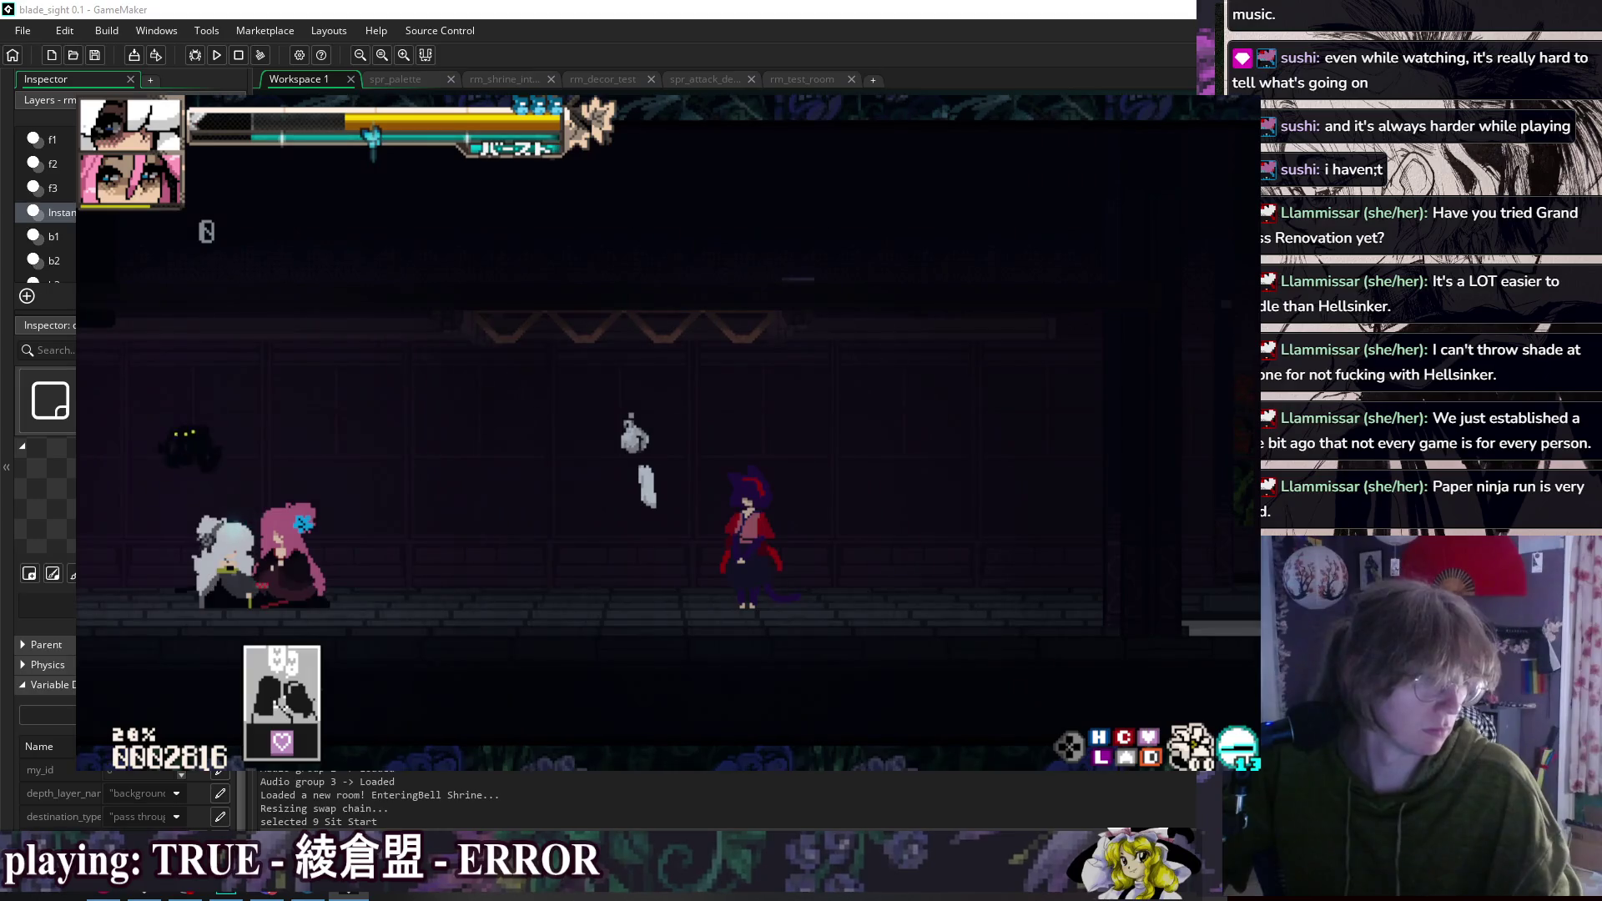
# Step: Choose Hold me, advance through the cuddle dialogue, then close the game
pyautogui.press('Escape')
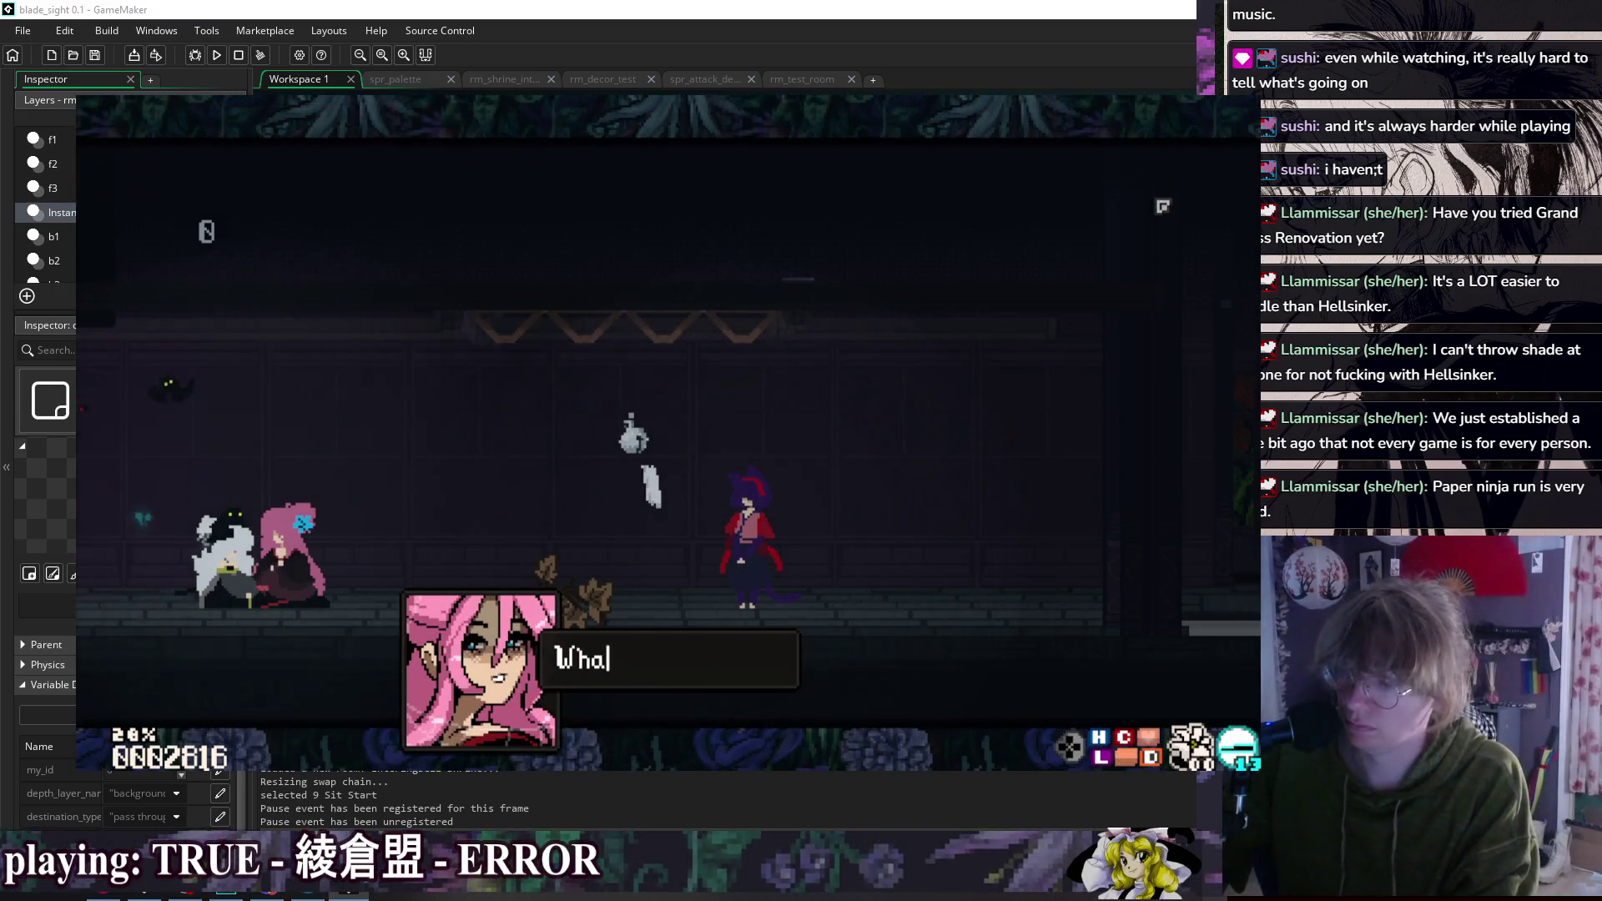
pyautogui.press('Down')
pyautogui.press('Down')
pyautogui.press('Return')
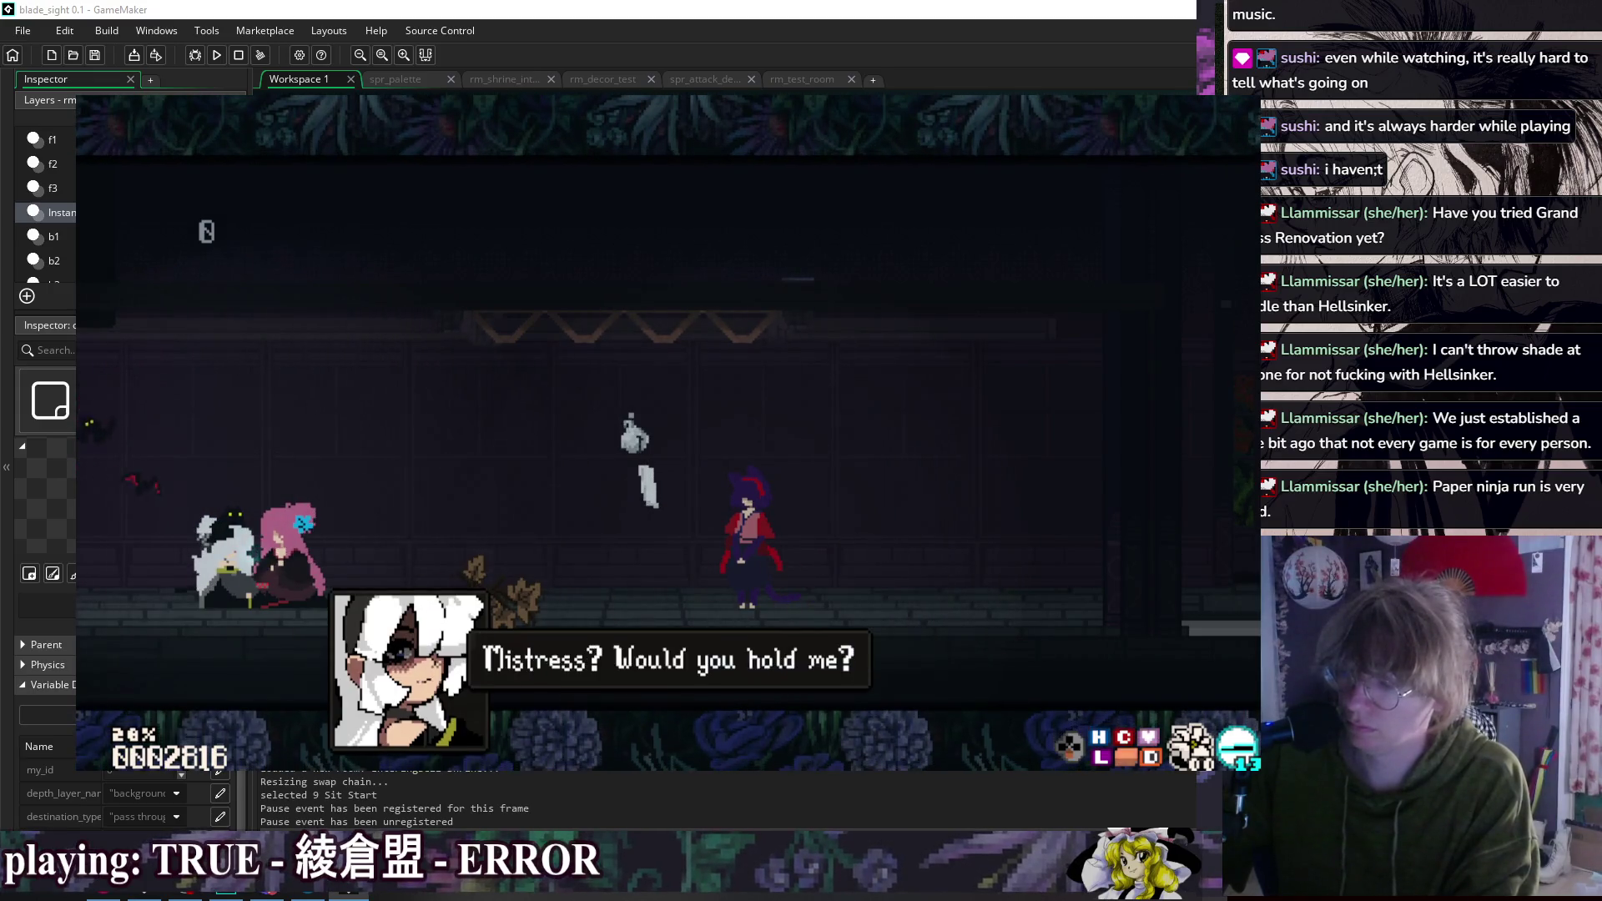
pyautogui.press('Return')
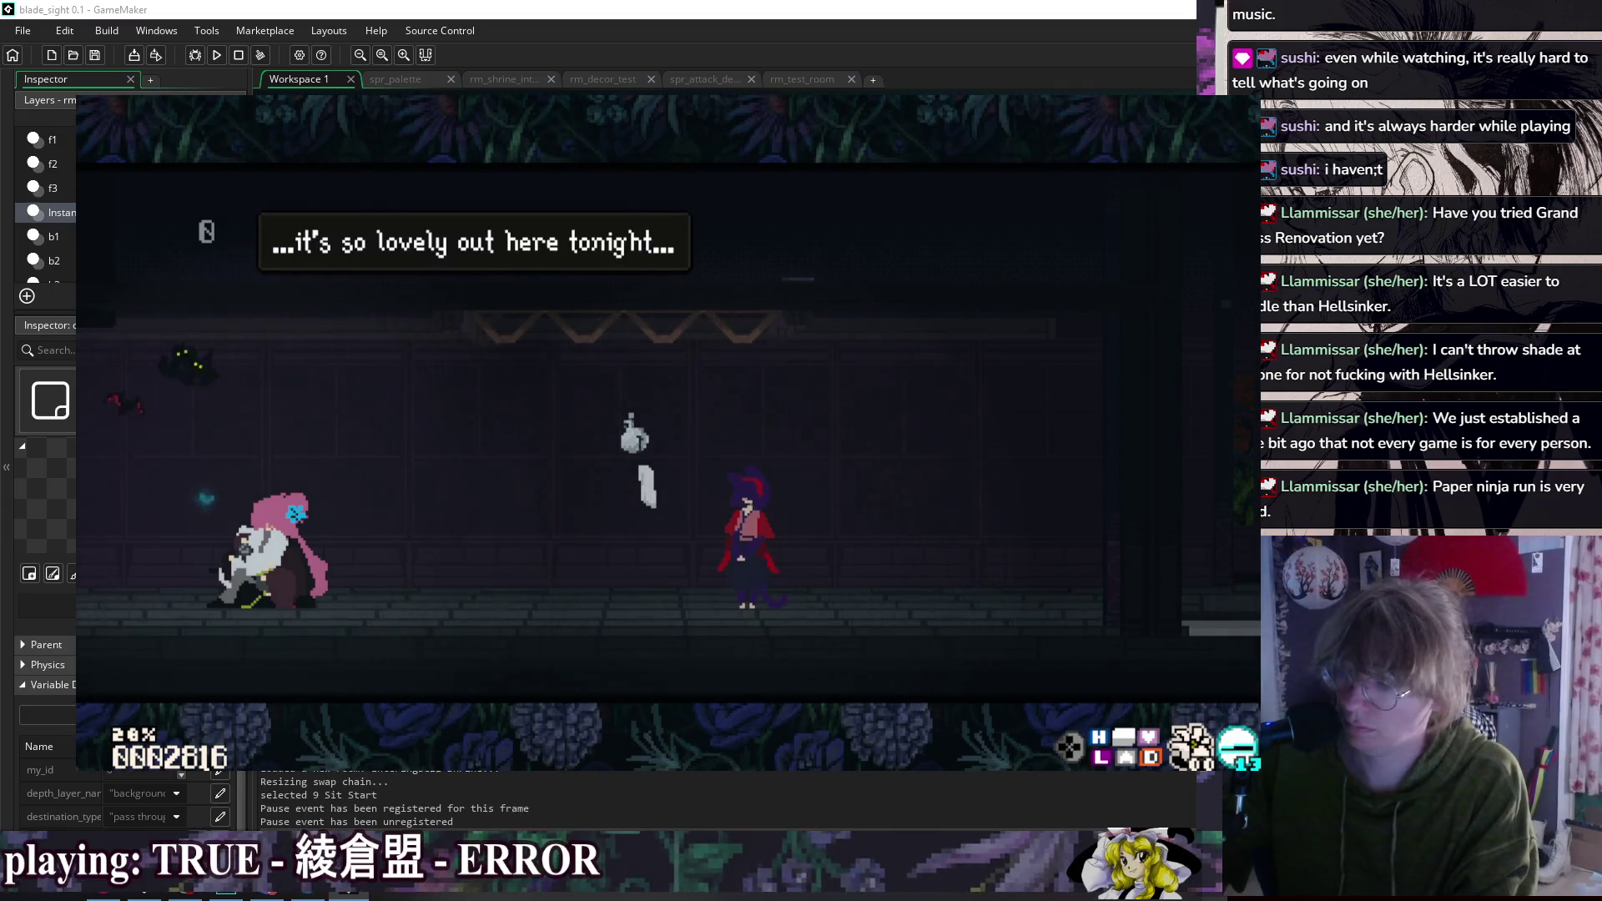
pyautogui.press('Return')
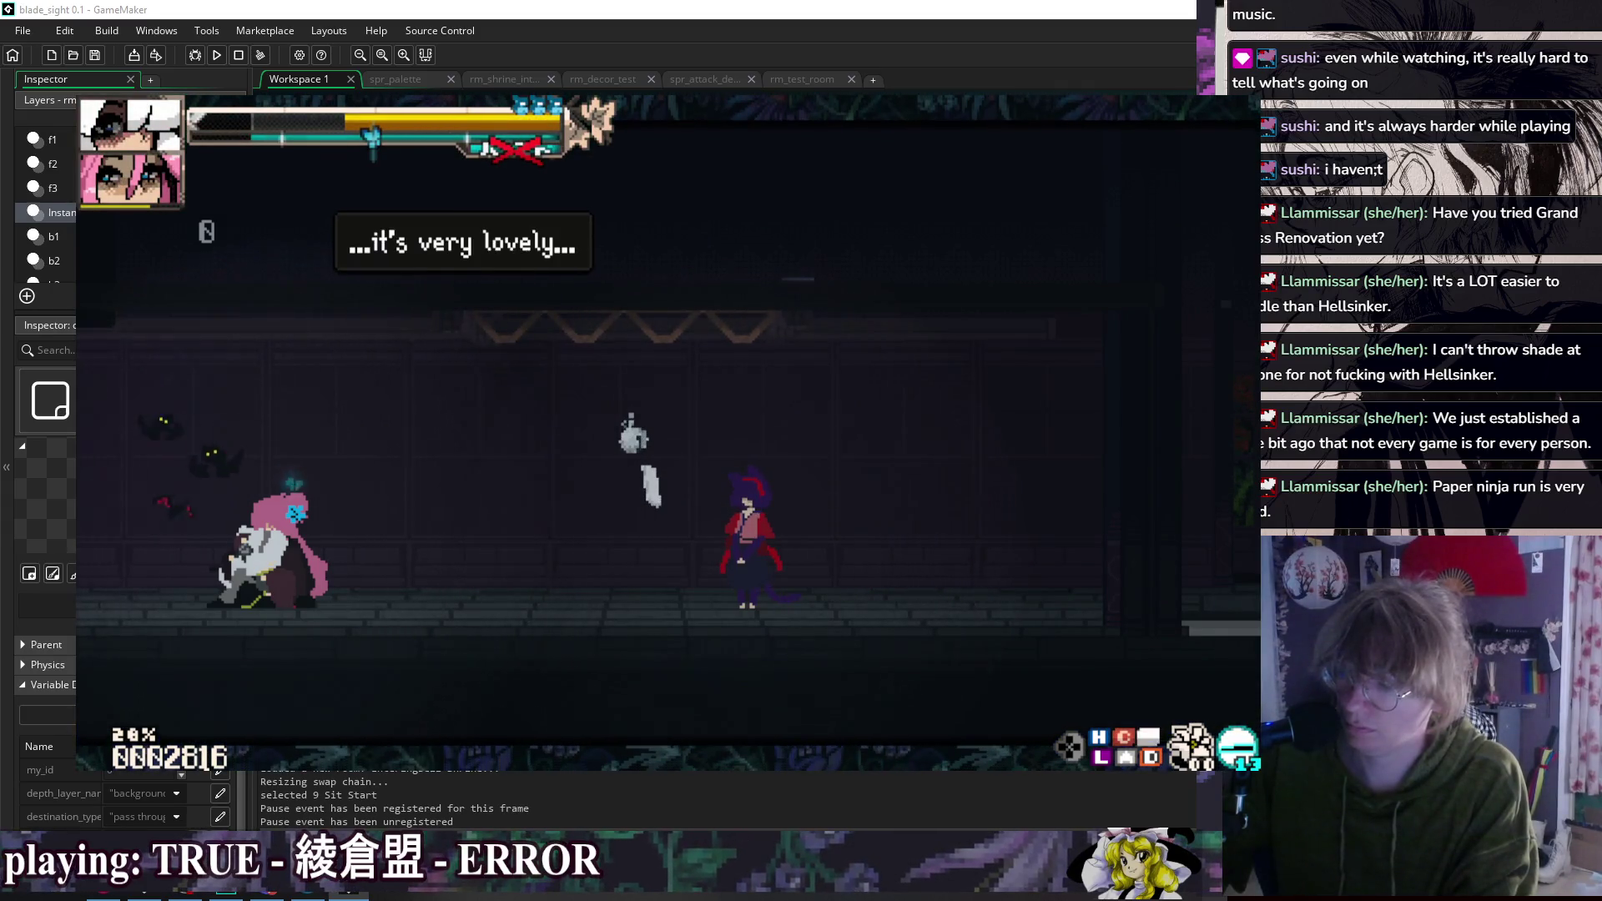
pyautogui.press('Return')
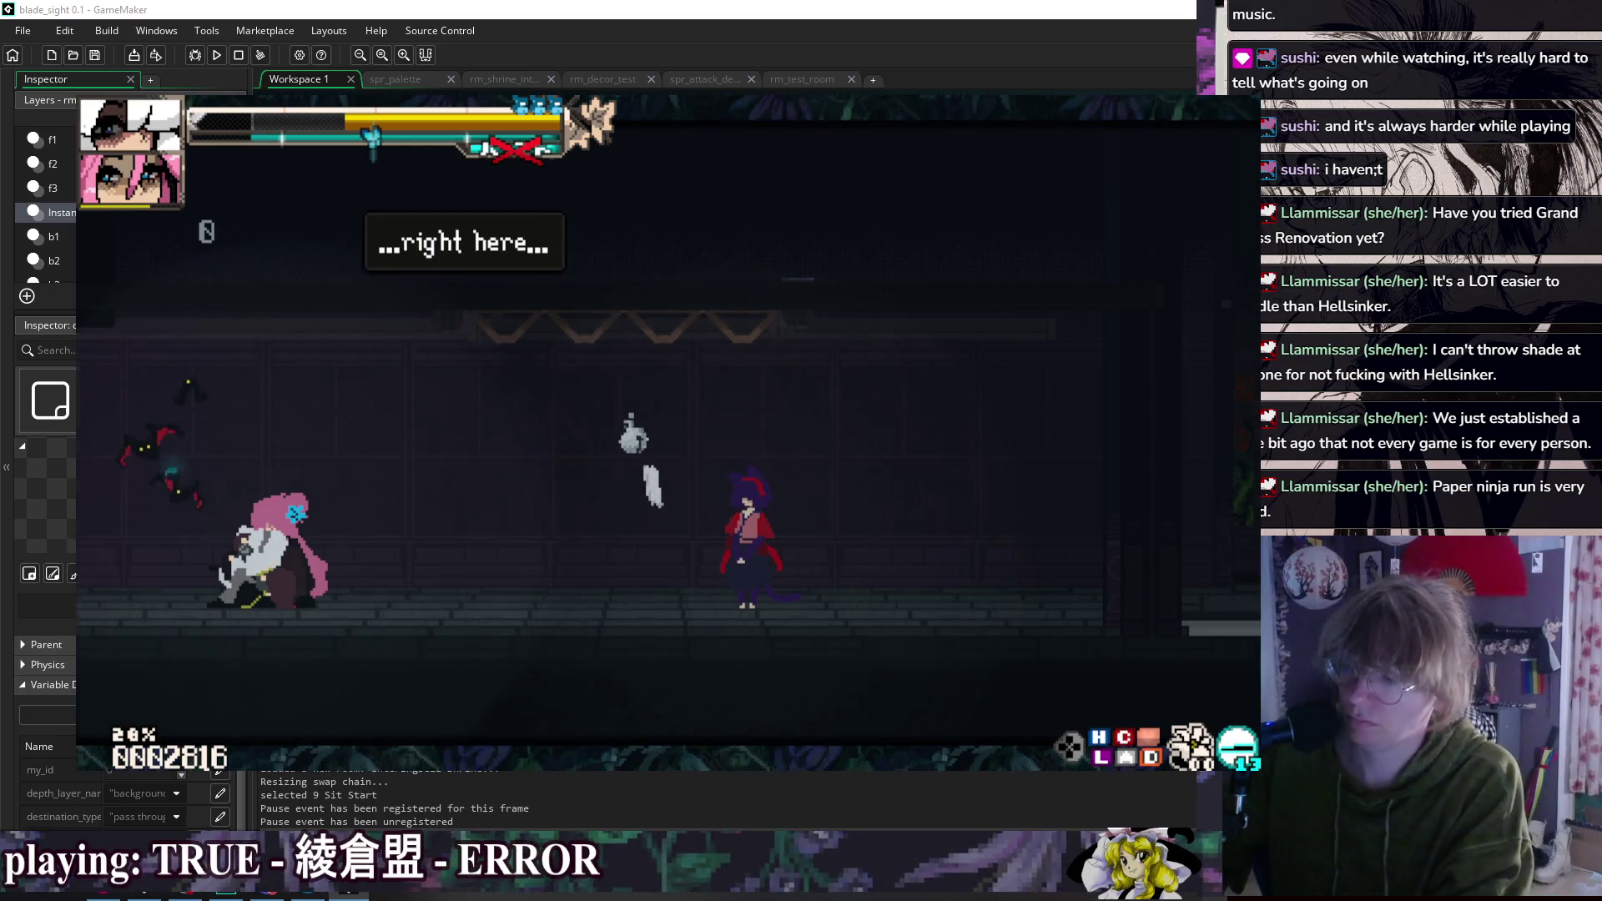
pyautogui.press('Escape')
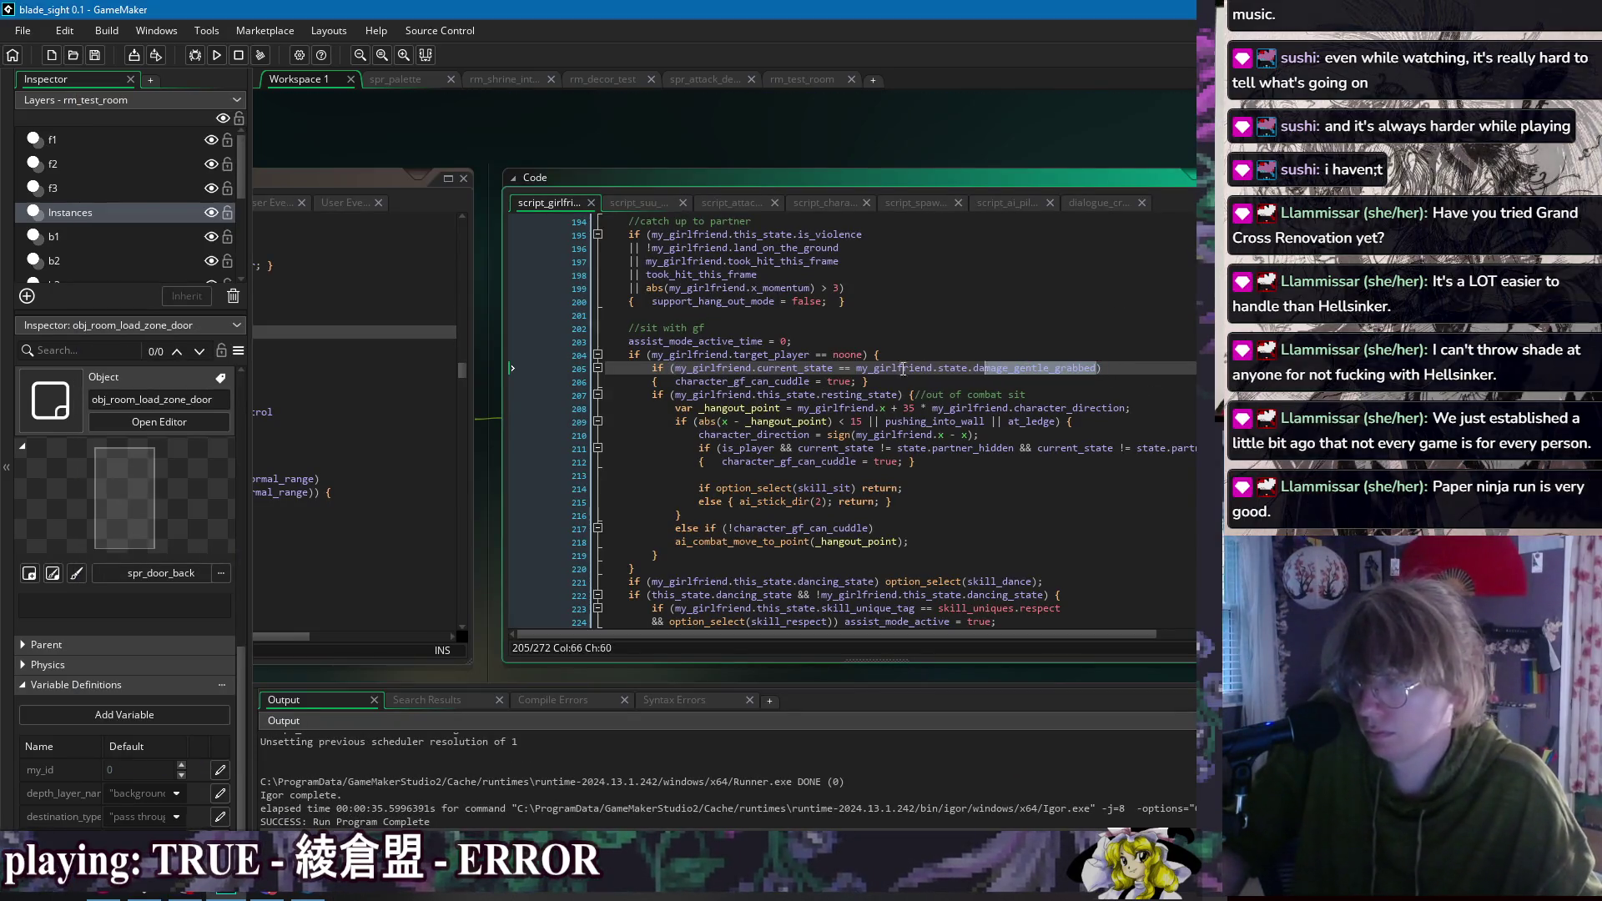
# Step: Replace the line 205 condition with grabbed_id != noone, save, and run the game
pyautogui.keyDown('shift'); pyautogui.click(681, 368); pyautogui.keyUp('shift')
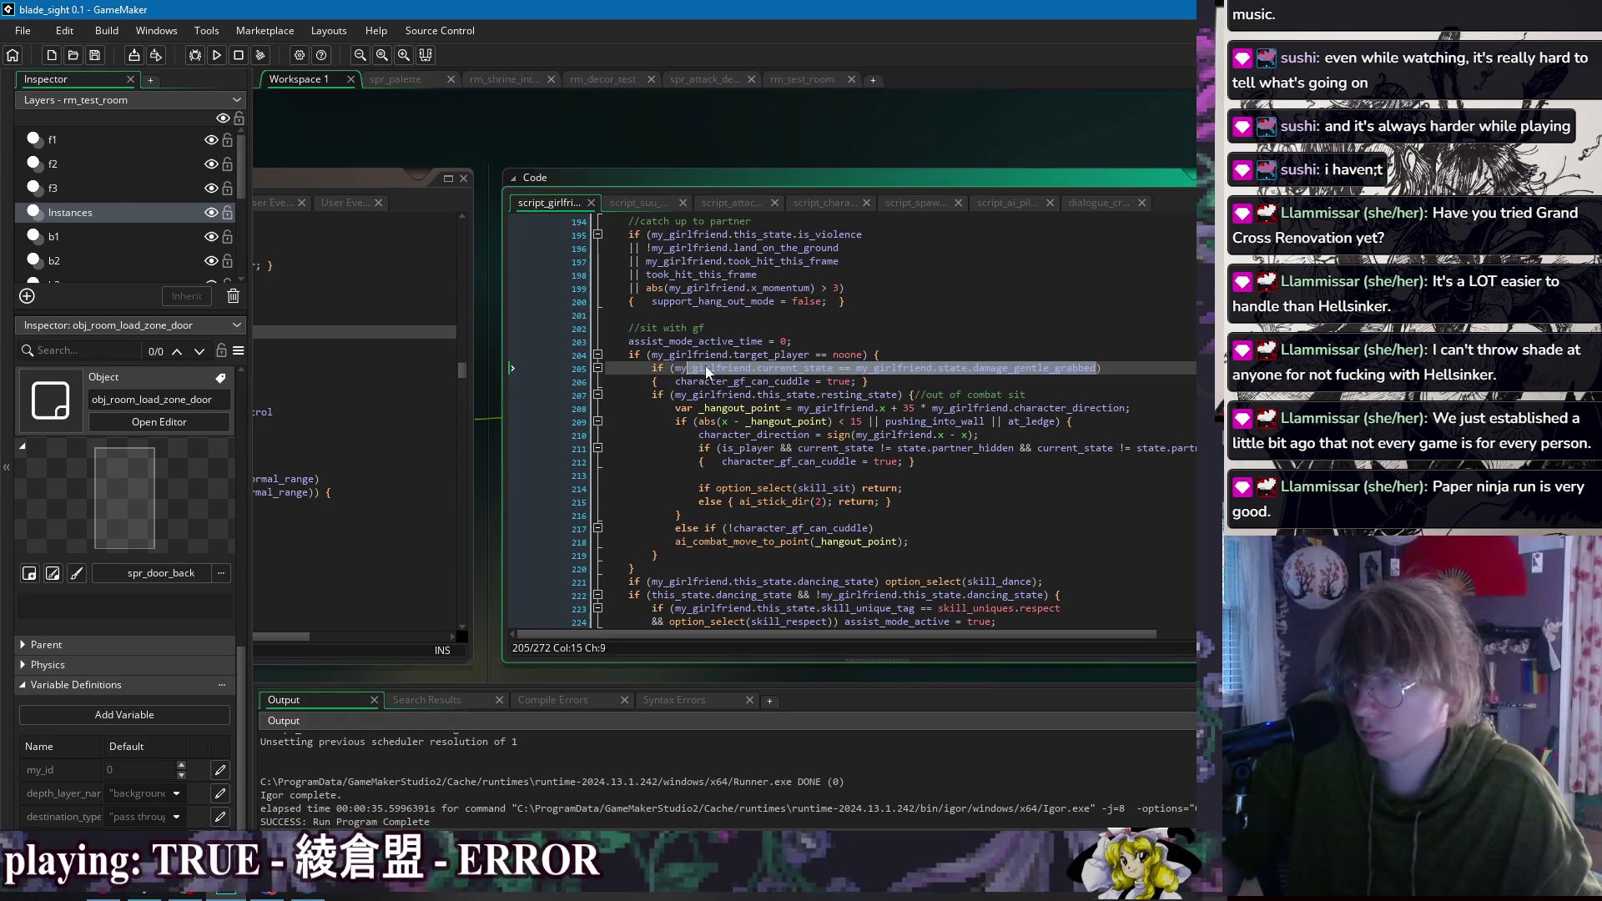
pyautogui.keyDown('shift'); pyautogui.click(1009, 368); pyautogui.keyUp('shift')
pyautogui.keyDown('shift'); pyautogui.click(674, 371); pyautogui.keyUp('shift')
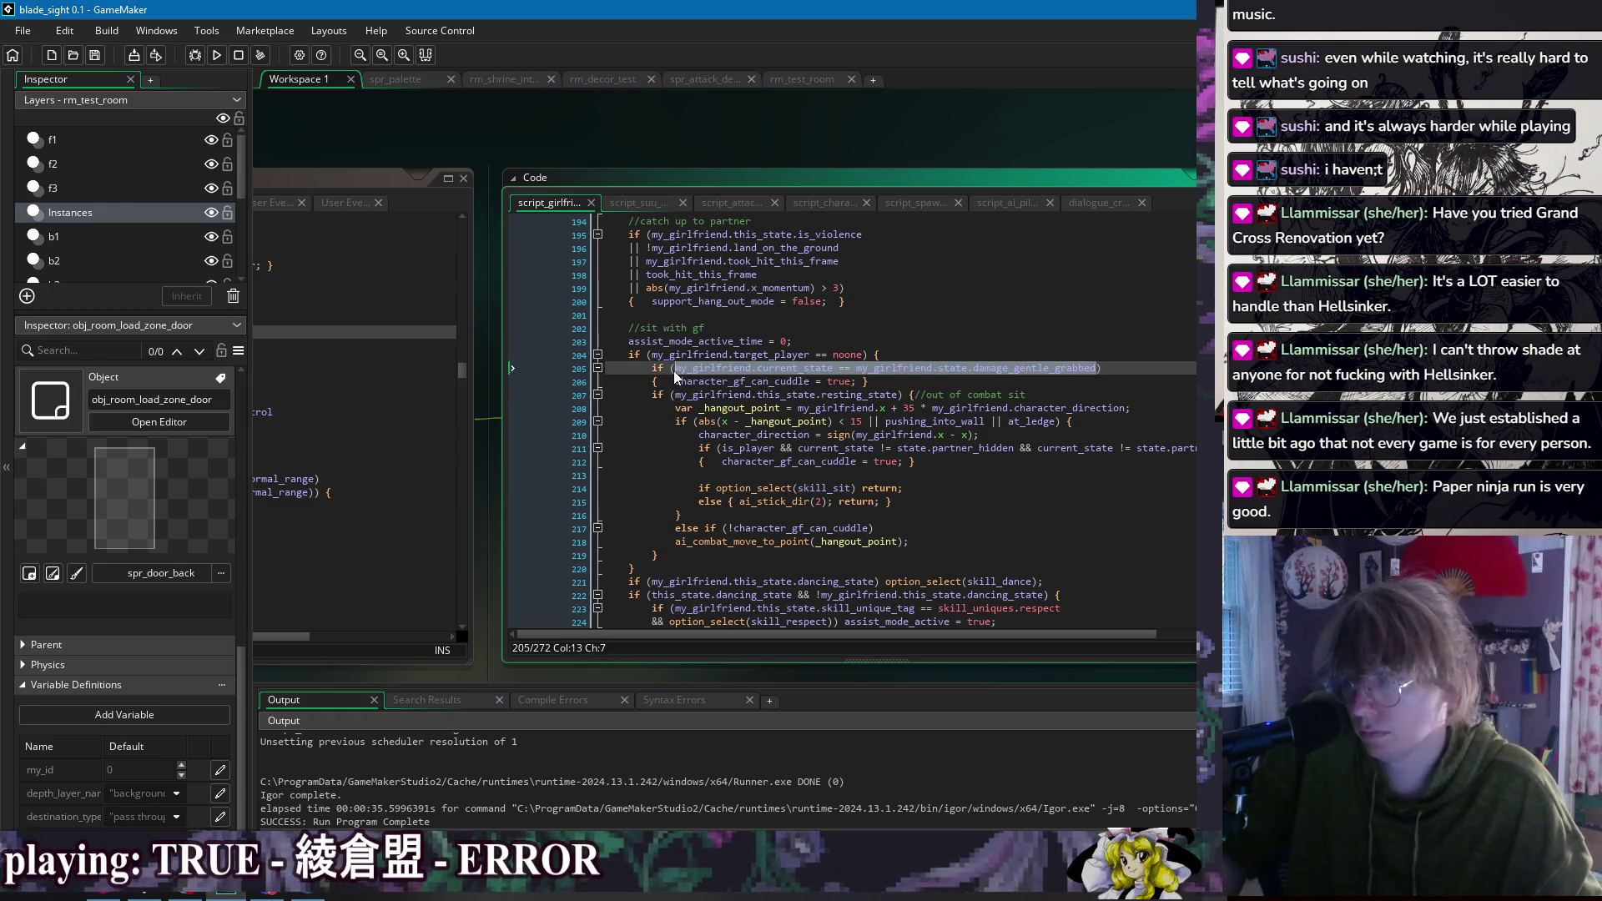
pyautogui.write('ch')
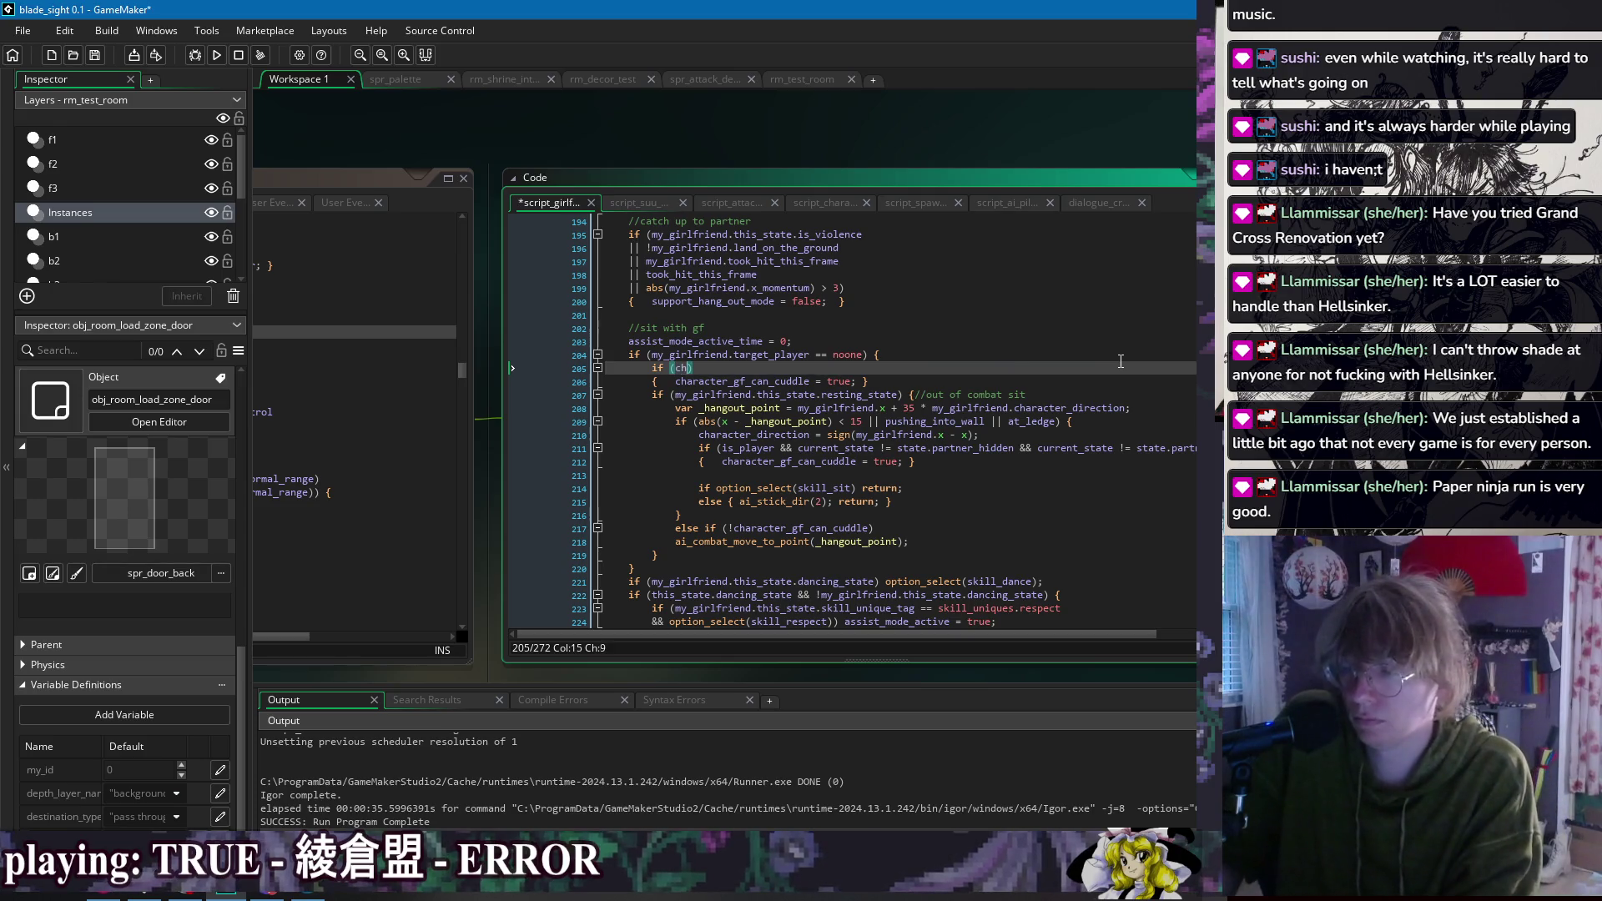
pyautogui.write('aract')
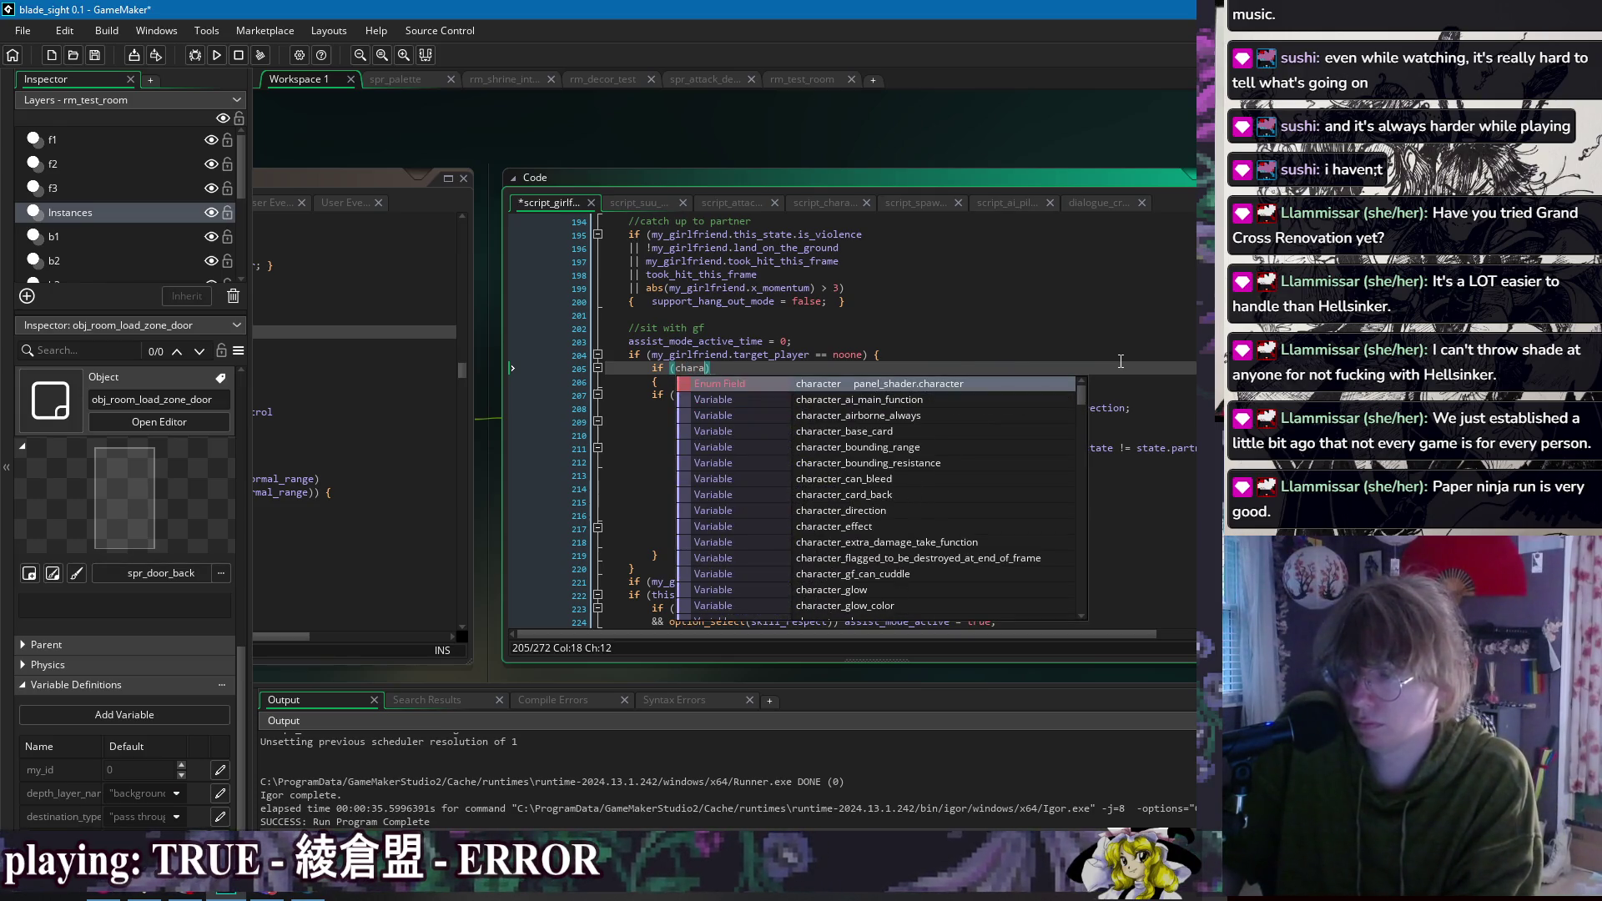
pyautogui.write('er_gra')
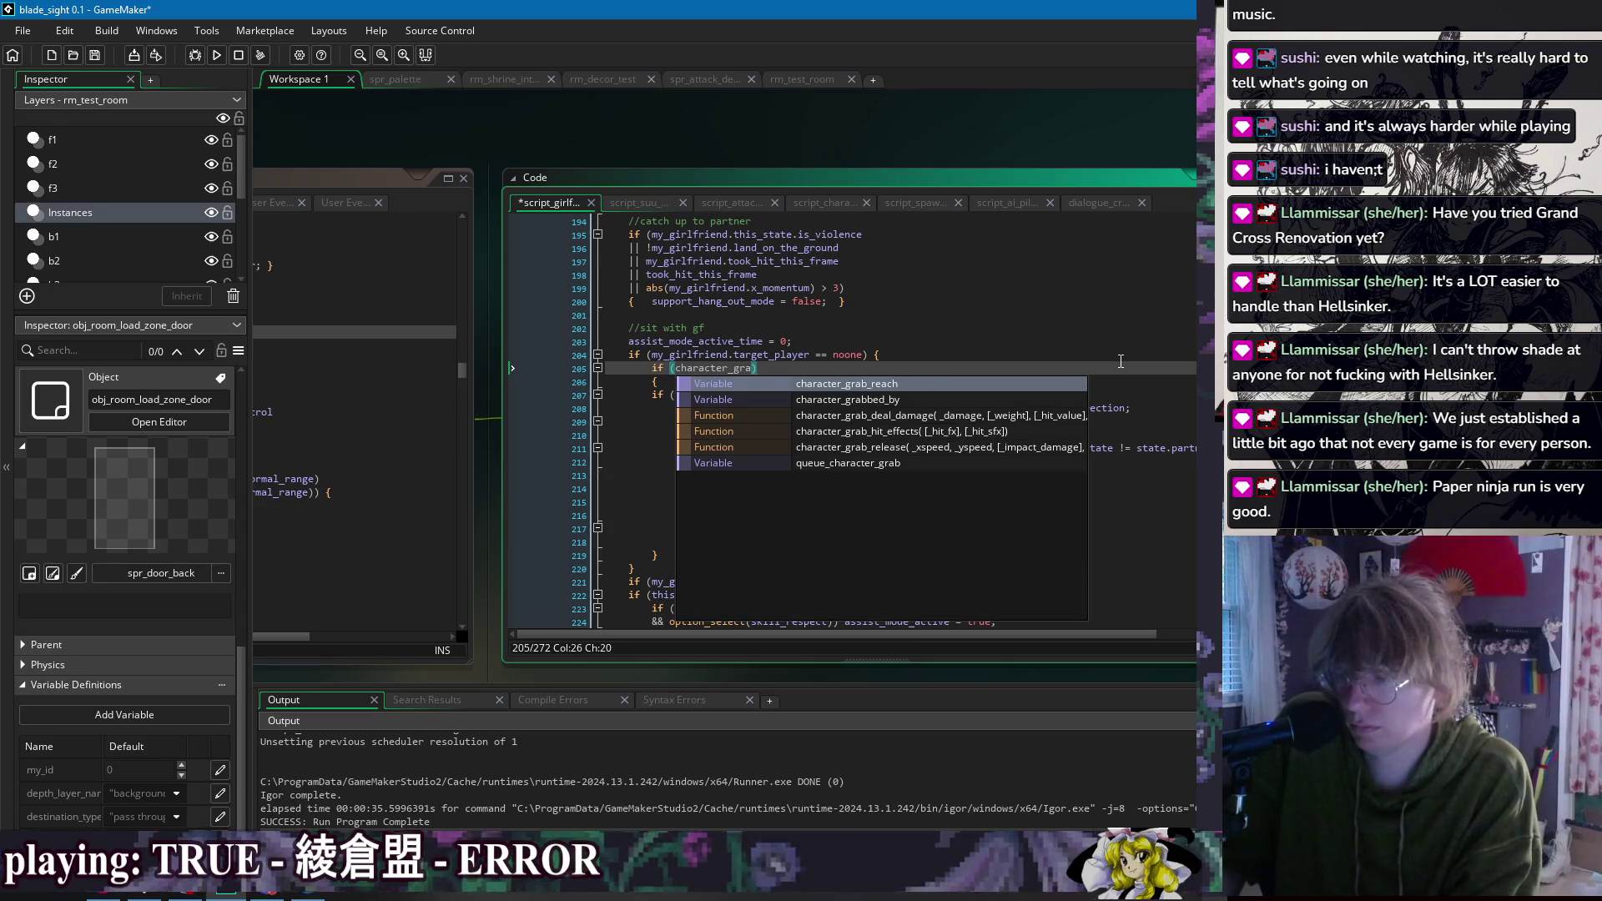
pyautogui.press('BackSpace')
pyautogui.press('BackSpace')
pyautogui.press('BackSpace')
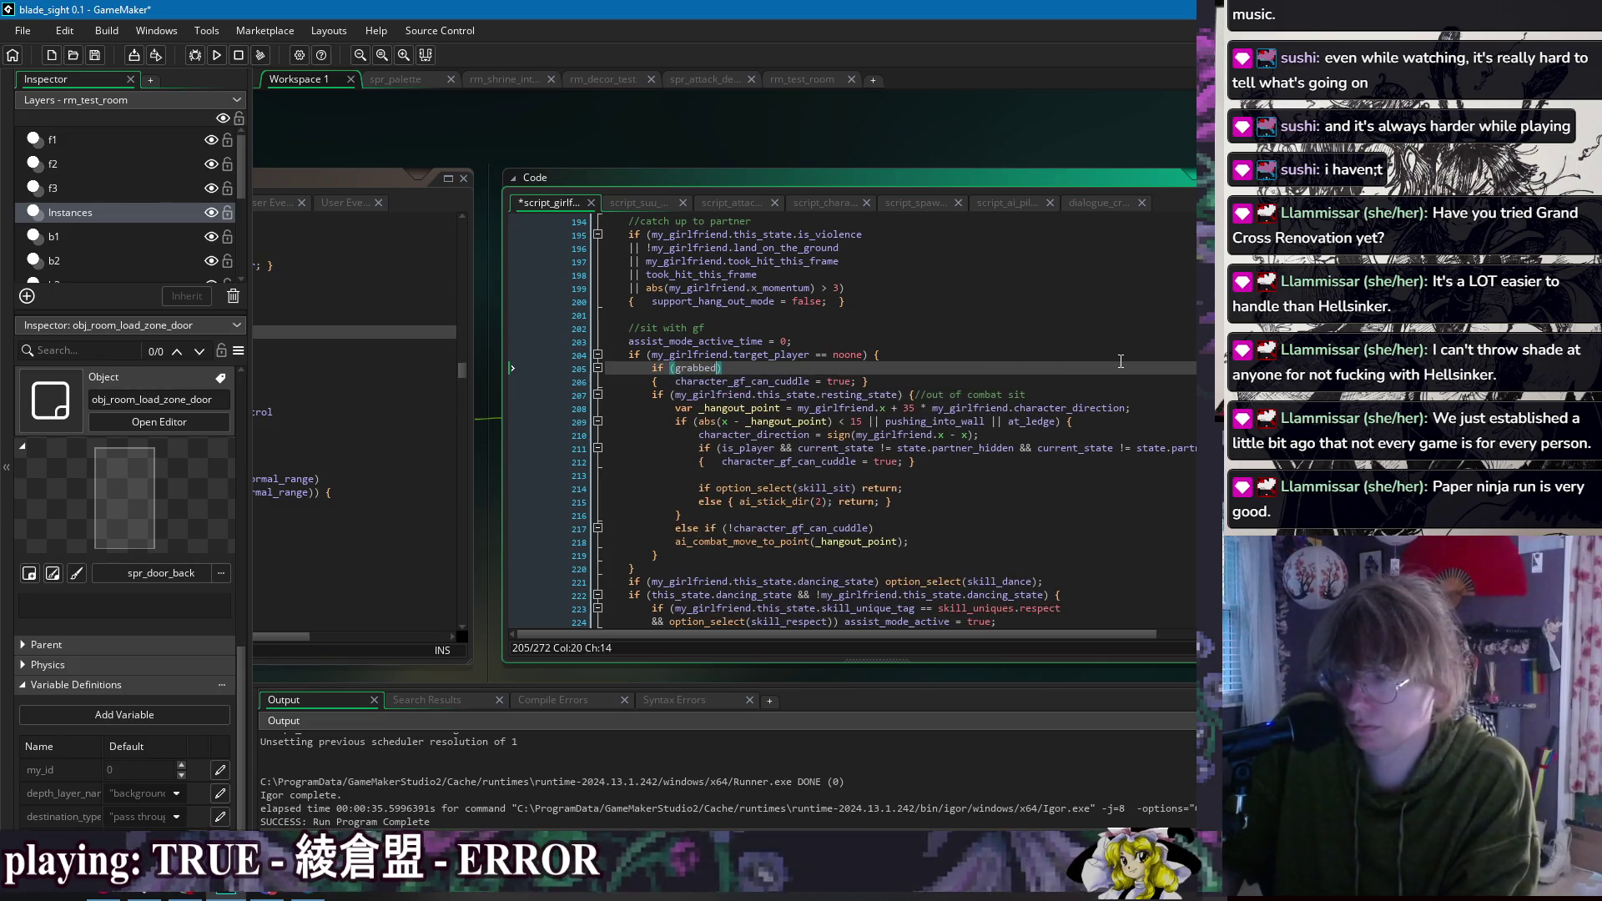
pyautogui.write('_id != noone')
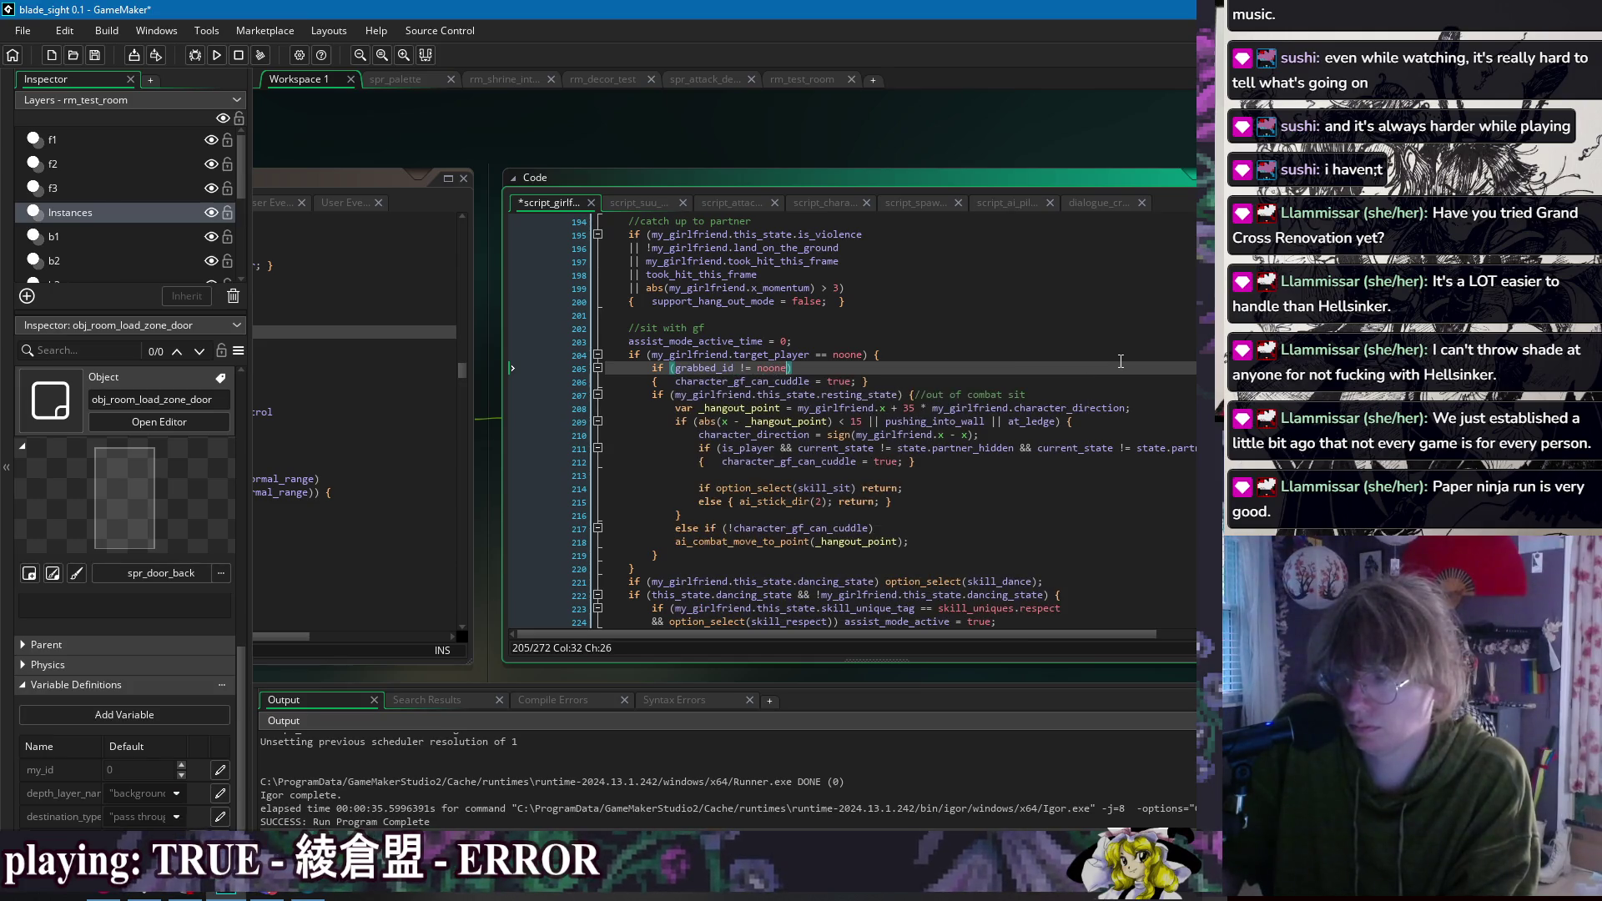
pyautogui.hotkey('ctrl', 's')
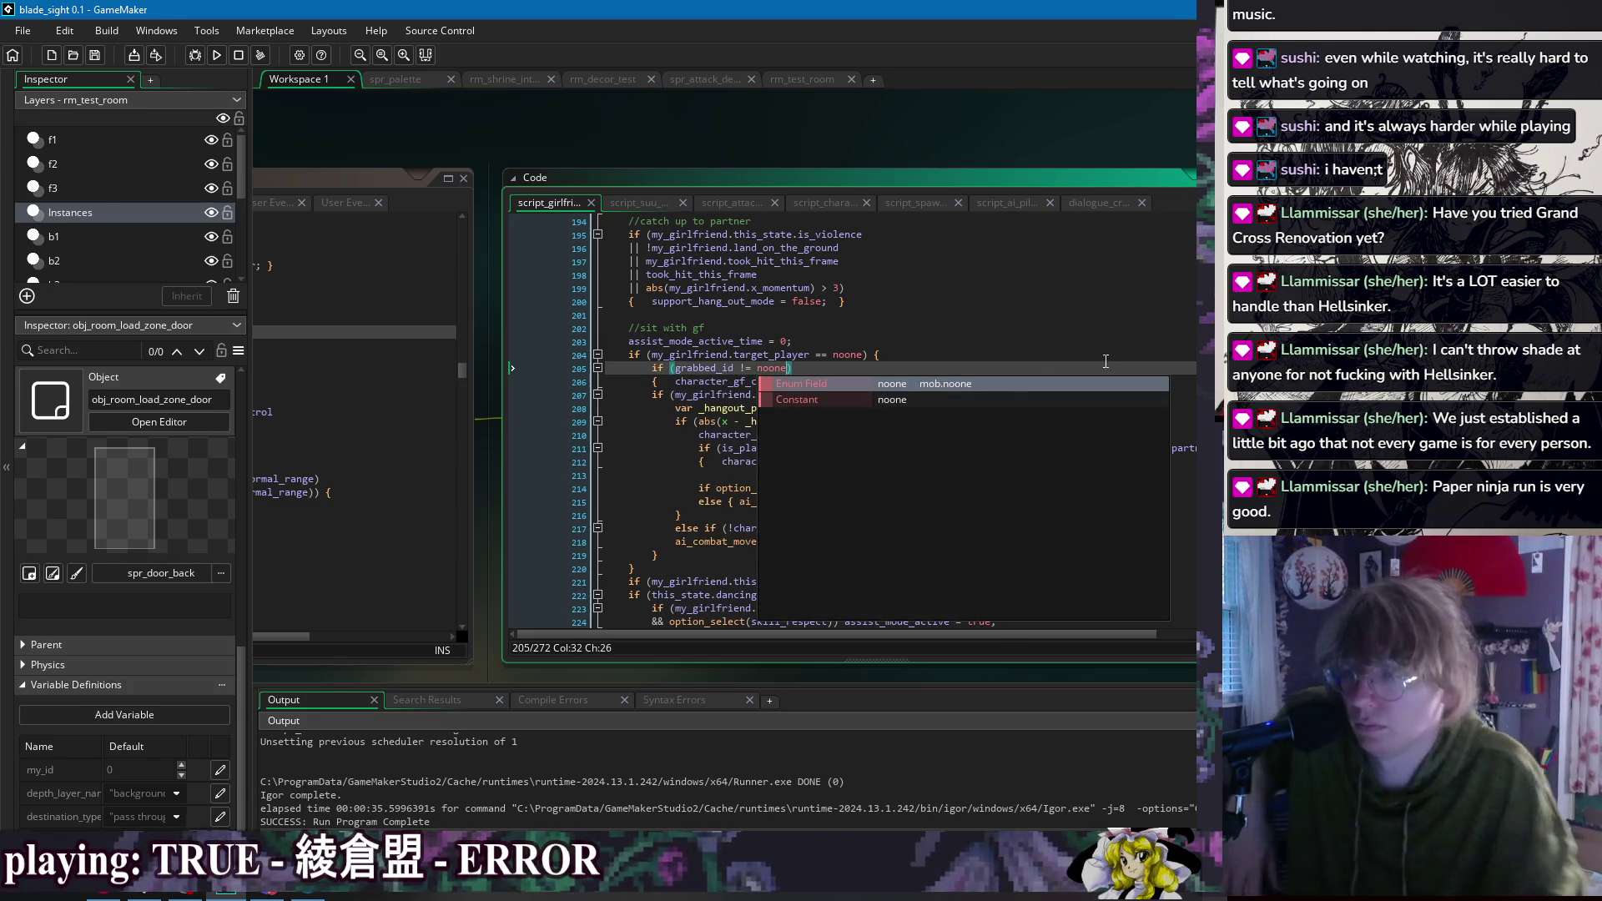
pyautogui.write(')')
pyautogui.click(1009, 354)
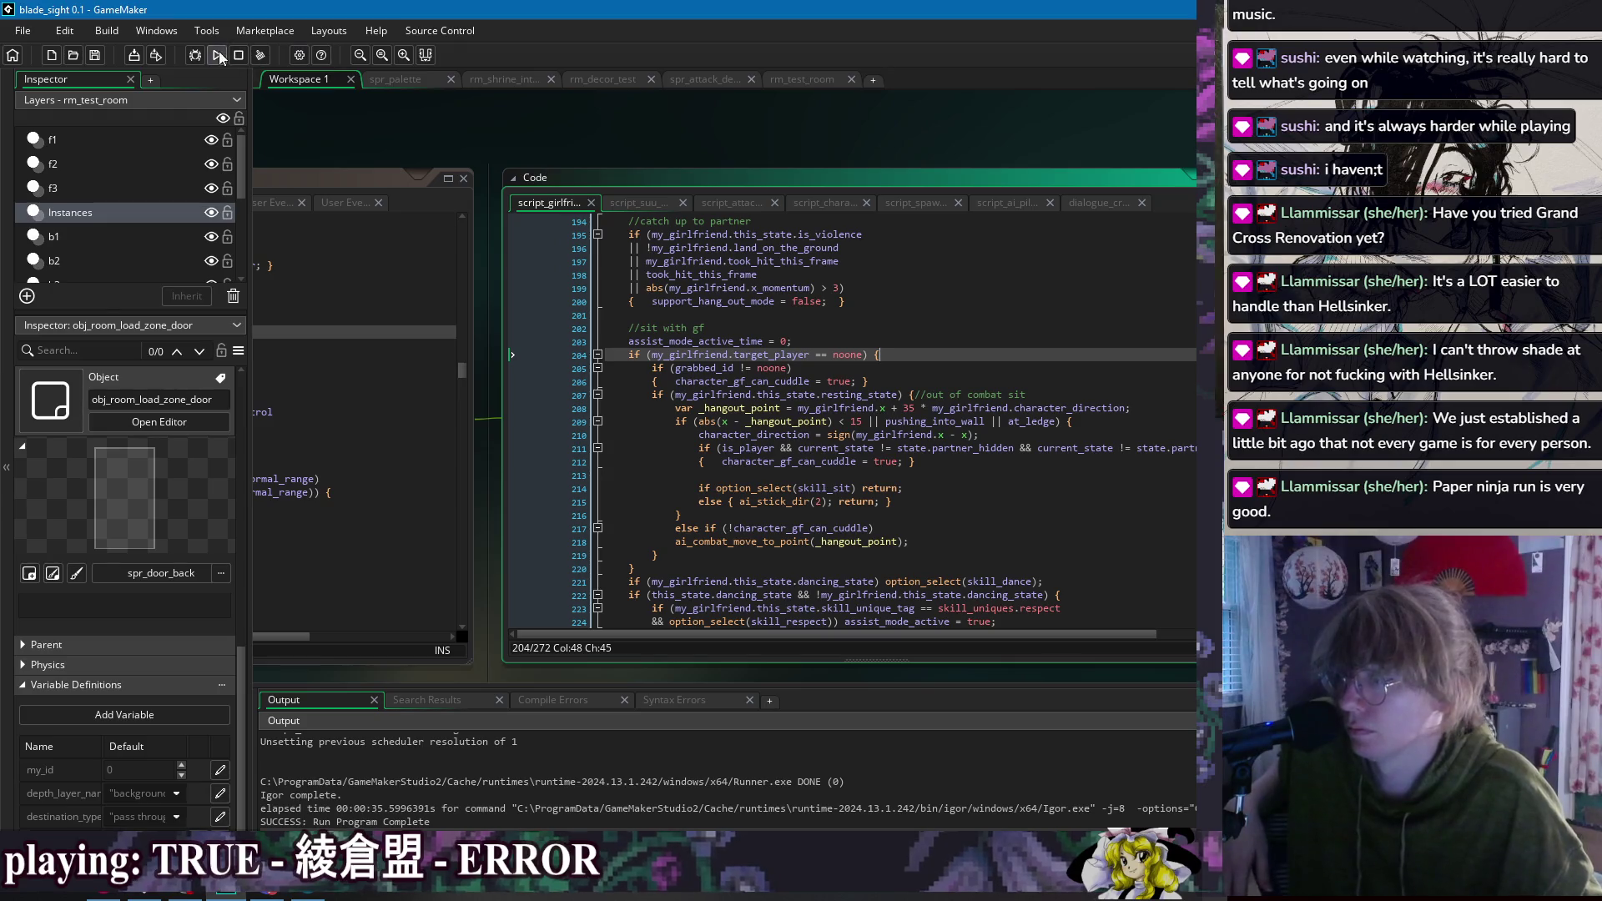
pyautogui.click(216, 54)
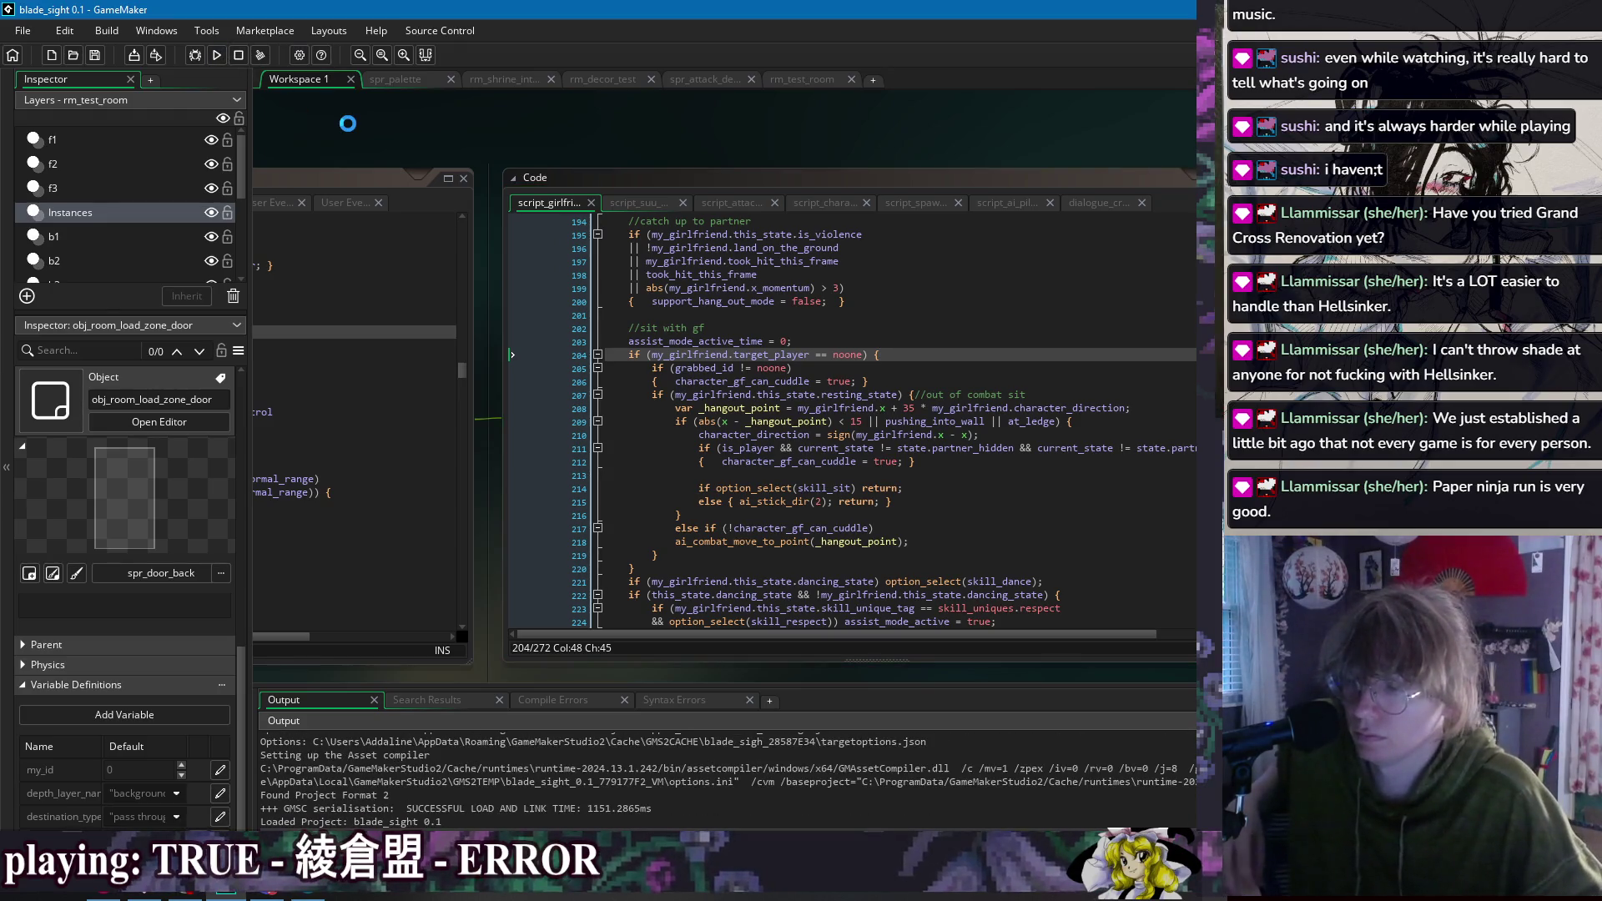
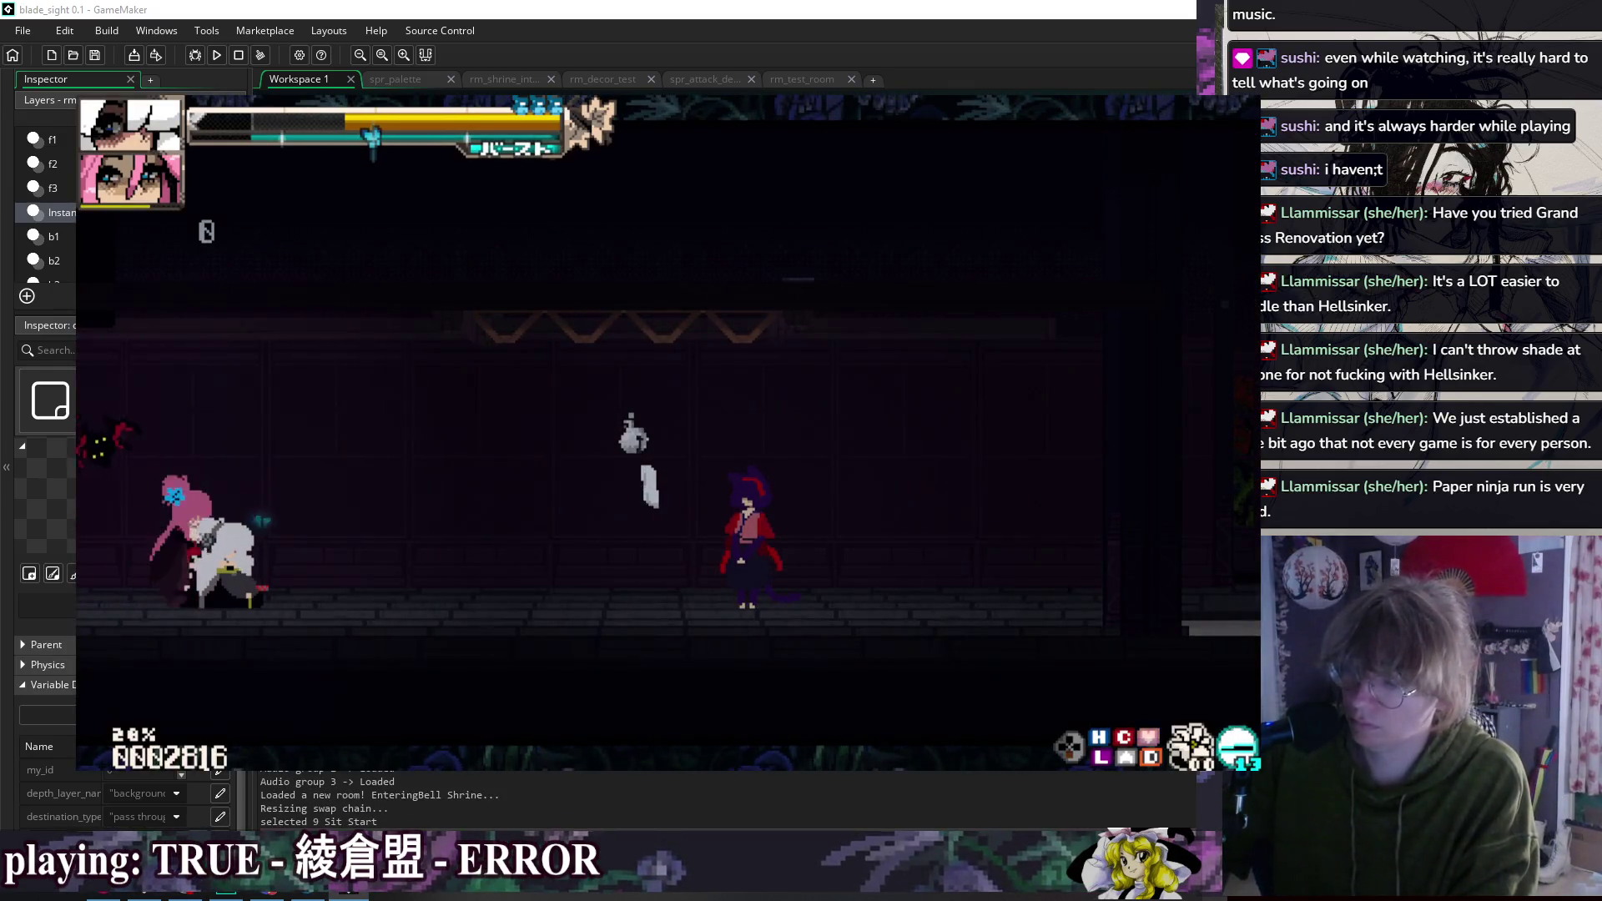
# Step: Choose Hold me in the girlfriend's talk menu and advance through her dialogue
pyautogui.press('Down')
pyautogui.press('Down')
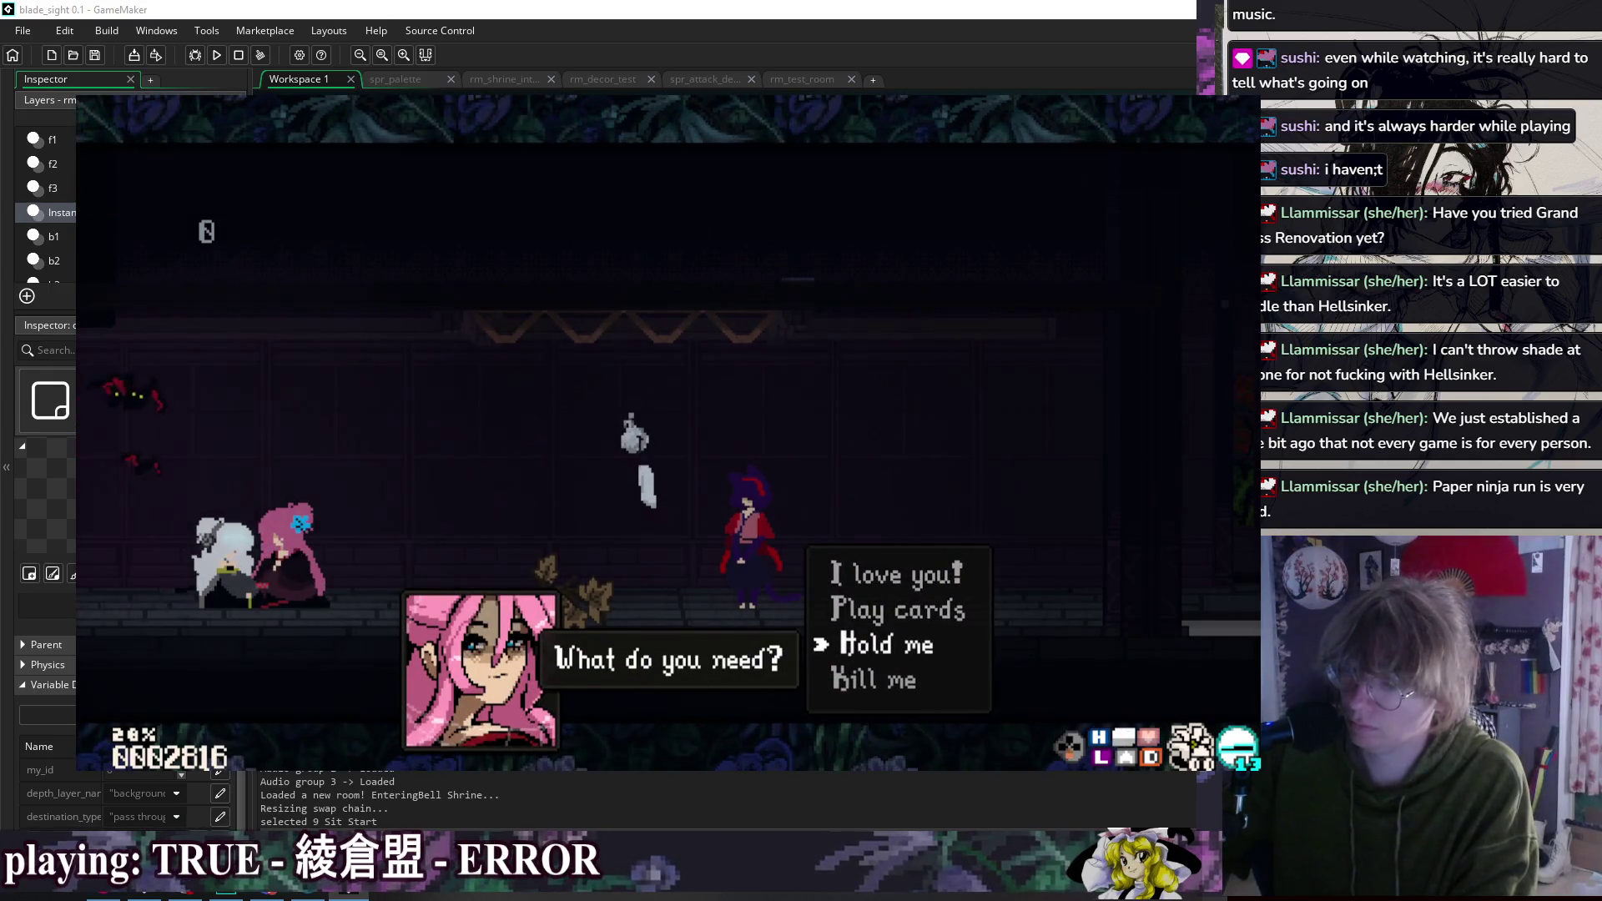
pyautogui.press('z')
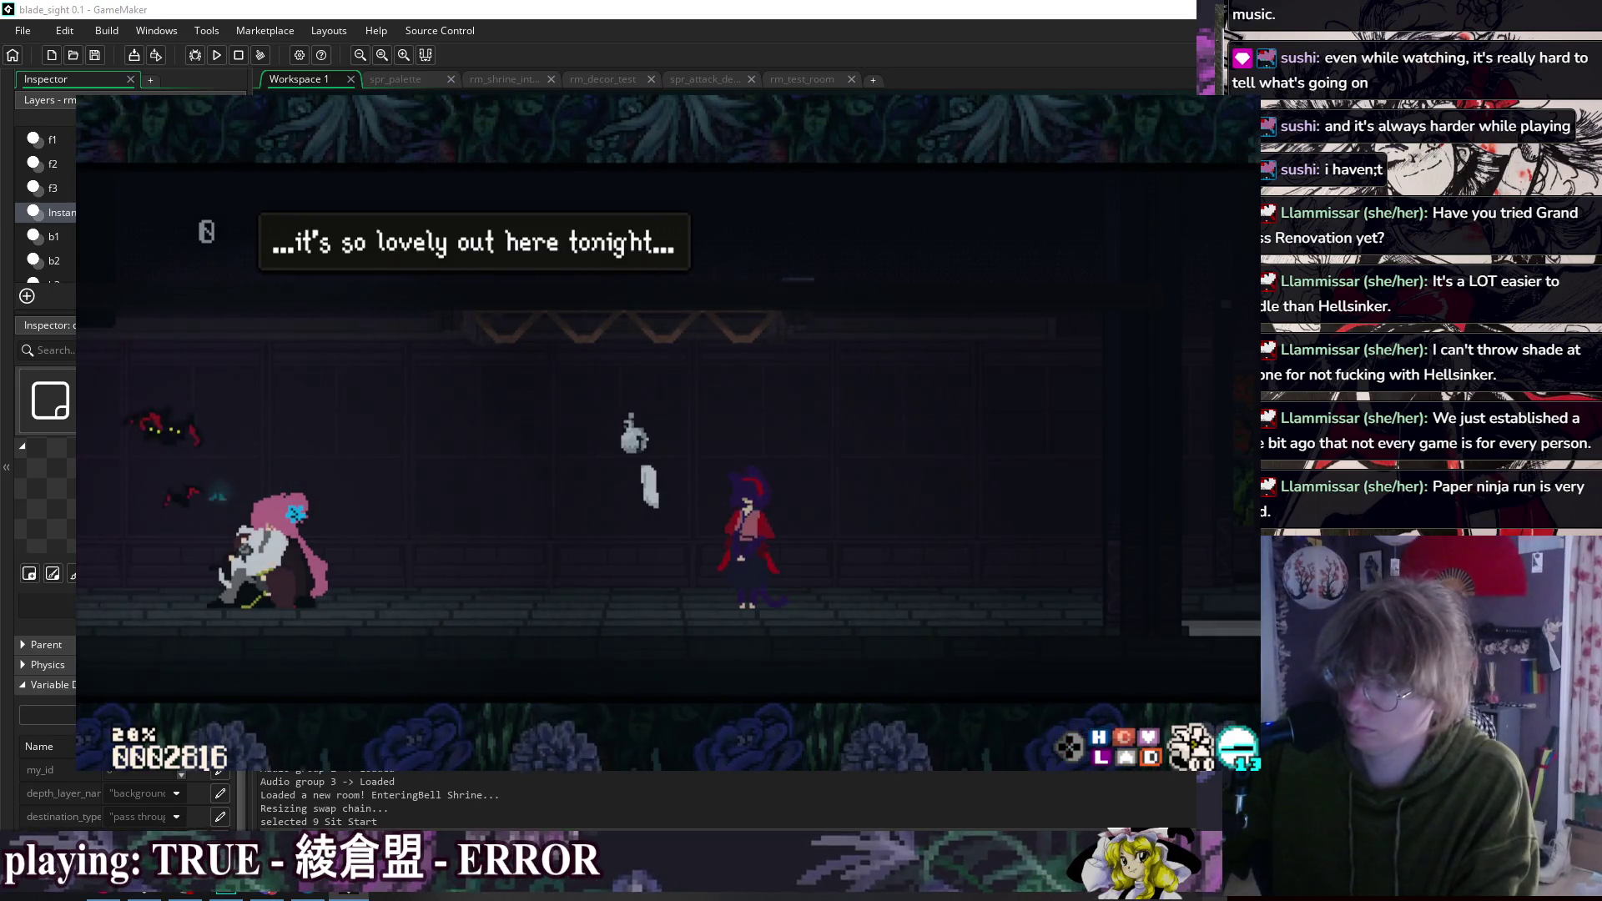
pyautogui.press('z')
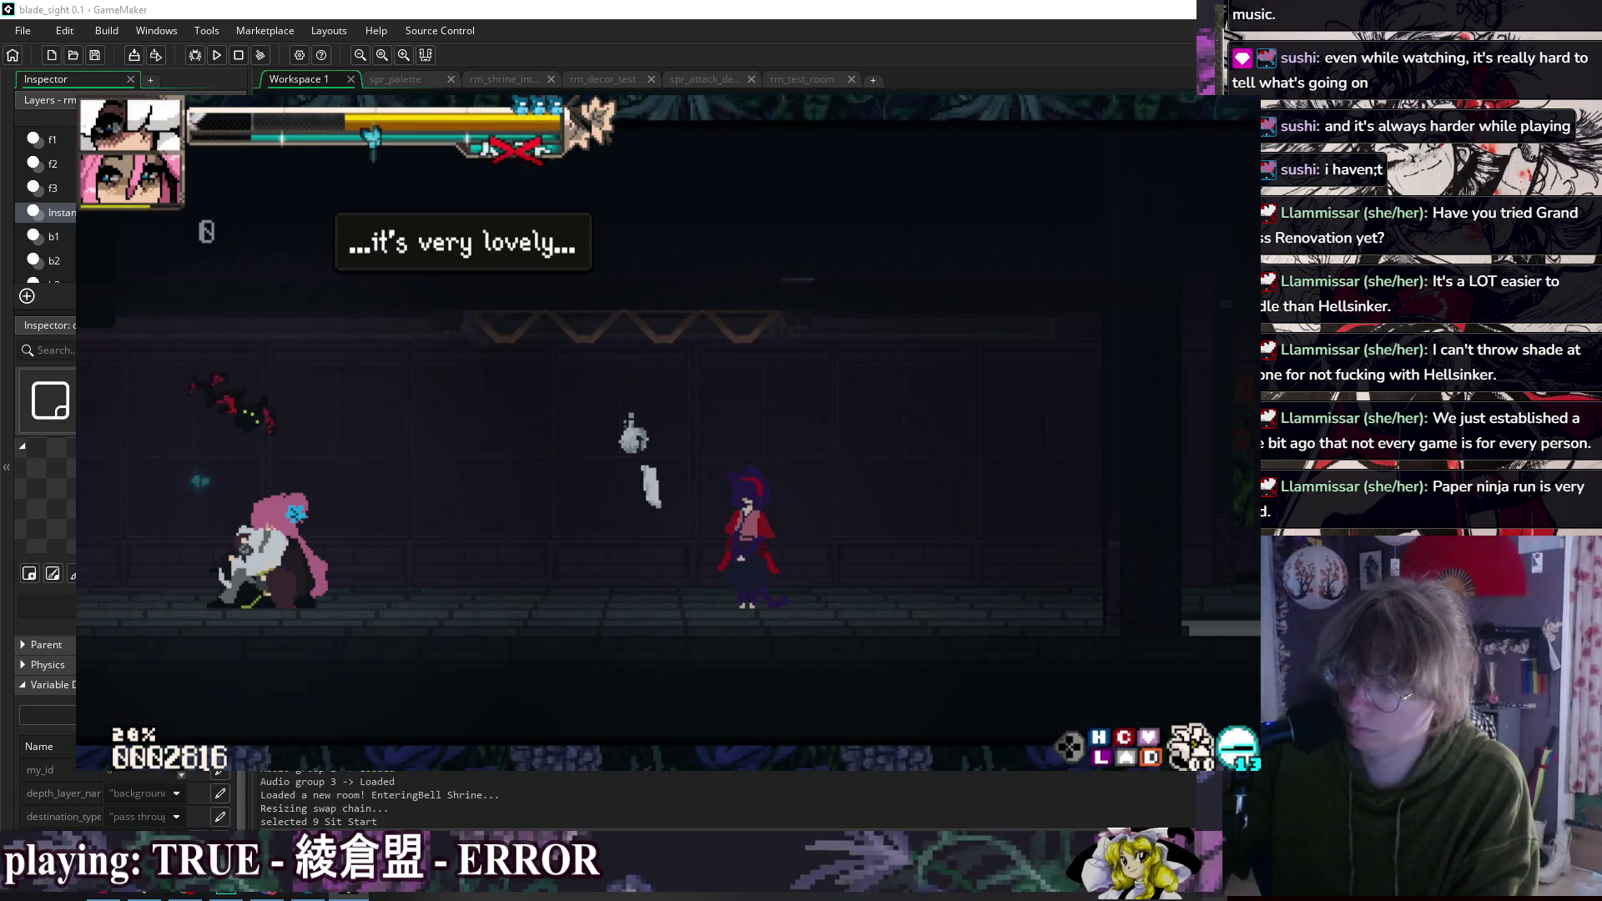
pyautogui.press('z')
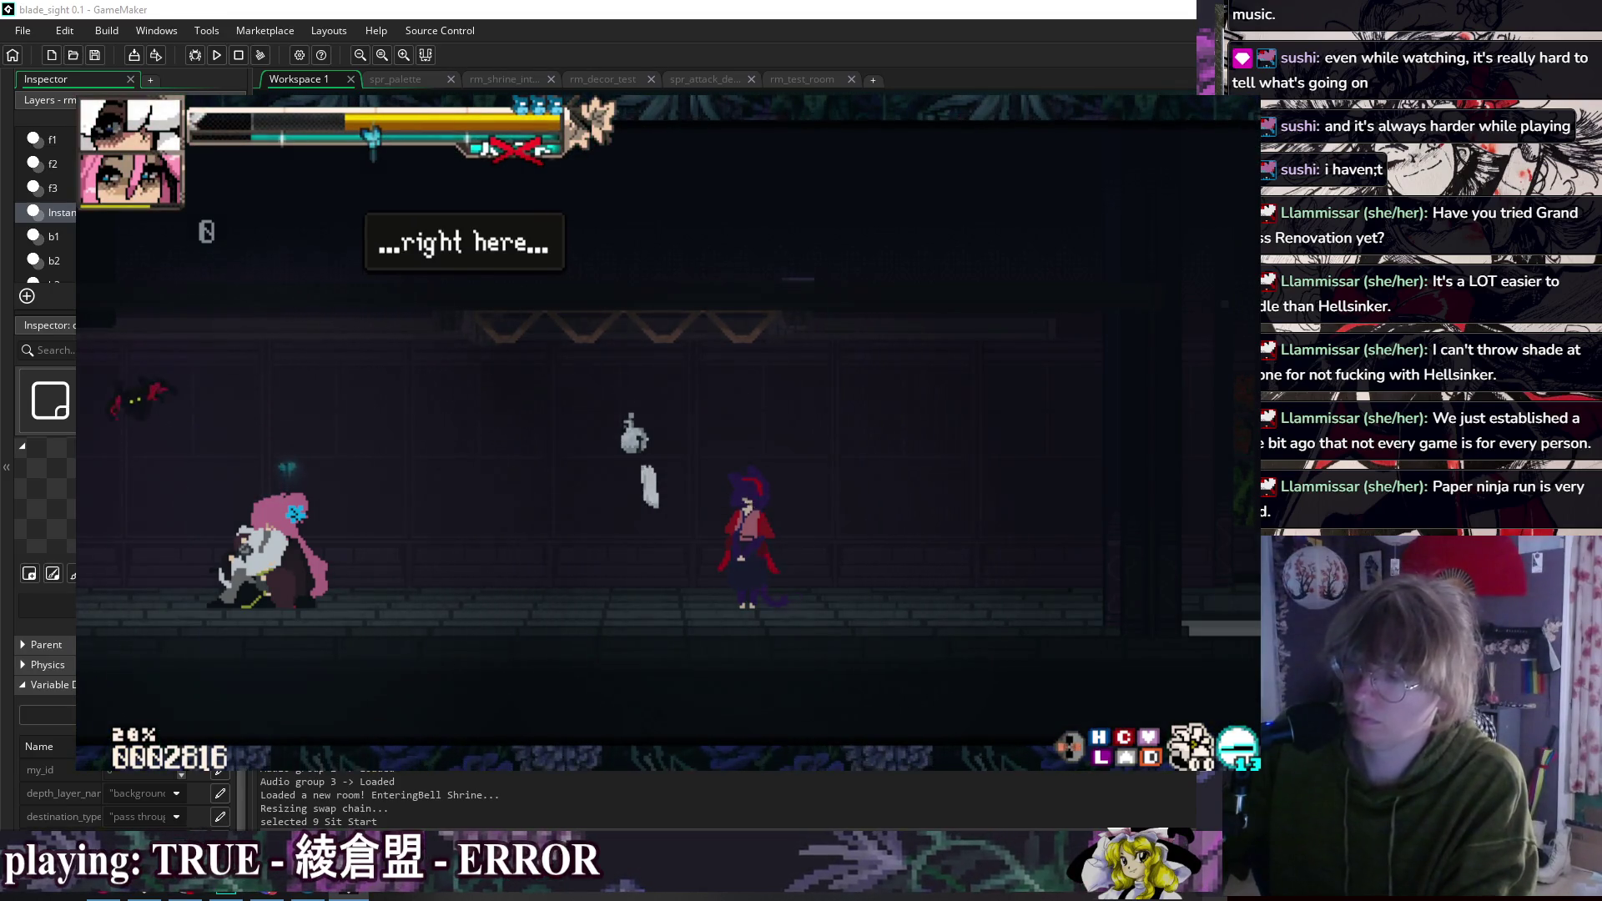
# Step: Close the game and delete the grabbed_id check on lines 205–206 of script_girlfriend
pyautogui.press('Escape')
pyautogui.moveTo(872, 381); pyautogui.dragTo(889, 340)
pyautogui.press('BackSpace')
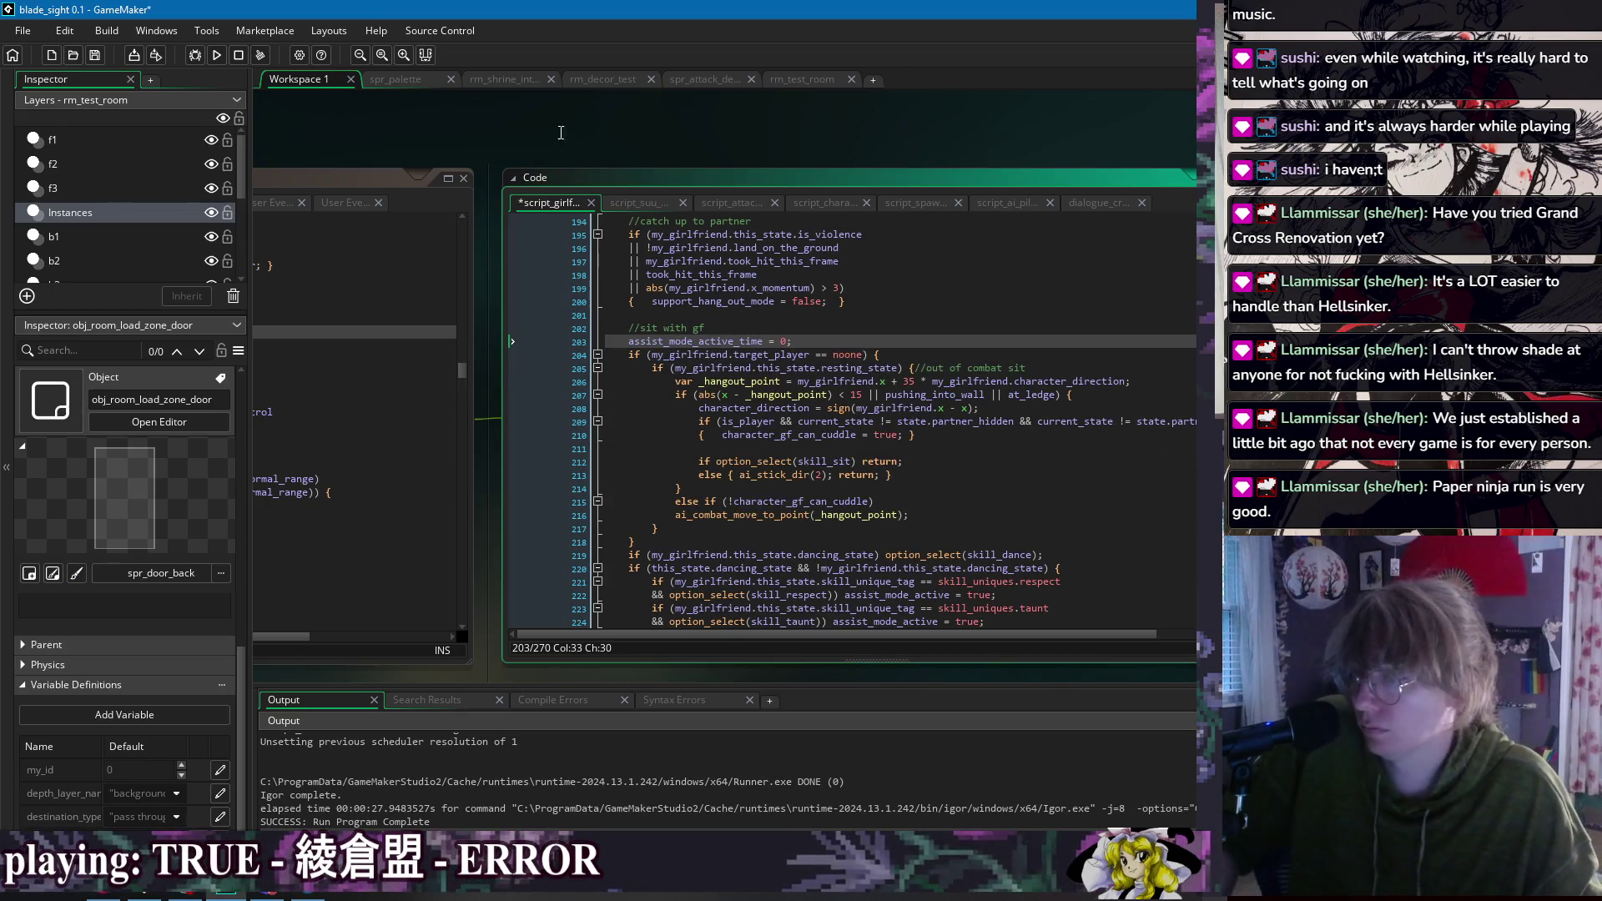
# Step: Open obj_game_manager's event code, moving through Step and End Step to Draw GUI
pyautogui.rightClick(561, 132)
pyautogui.moveTo(604, 133)
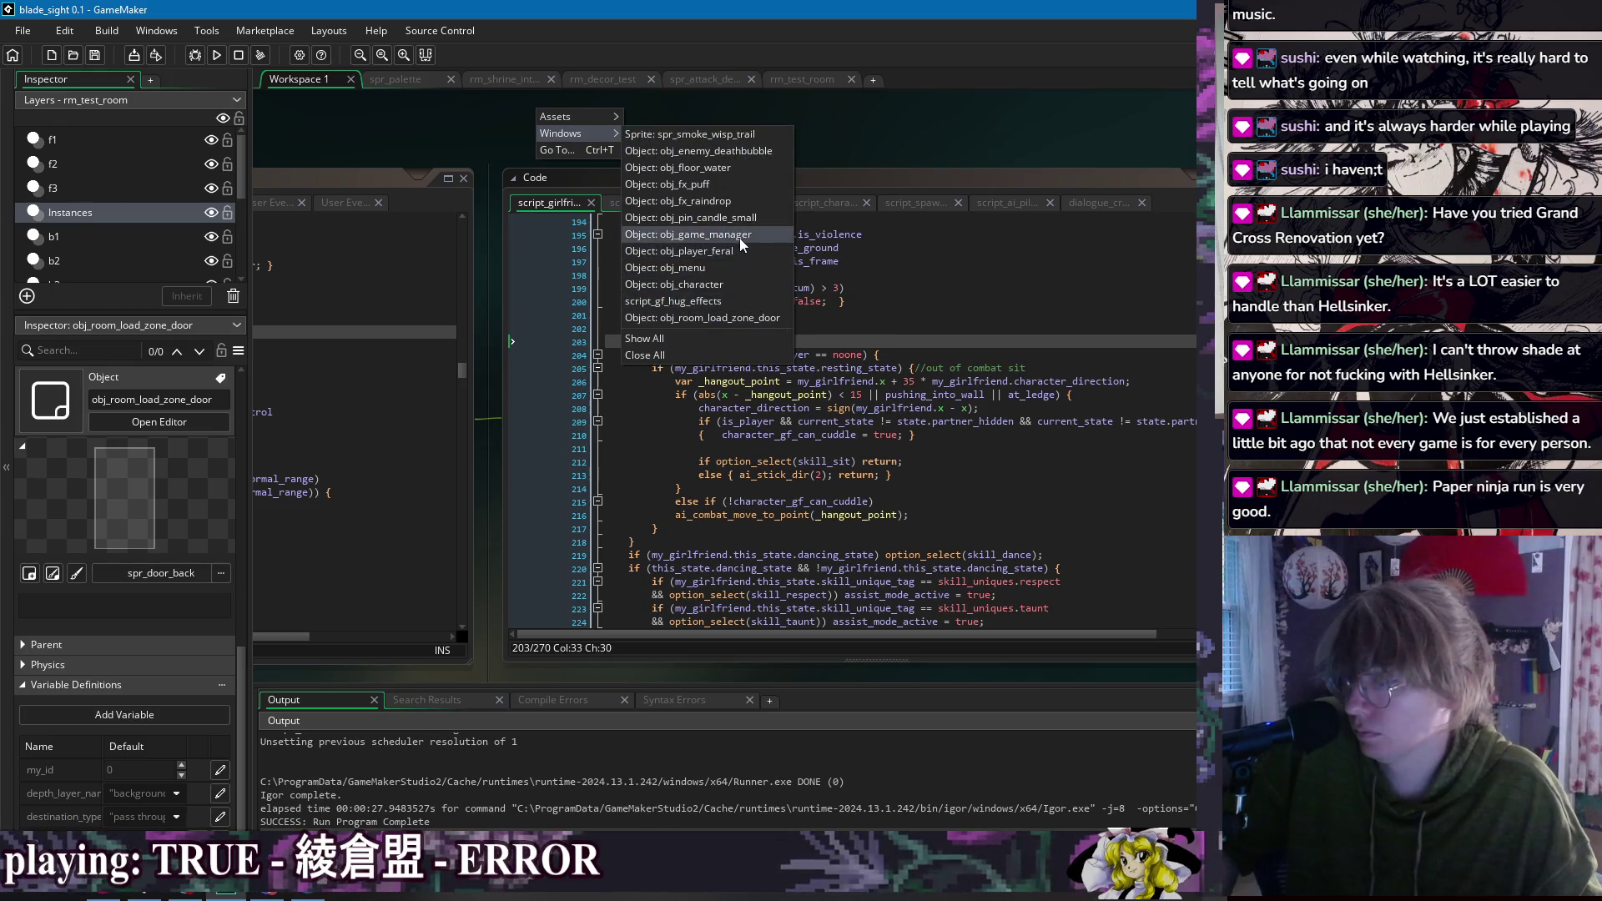
pyautogui.click(740, 237)
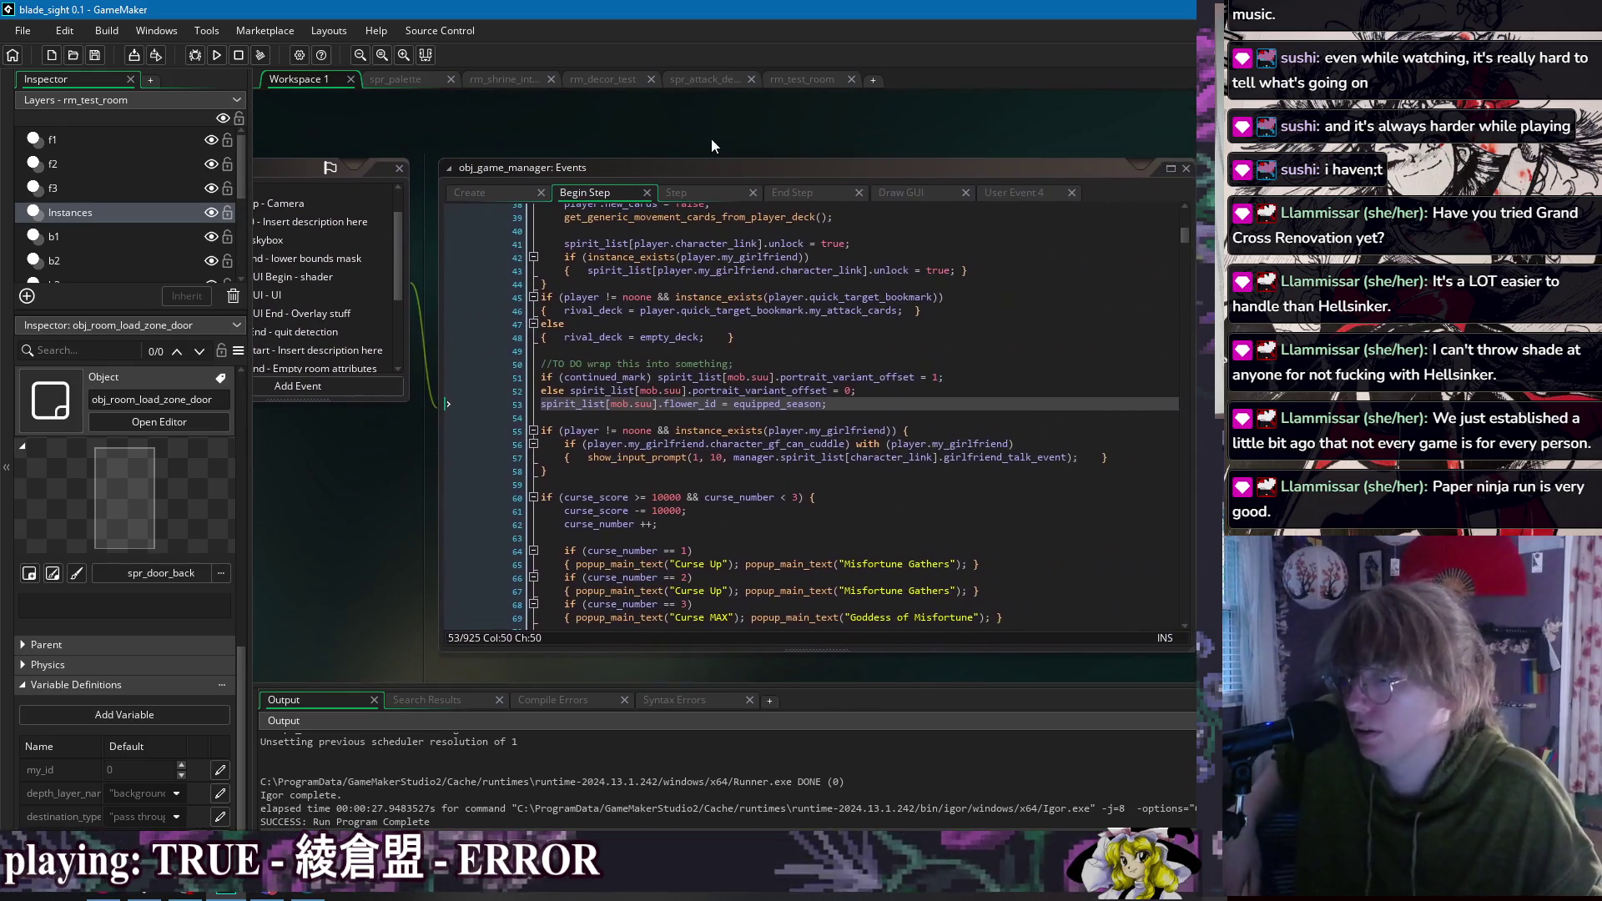
pyautogui.click(701, 192)
pyautogui.click(800, 191)
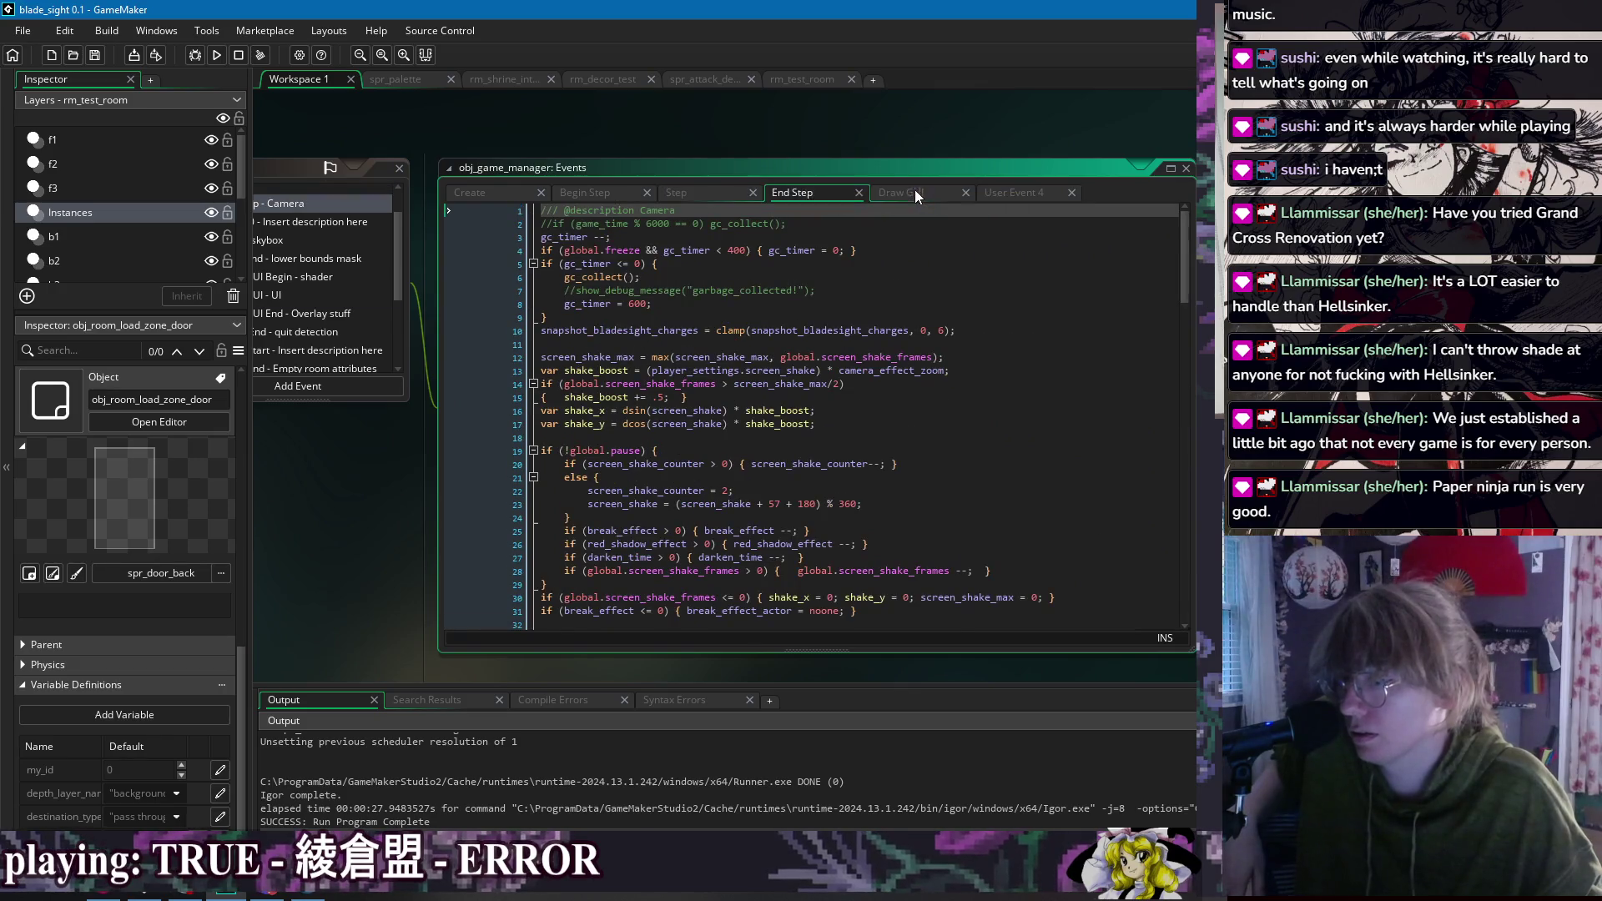
pyautogui.click(915, 192)
pyautogui.scroll(-3, 747, 361)
pyautogui.scroll(3, 746, 362)
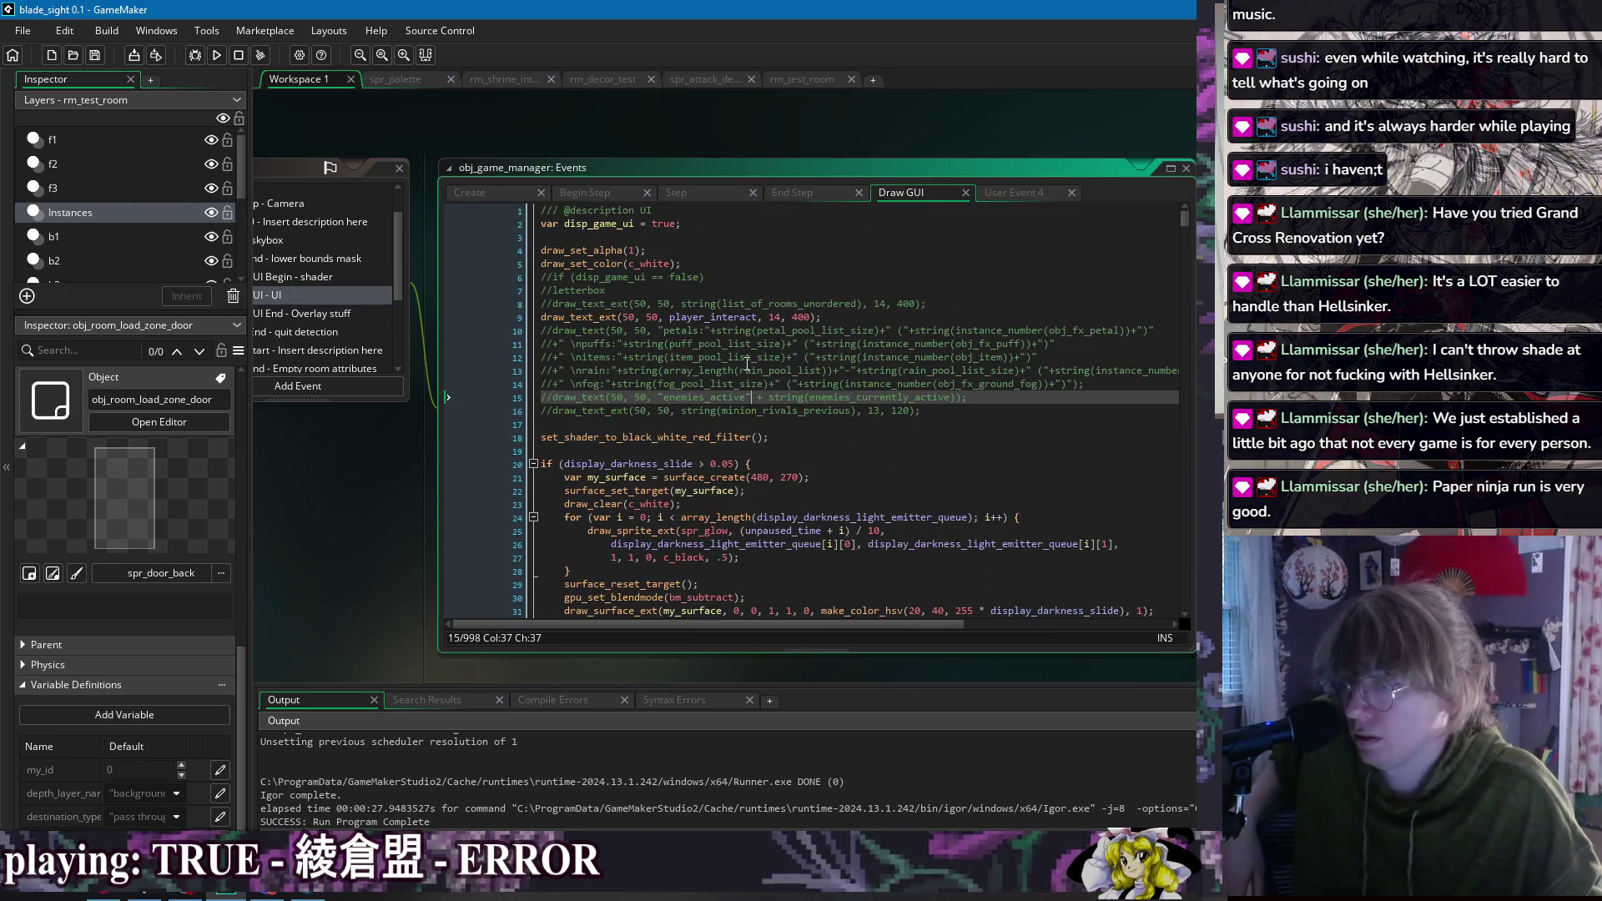
# Step: Search the Draw GUI code for player_interact and jump to its next use
pyautogui.doubleClick(725, 317)
pyautogui.hotkey('ctrl', 'f')
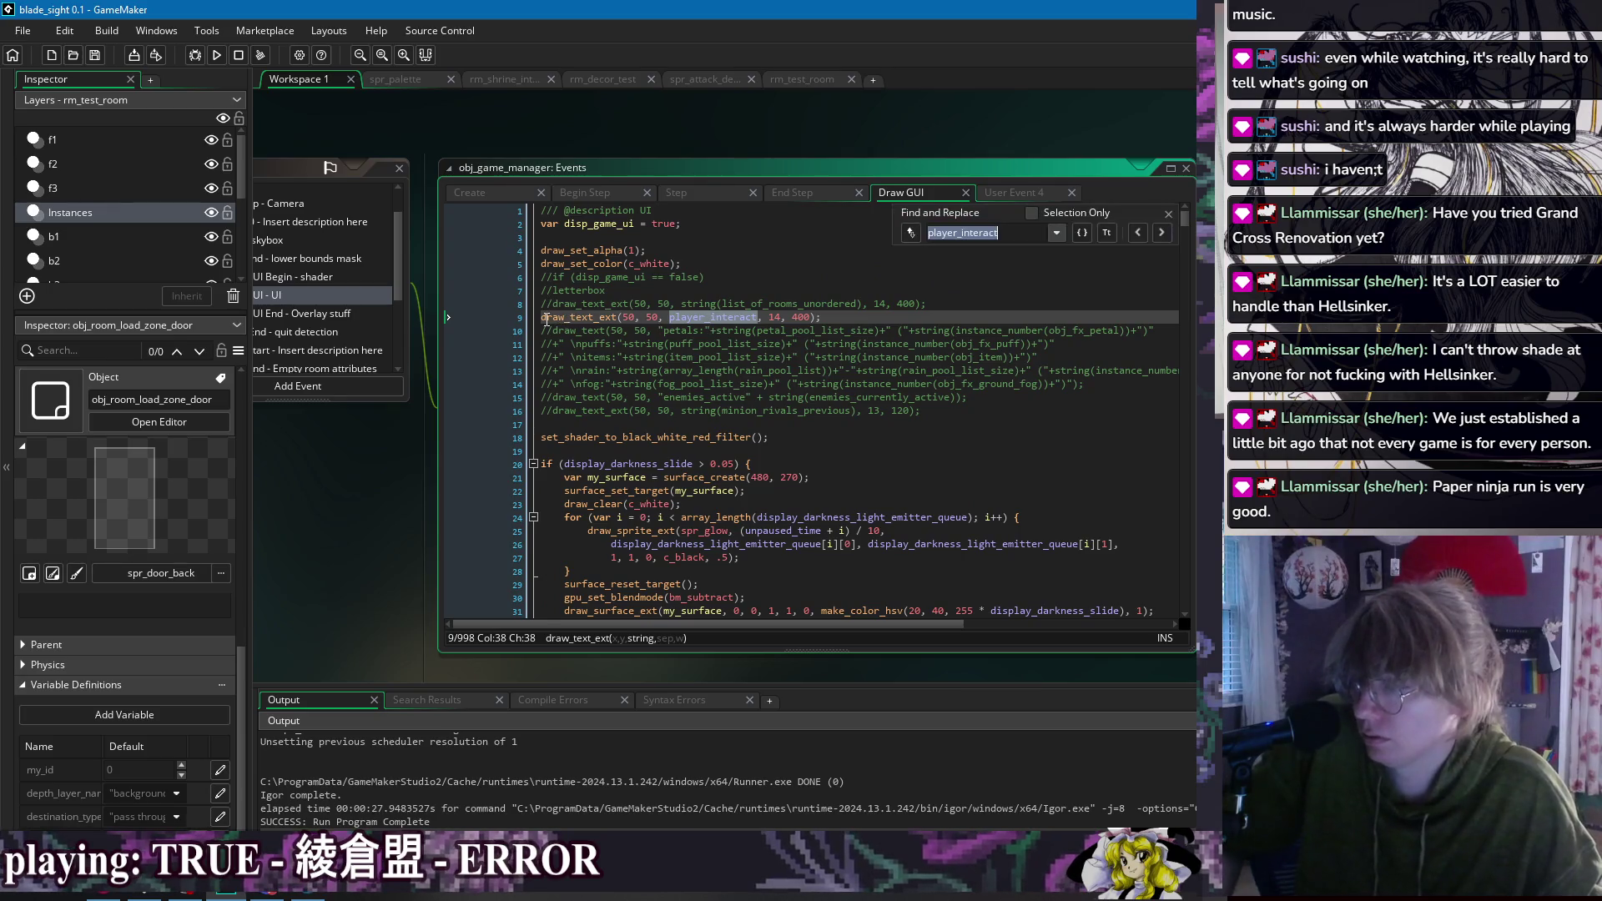
pyautogui.click(542, 321)
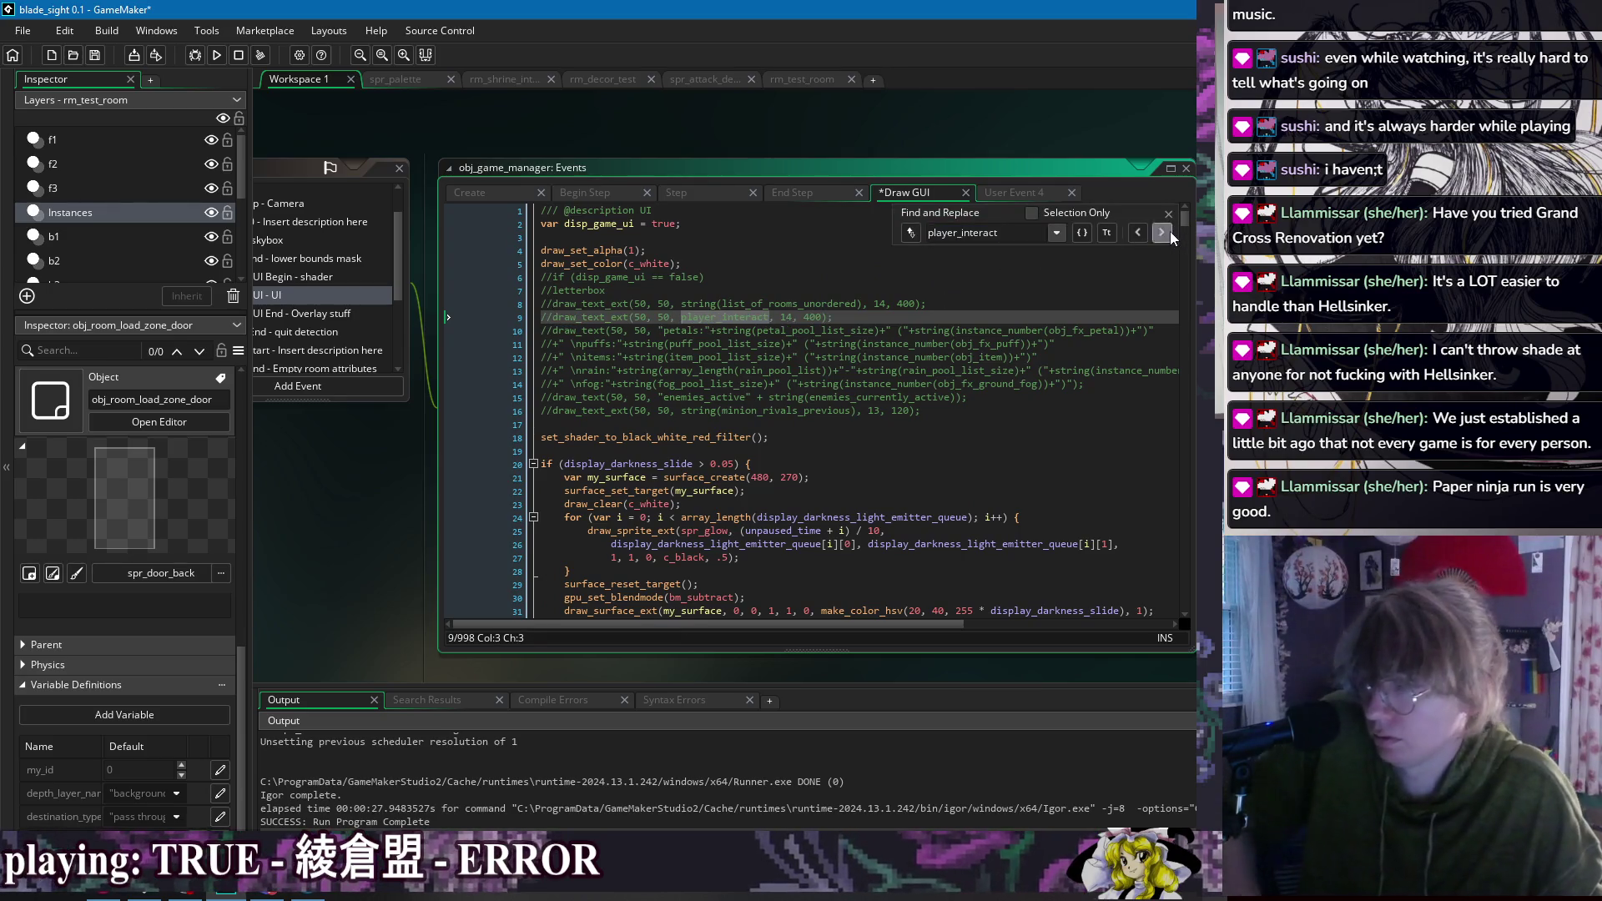
pyautogui.click(1163, 232)
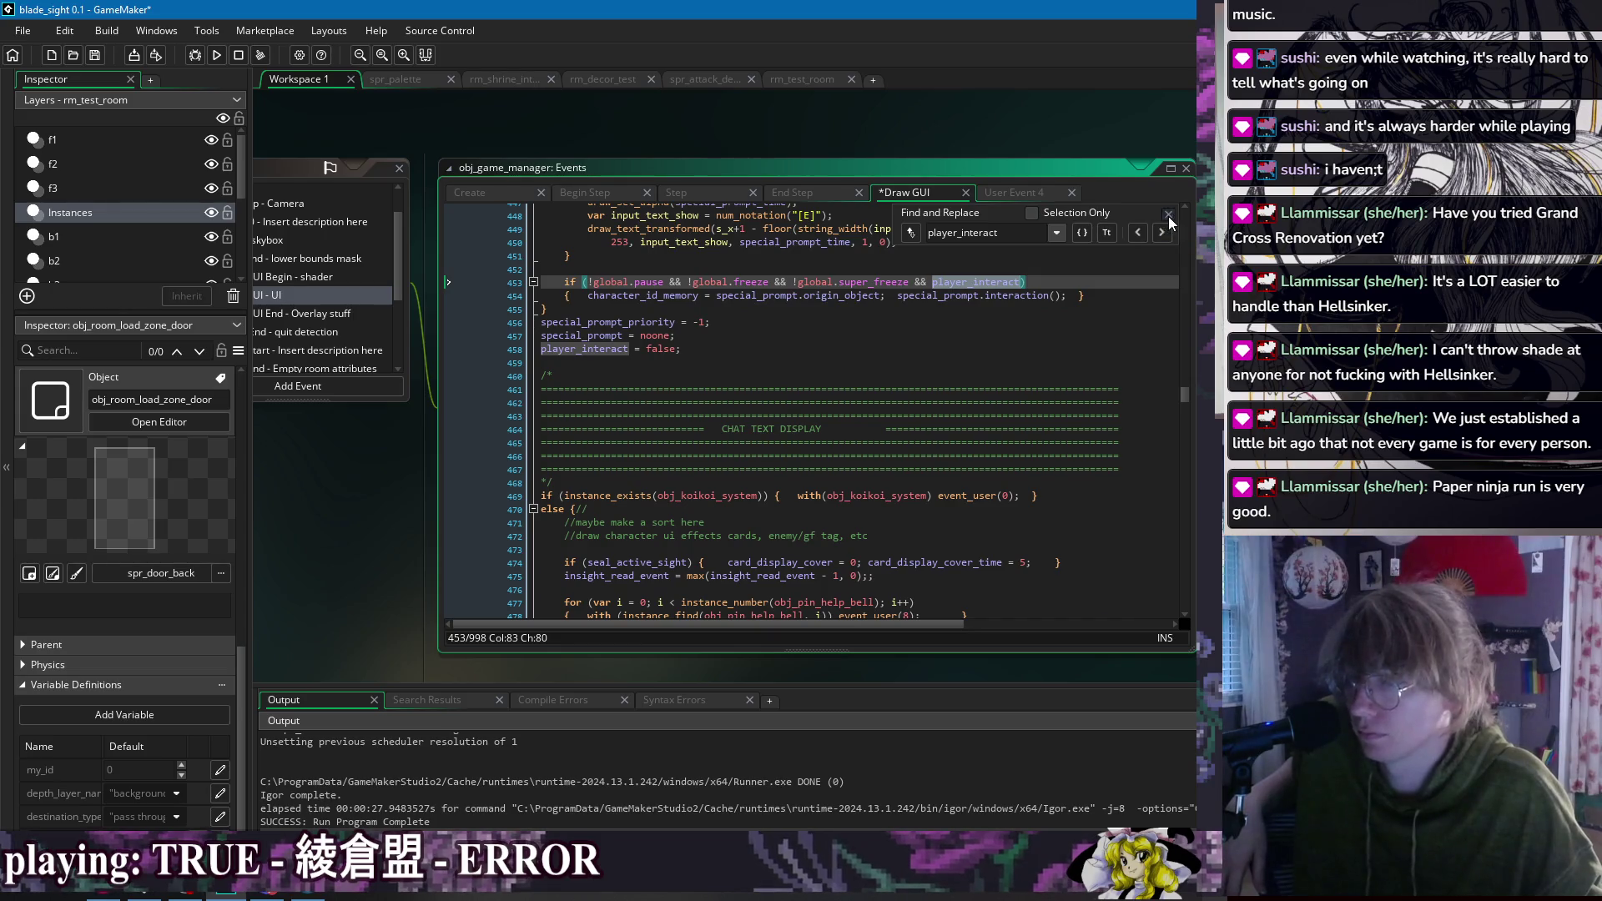
pyautogui.click(1168, 213)
# Step: Inspect the combat_active, special_prompt and dialogue_control_override prompt code around lines 412–420
pyautogui.click(751, 336)
pyautogui.scroll(8, 747, 417)
pyautogui.scroll(6, 743, 441)
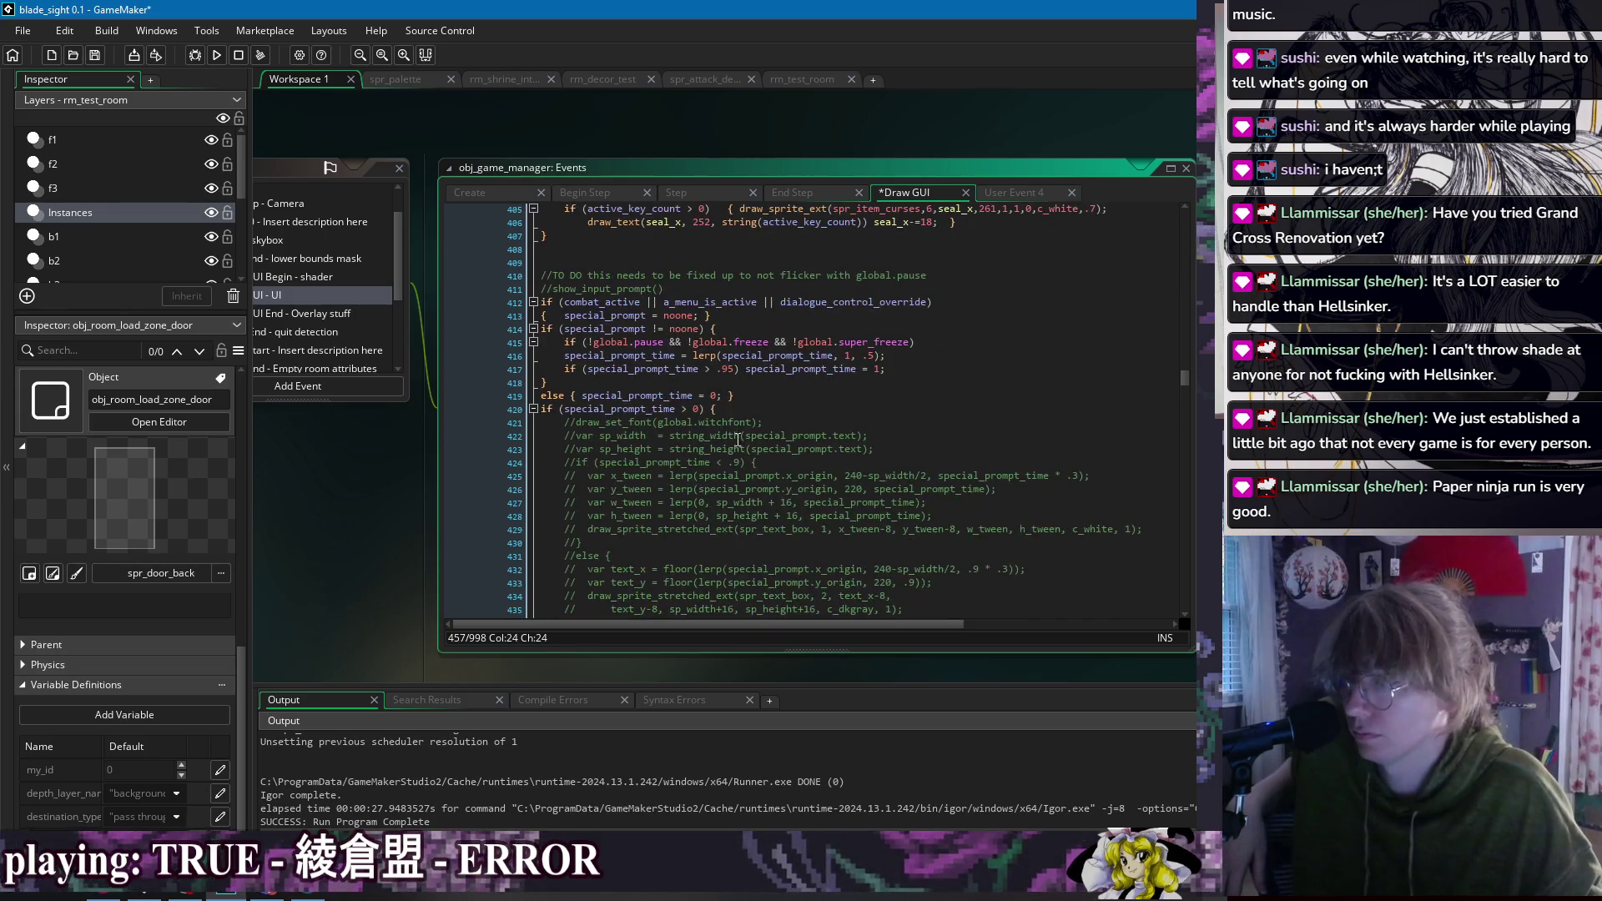
pyautogui.doubleClick(596, 303)
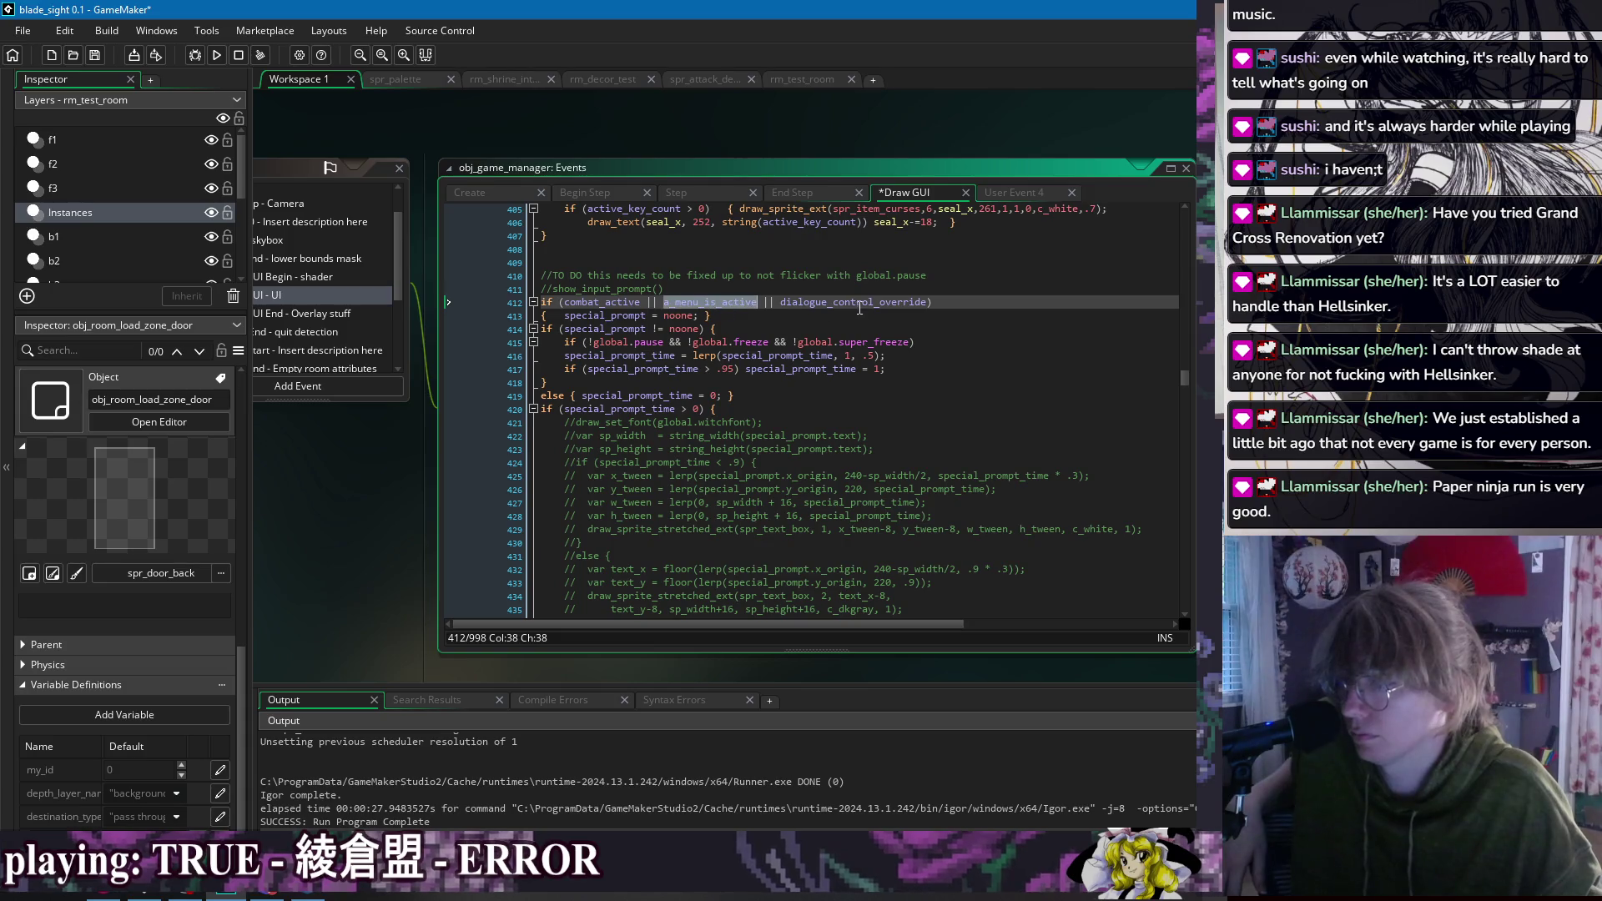
pyautogui.click(625, 315)
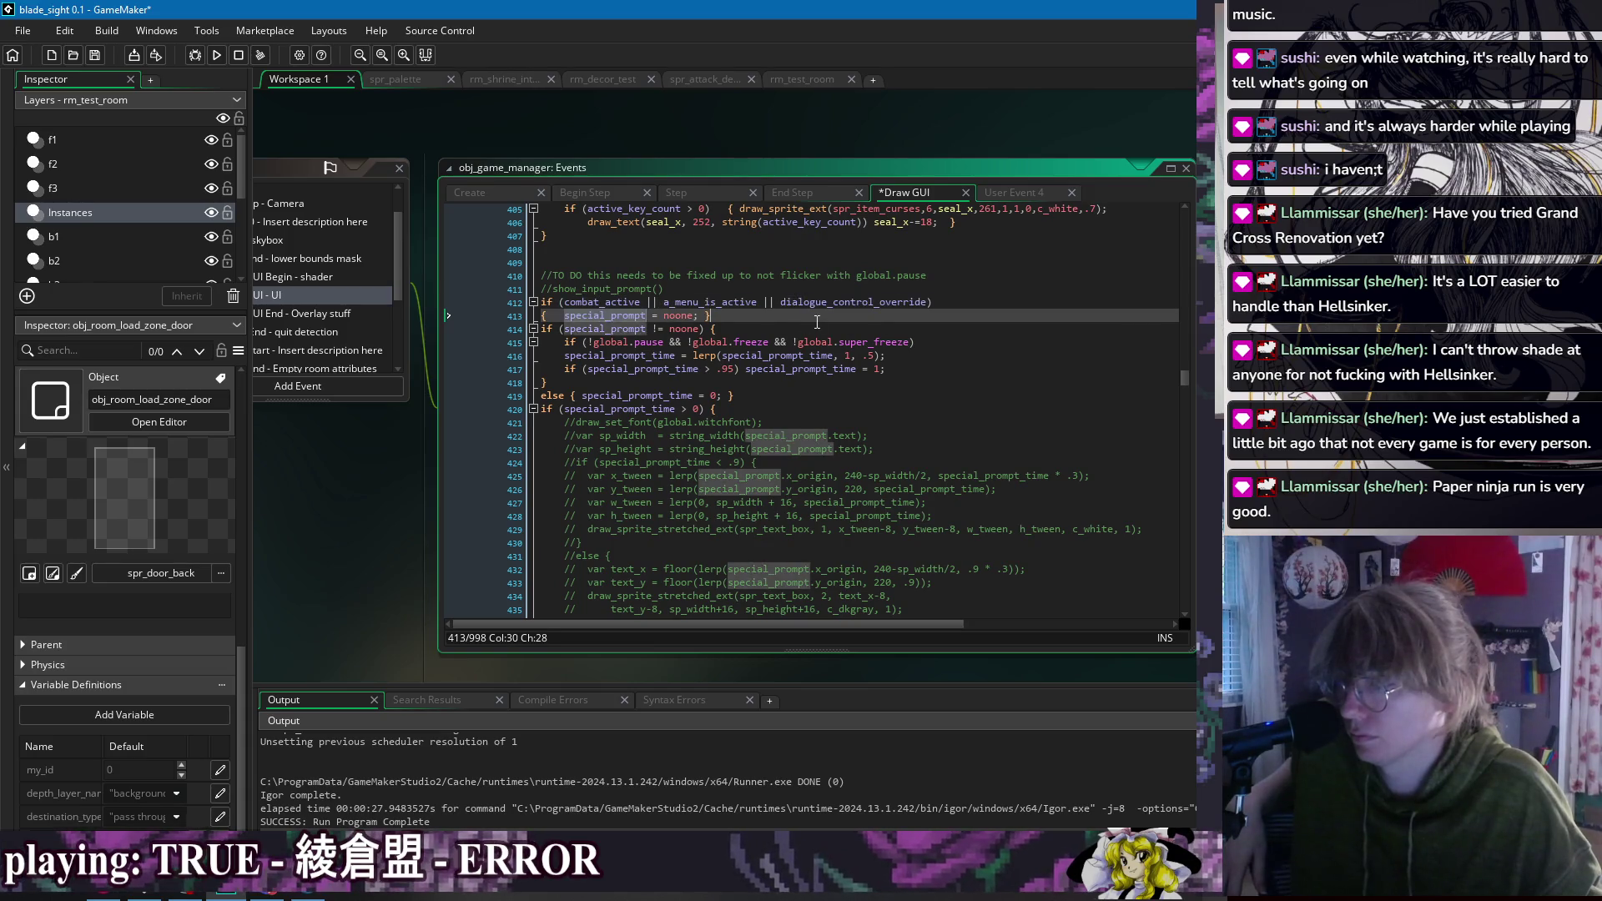
pyautogui.doubleClick(876, 304)
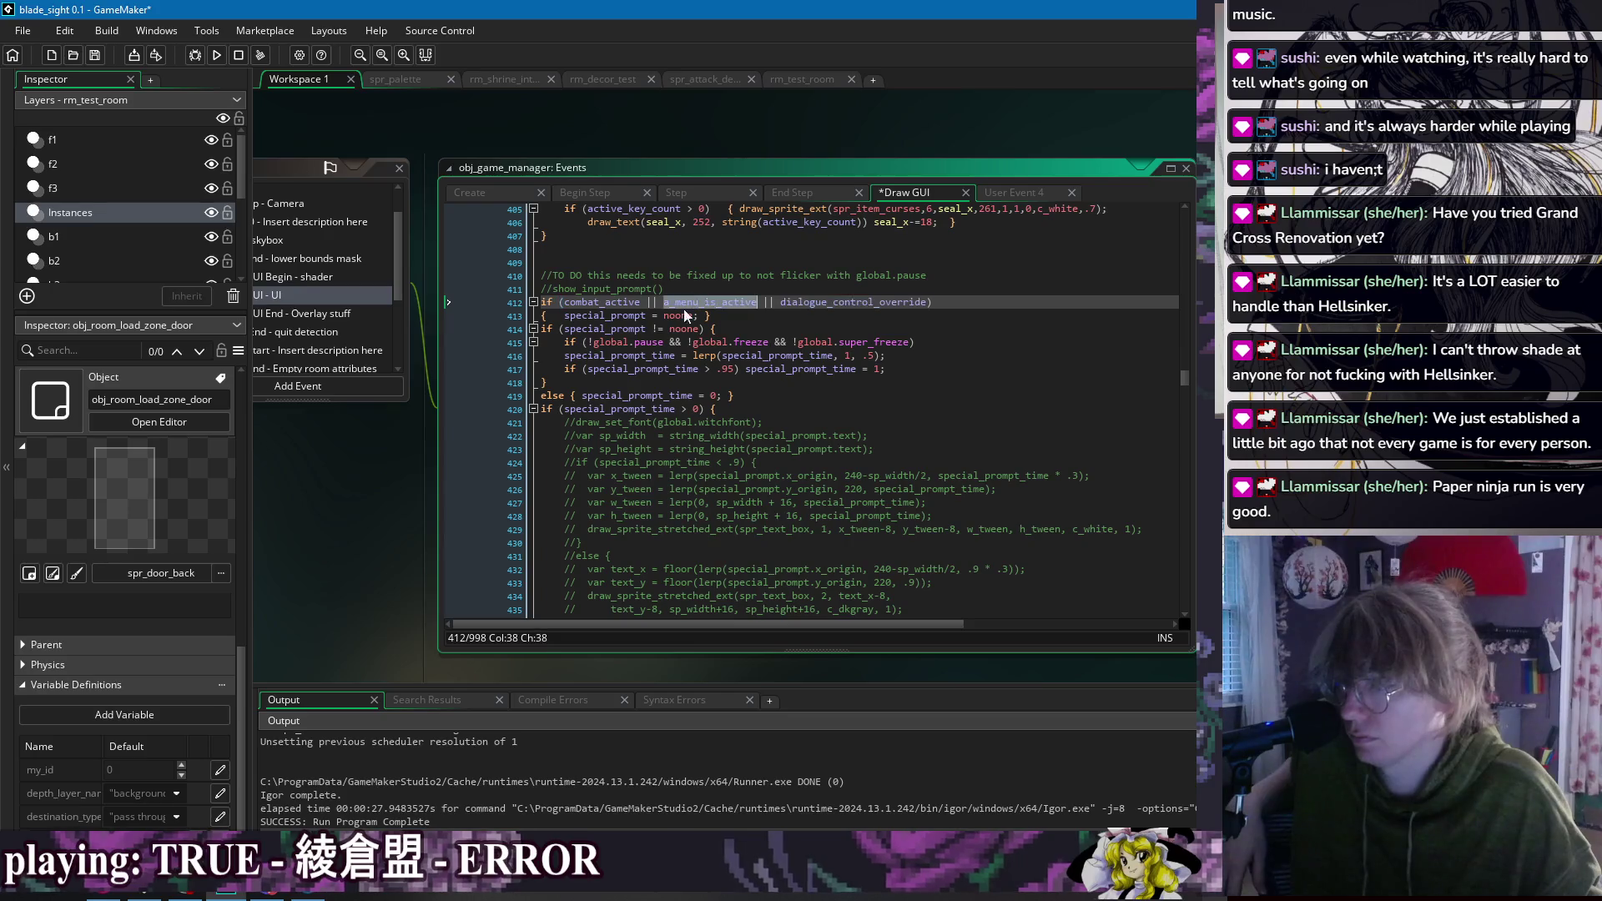
pyautogui.press('Down')
pyautogui.press('Down')
pyautogui.press('Down')
pyautogui.press('Up')
pyautogui.press('Up')
pyautogui.click(772, 408)
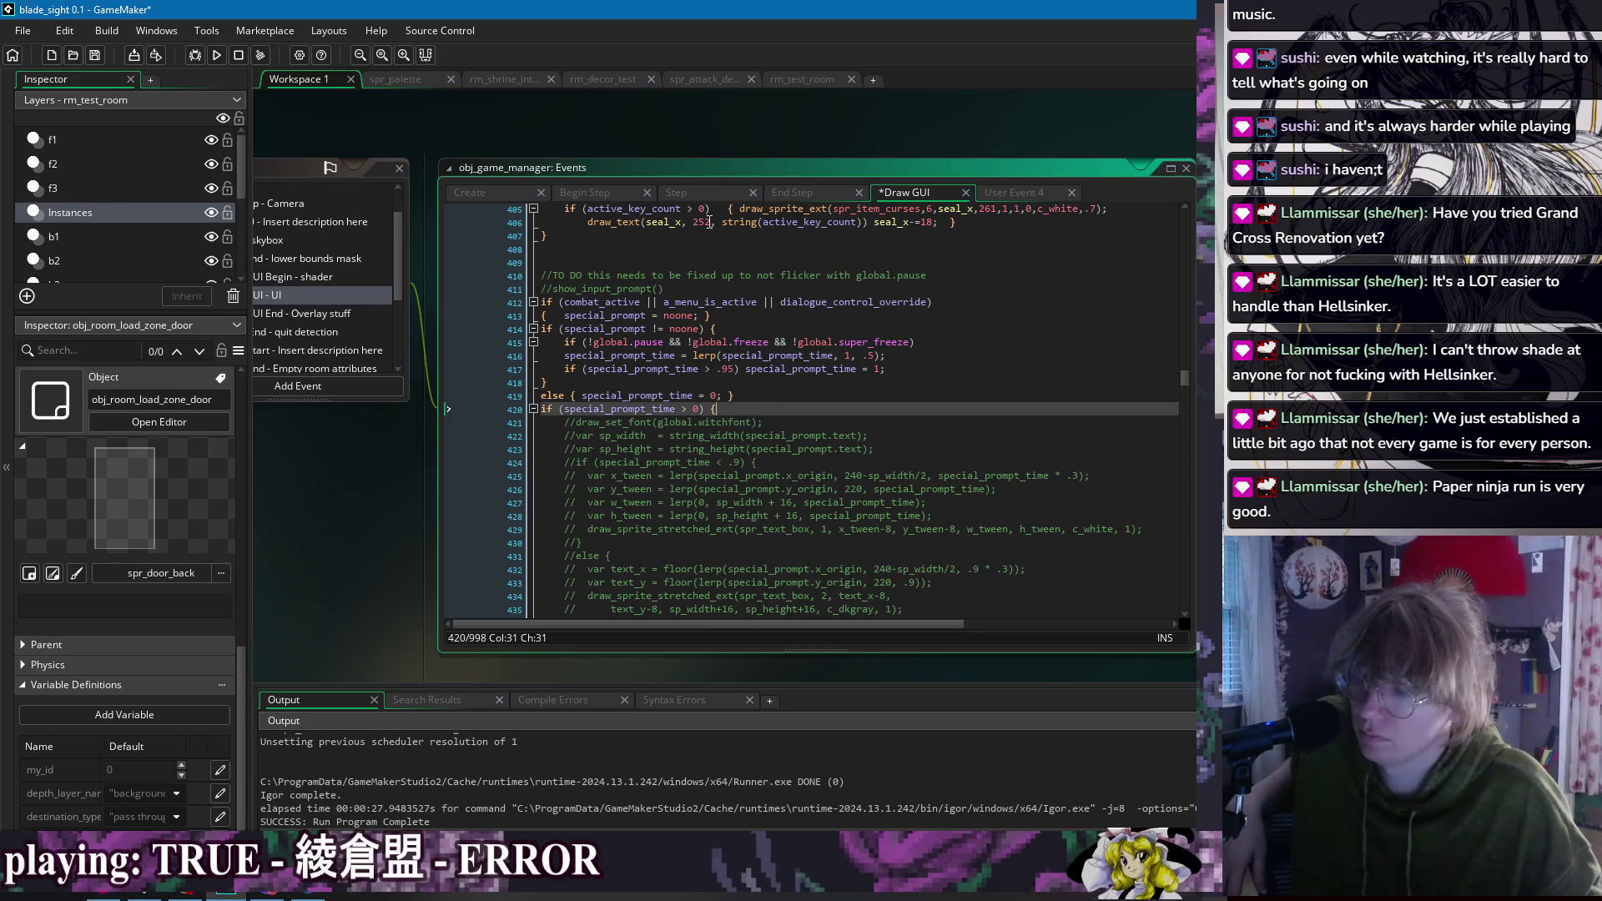
pyautogui.moveTo(1184, 379); pyautogui.dragTo(1184, 213)
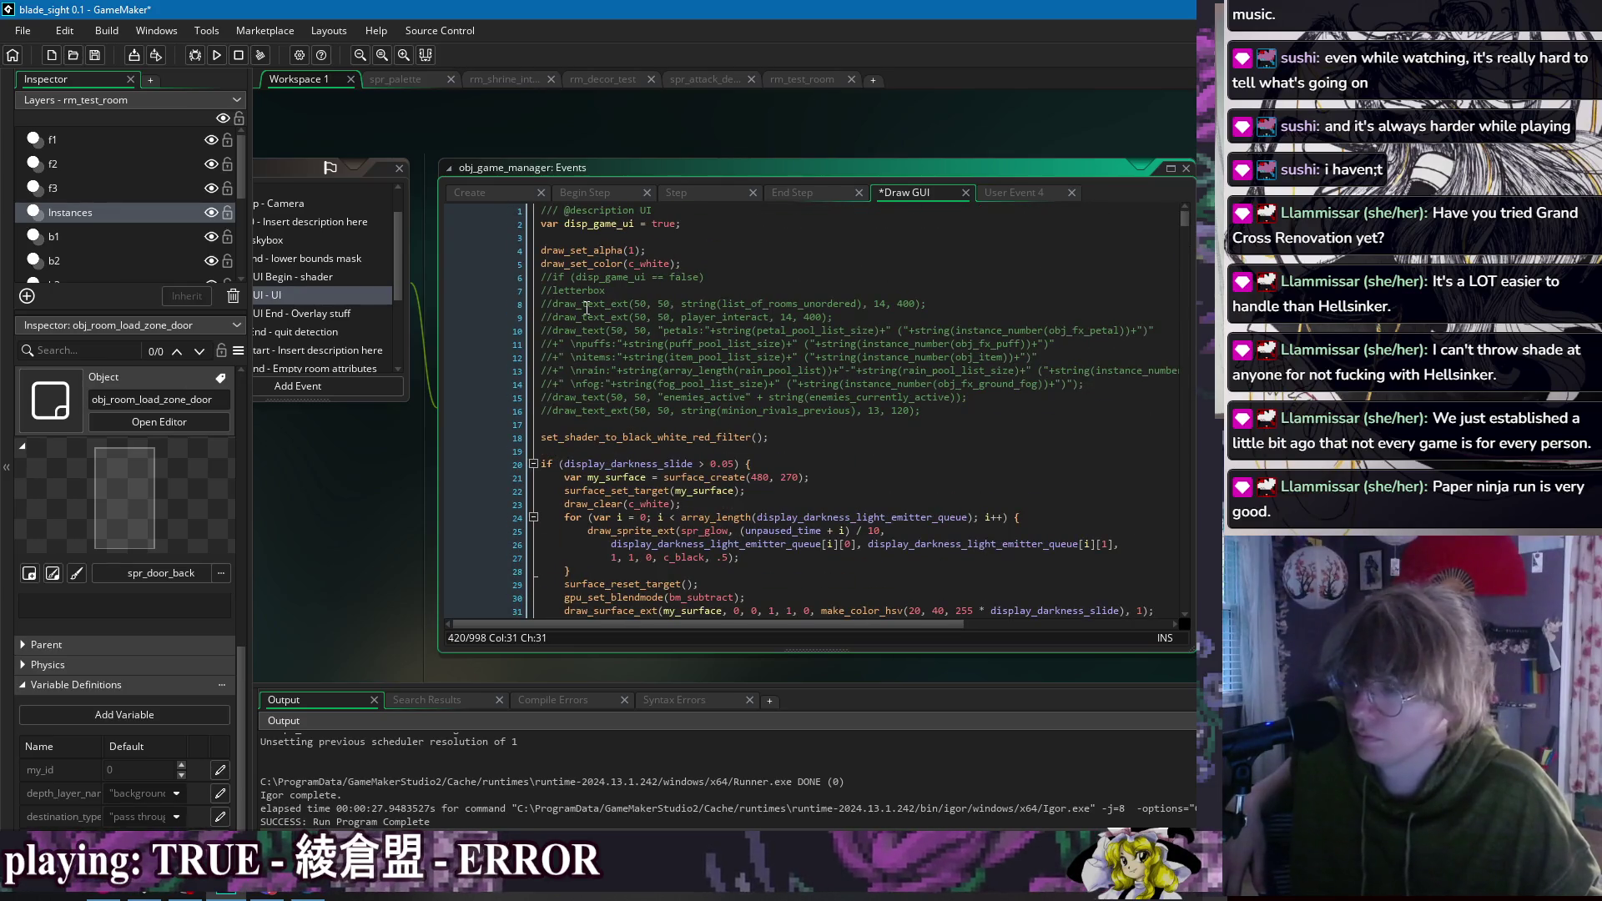
# Step: Add an if guard with instance_exists checks on player and player.my_girlfriend above the debug text
pyautogui.click(542, 317)
pyautogui.press('Return')
pyautogui.press('Up')
pyautogui.write('if (')
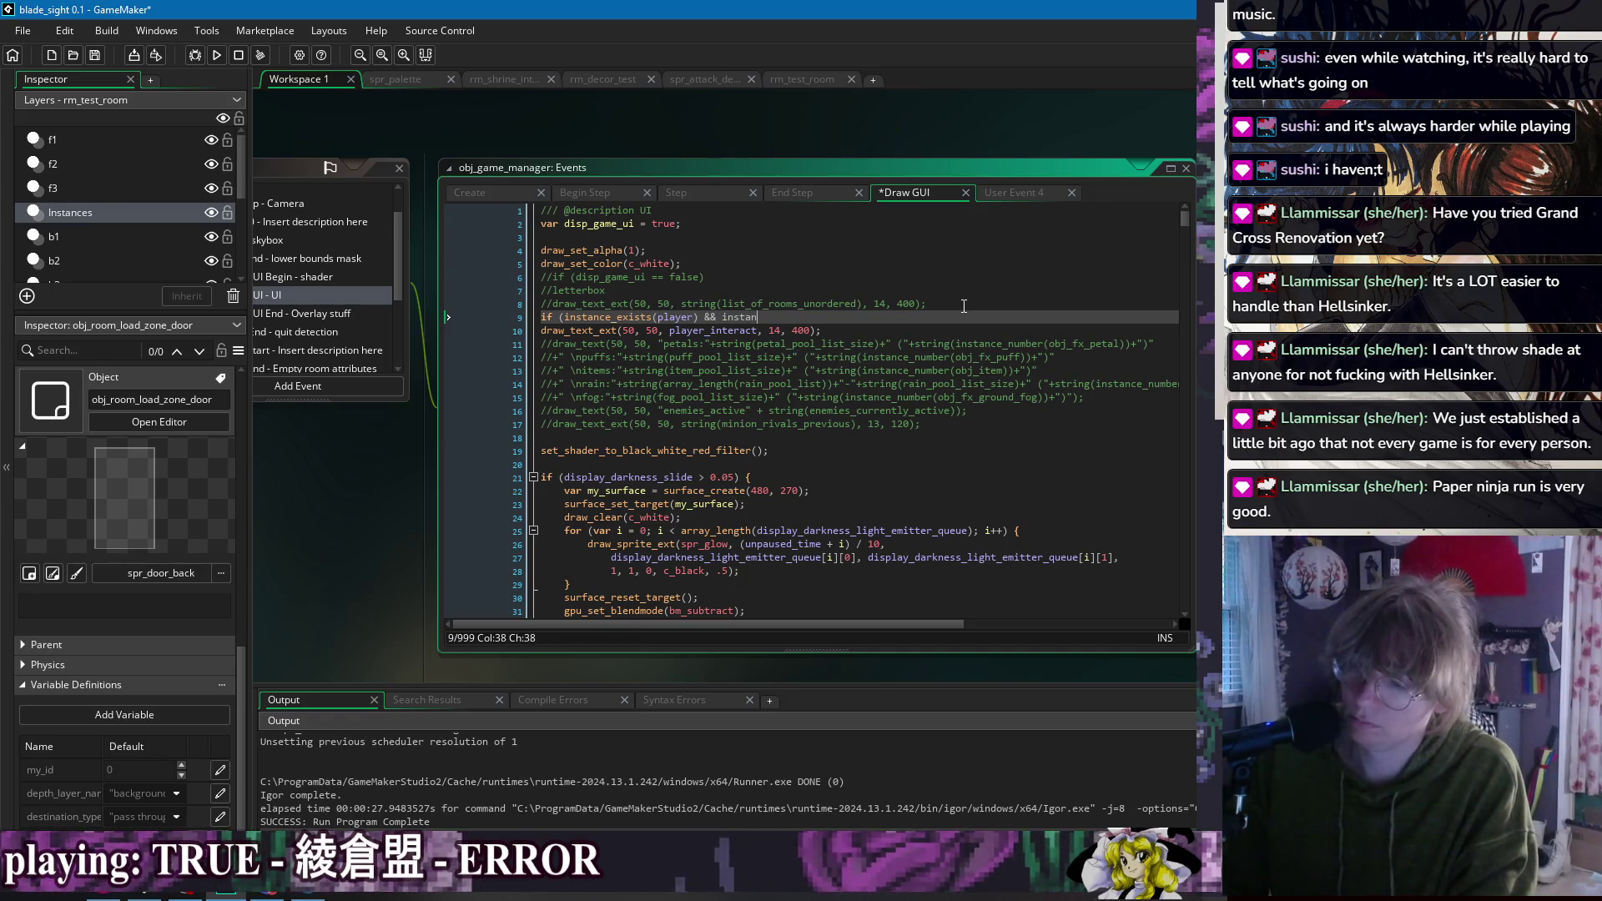
pyautogui.write('exists(m')
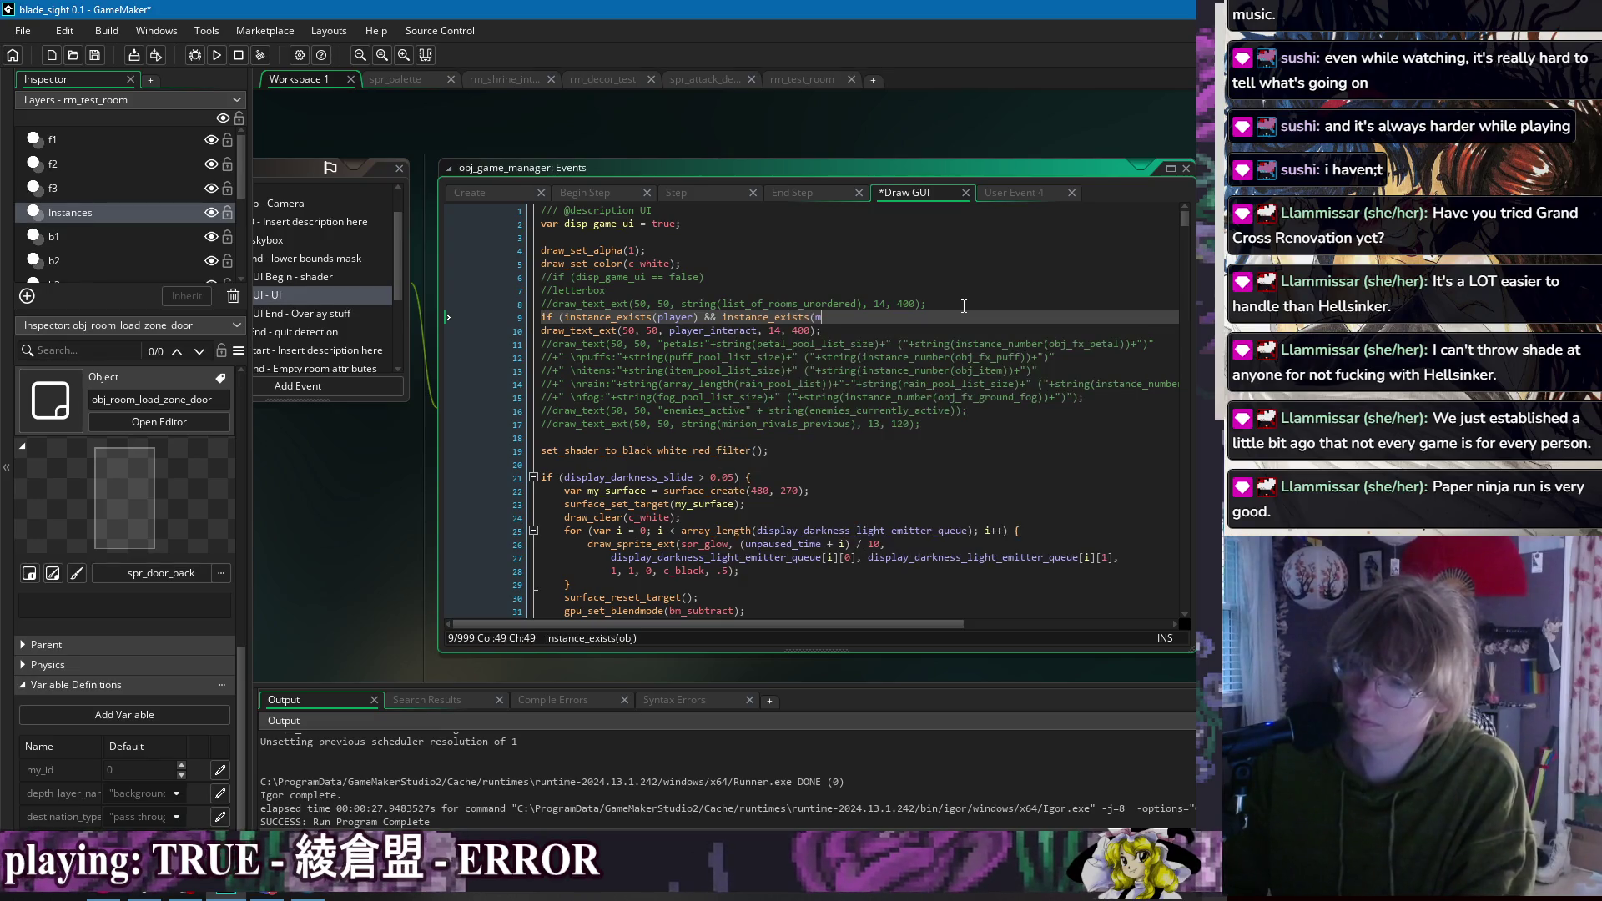
pyautogui.press('BackSpace')
pyautogui.press('BackSpace')
pyautogui.press('BackSpace')
pyautogui.write('player.my_girlfriend))')
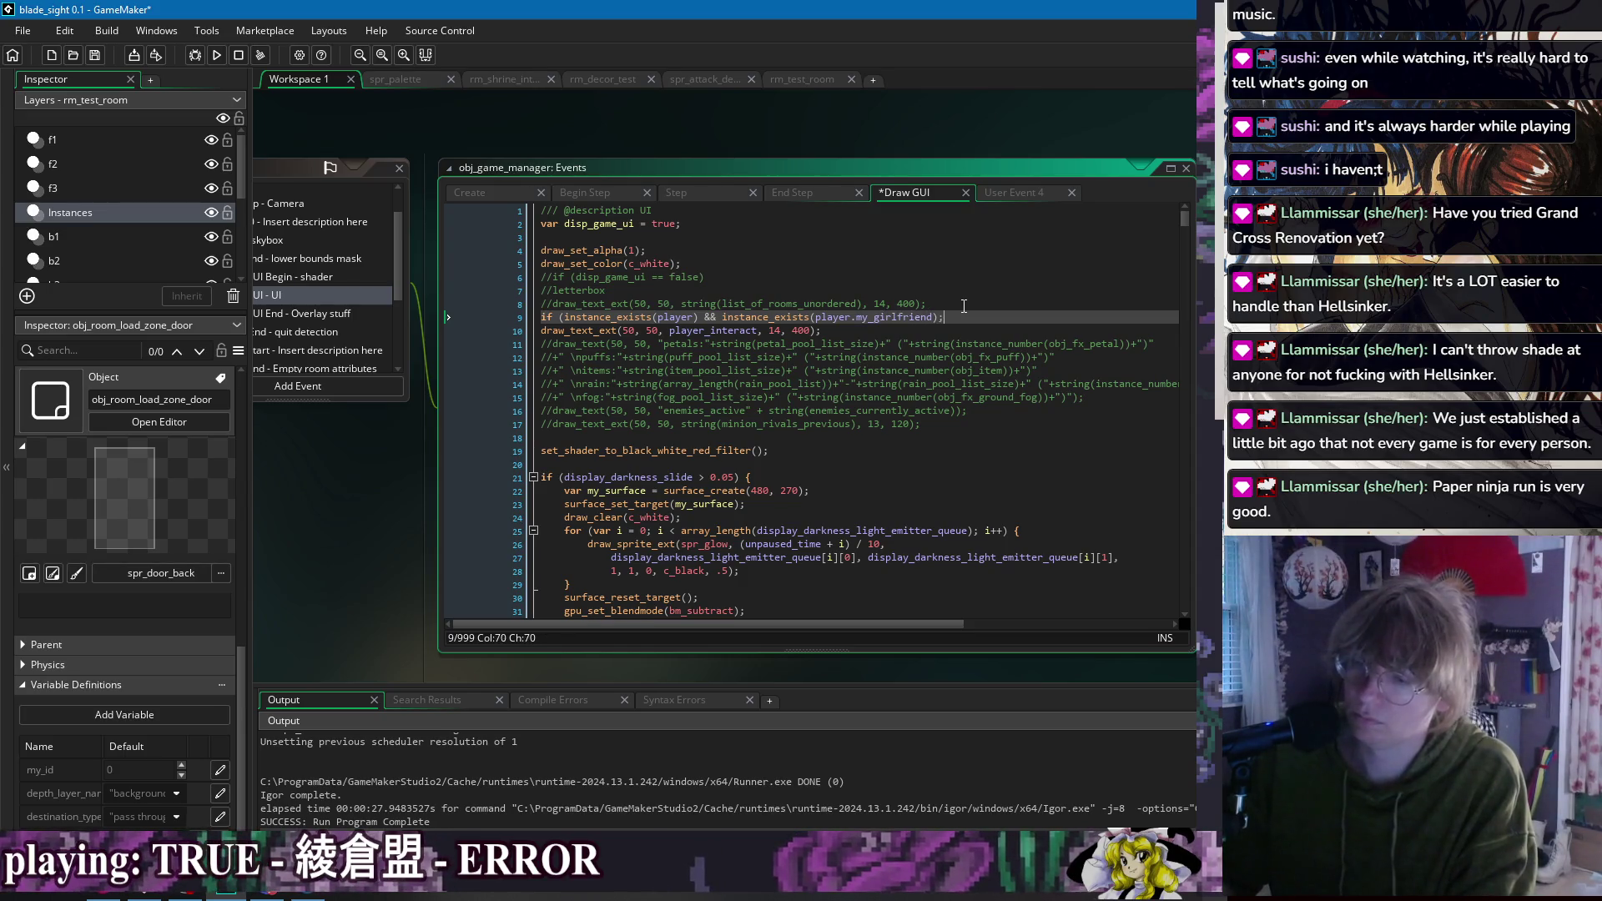
# Step: Make the debug text print player.my_girlfriend.character_gf_can_cuddle and launch a test run
pyautogui.click(723, 331)
pyautogui.write('player.my')
pyautogui.write('_girlfriend.character_')
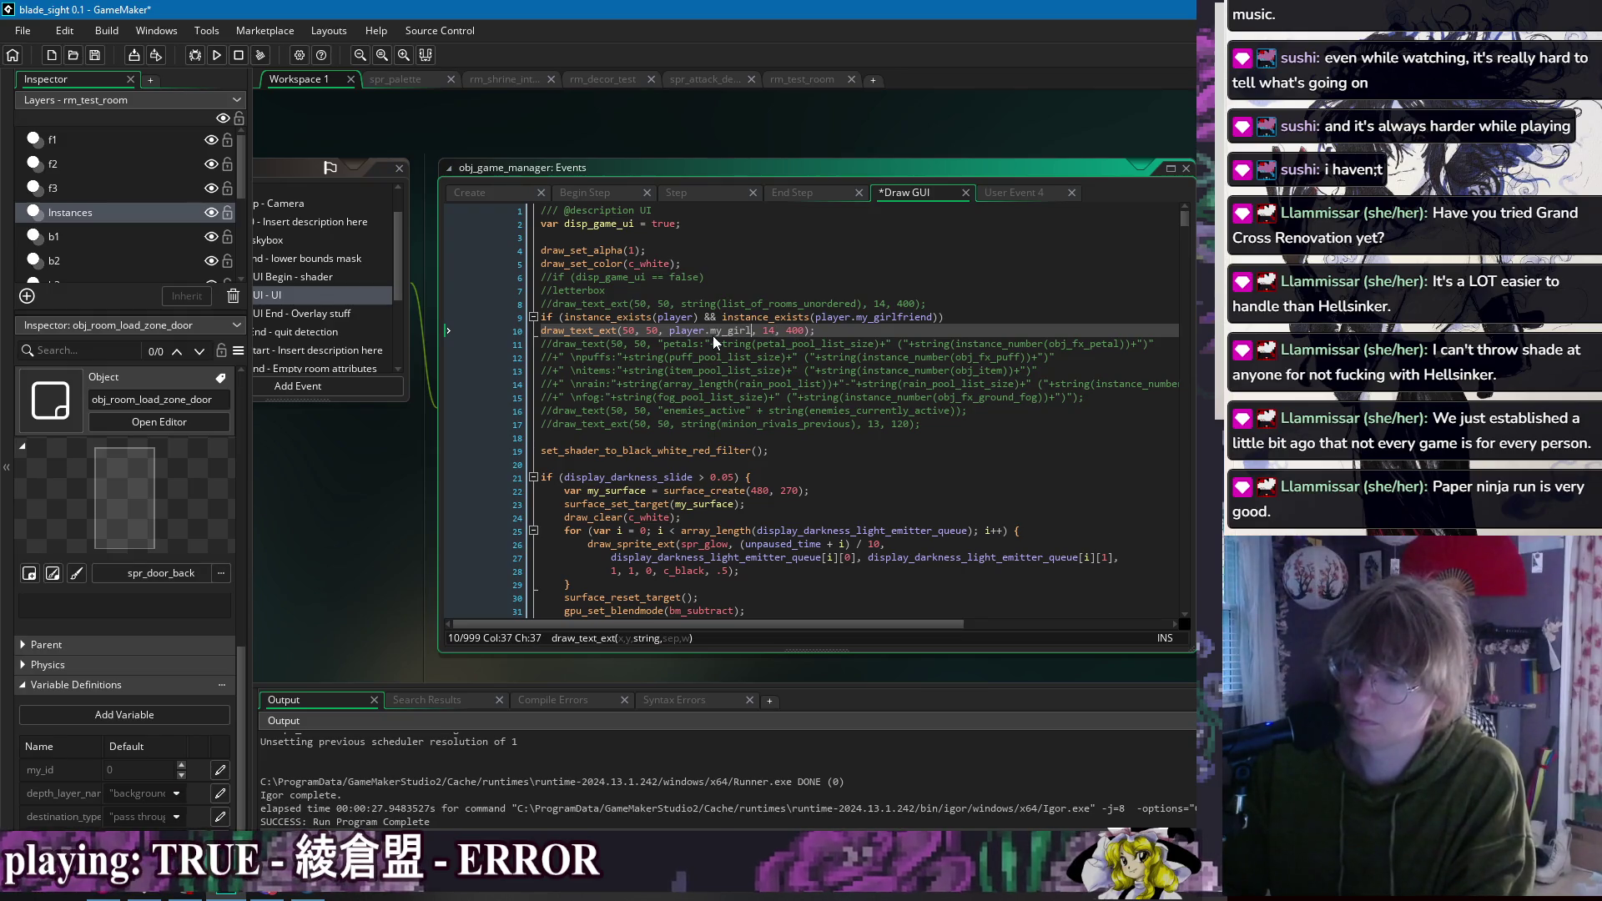
pyautogui.write('gf')
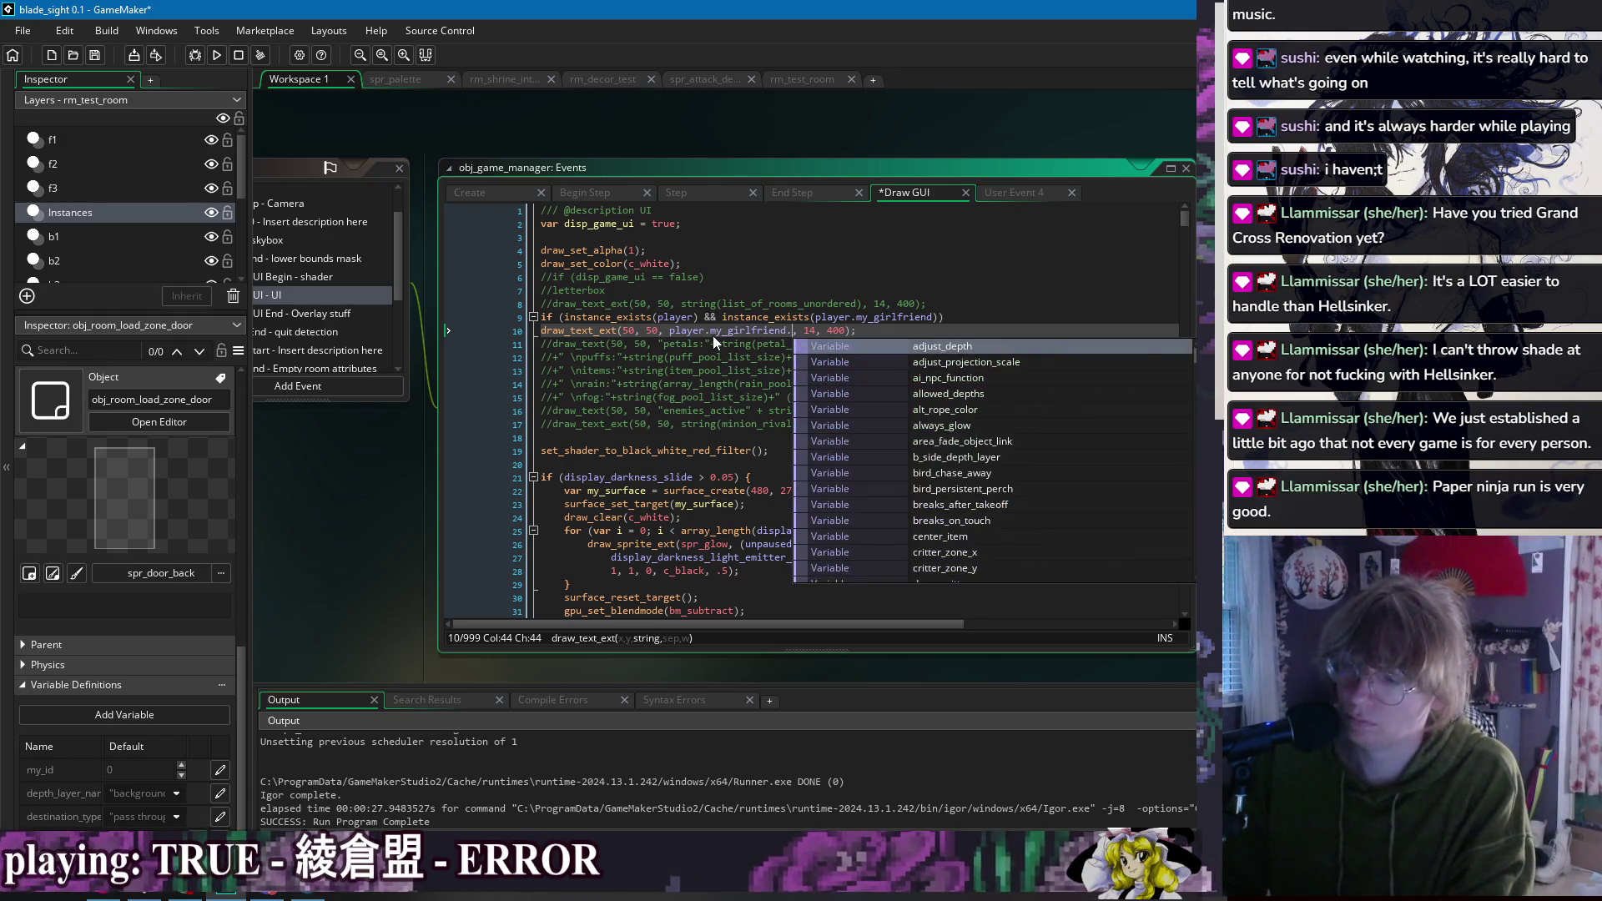
pyautogui.write('_can_cuddle')
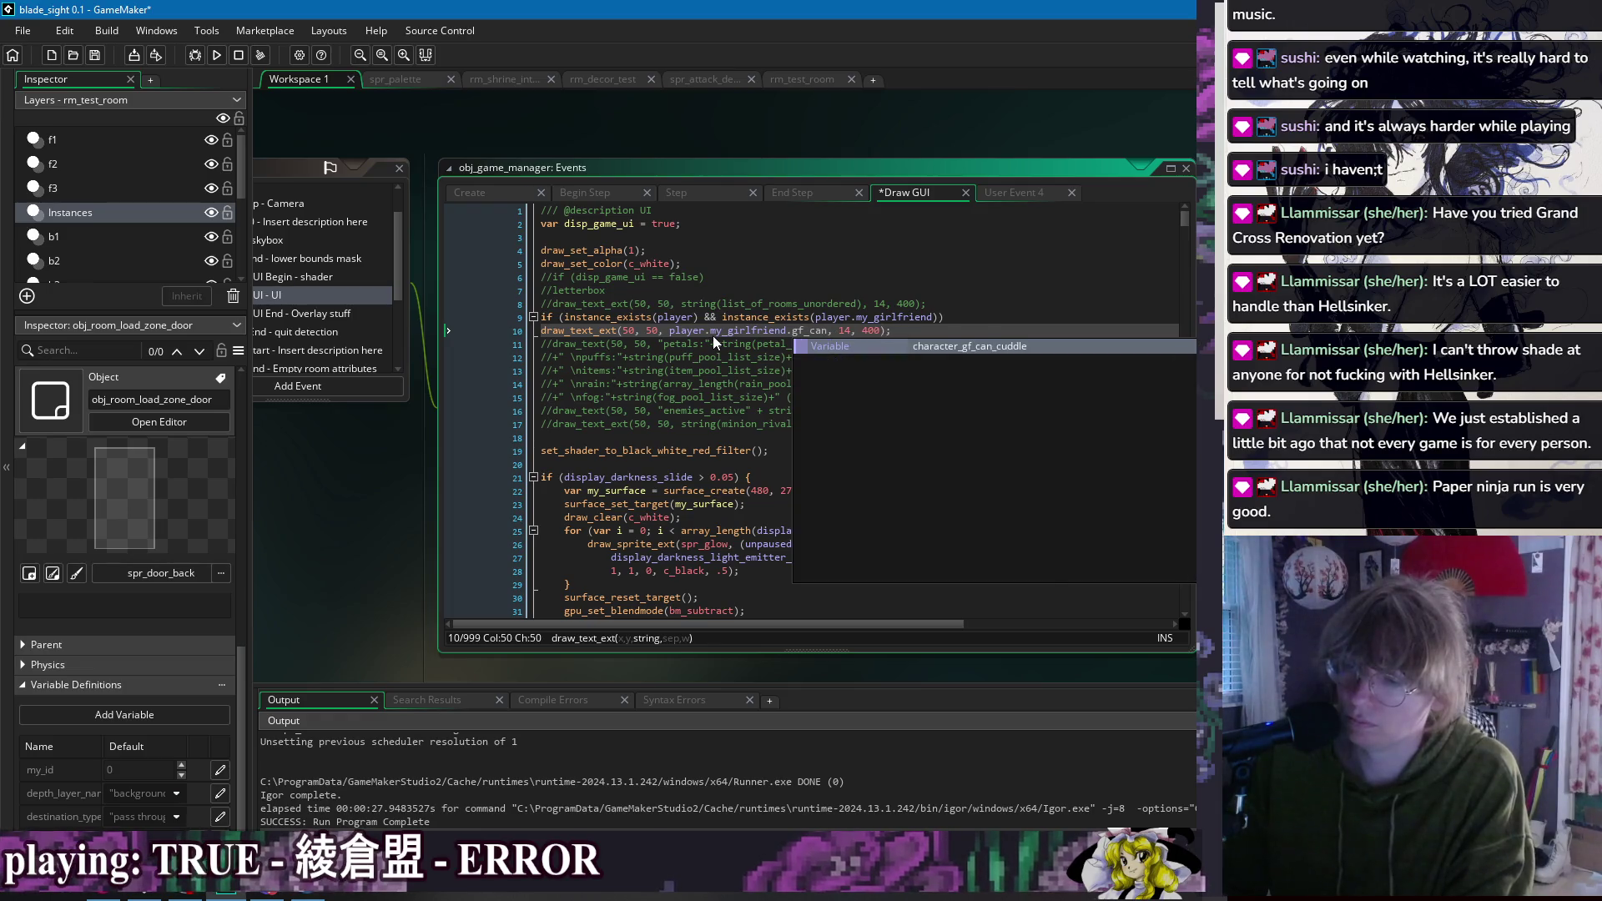
pyautogui.press('Return')
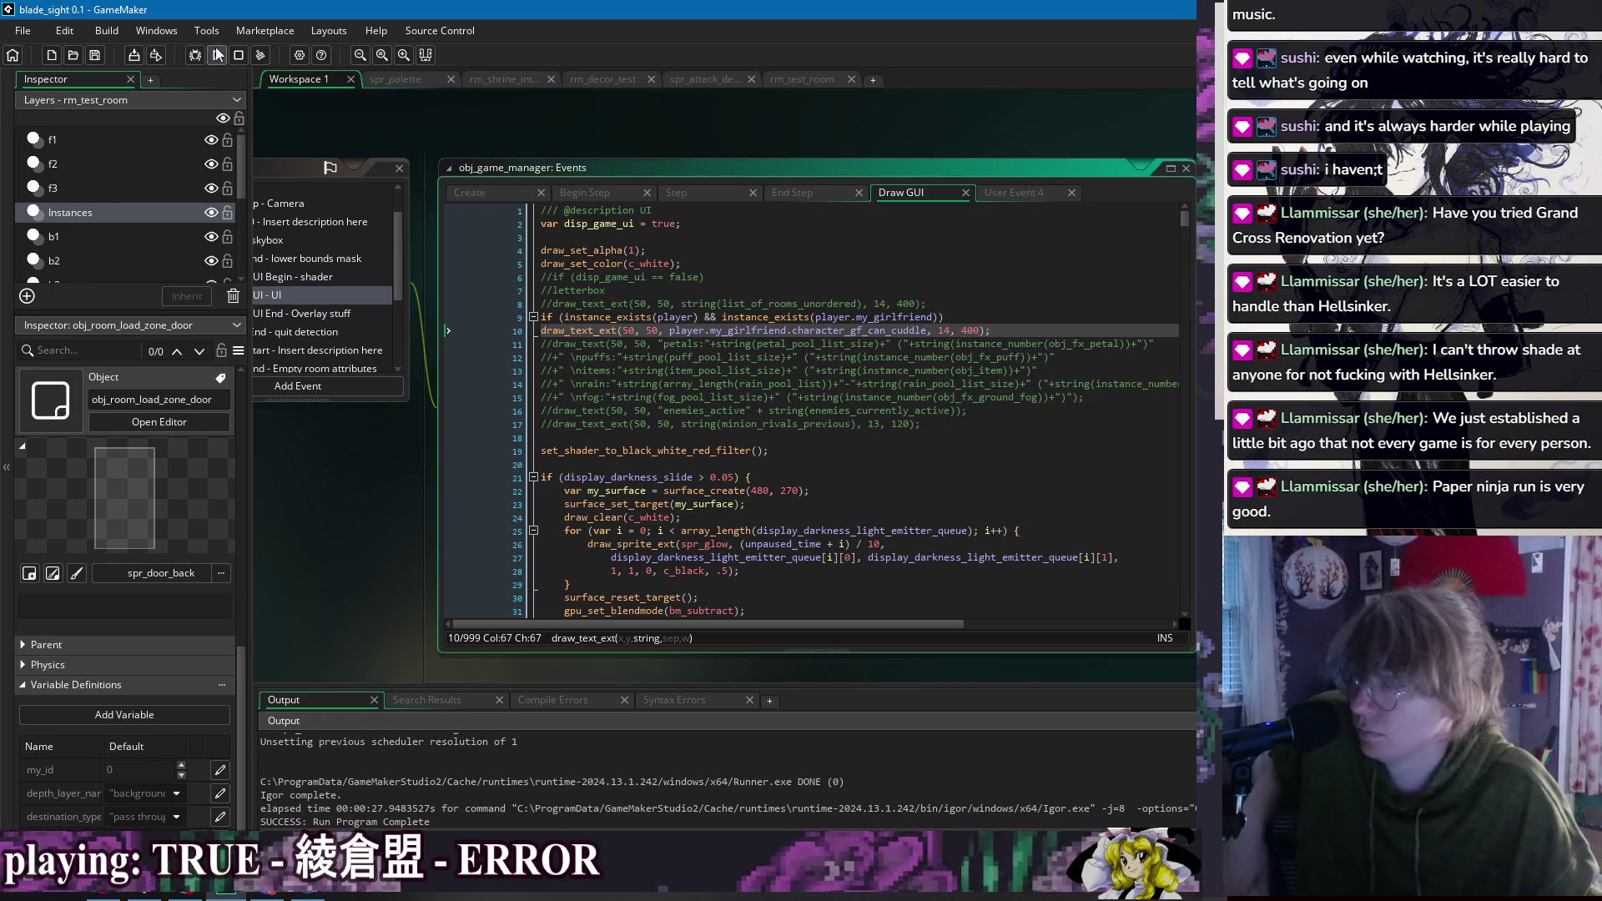
pyautogui.press('F5')
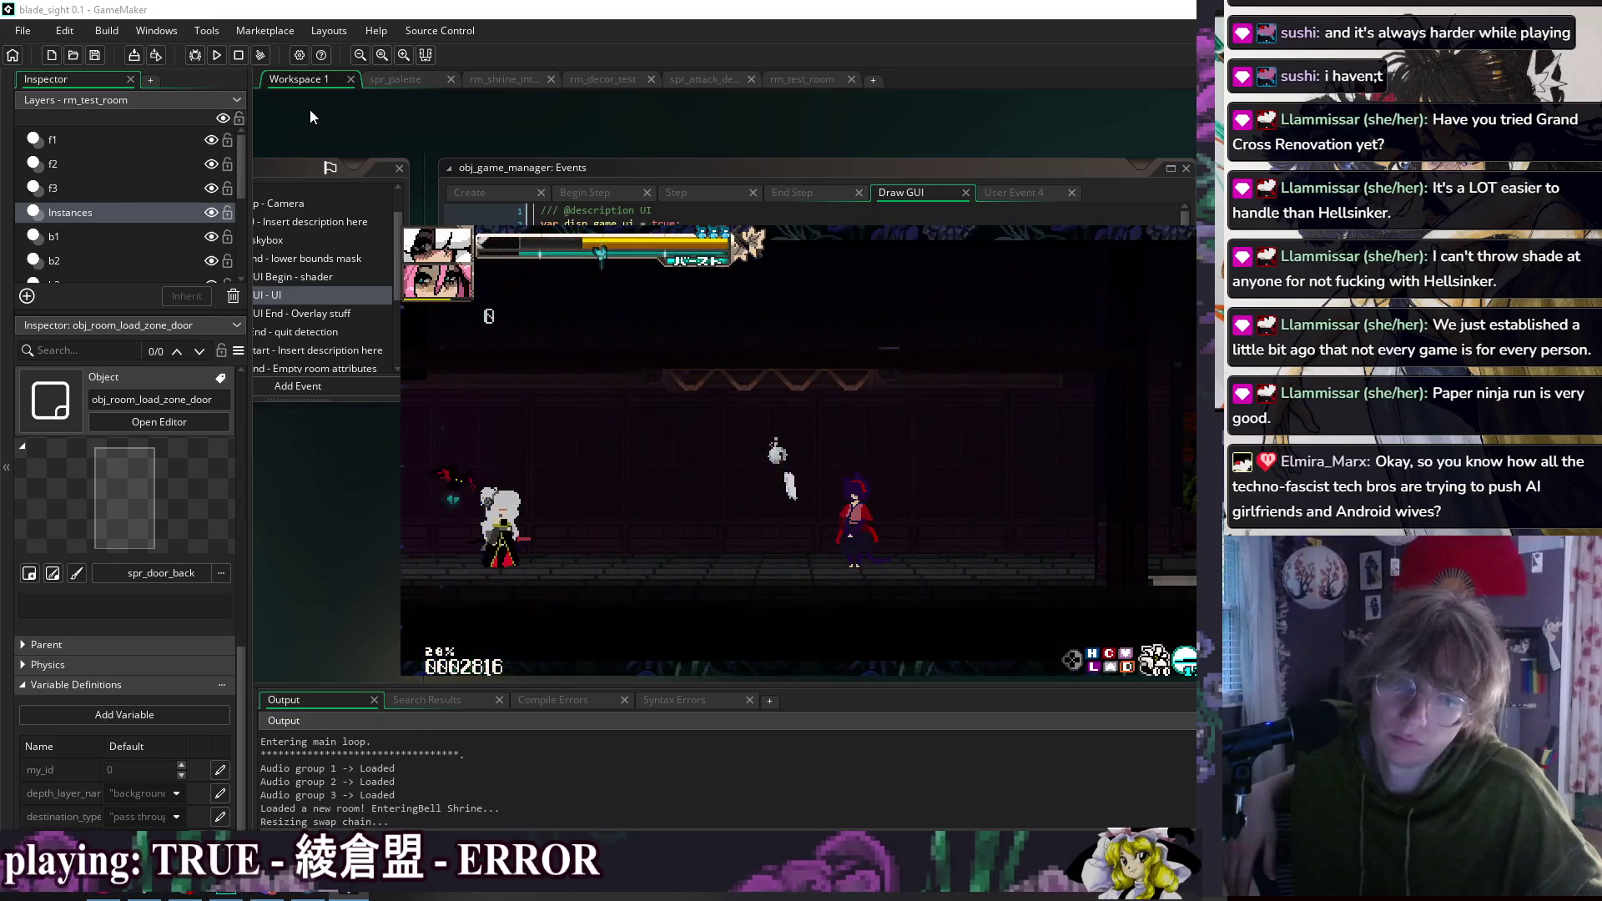
# Step: Dash over and sit by the girlfriend, choose Hold me, and watch the cuddle flag read 1
pyautogui.press('5')
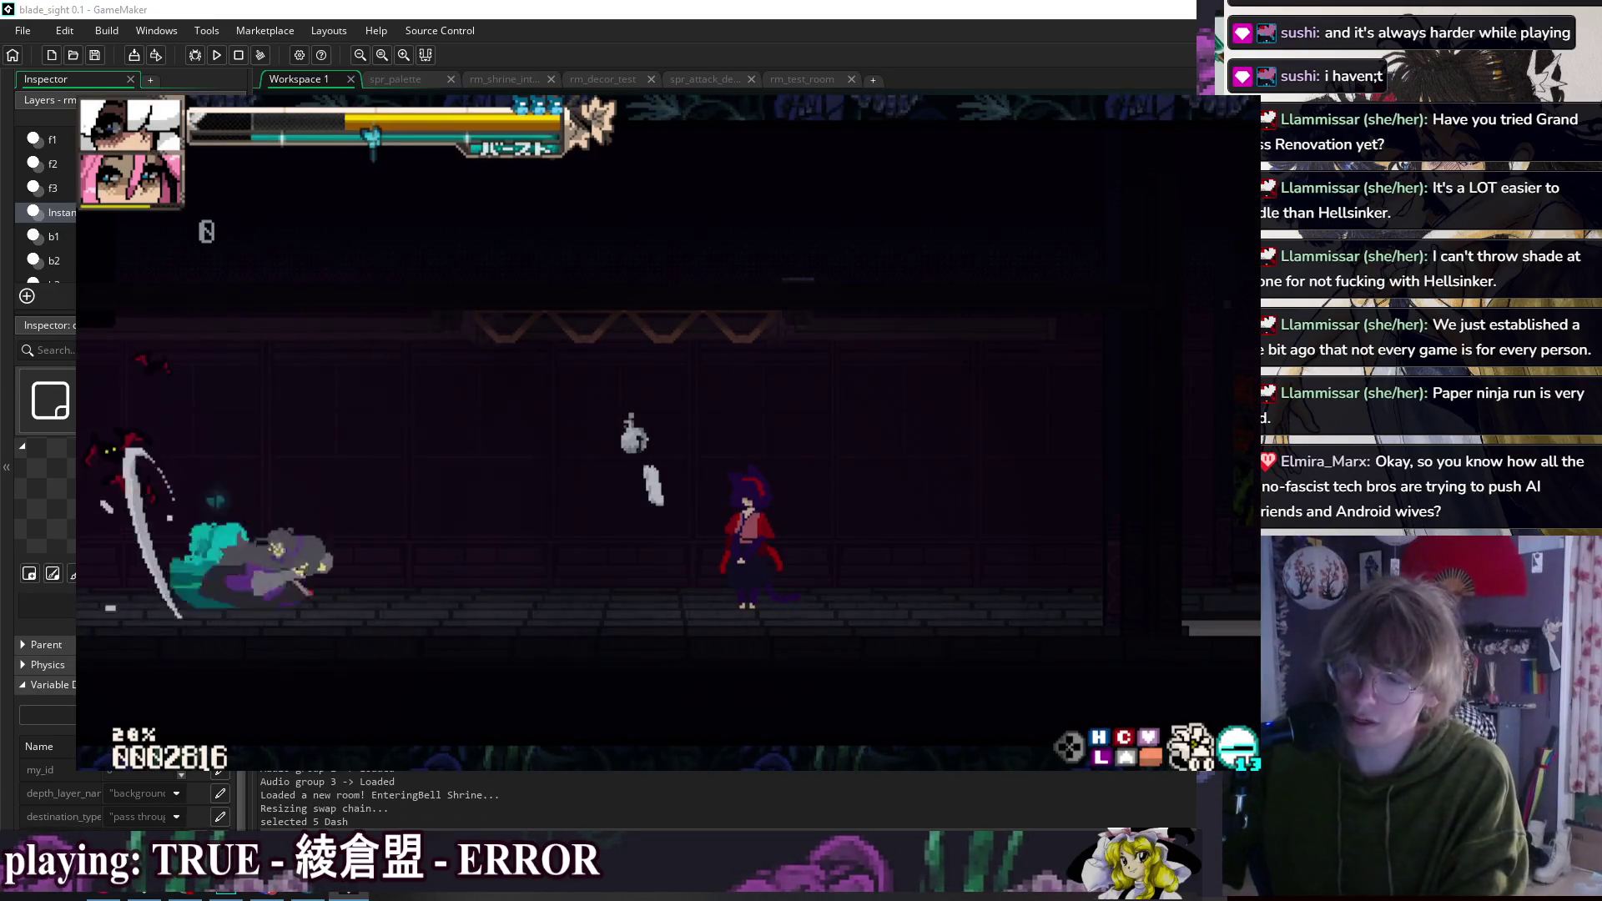
pyautogui.press('9')
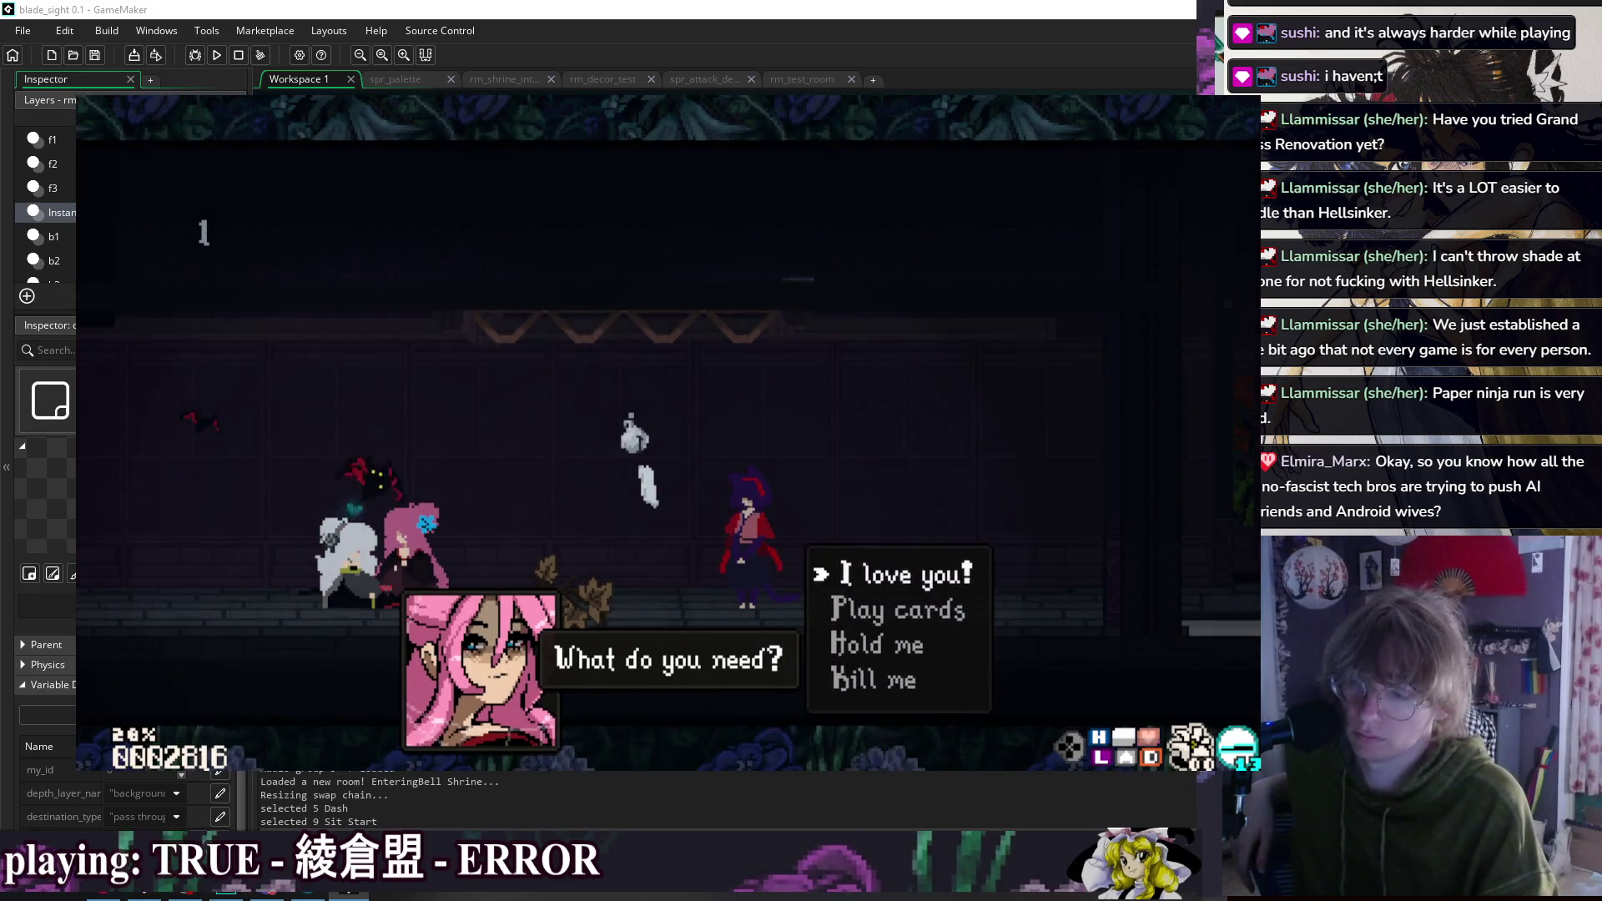
pyautogui.press('Down')
pyautogui.press('Down')
pyautogui.press('Return')
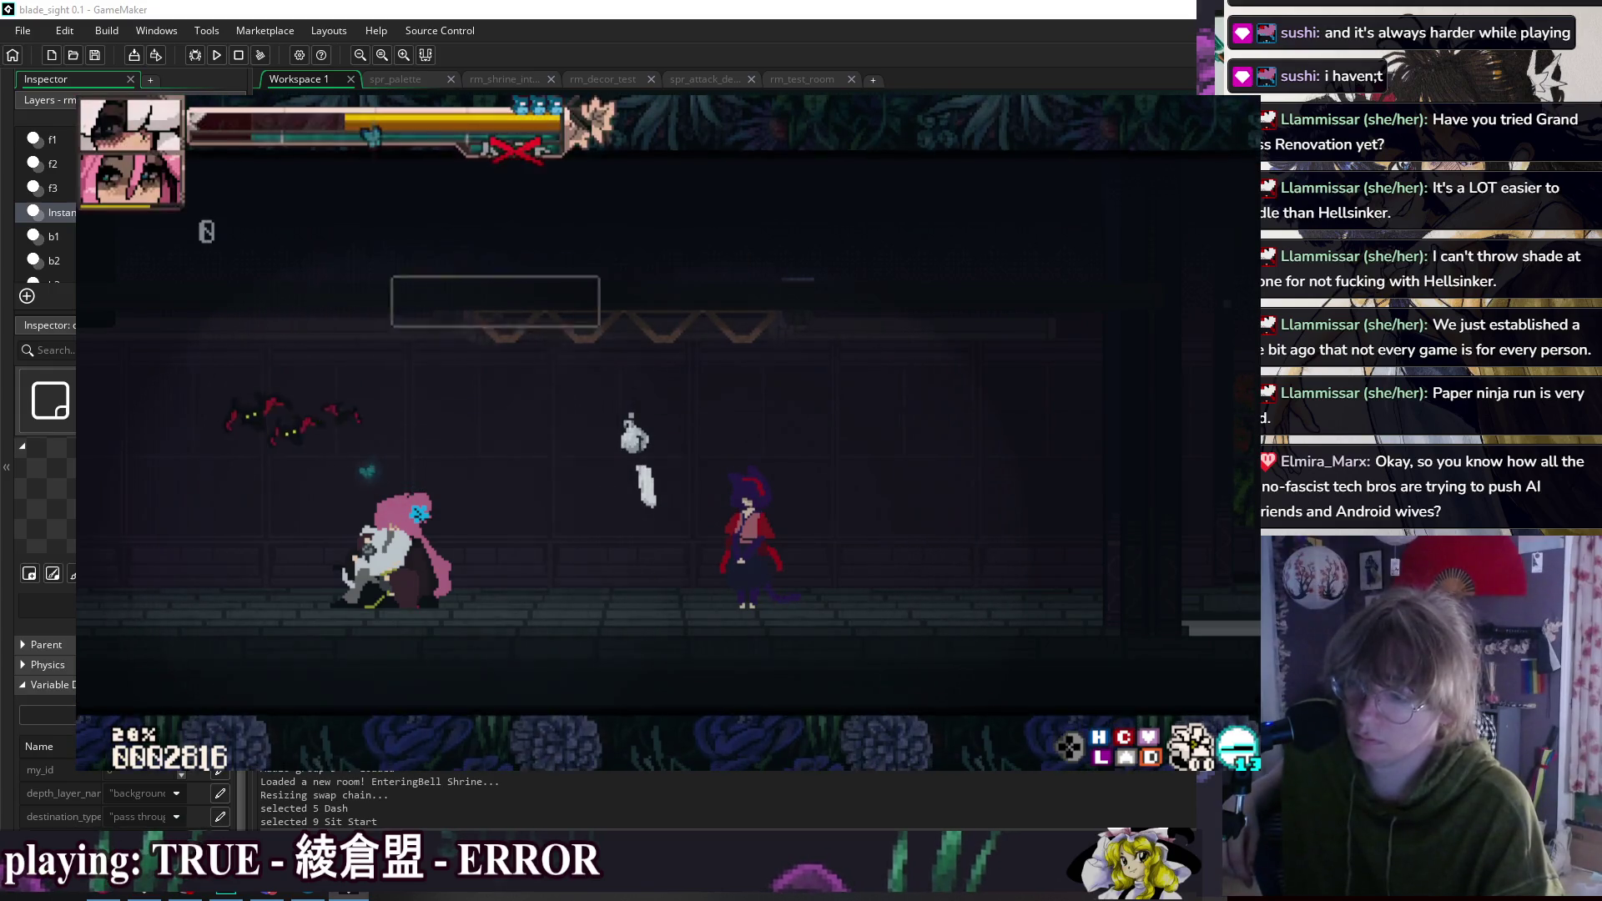
pyautogui.press('Escape')
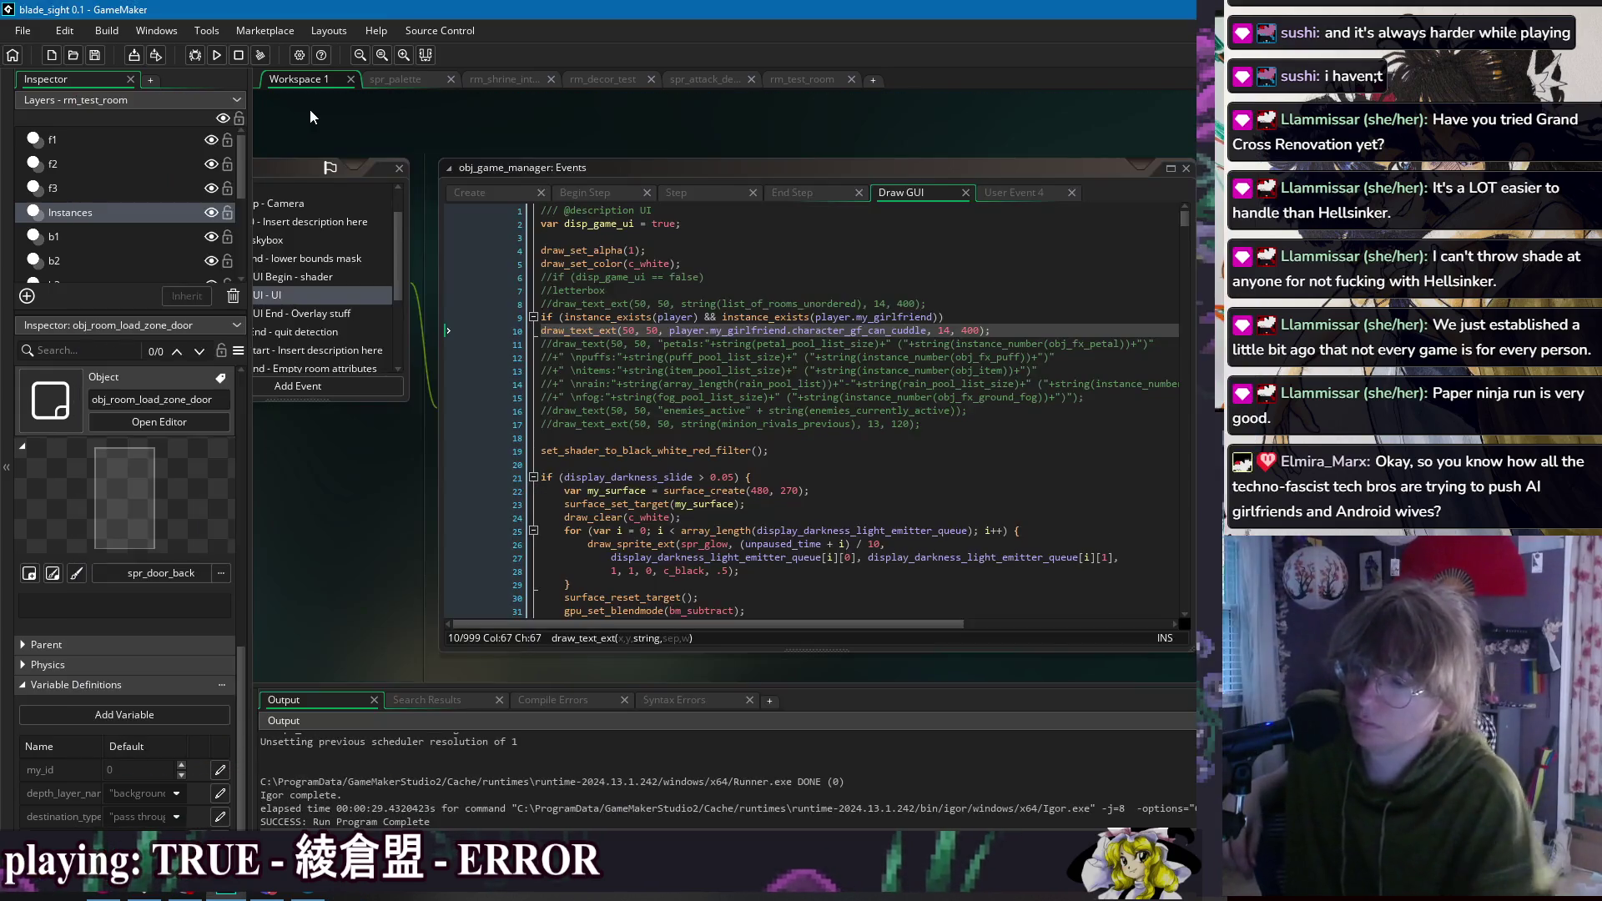
# Step: Check obj_character's Begin Step code around lines 554–555
pyautogui.click(887, 330)
pyautogui.click(996, 327)
pyautogui.click(619, 130)
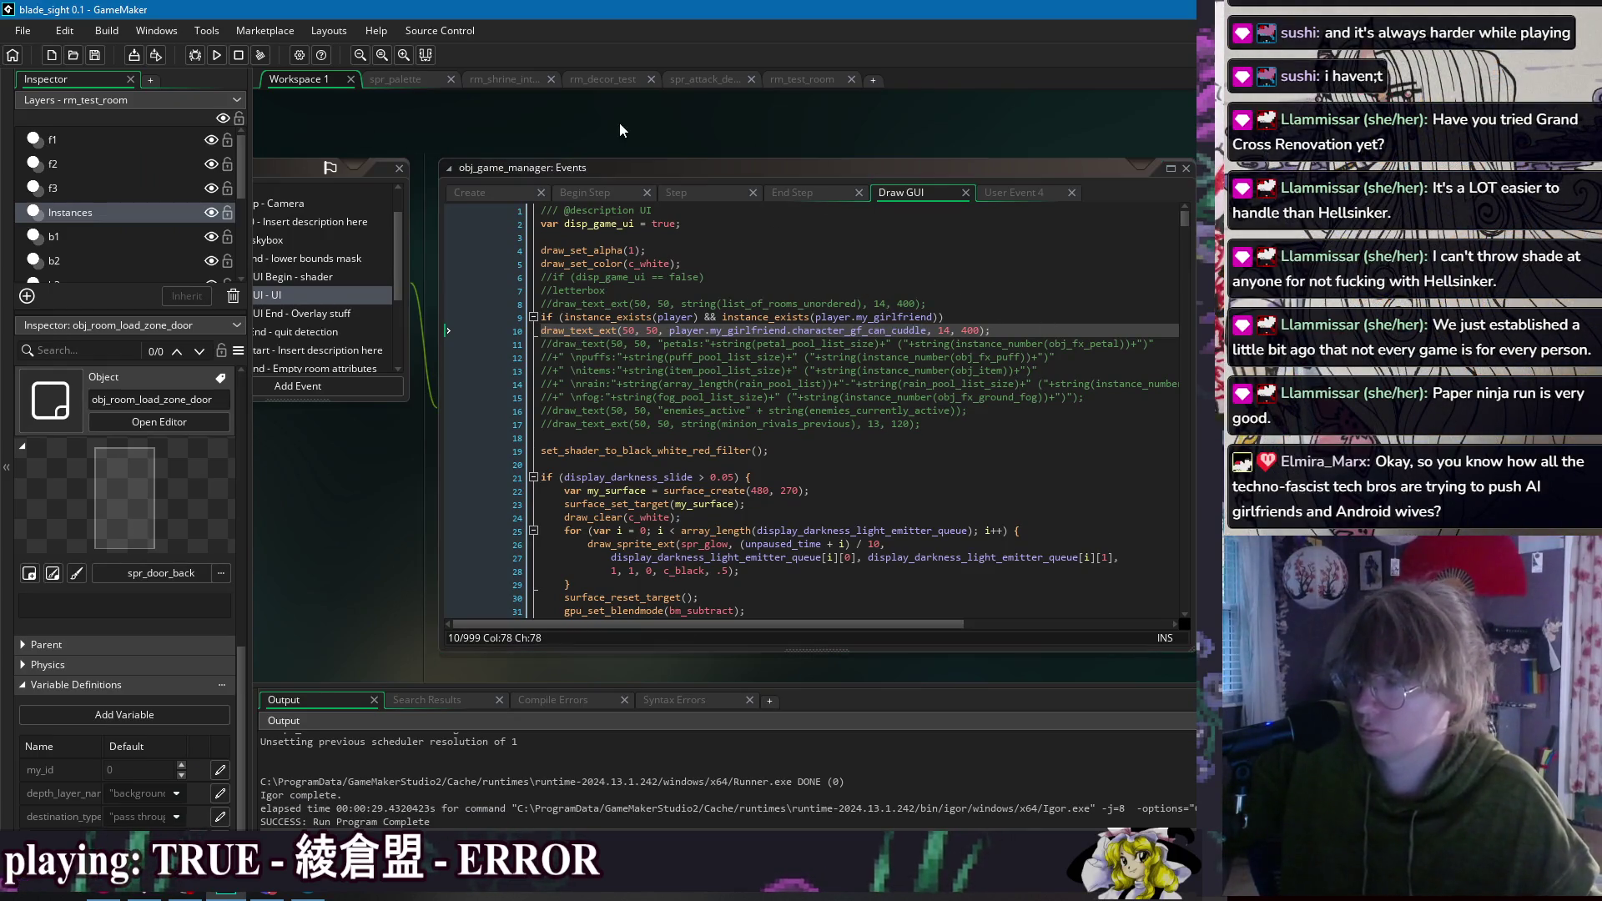
pyautogui.hotkey('ctrl', 't')
pyautogui.click(830, 298)
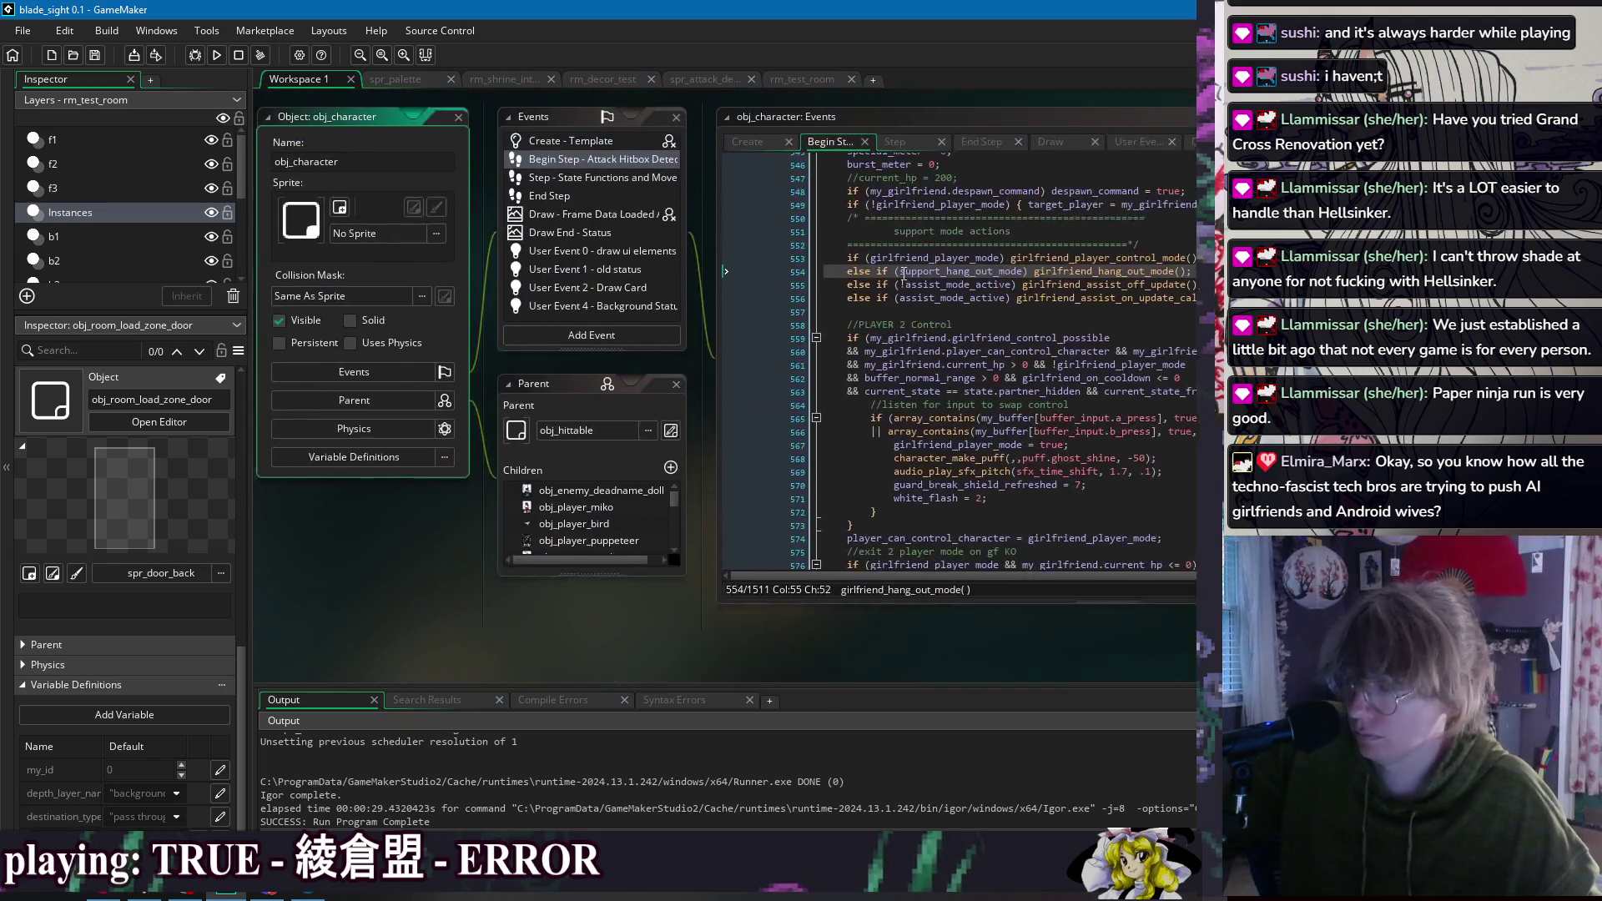
pyautogui.click(1089, 315)
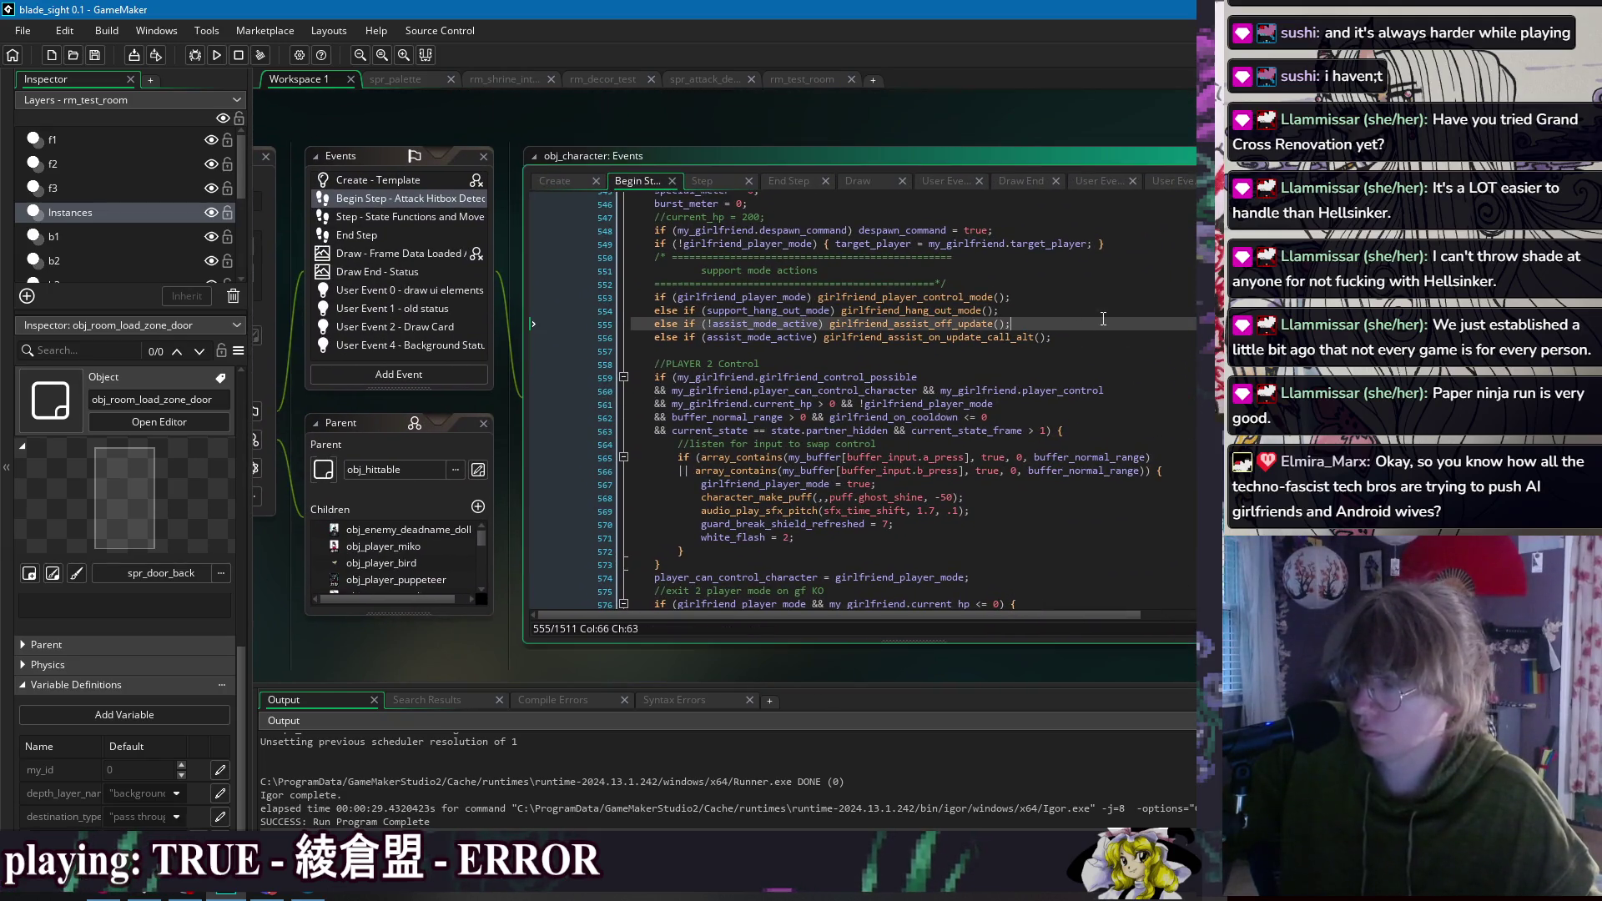
# Step: Search the whole project for character_gf_can_cuddle and open script_girlfriend_controls at line 2
pyautogui.hotkey('ctrl', 'shift', 'f')
pyautogui.click(448, 227)
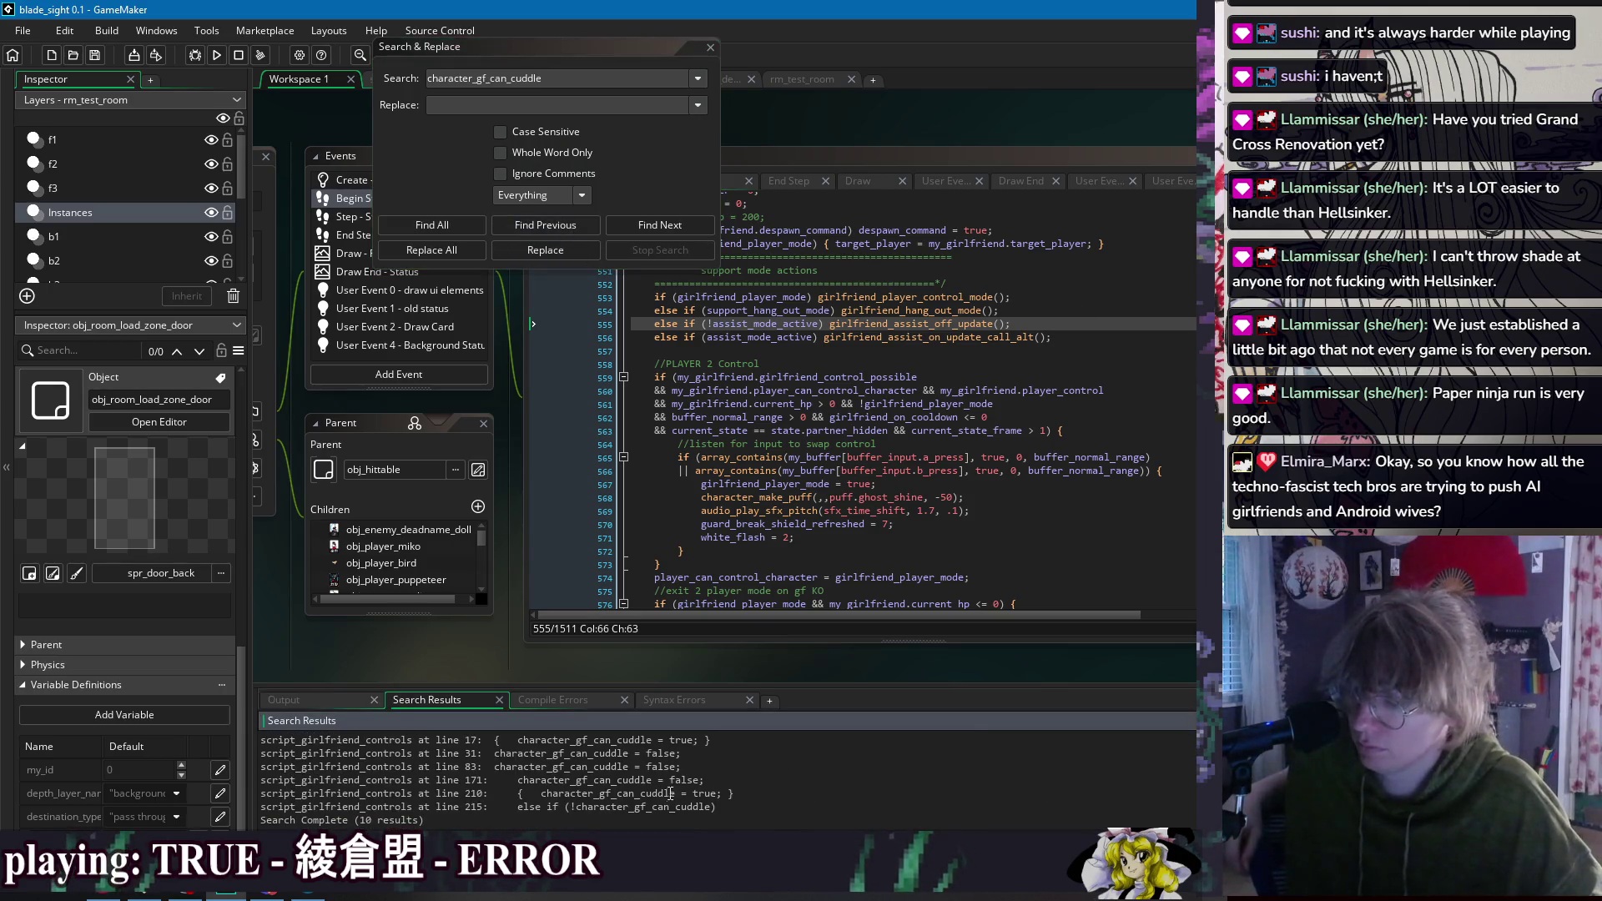
pyautogui.press('Return')
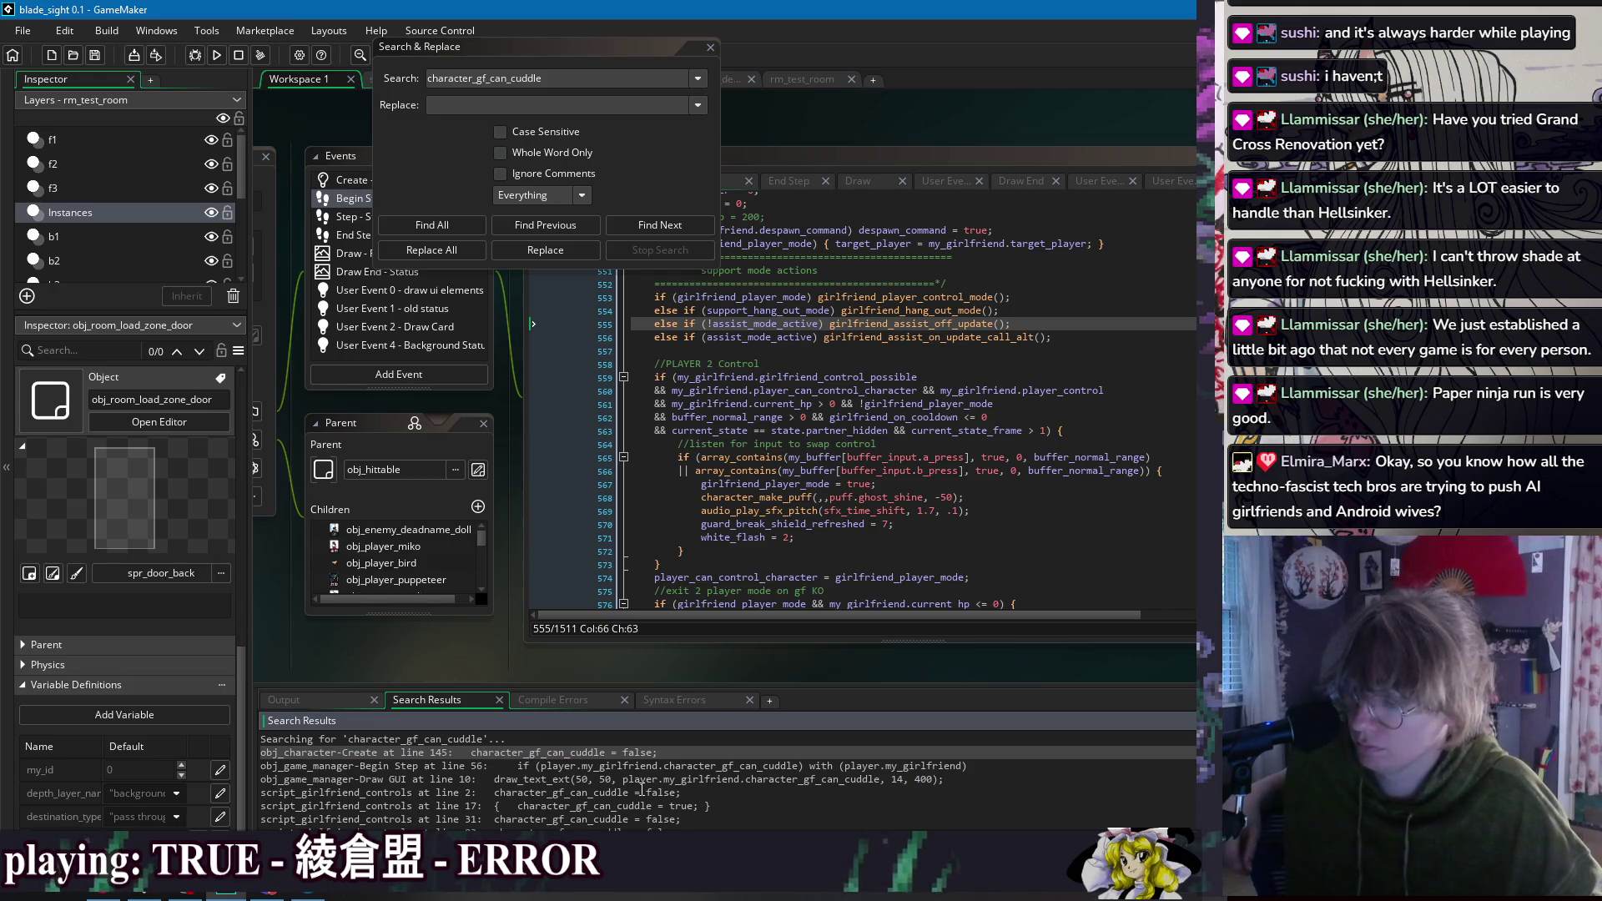
pyautogui.doubleClick(611, 792)
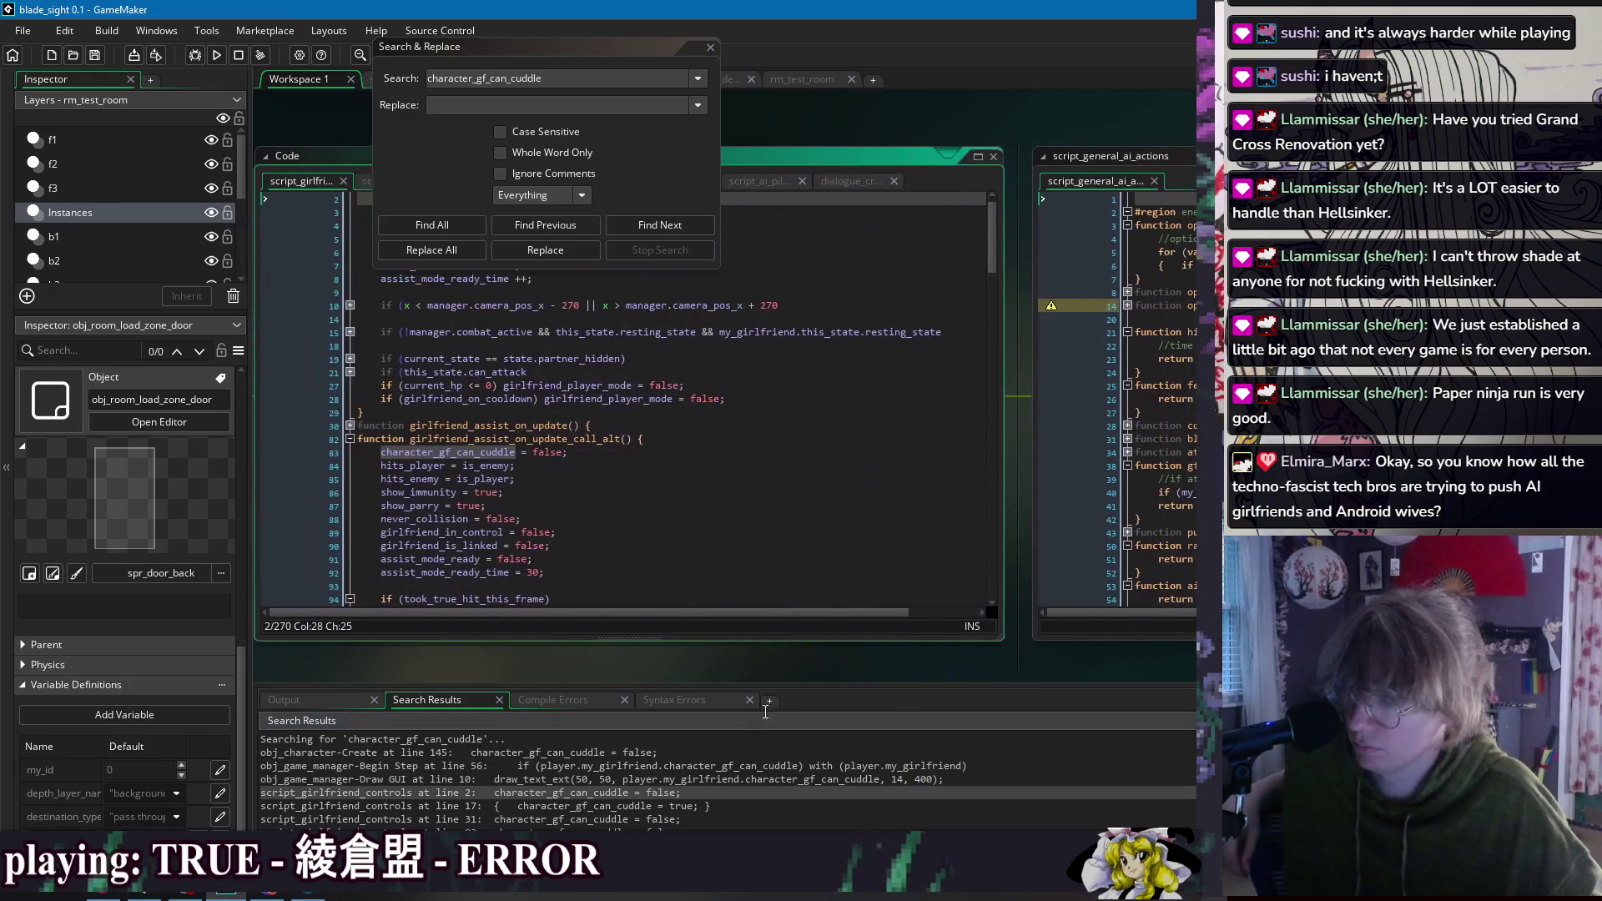
pyautogui.moveTo(553, 57)
pyautogui.mouseDown()
pyautogui.moveTo(768, 73)
pyautogui.moveTo(867, 106)
pyautogui.mouseUp()
pyautogui.moveTo(485, 144); pyautogui.dragTo(565, 172)
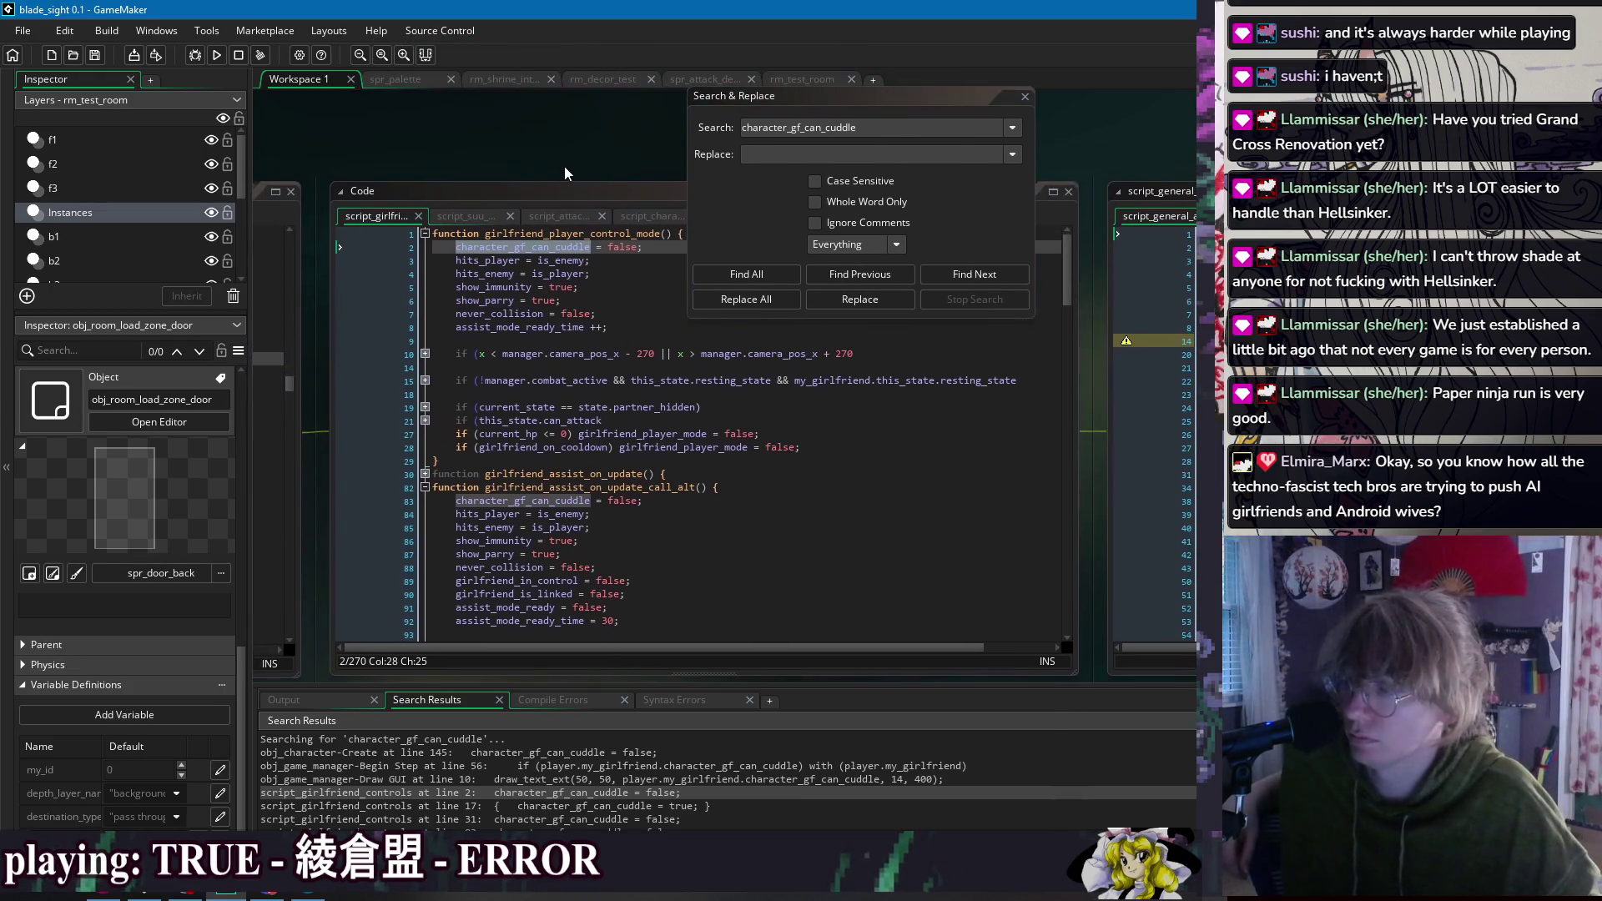
pyautogui.click(1027, 95)
# Step: Locate support_hang_out_mode on line 554 and return to Draw GUI line 10 to print it
pyautogui.moveTo(394, 141); pyautogui.dragTo(1060, 155)
pyautogui.click(667, 388)
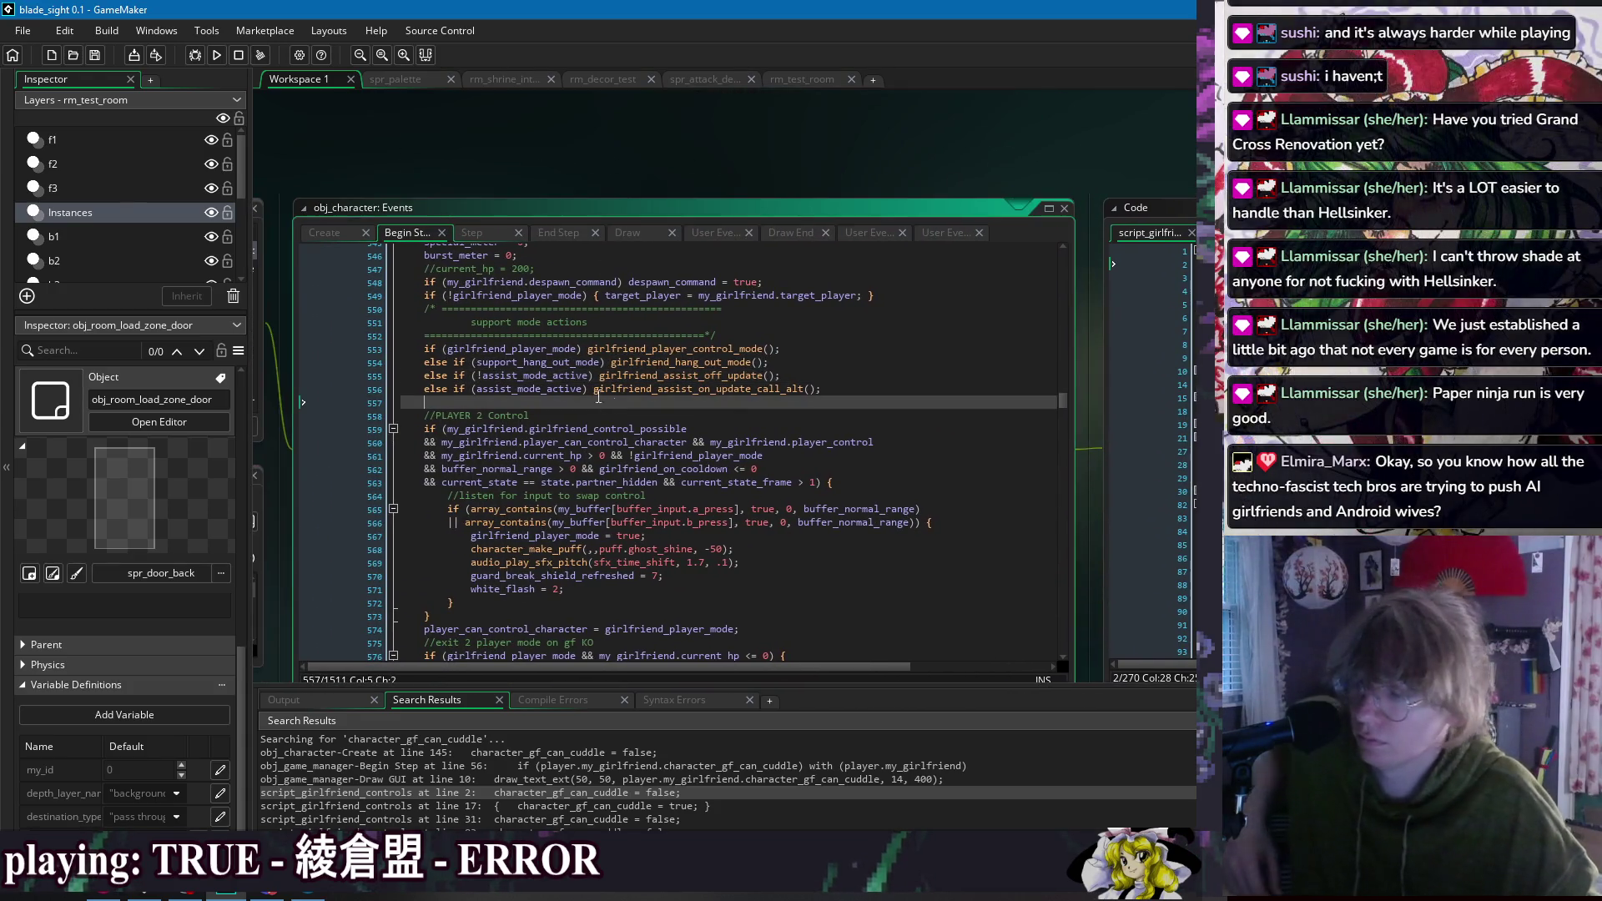
pyautogui.click(601, 362)
pyautogui.rightClick(521, 141)
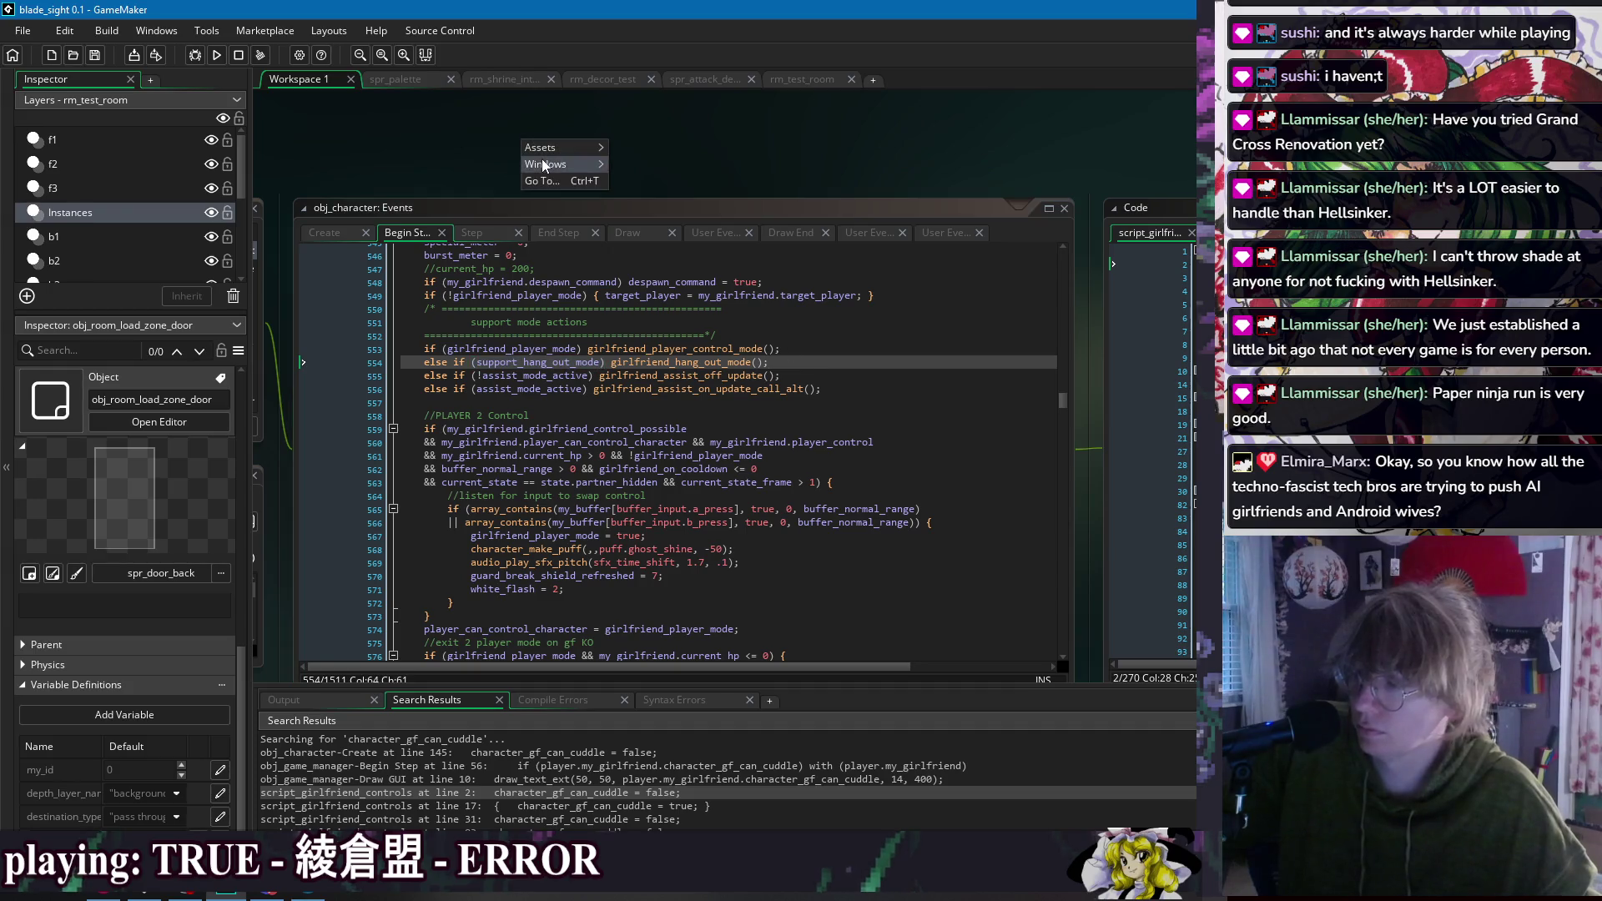
pyautogui.moveTo(559, 165)
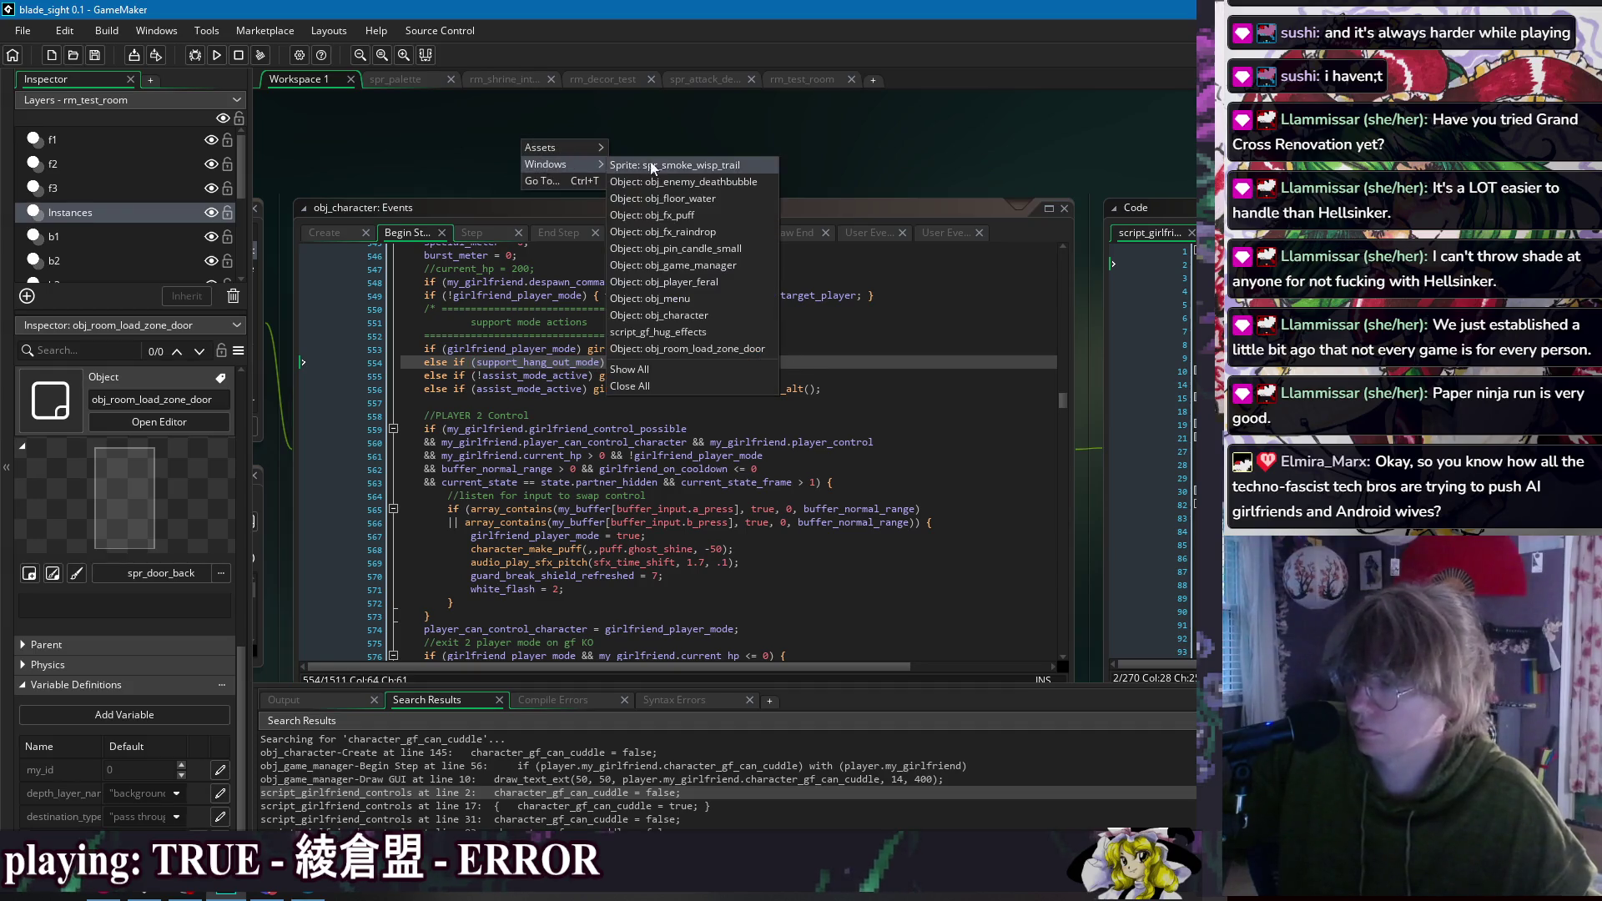
pyautogui.click(720, 315)
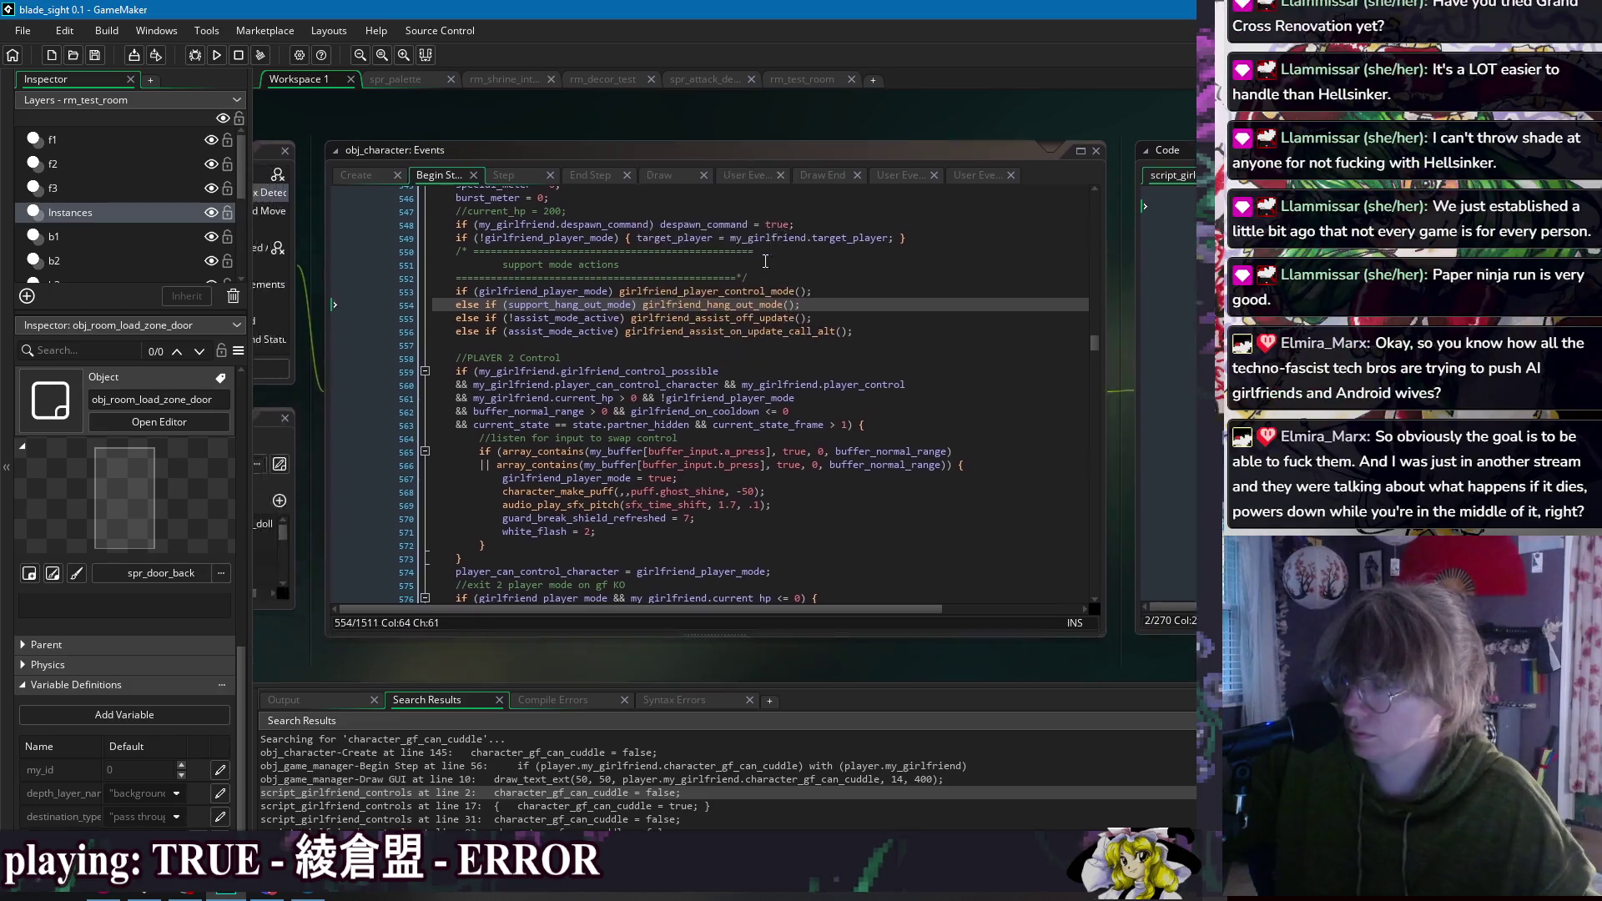
pyautogui.click(1192, 301)
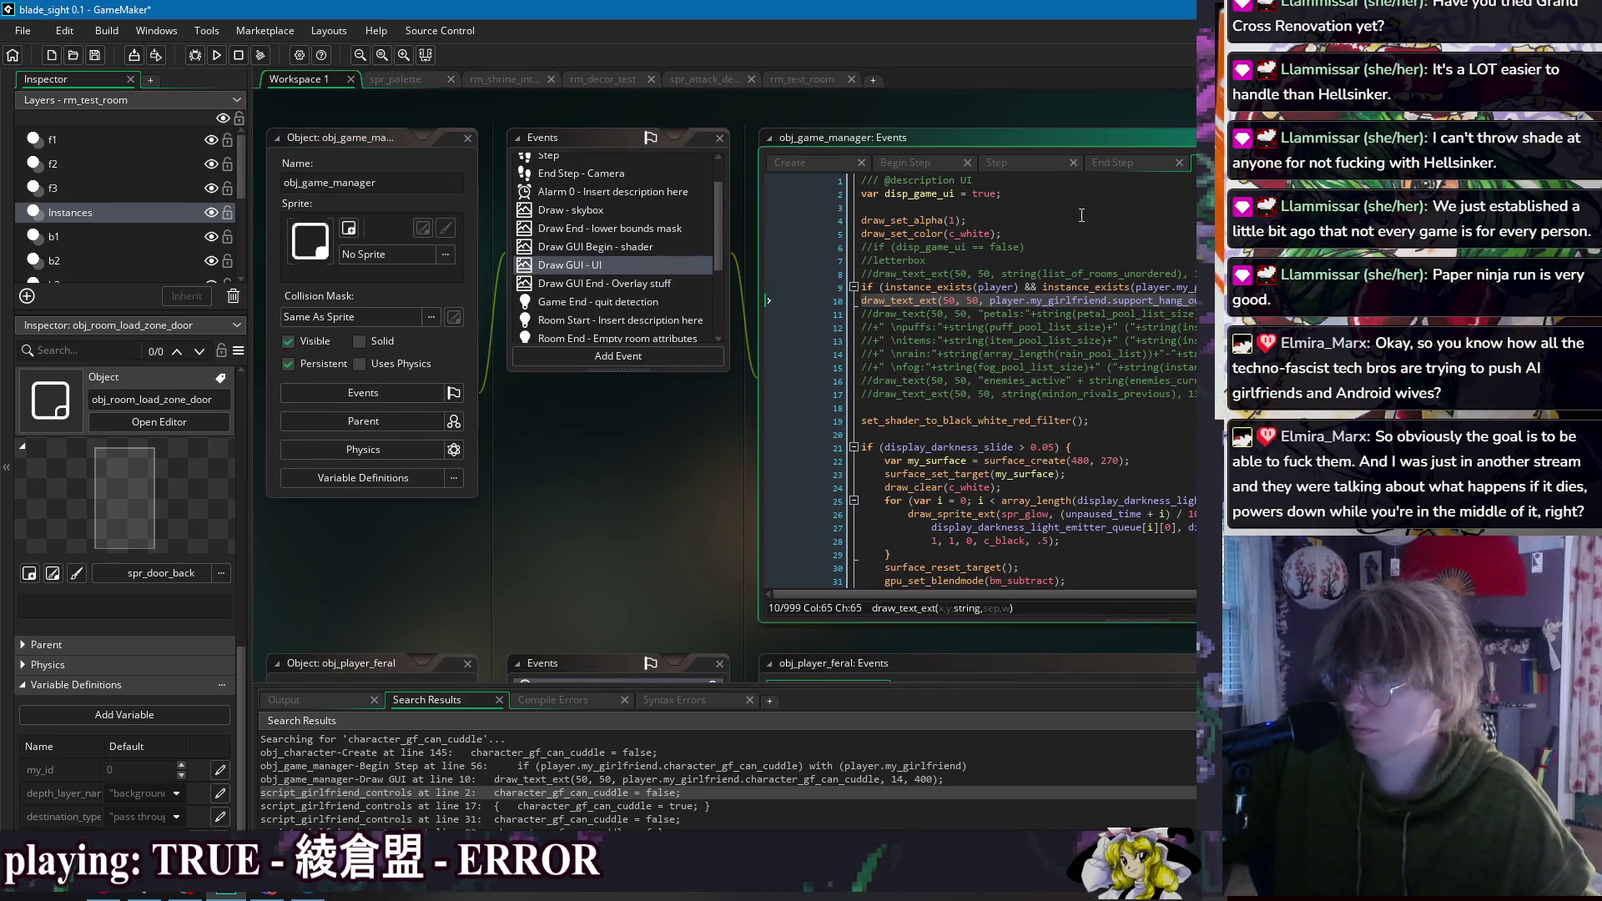
# Step: Run the game, dash and sit, choose Hold me, and read her reply while support_hang_out_mode shows 1
pyautogui.click(219, 56)
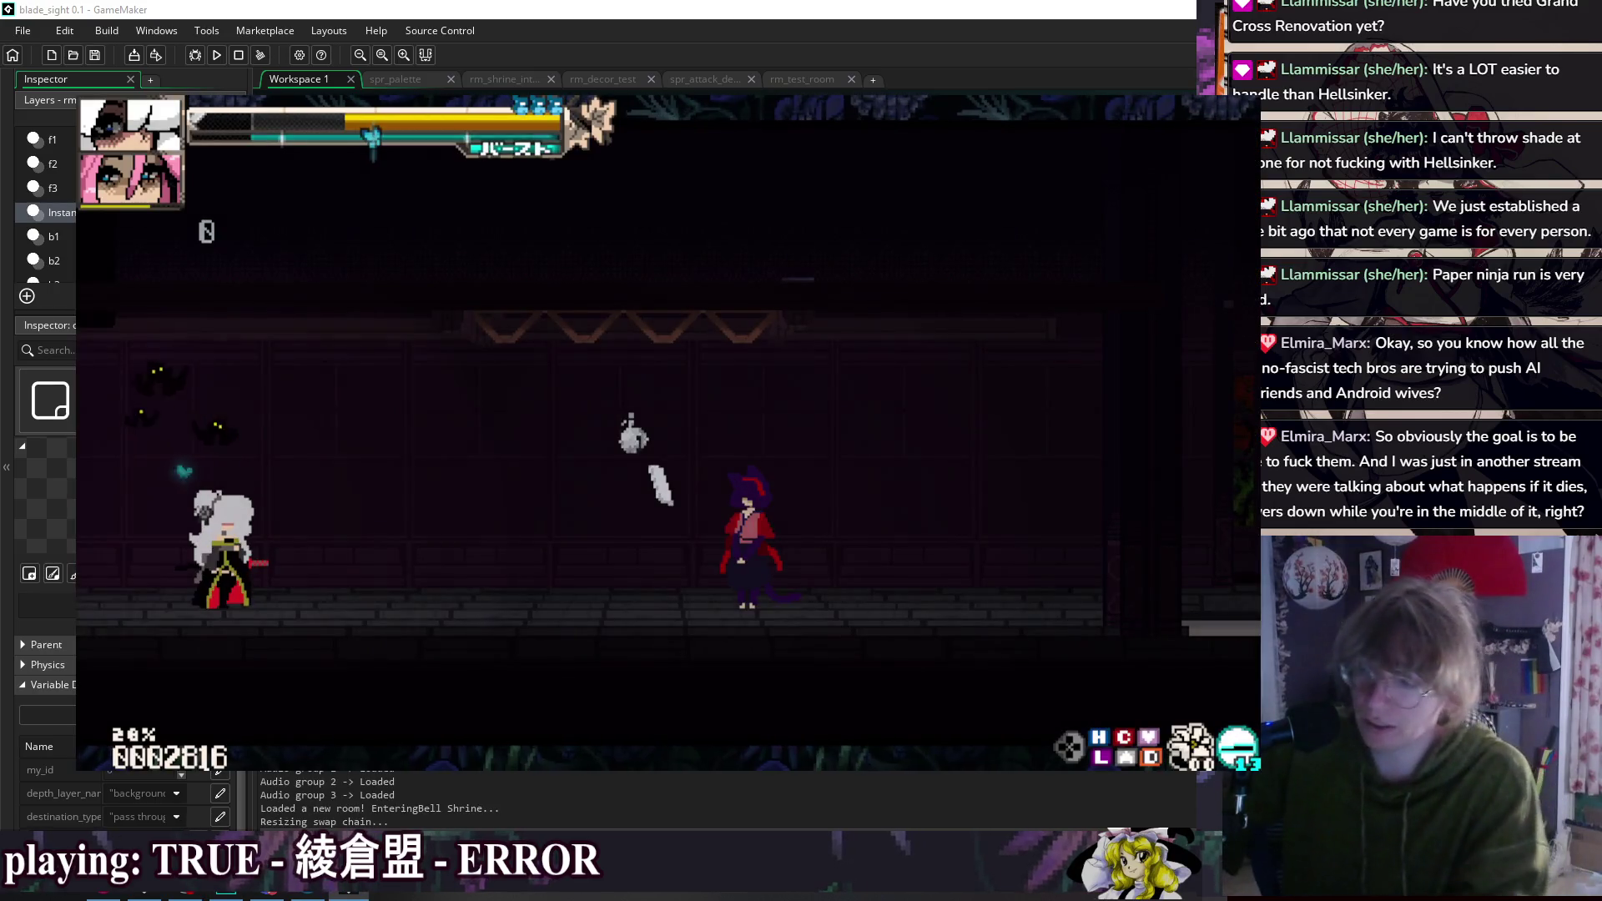
pyautogui.press('5')
pyautogui.press('9')
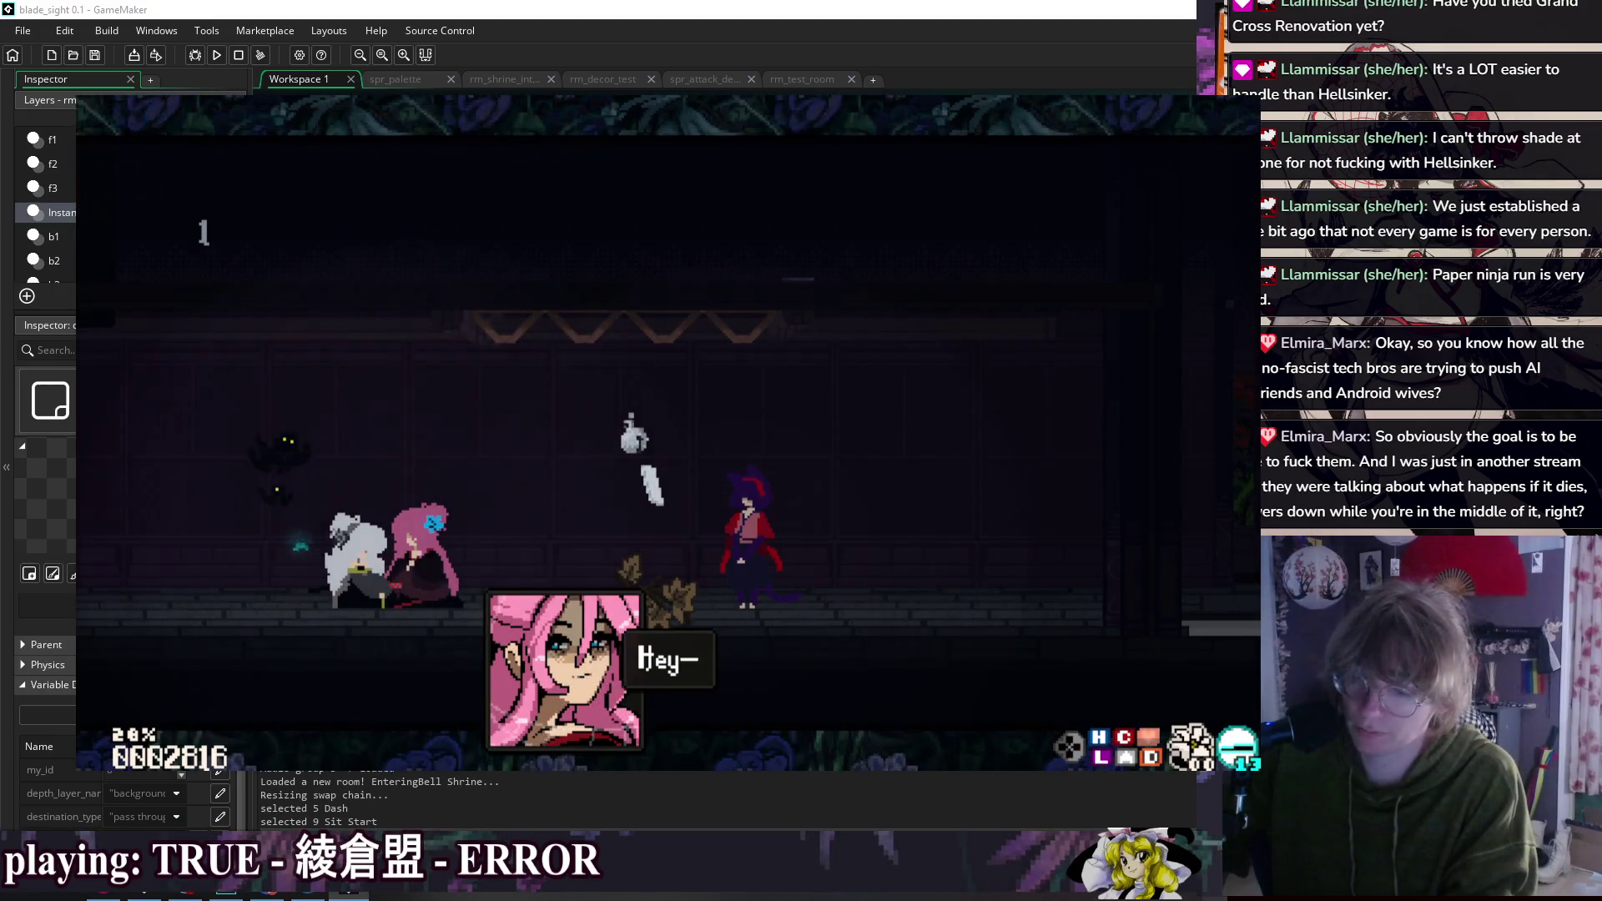
pyautogui.press('Down')
pyautogui.press('Down')
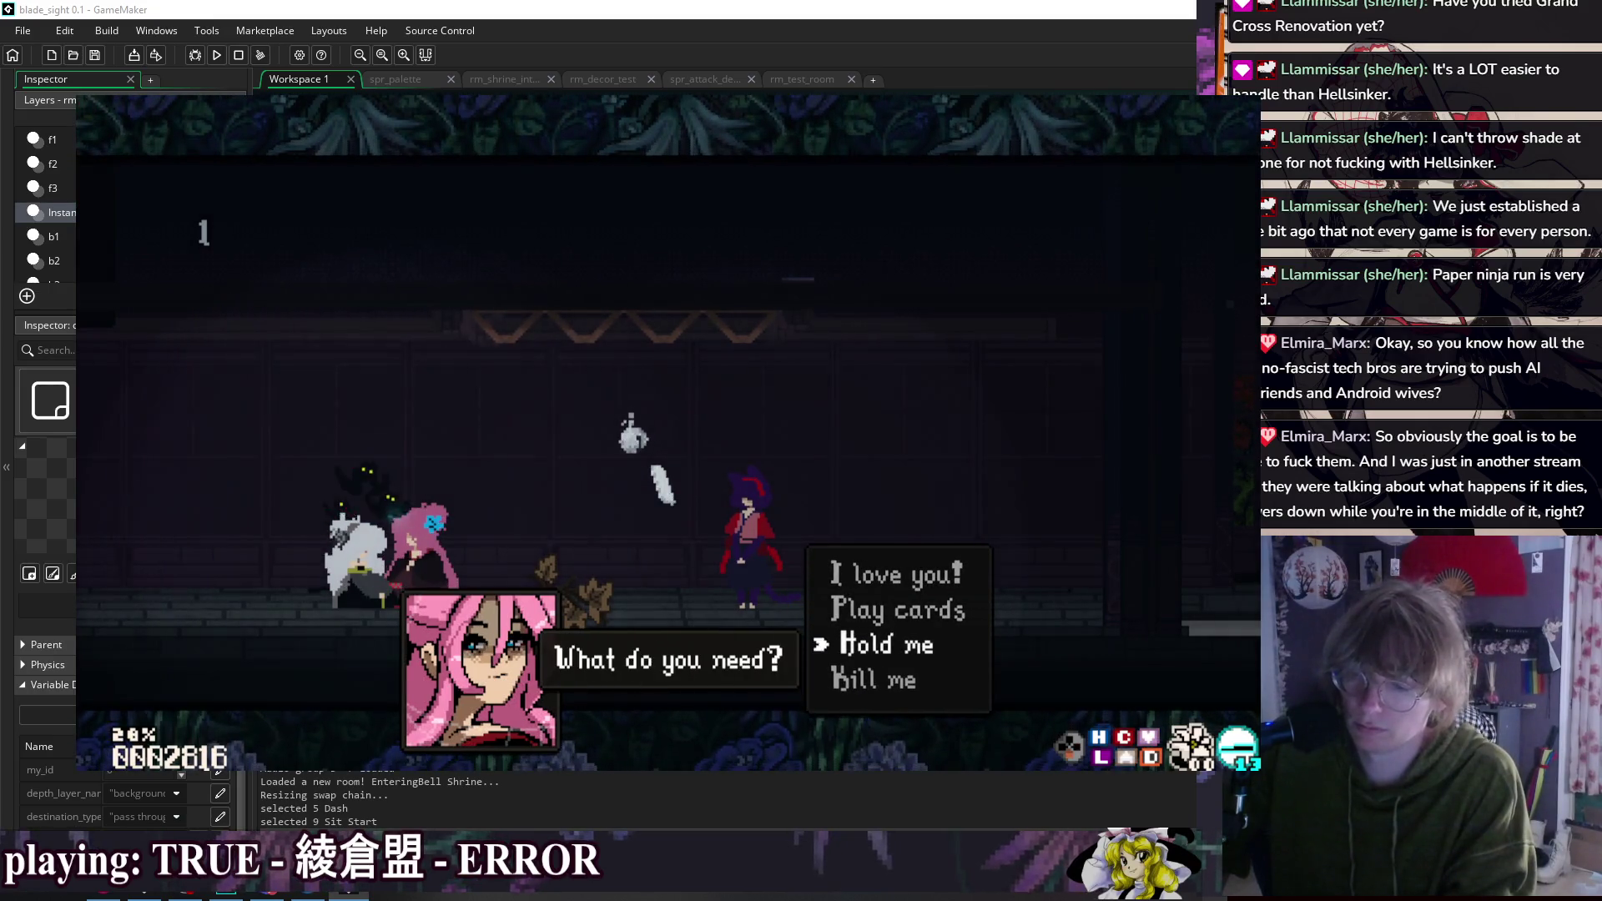
pyautogui.press('Return')
pyautogui.press('Return')
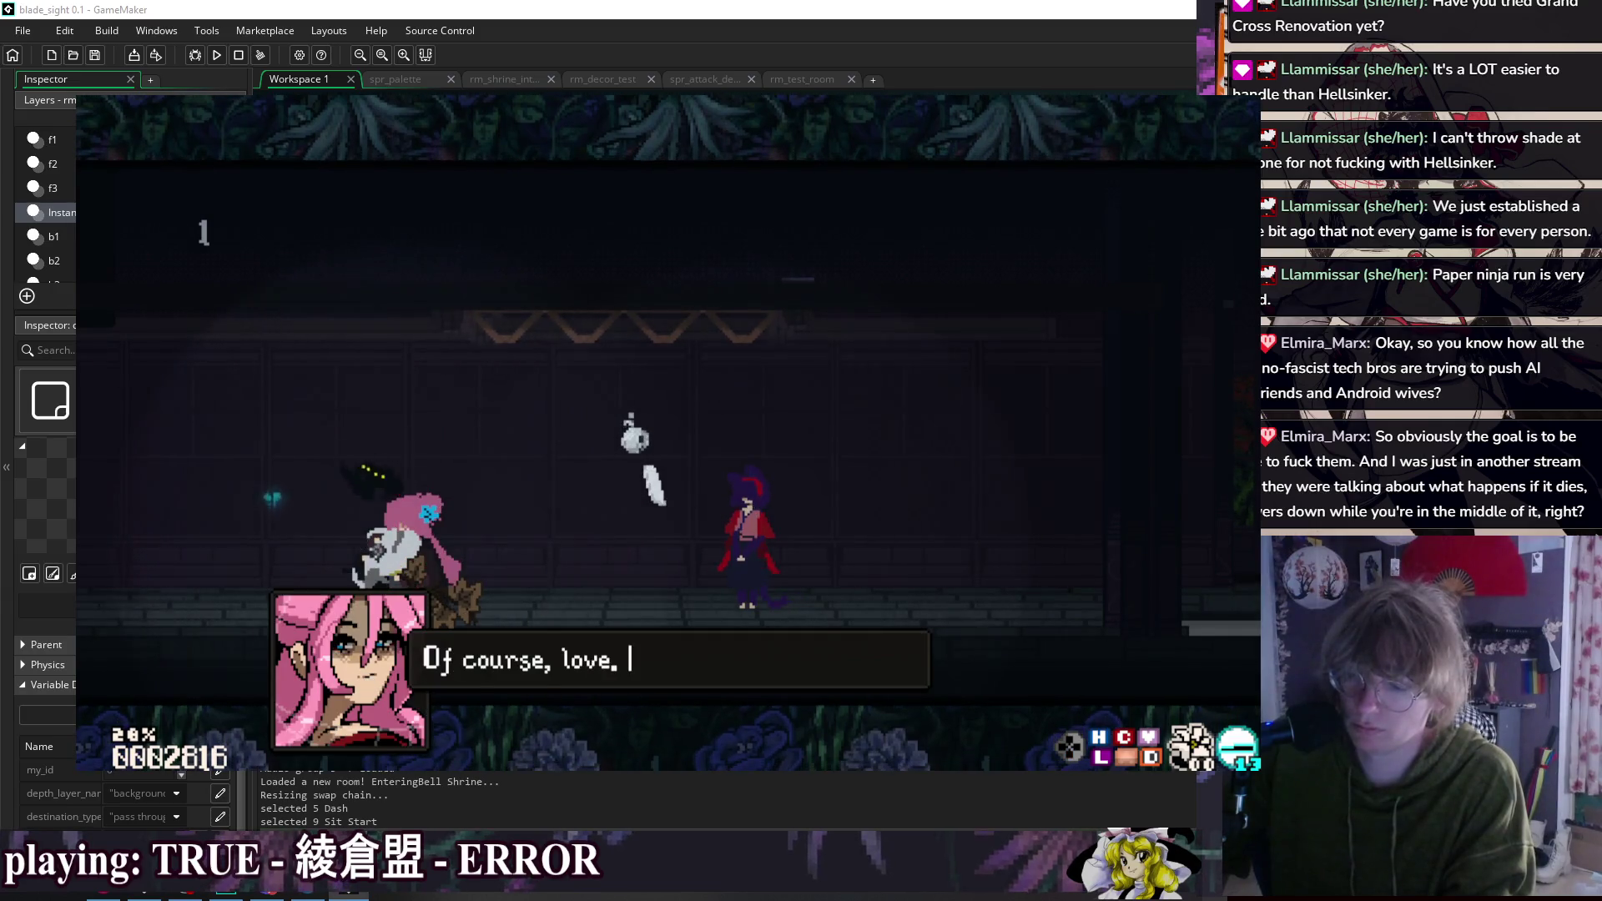
pyautogui.press('Return')
pyautogui.press('Return')
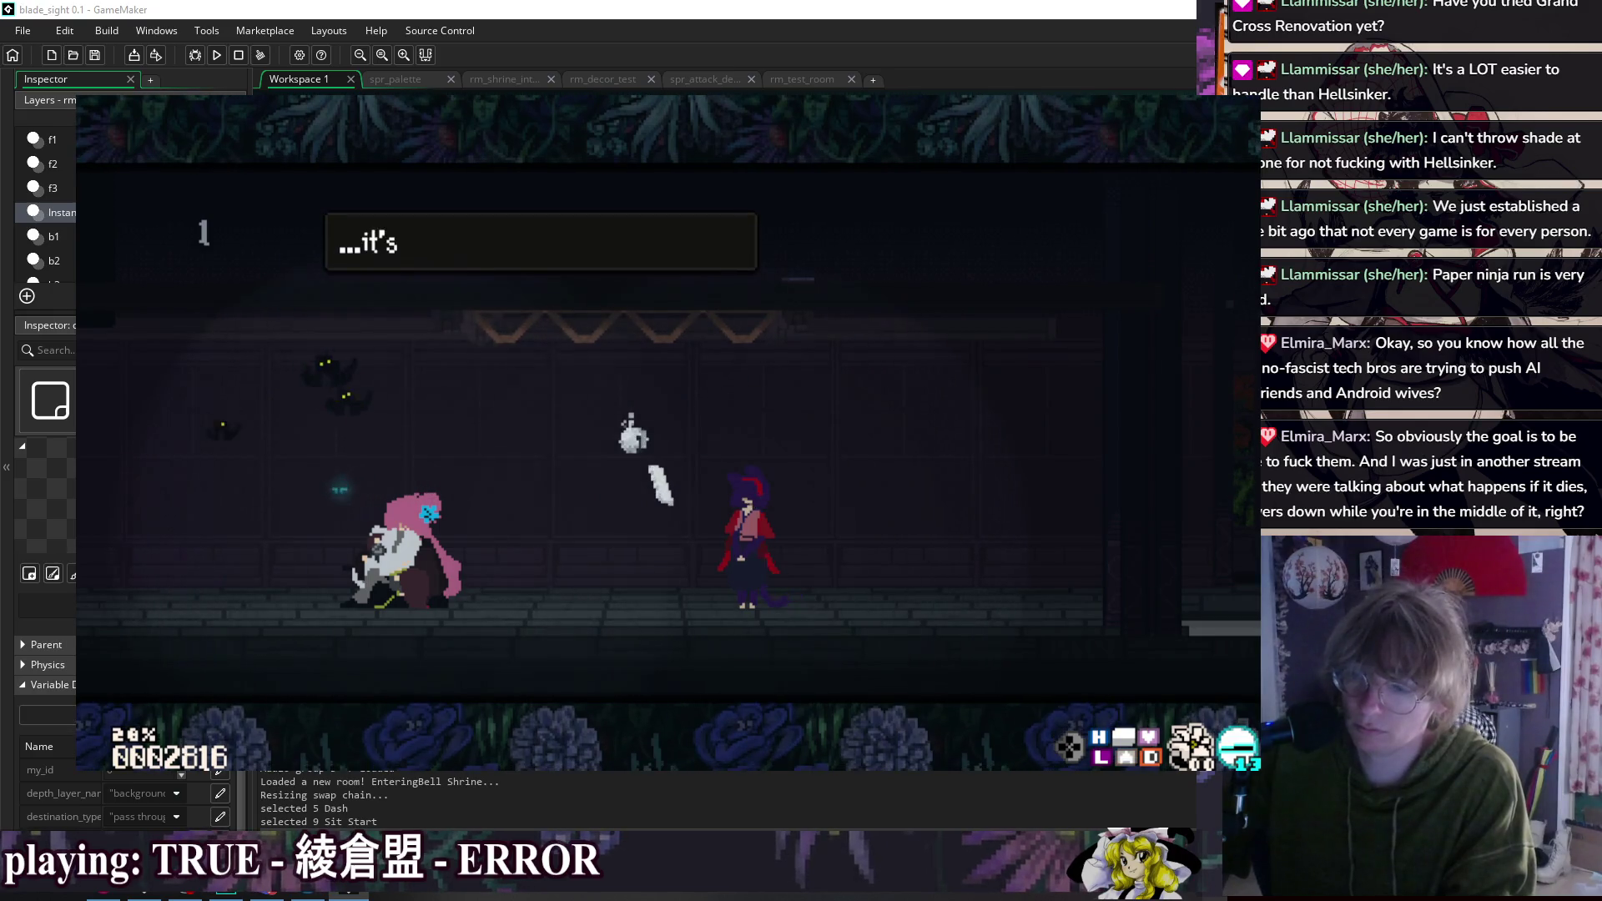
pyautogui.press('Return')
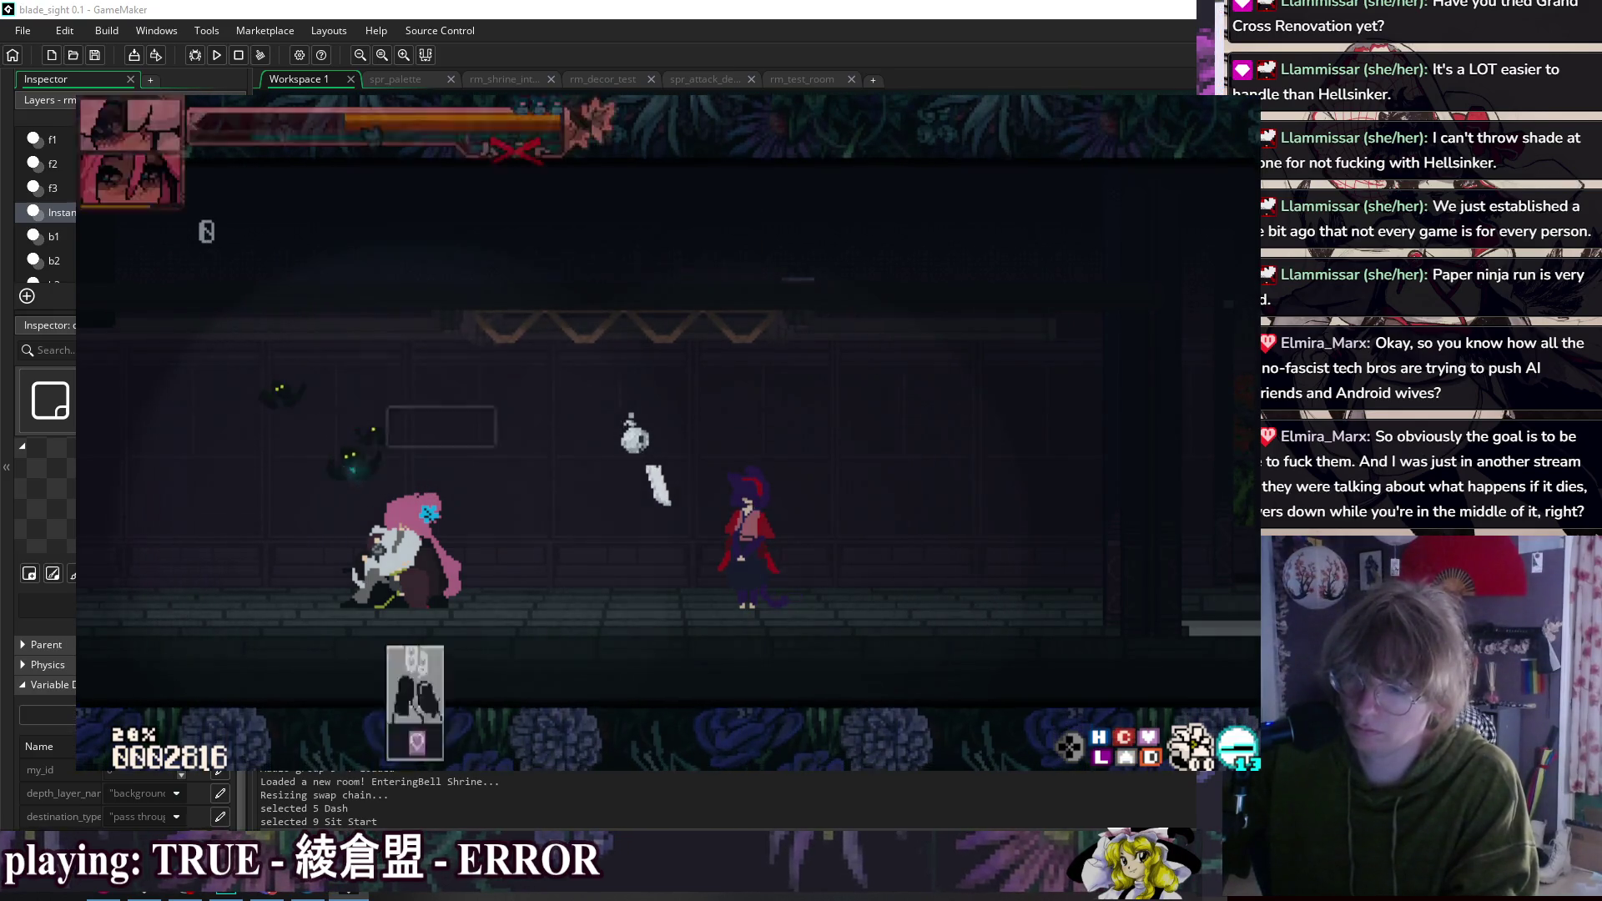
pyautogui.press('Escape')
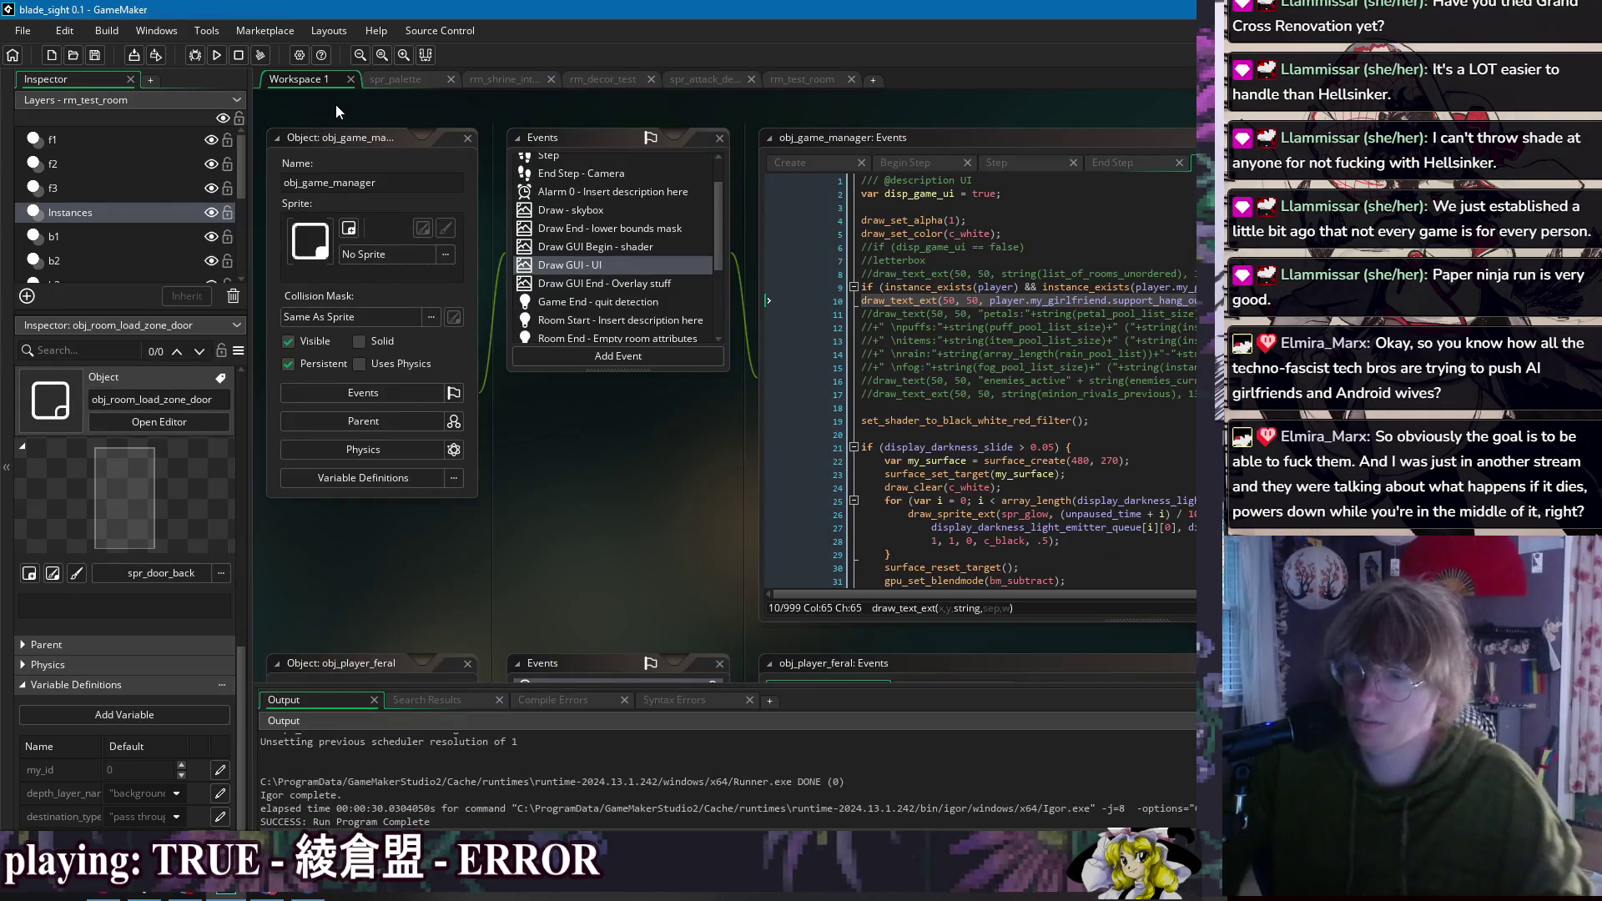
# Step: Go to obj_character's Begin Step code and search for support_hang_out_mode on line 554
pyautogui.moveTo(958, 110); pyautogui.dragTo(683, 121)
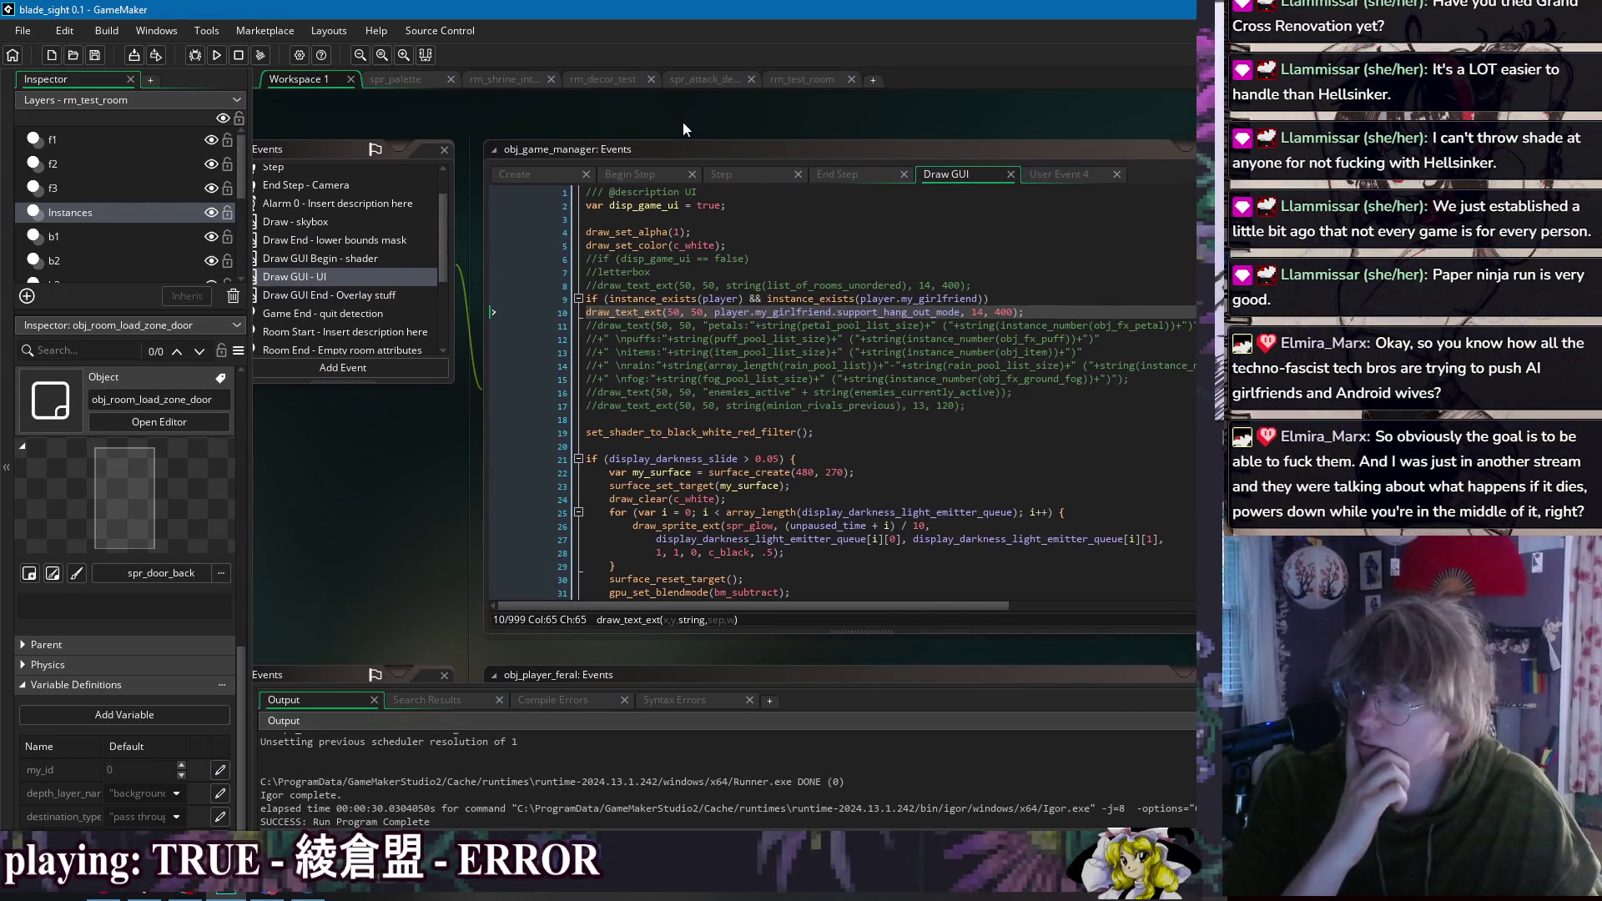
pyautogui.rightClick(684, 122)
pyautogui.moveTo(709, 145)
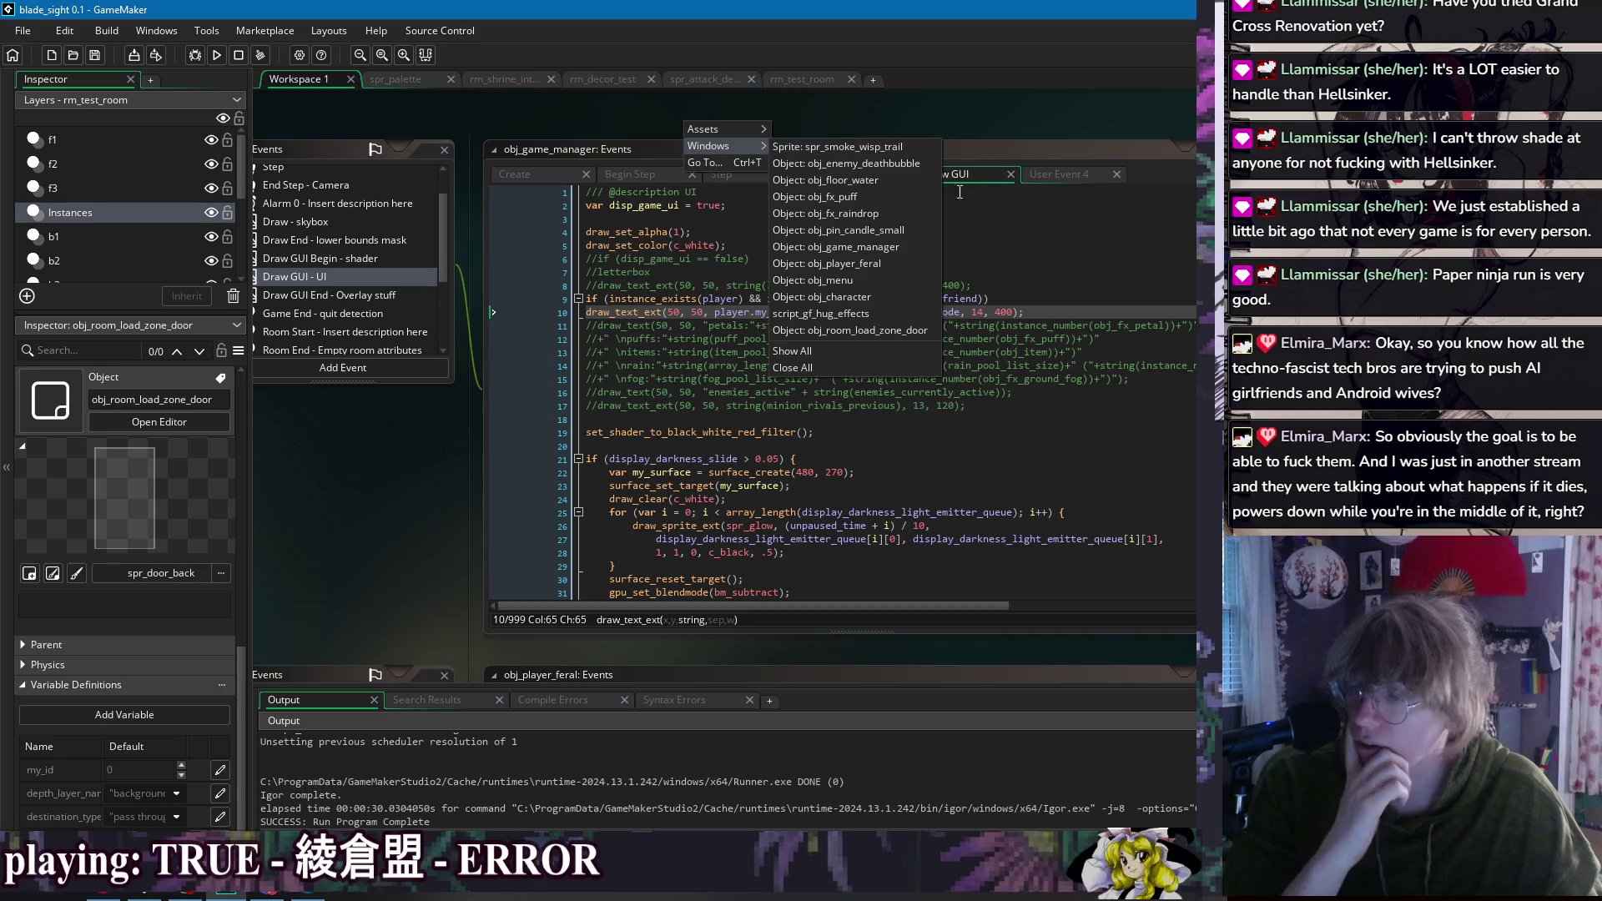
pyautogui.click(894, 297)
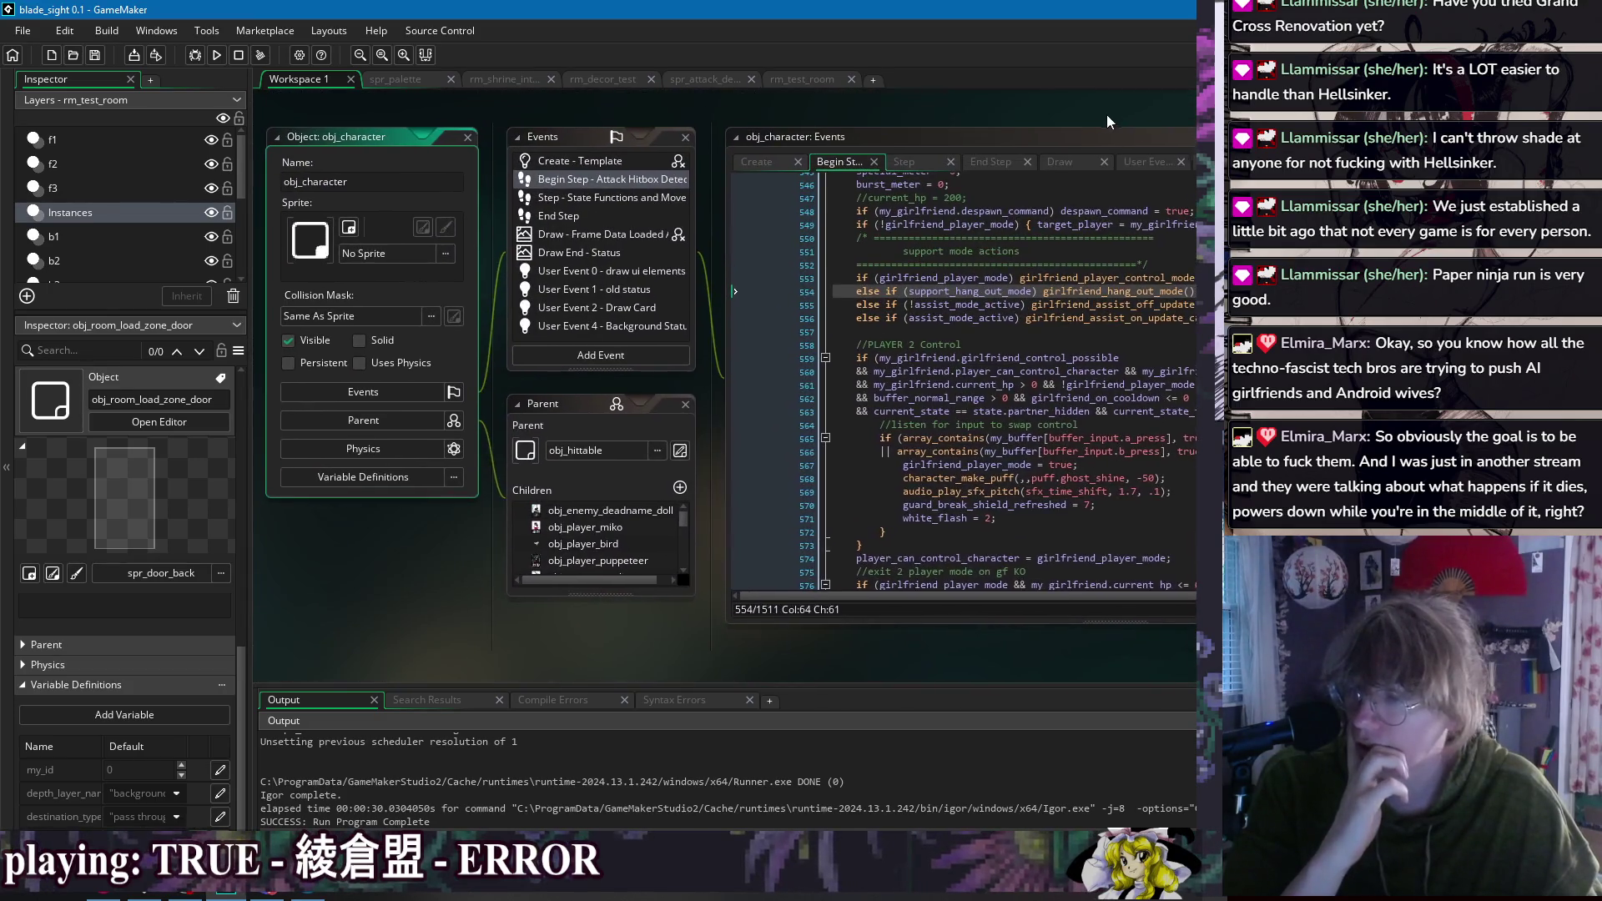
pyautogui.doubleClick(615, 316)
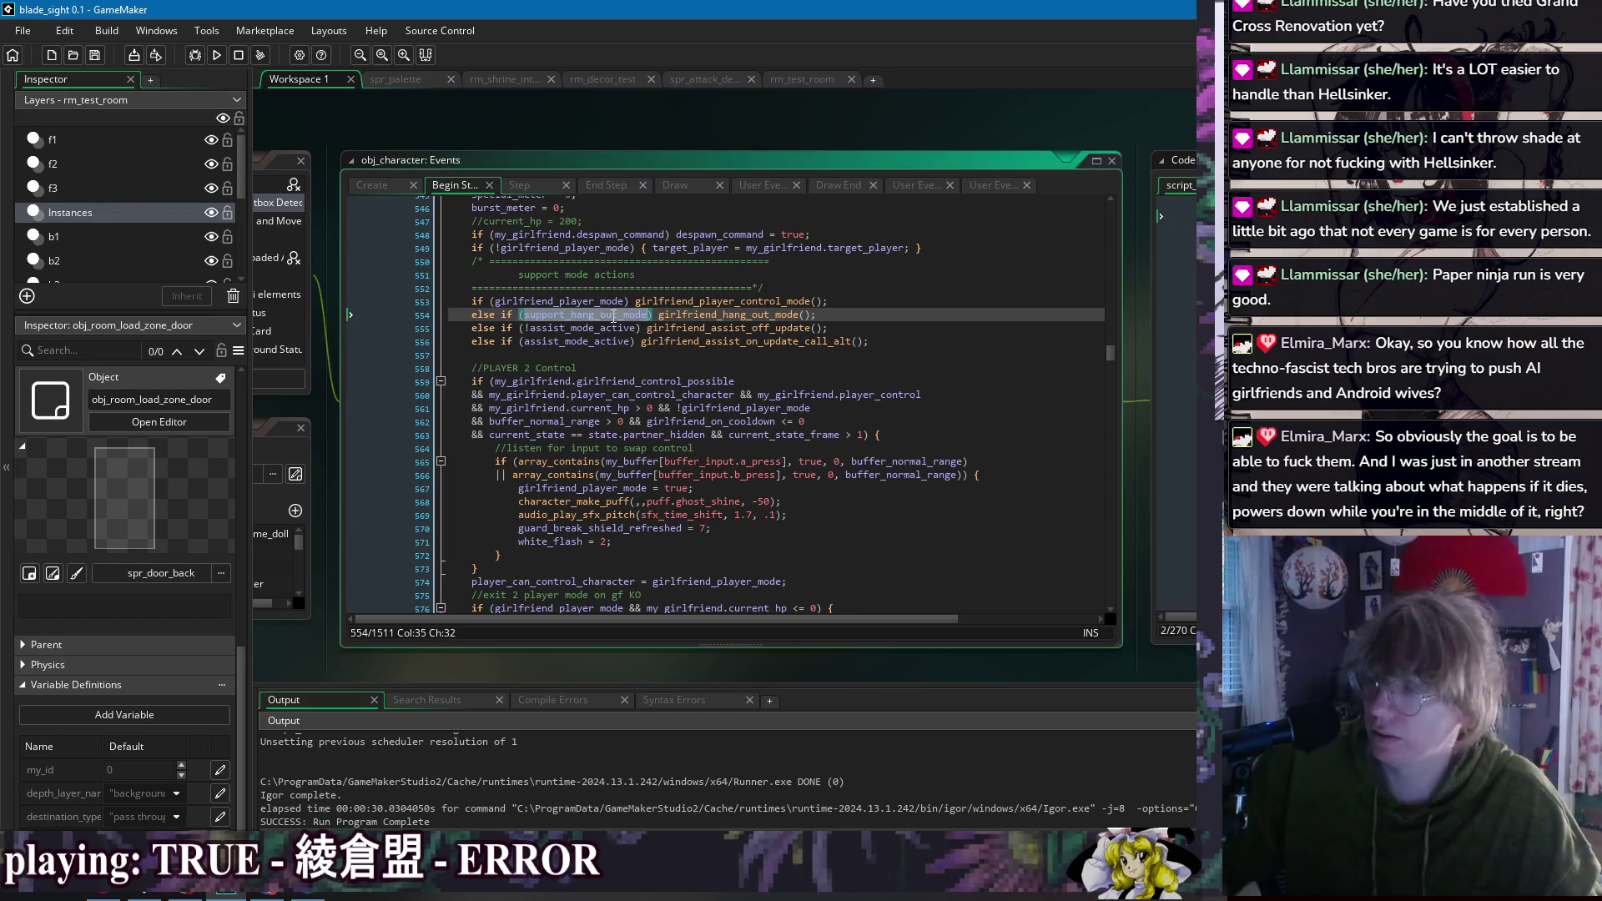
pyautogui.hotkey('ctrl', 'f')
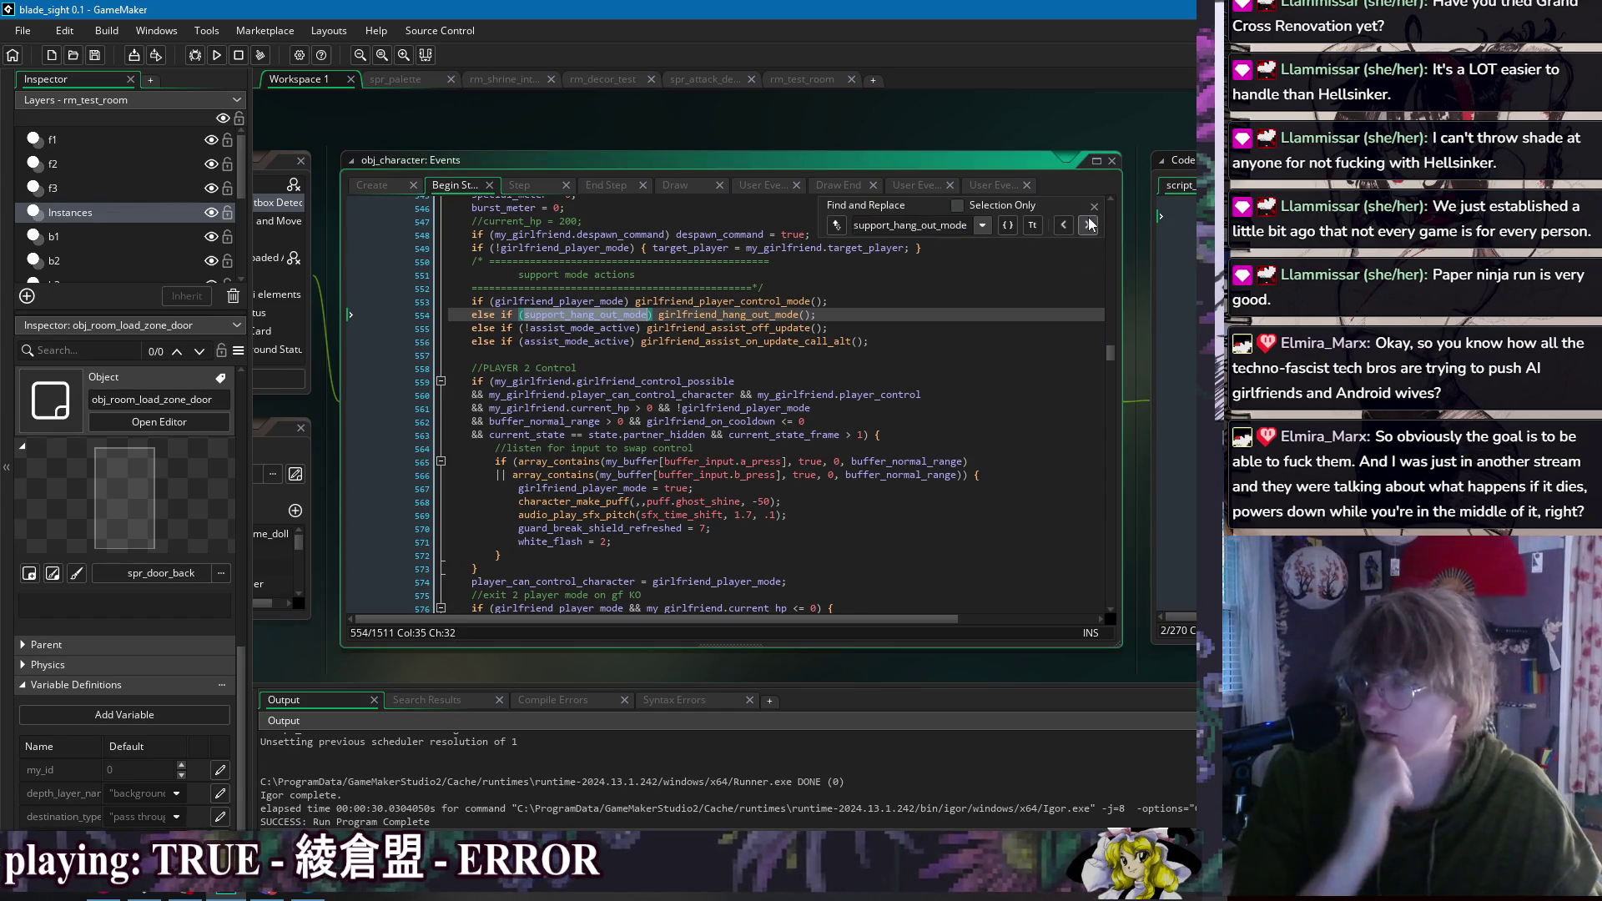
pyautogui.click(1094, 206)
# Step: Fold the line 82 function and girlfriend_assist_off_update, then select support_hang_out_mode on line 200
pyautogui.moveTo(1184, 129); pyautogui.dragTo(622, 151)
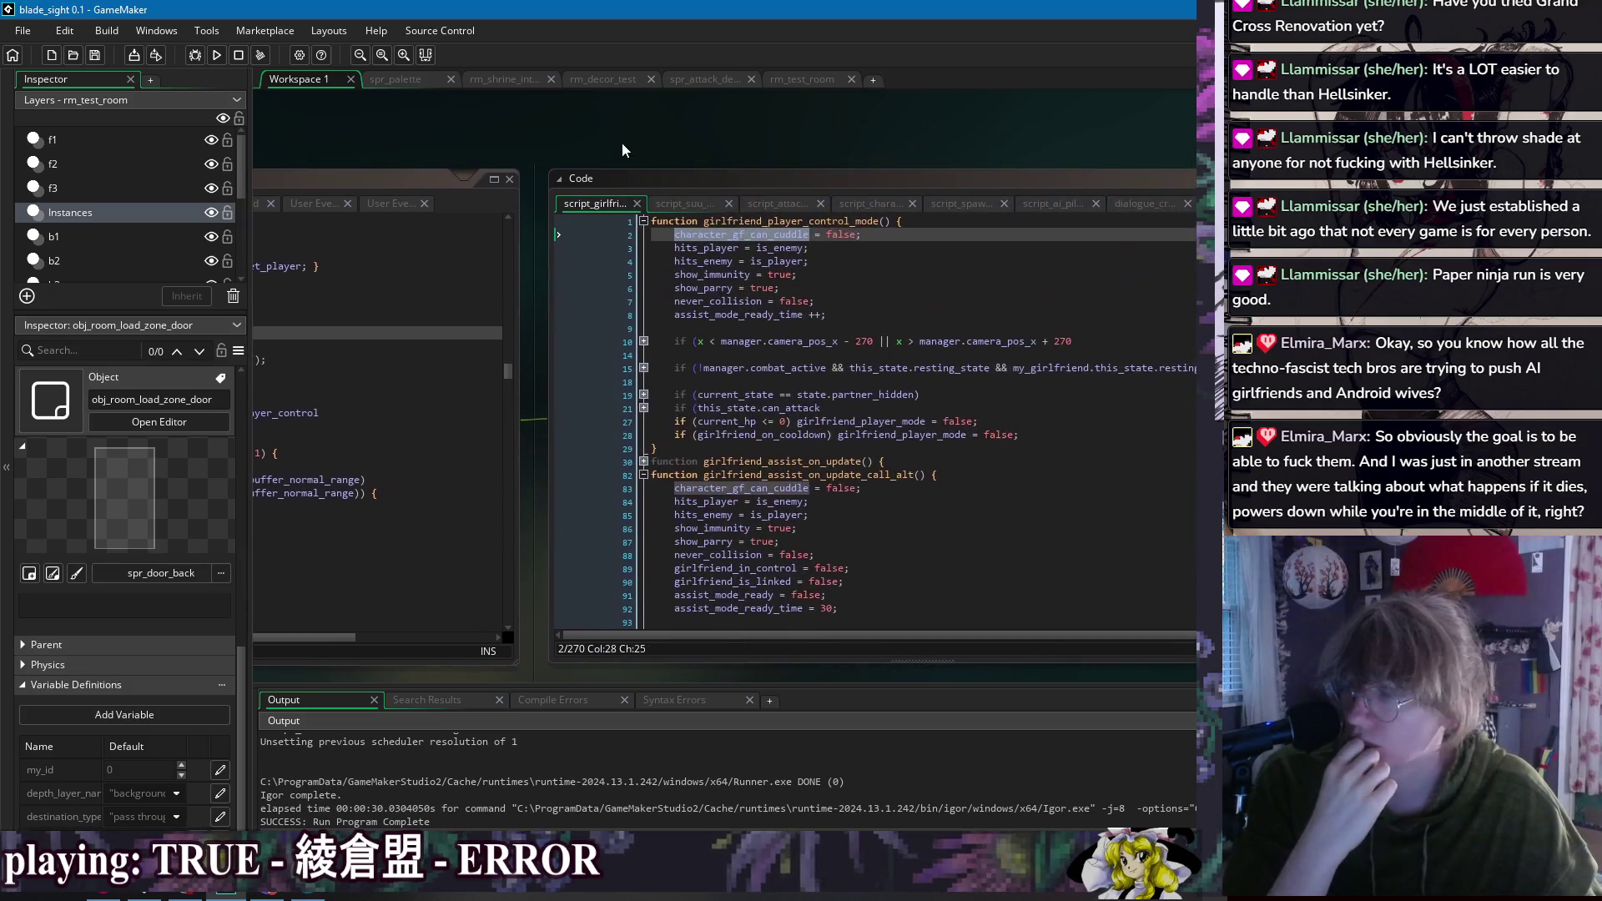
pyautogui.scroll(-6, 860, 427)
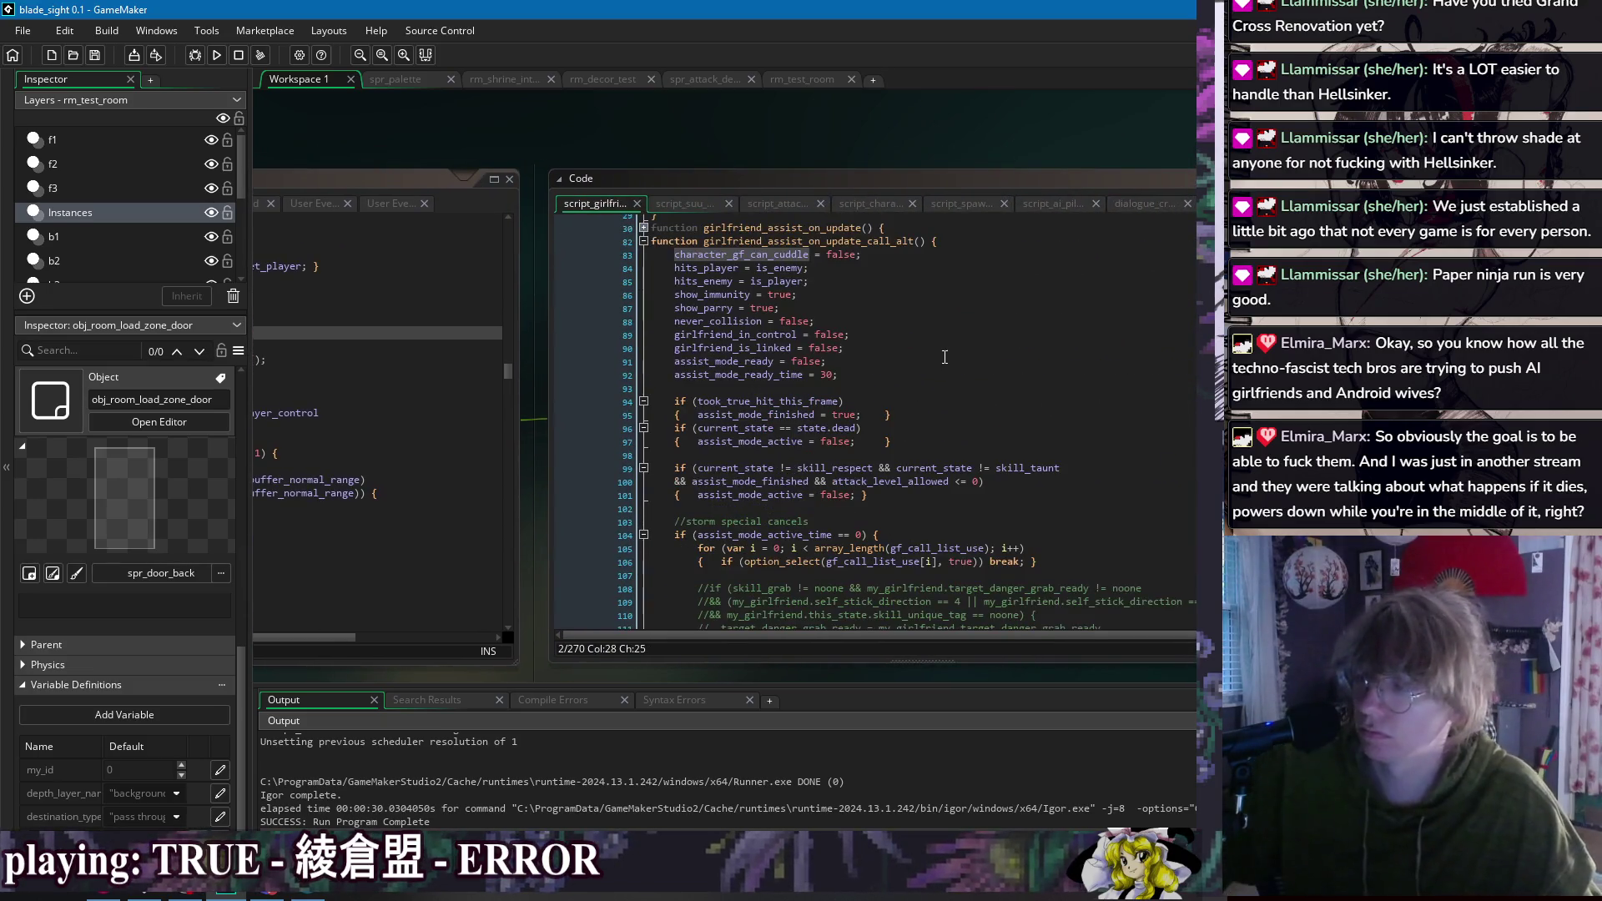
pyautogui.click(834, 308)
pyautogui.scroll(6, 750, 423)
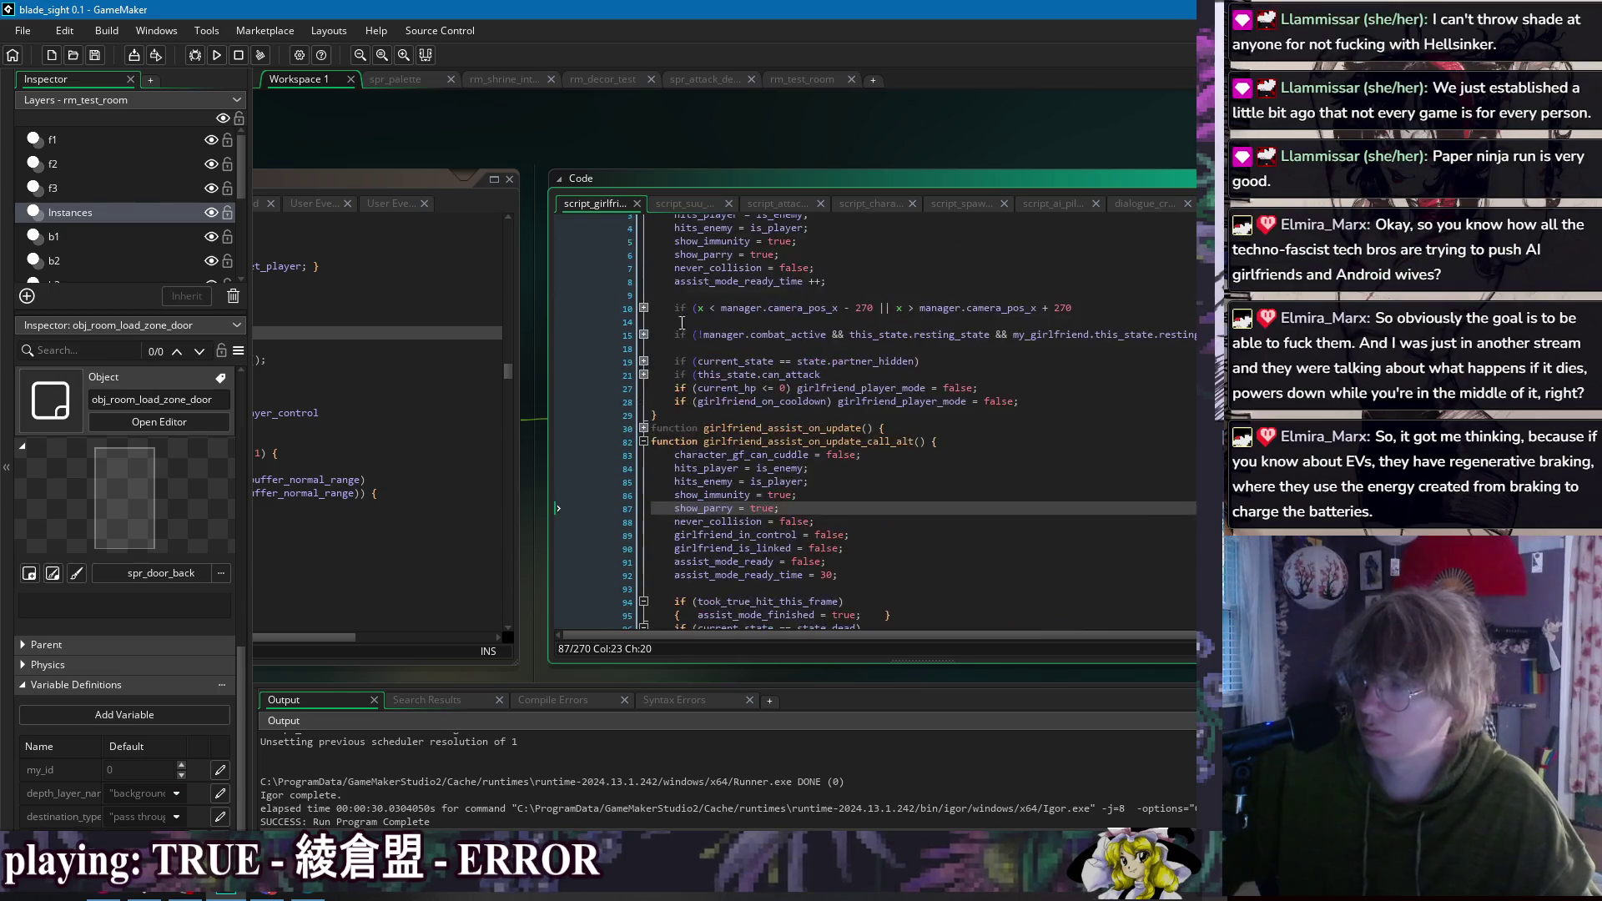
pyautogui.scroll(-2, 836, 385)
pyautogui.scroll(2, 758, 375)
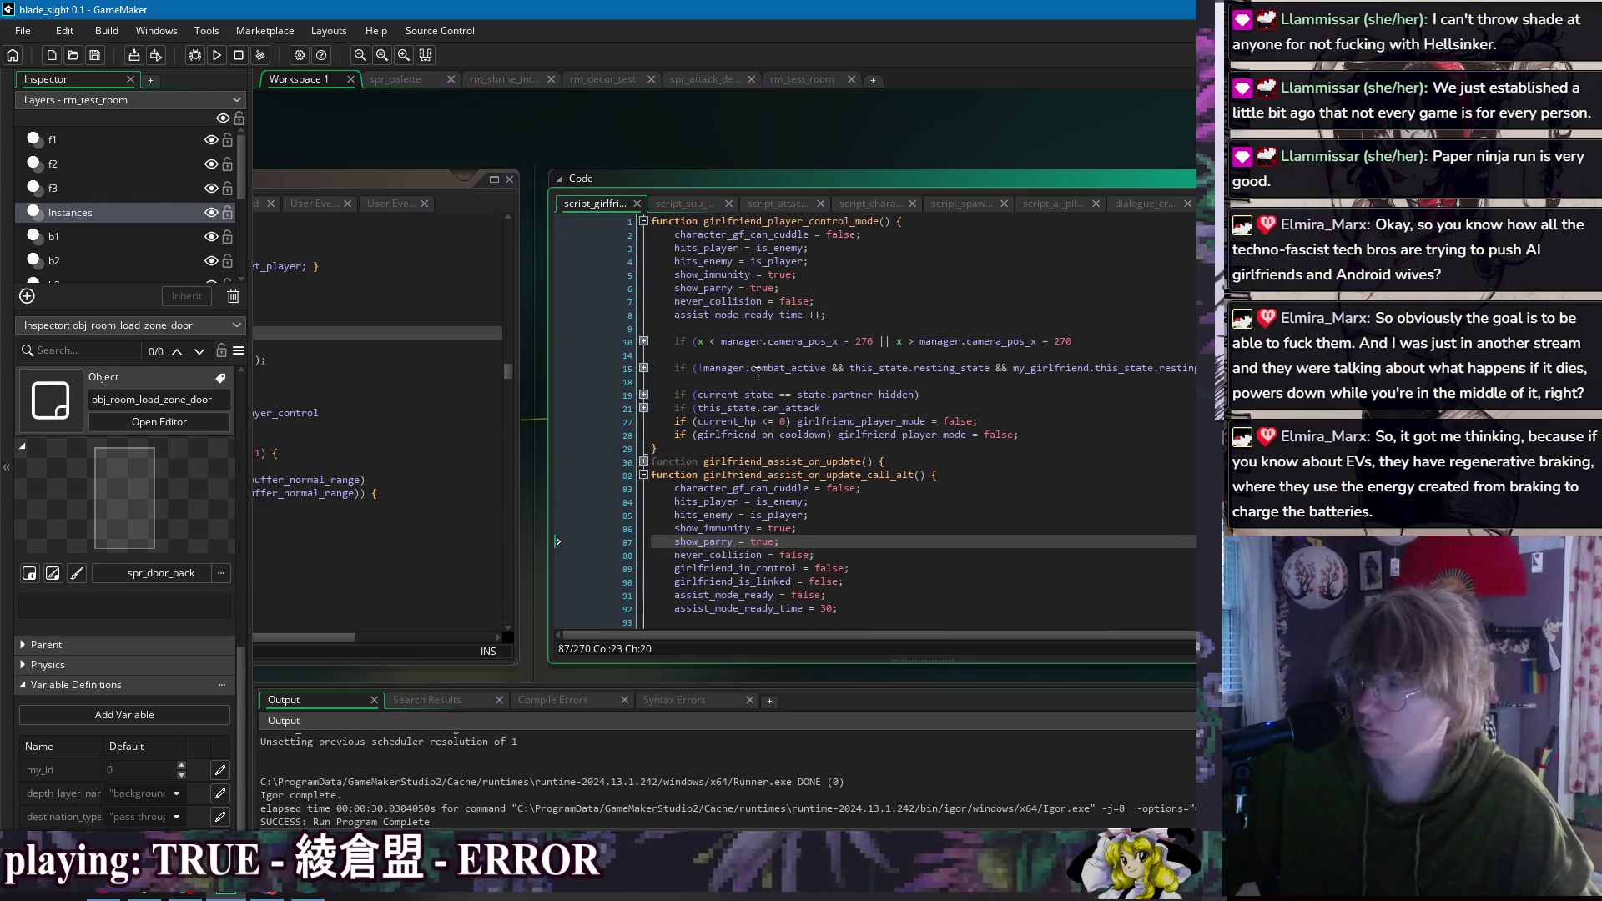
pyautogui.click(644, 475)
pyautogui.scroll(-6, 745, 437)
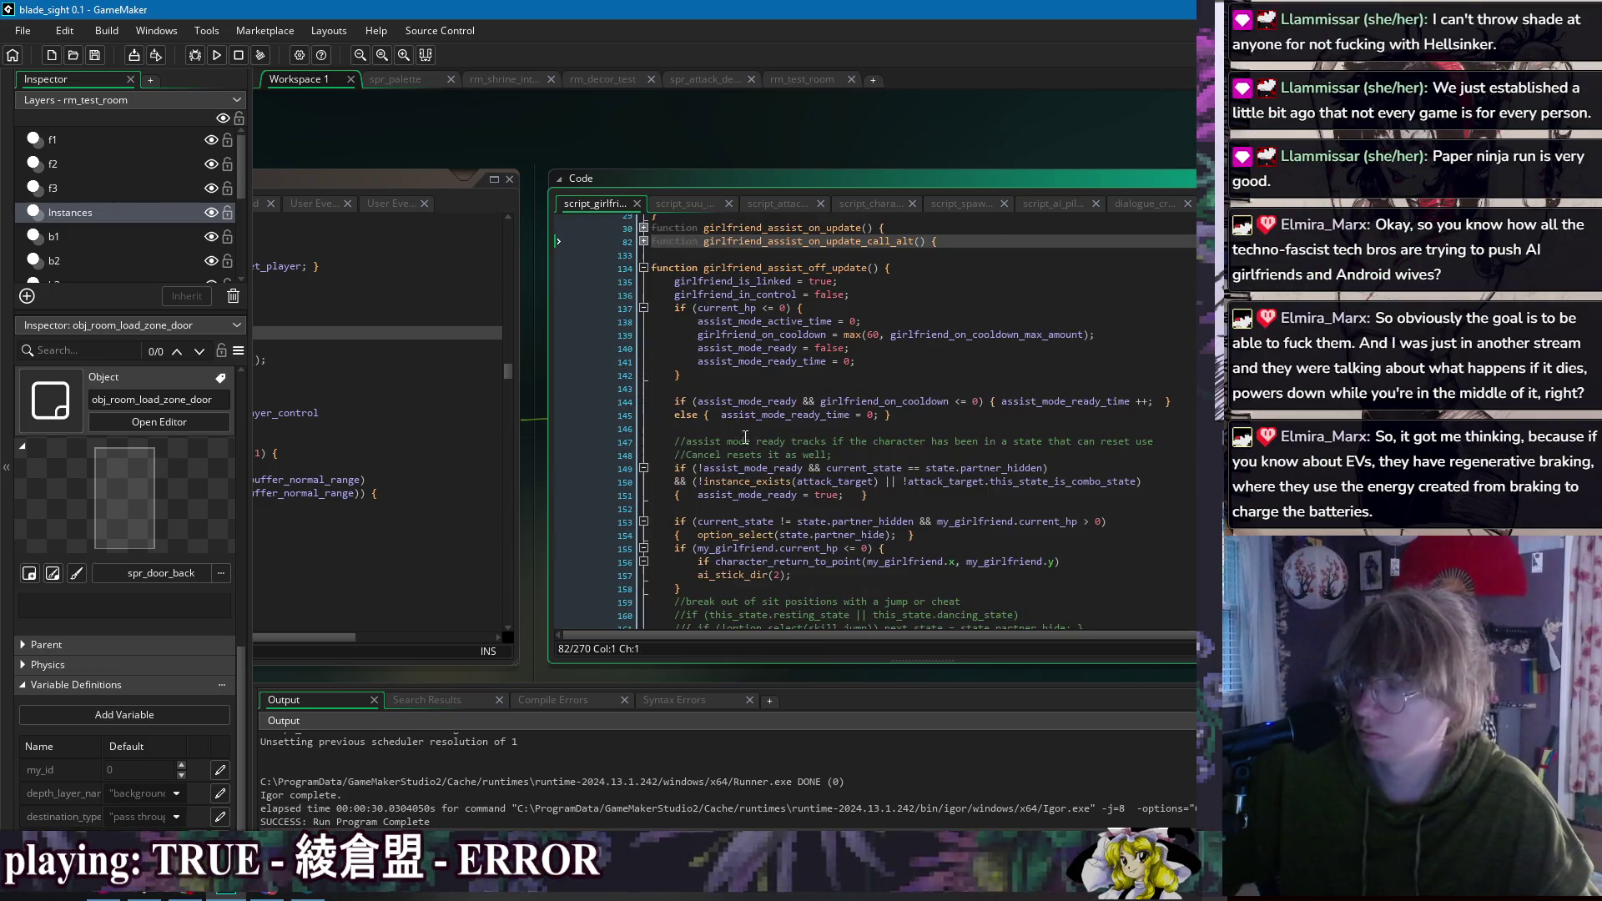
pyautogui.click(892, 335)
pyautogui.scroll(-1, 843, 342)
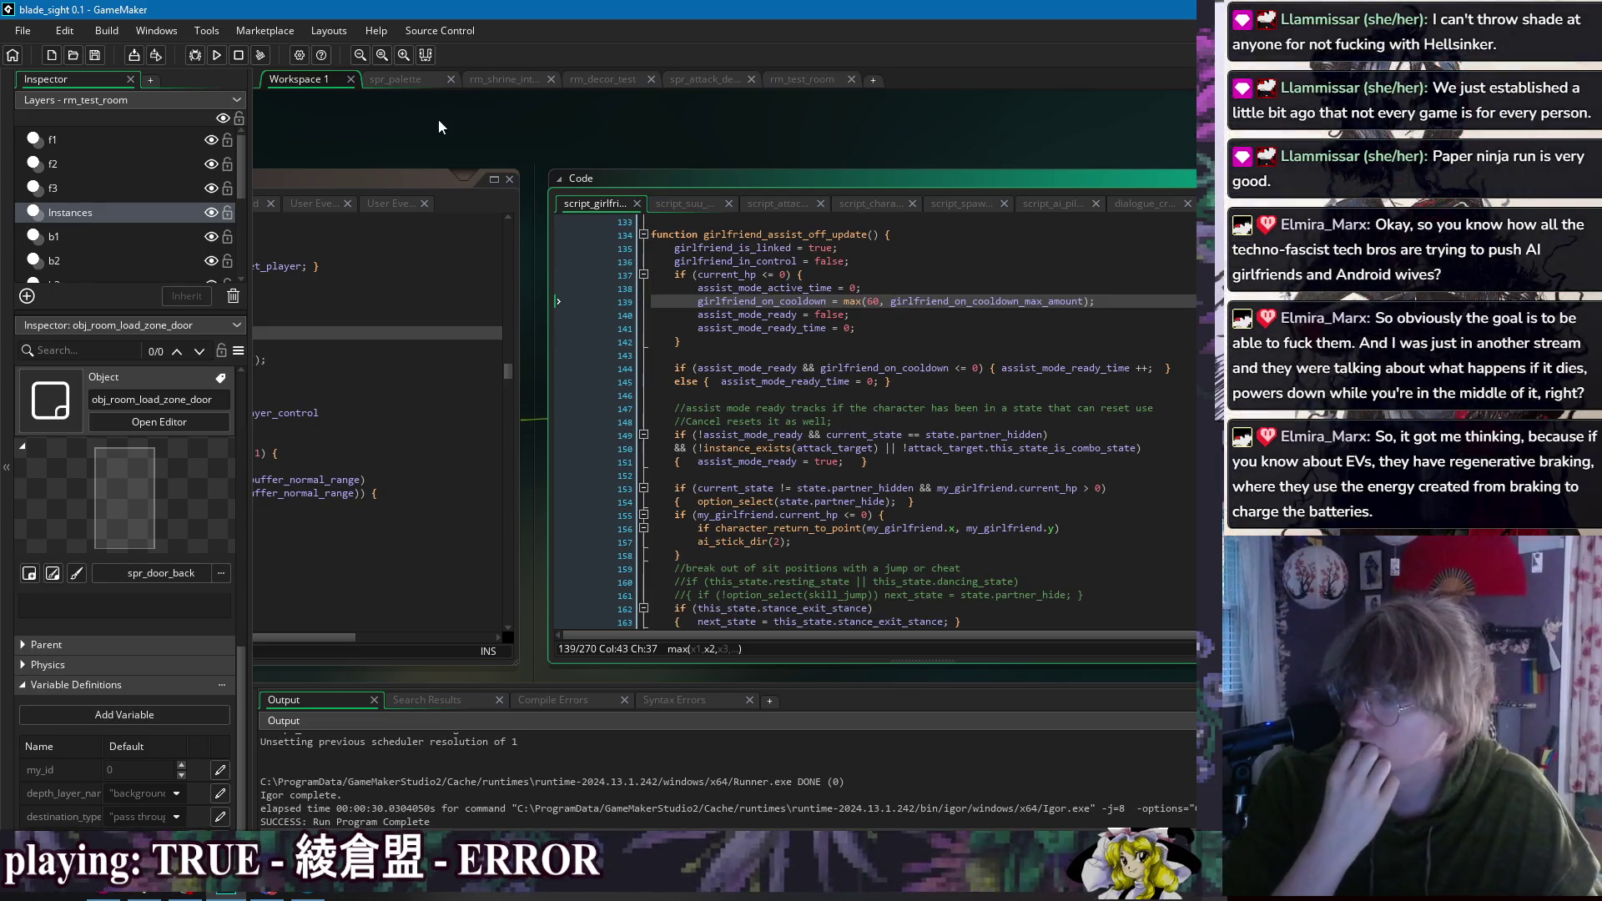
pyautogui.click(643, 235)
pyautogui.moveTo(532, 141)
pyautogui.mouseDown()
pyautogui.moveTo(886, 139)
pyautogui.moveTo(452, 132)
pyautogui.mouseUp()
pyautogui.doubleClick(678, 418)
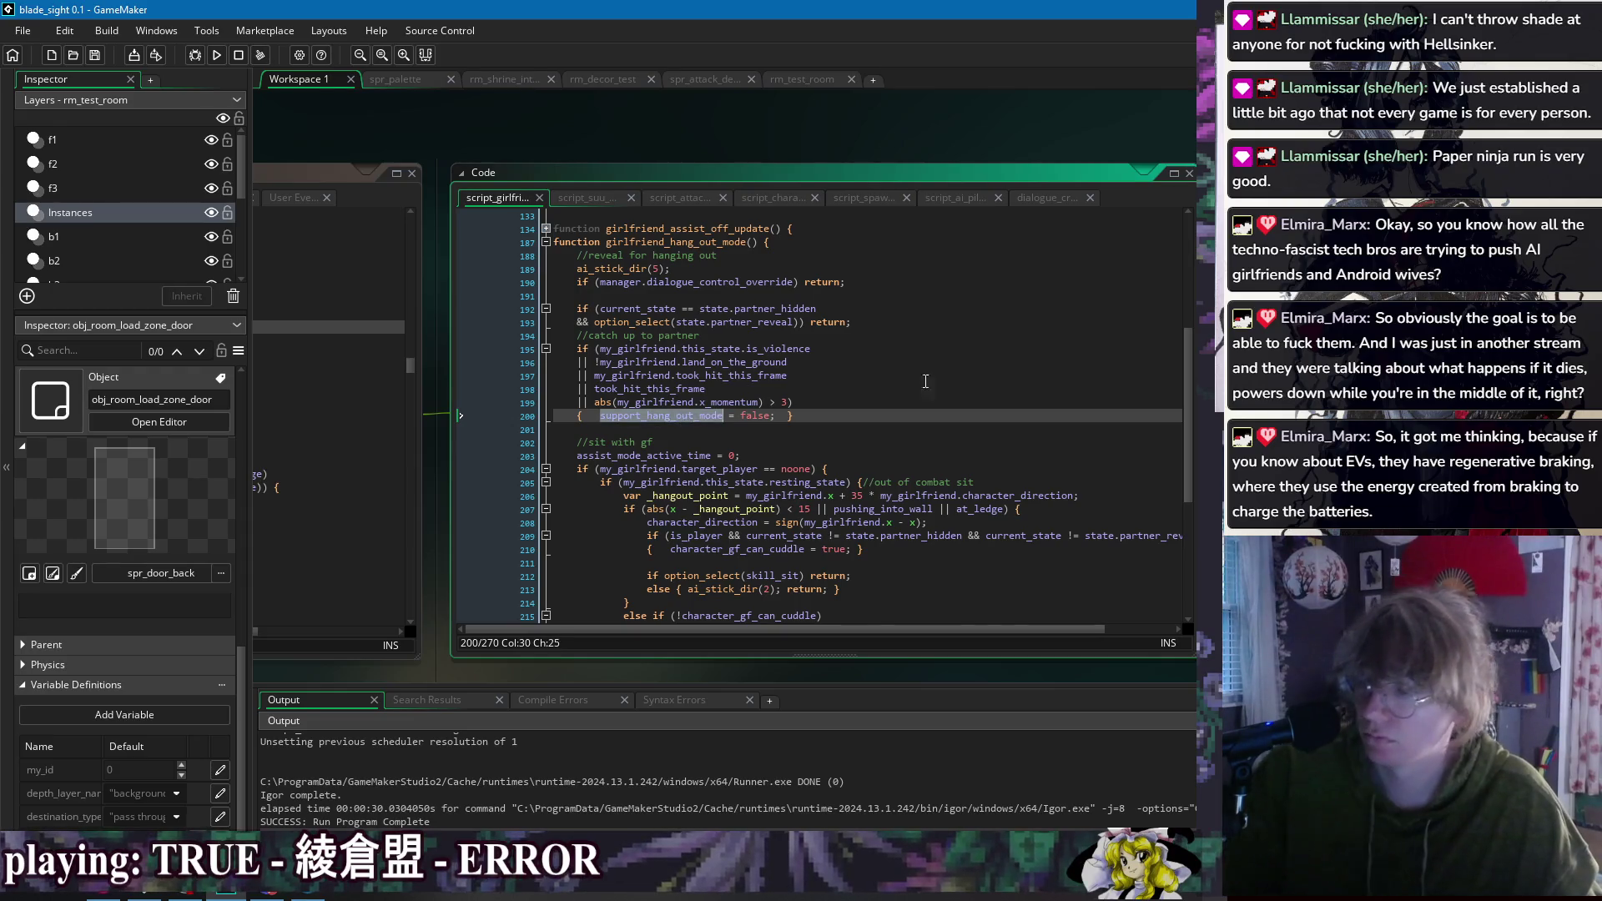
# Step: Step through the support_hang_out_mode matches on lines 200 and 225 of the controls script
pyautogui.scroll(-5, 960, 377)
pyautogui.hotkey('ctrl', 'f')
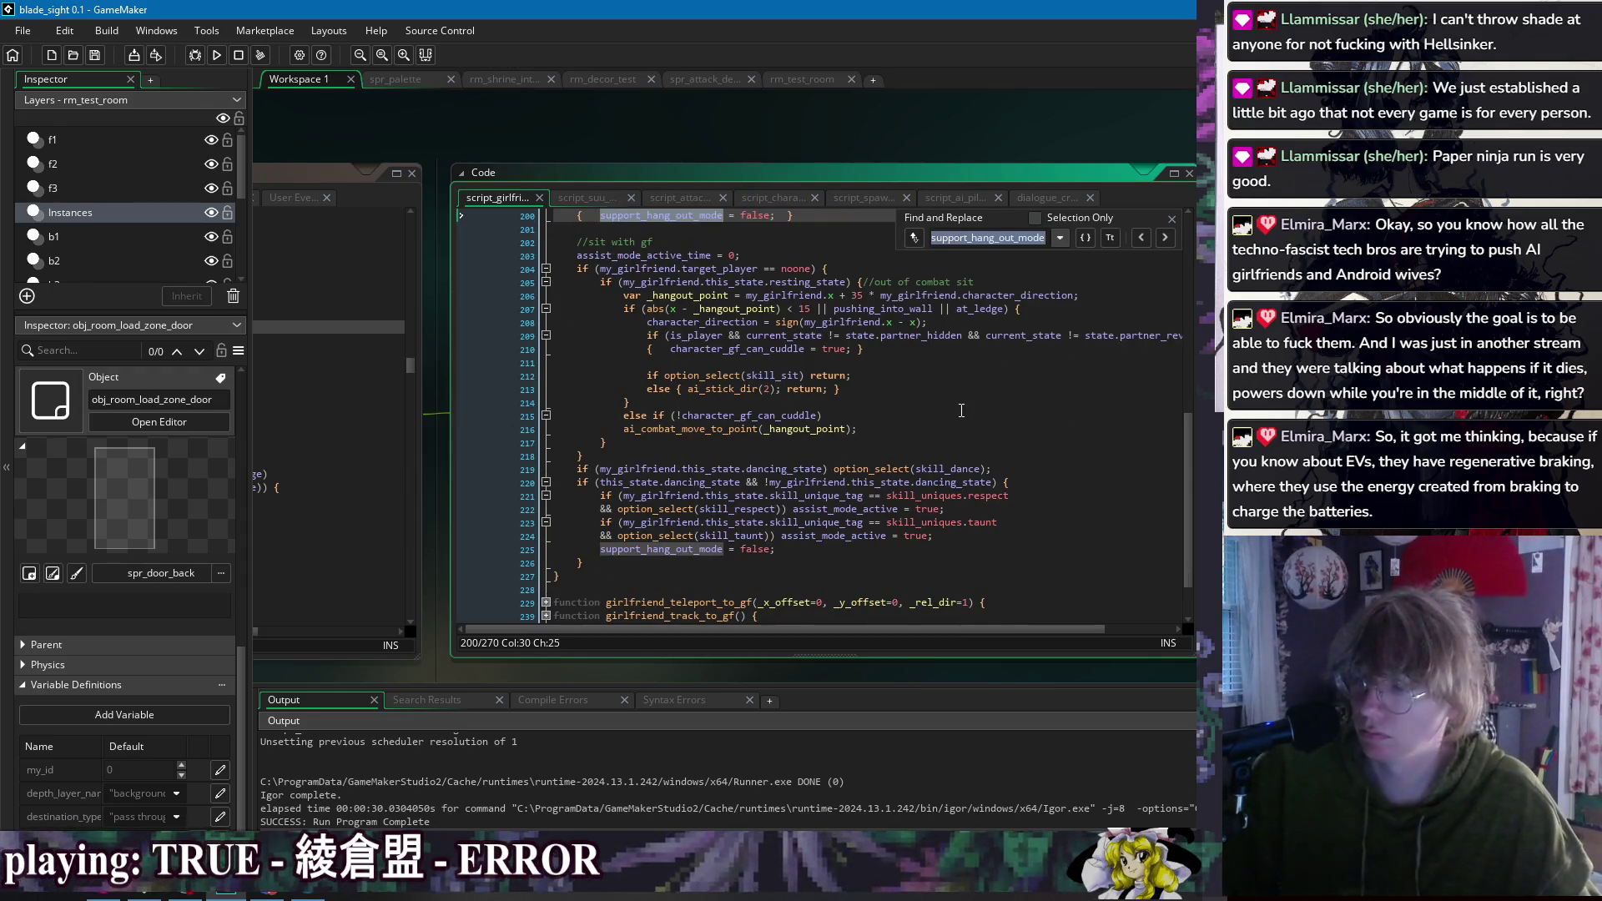
pyautogui.scroll(5, 968, 401)
pyautogui.click(1168, 242)
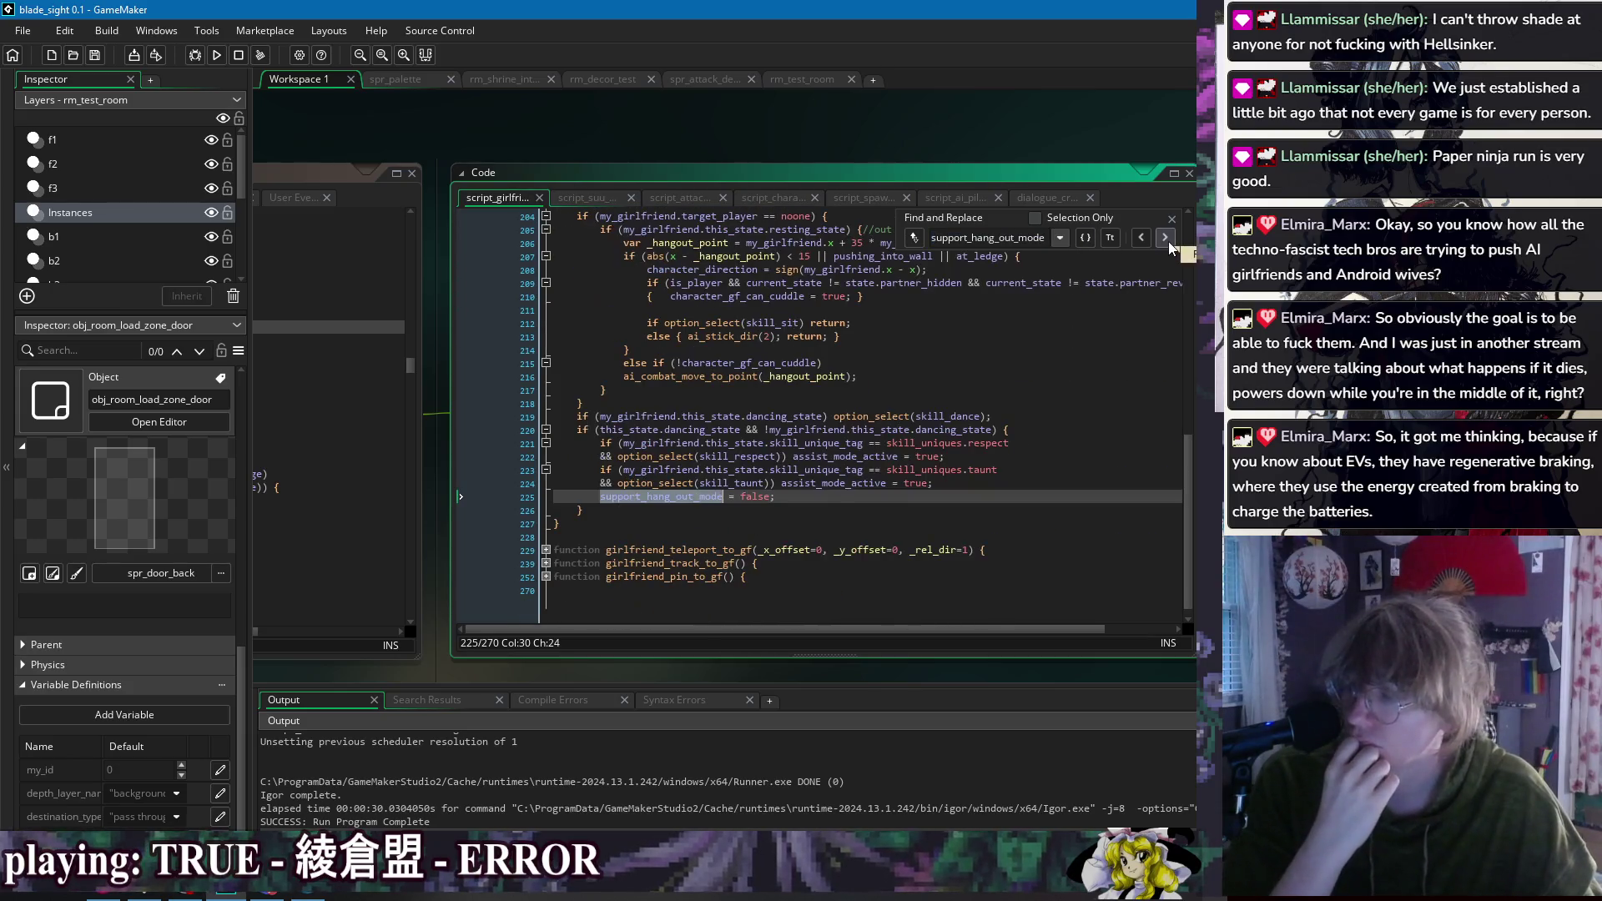
pyautogui.click(1142, 240)
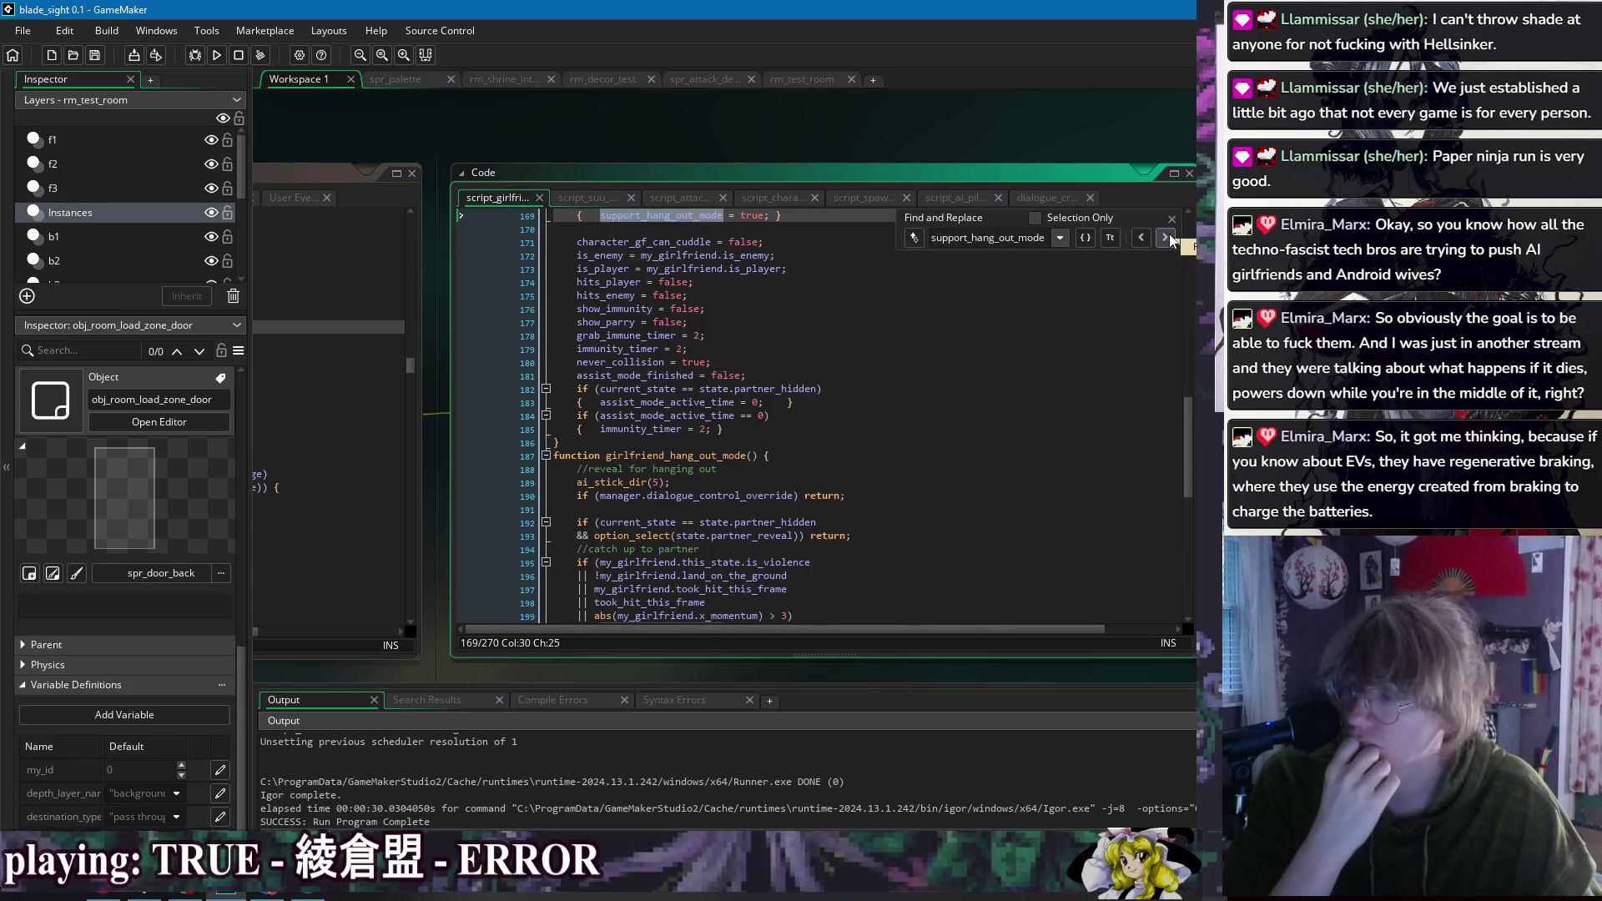
pyautogui.click(1164, 238)
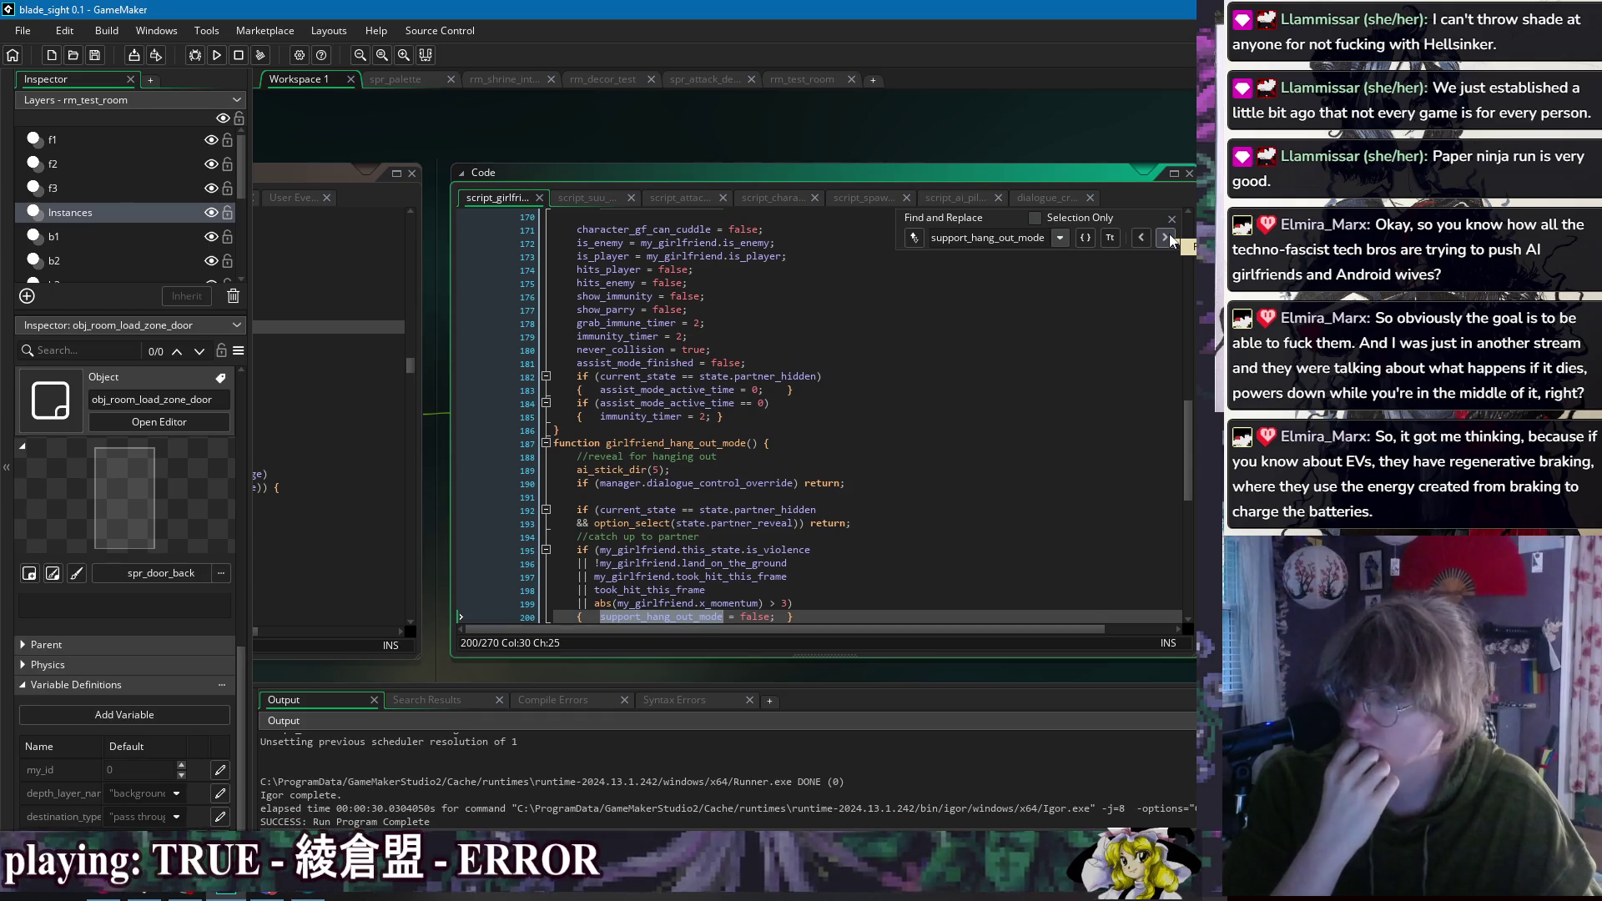
# Step: Find support_hang_out_mode at line 554 in obj_character's Begin Step code
pyautogui.moveTo(643, 144); pyautogui.dragTo(986, 153)
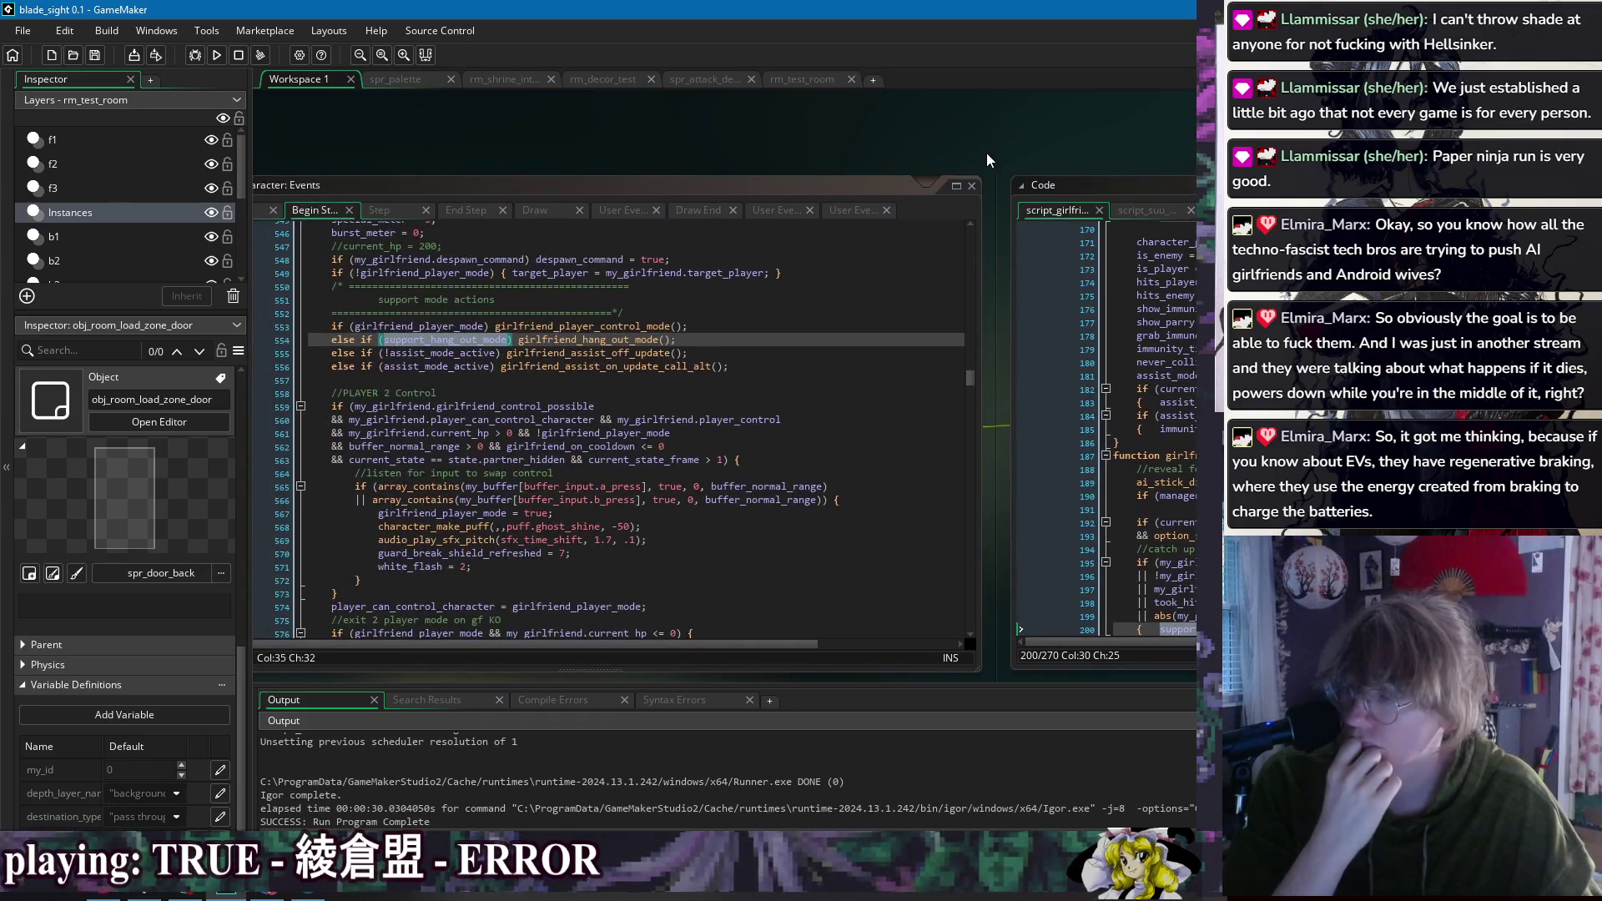
pyautogui.scroll(-3, 747, 482)
pyautogui.scroll(5, 747, 482)
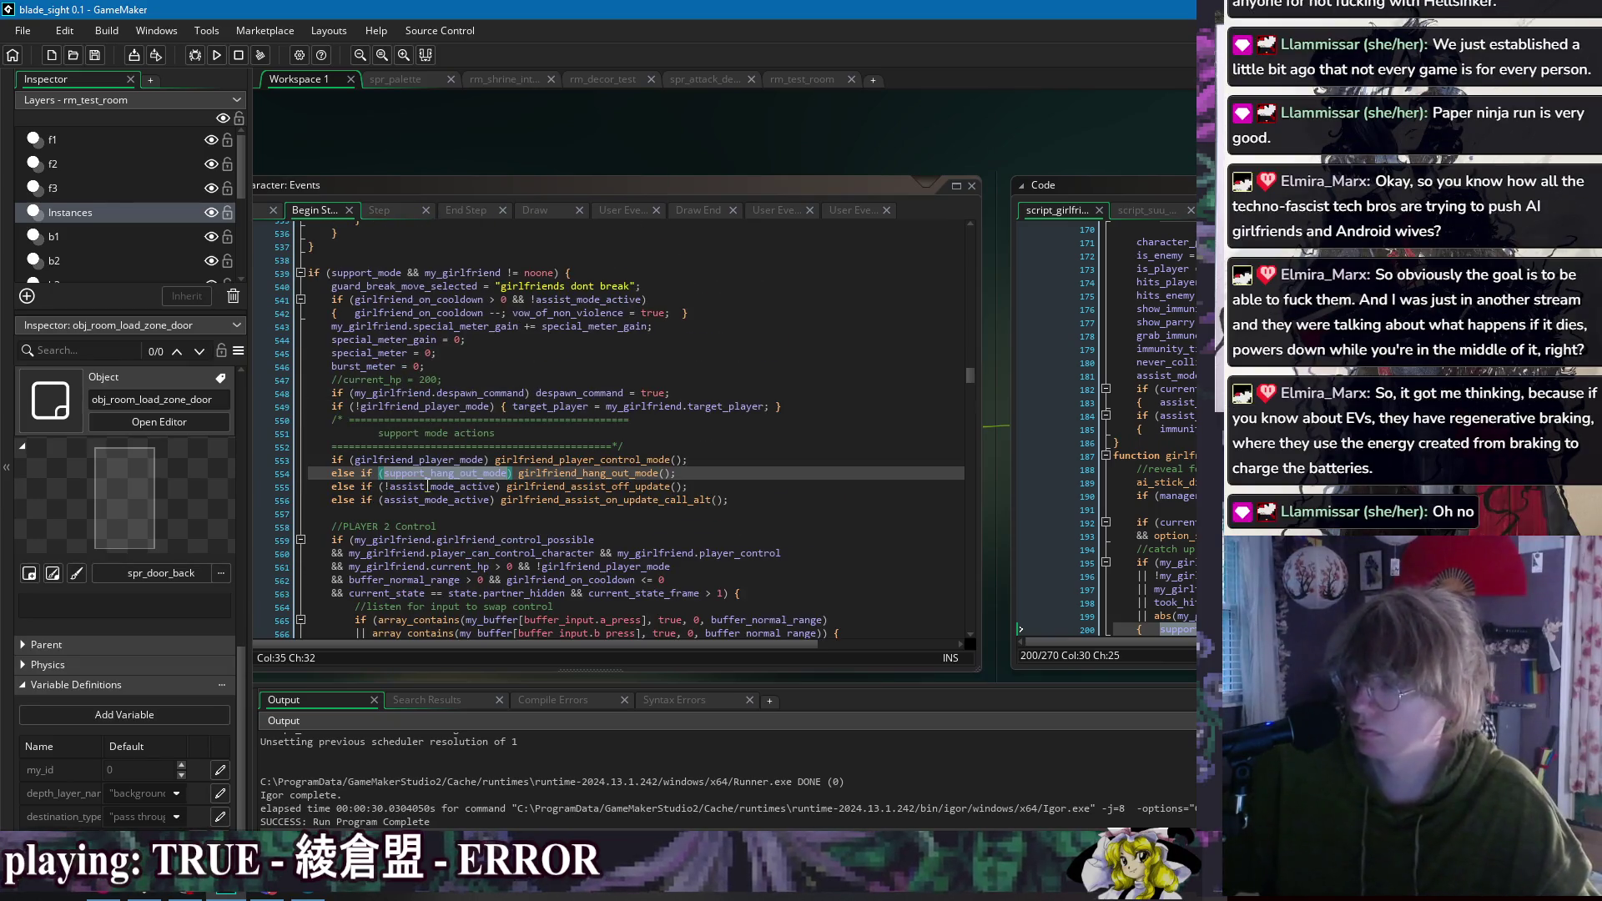
pyautogui.hotkey('ctrl', 'f')
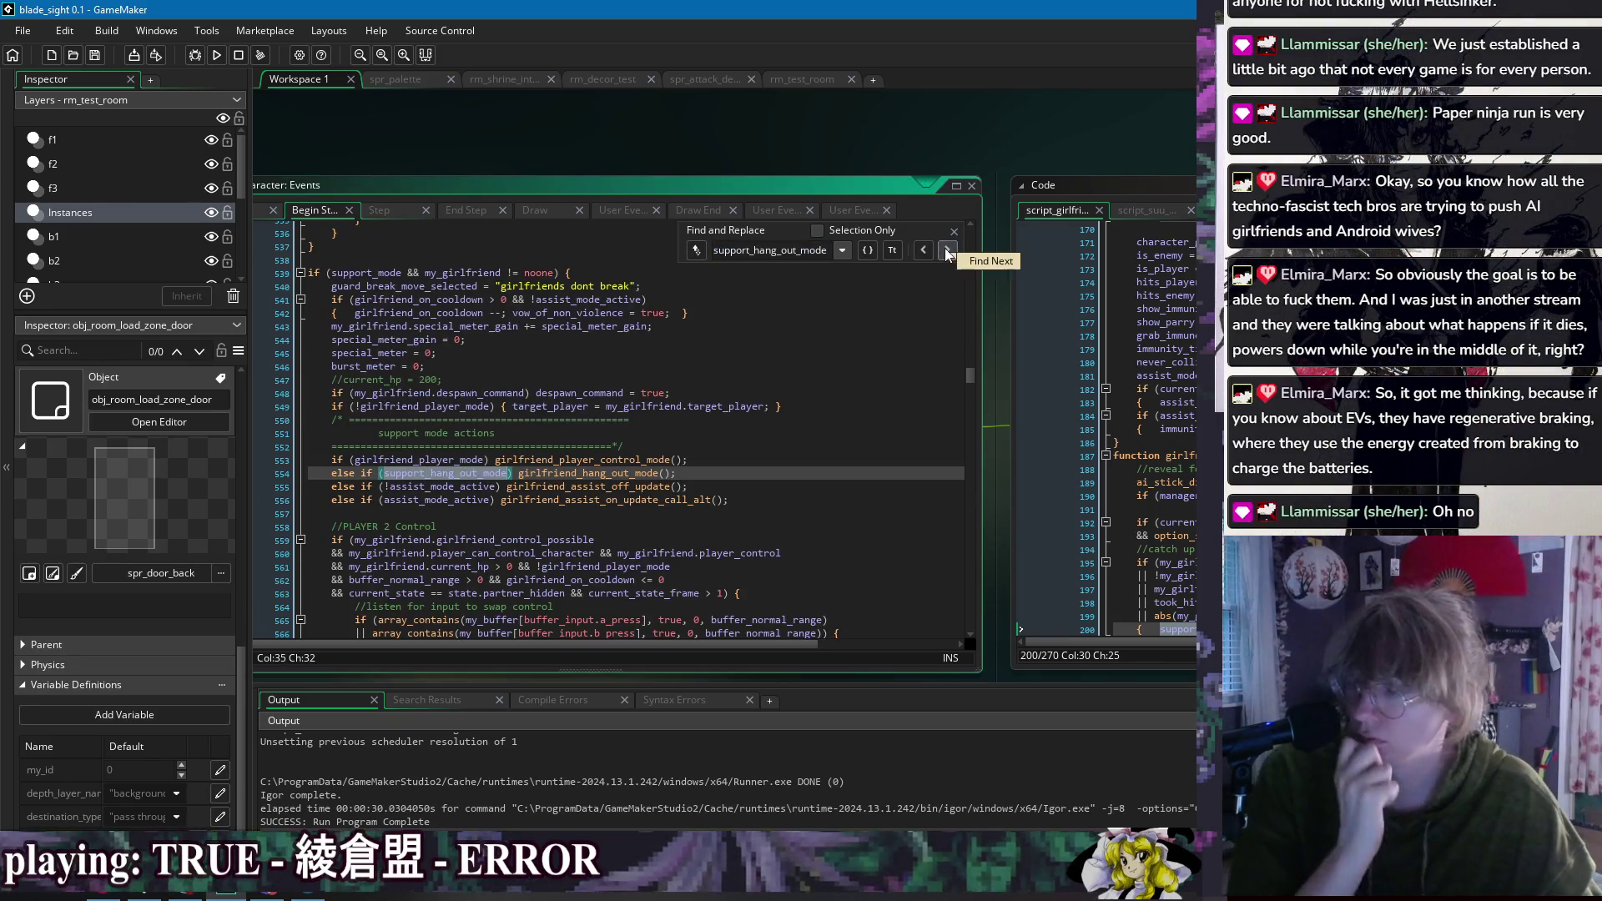
pyautogui.click(954, 232)
pyautogui.click(432, 473)
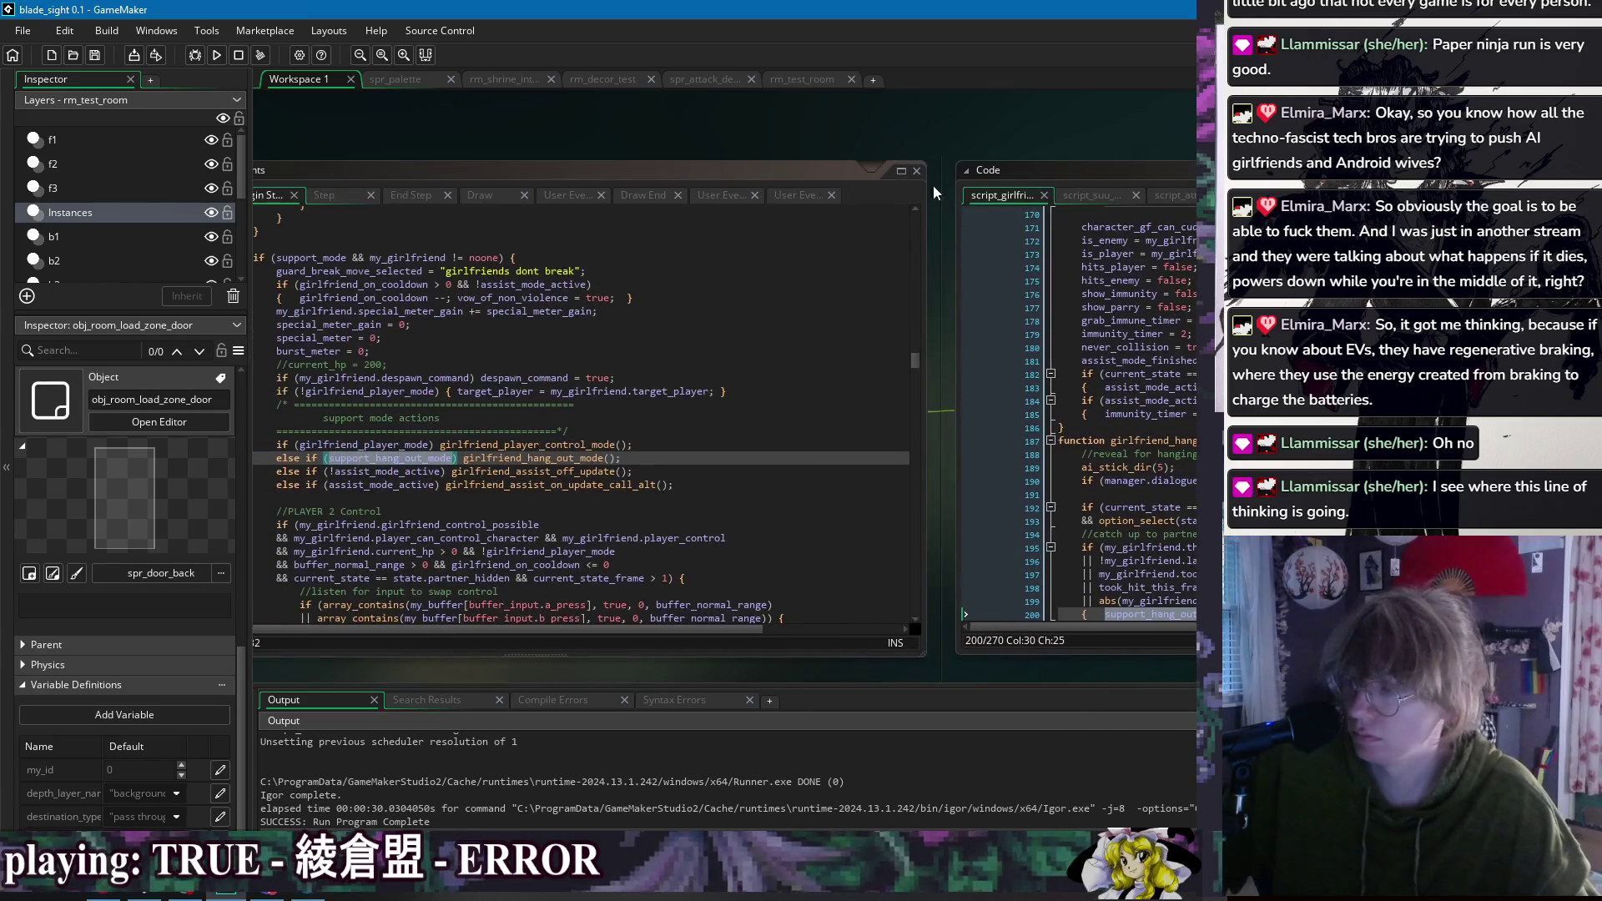
pyautogui.hotkey('ctrl', 'shift', 'f')
# Step: Find all six project uses of support_hang_out_mode and open the line 225 match
pyautogui.click(770, 279)
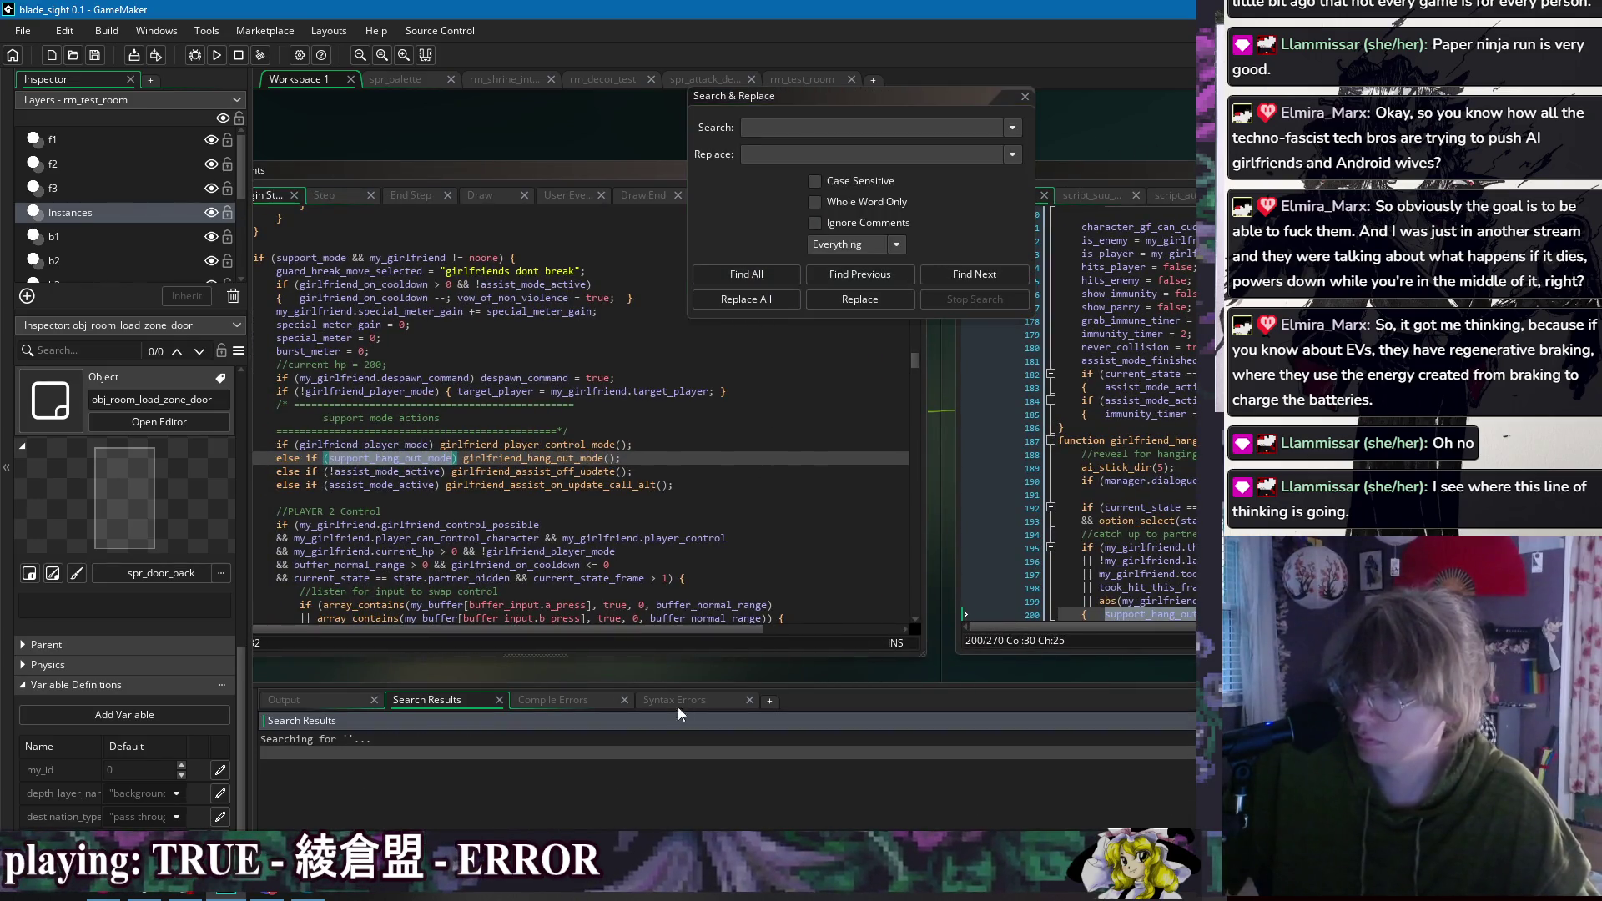
pyautogui.click(797, 125)
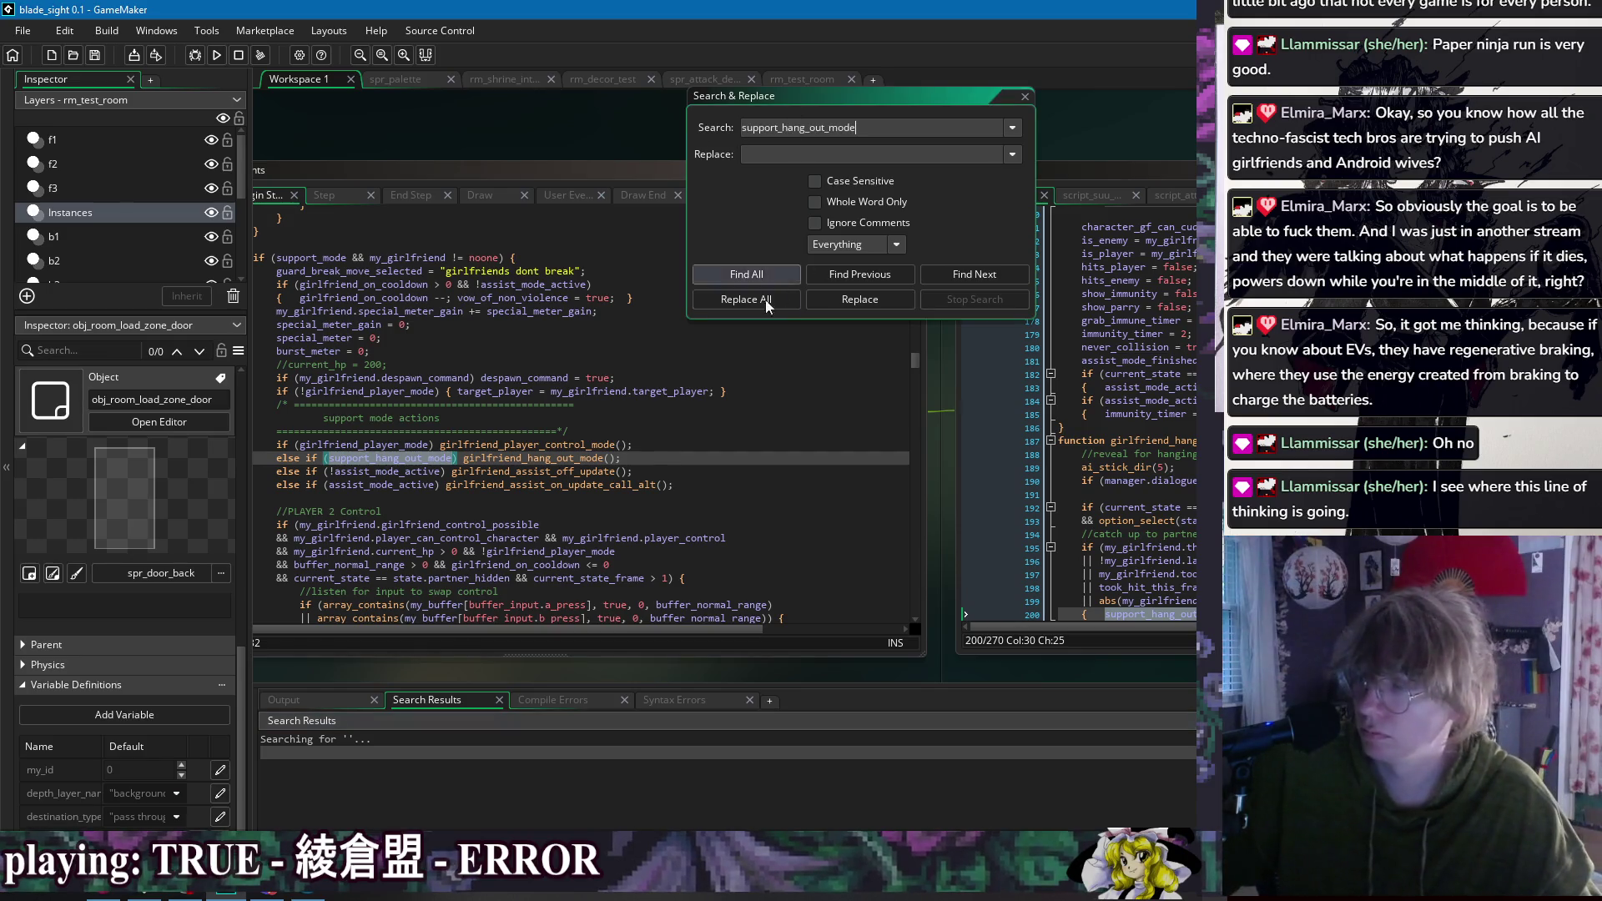
pyautogui.click(751, 274)
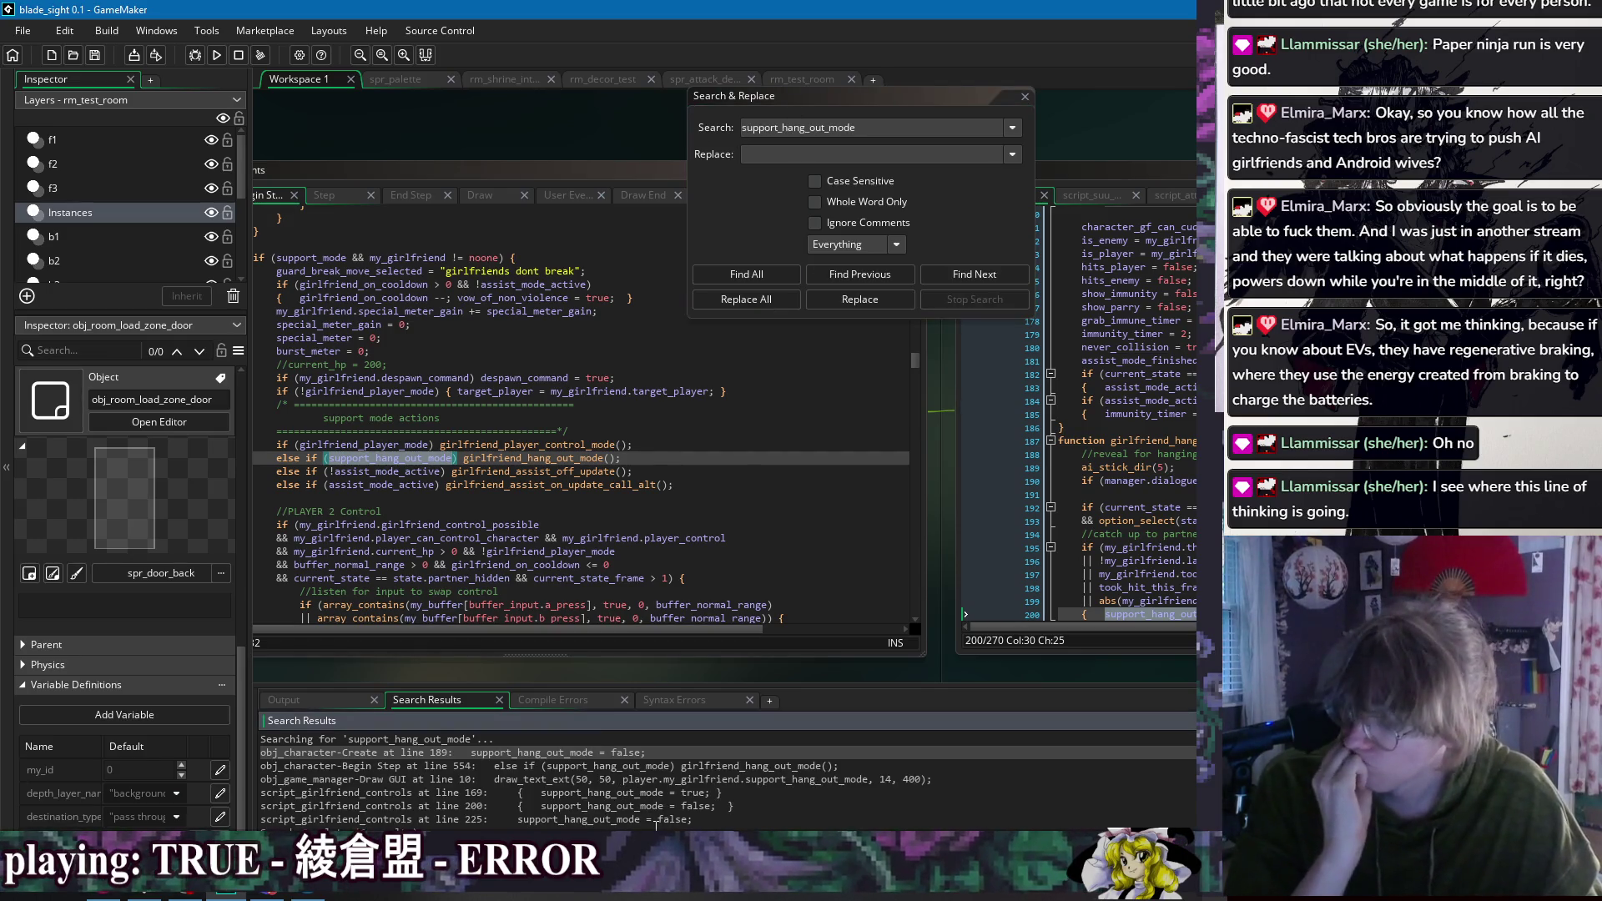
pyautogui.doubleClick(647, 820)
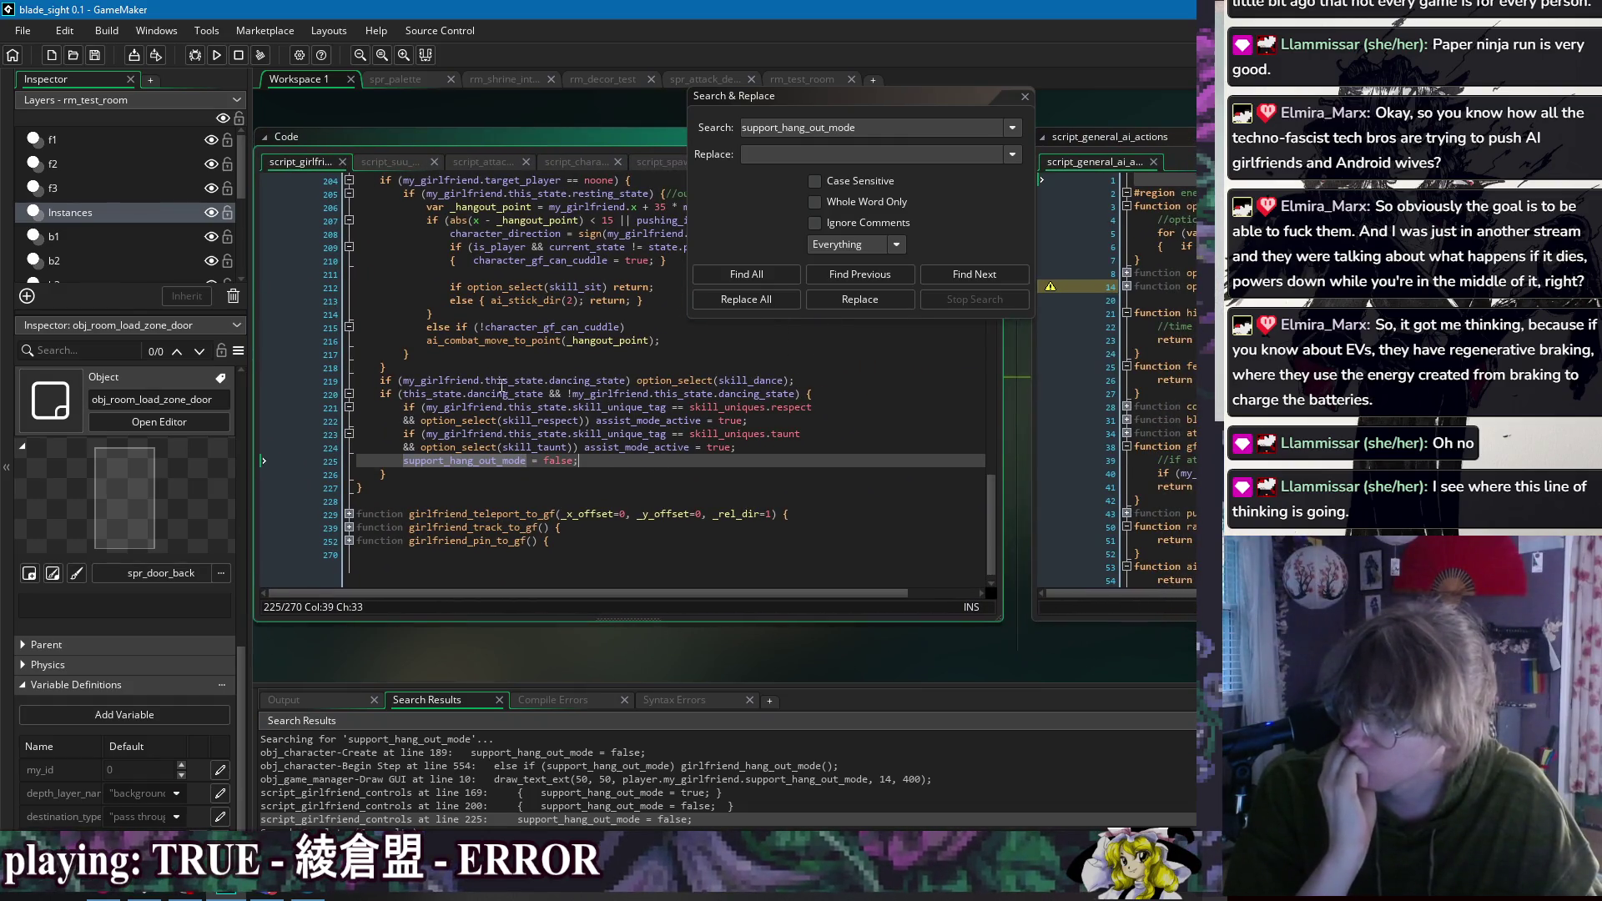
# Step: Add a blank line below line 218 and select support_hang_out_mode on line 200
pyautogui.click(590, 393)
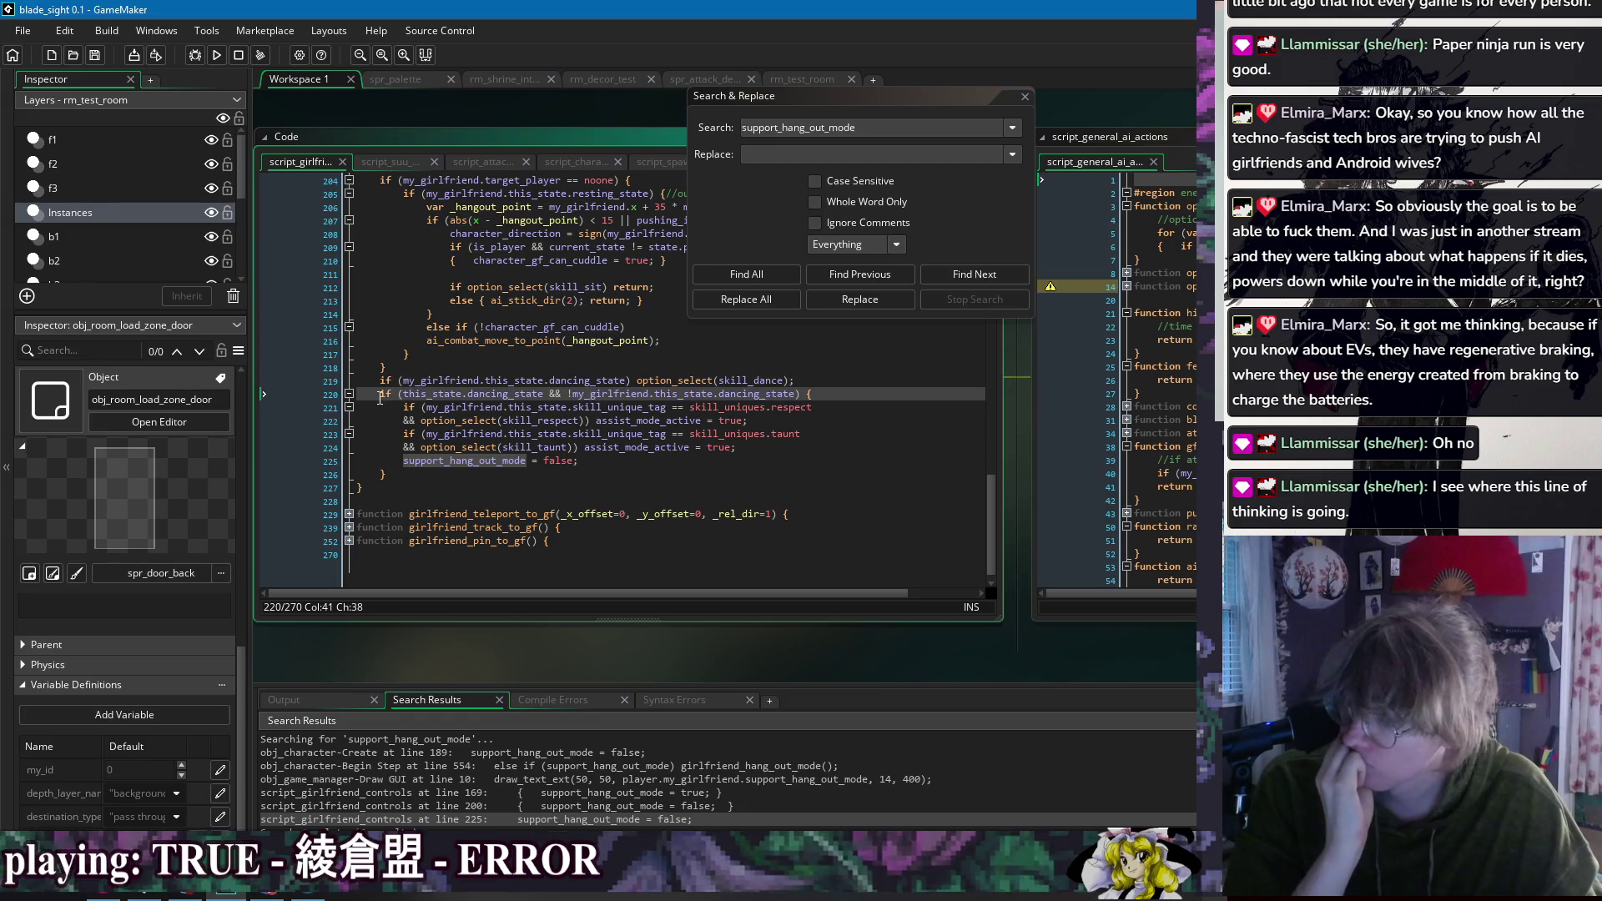
pyautogui.press('Up')
pyautogui.press('Up')
pyautogui.press('Return')
pyautogui.scroll(6, 584, 350)
pyautogui.doubleClick(483, 362)
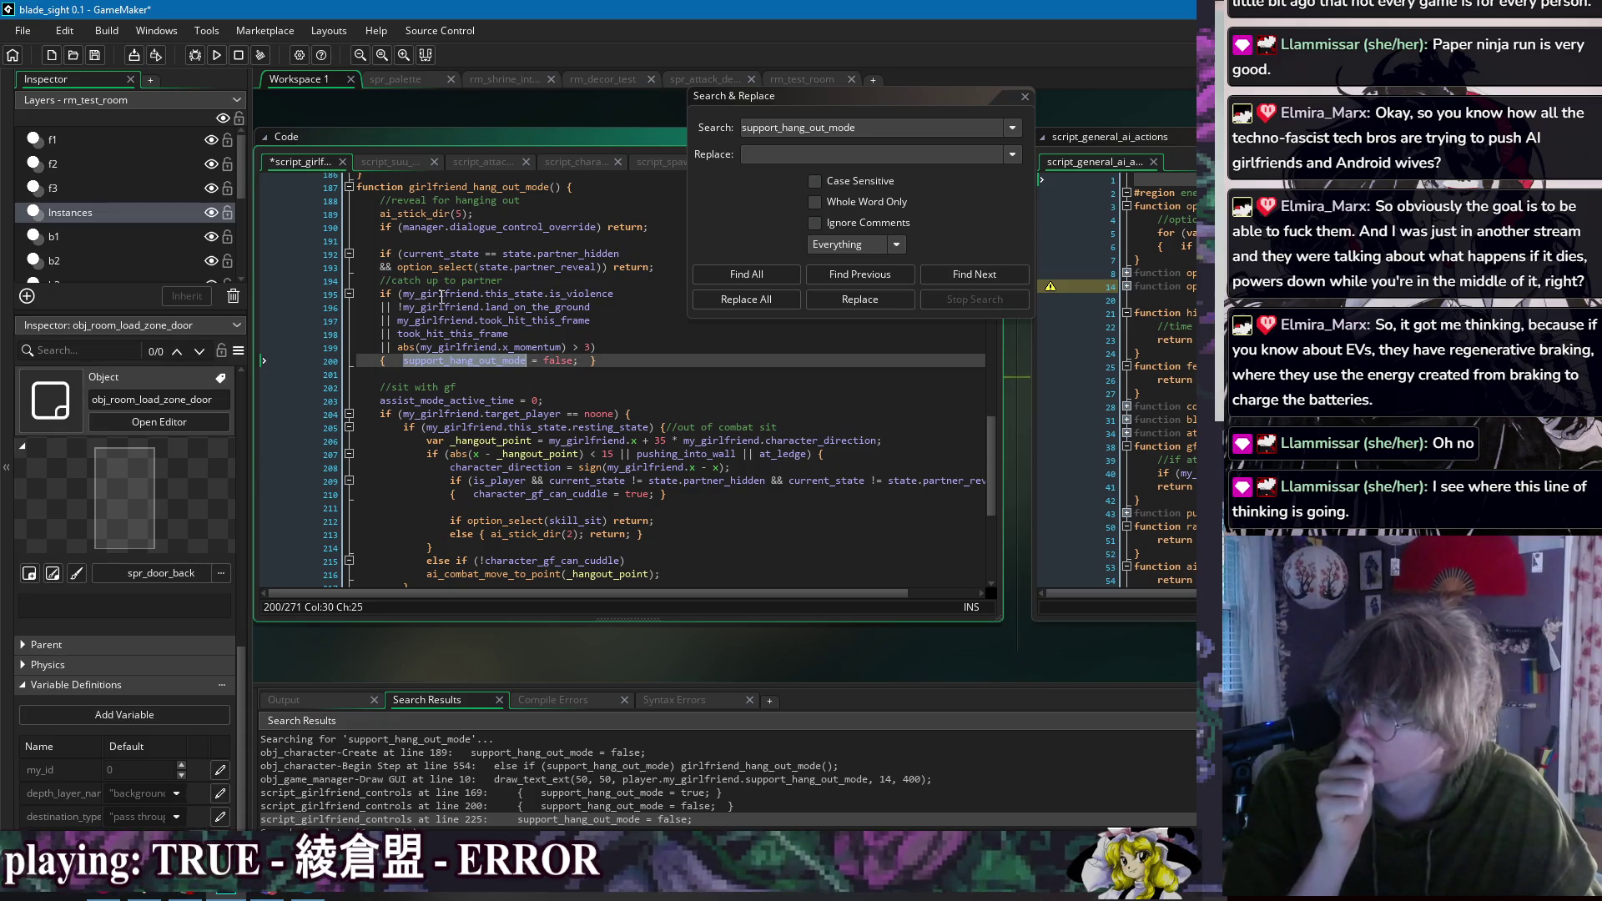
# Step: Close the project search and comment out, then restore, the condition lines 196–198
pyautogui.click(431, 333)
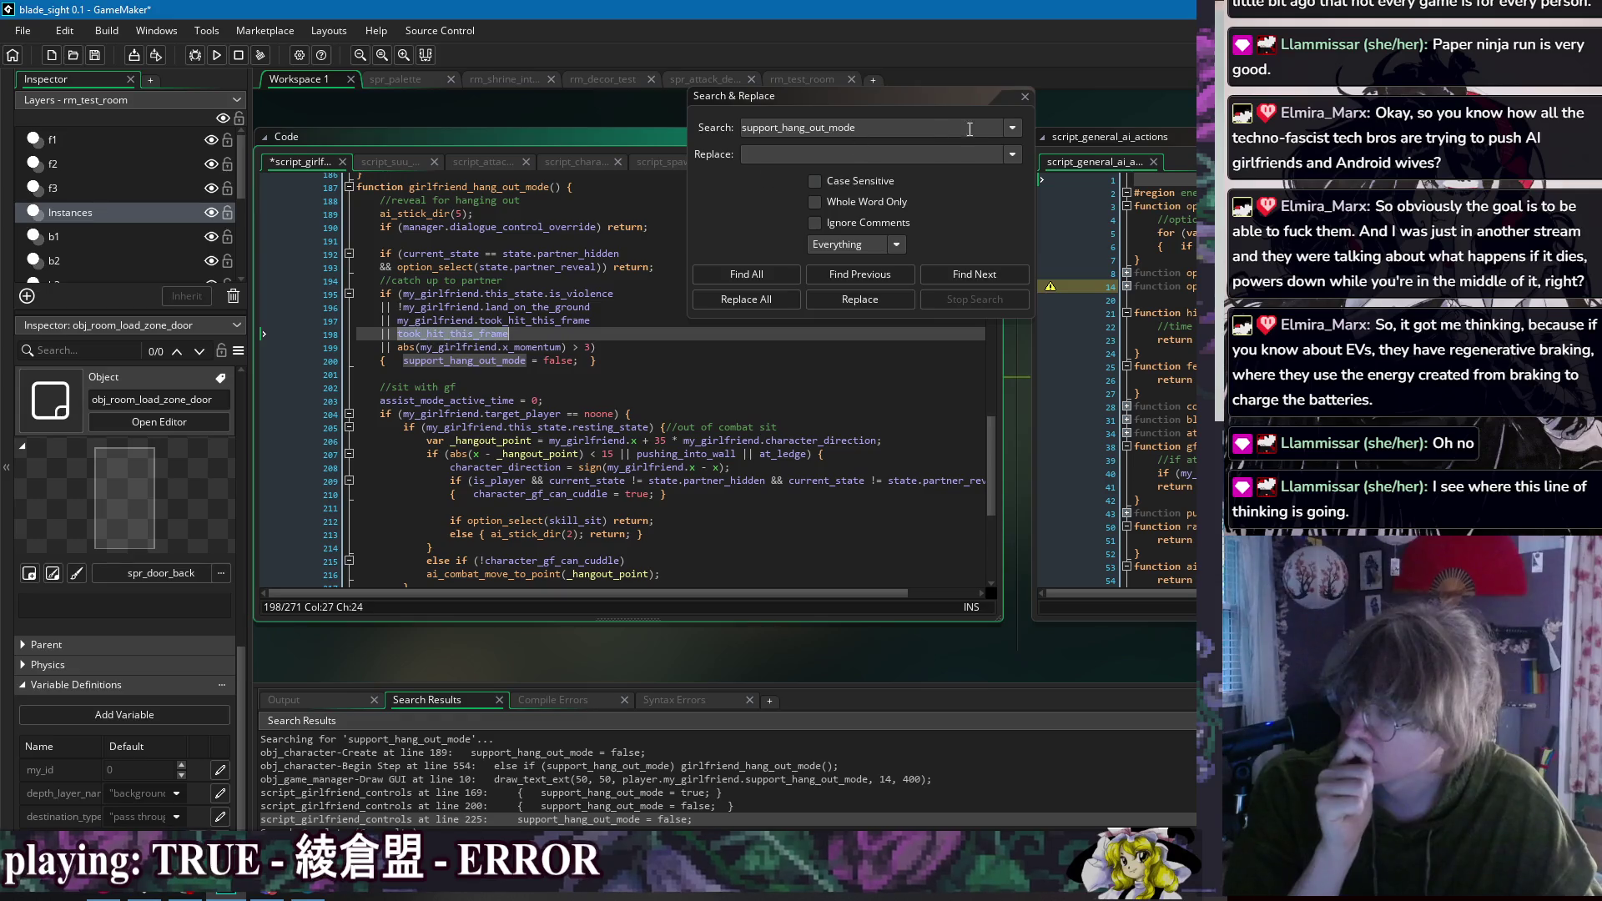
pyautogui.click(1024, 97)
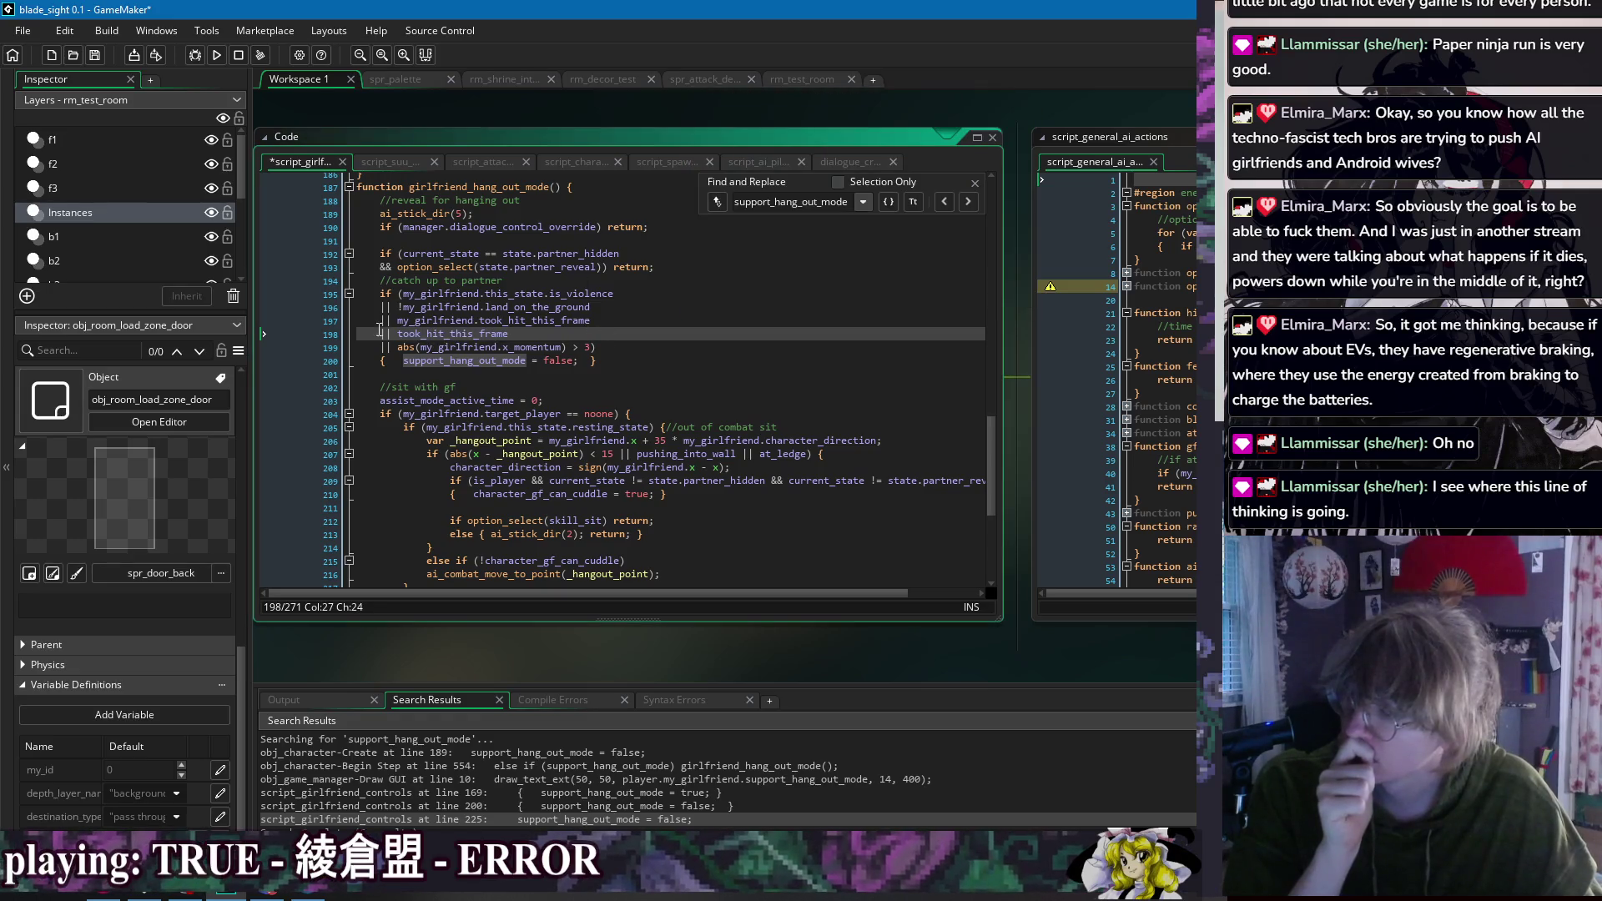
pyautogui.click(380, 322)
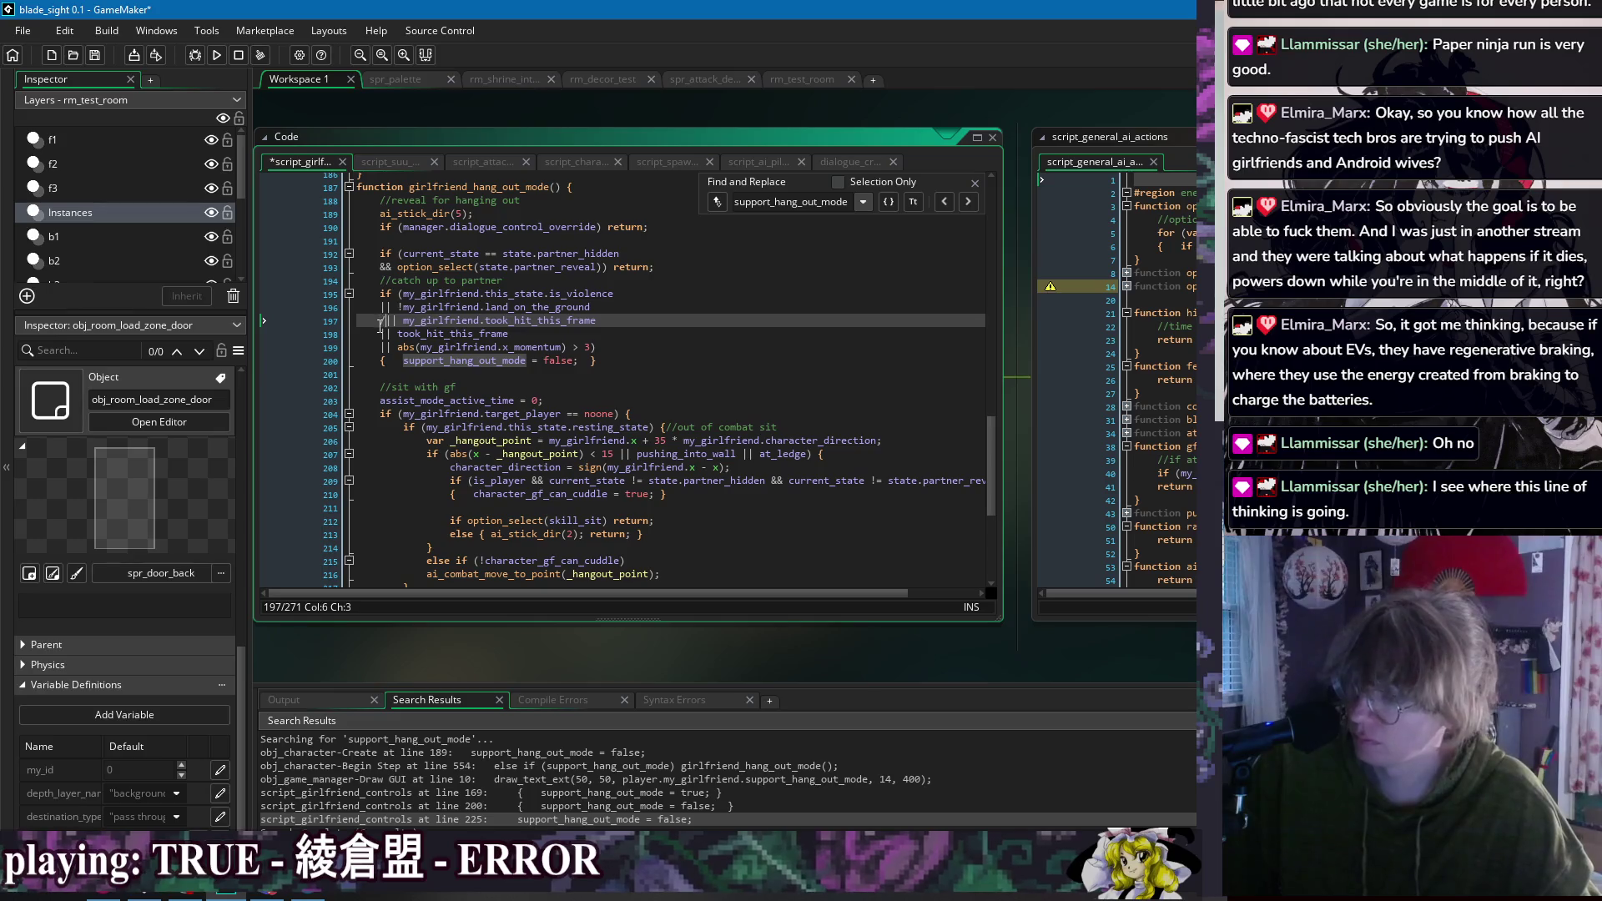
pyautogui.write('/')
pyautogui.click(375, 333)
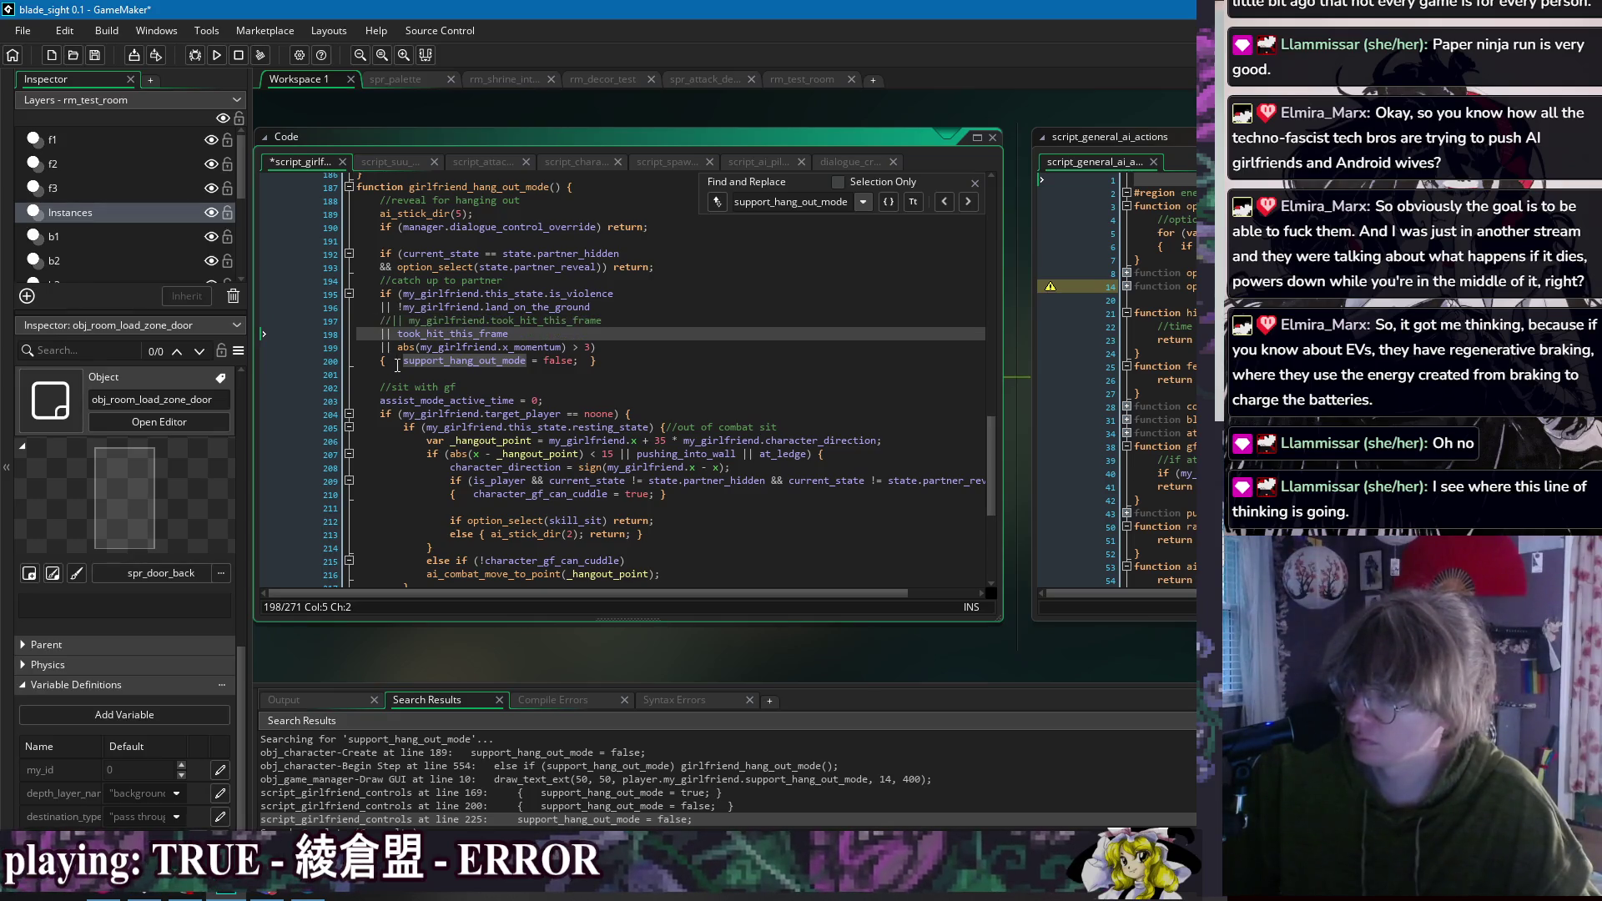
pyautogui.click(385, 308)
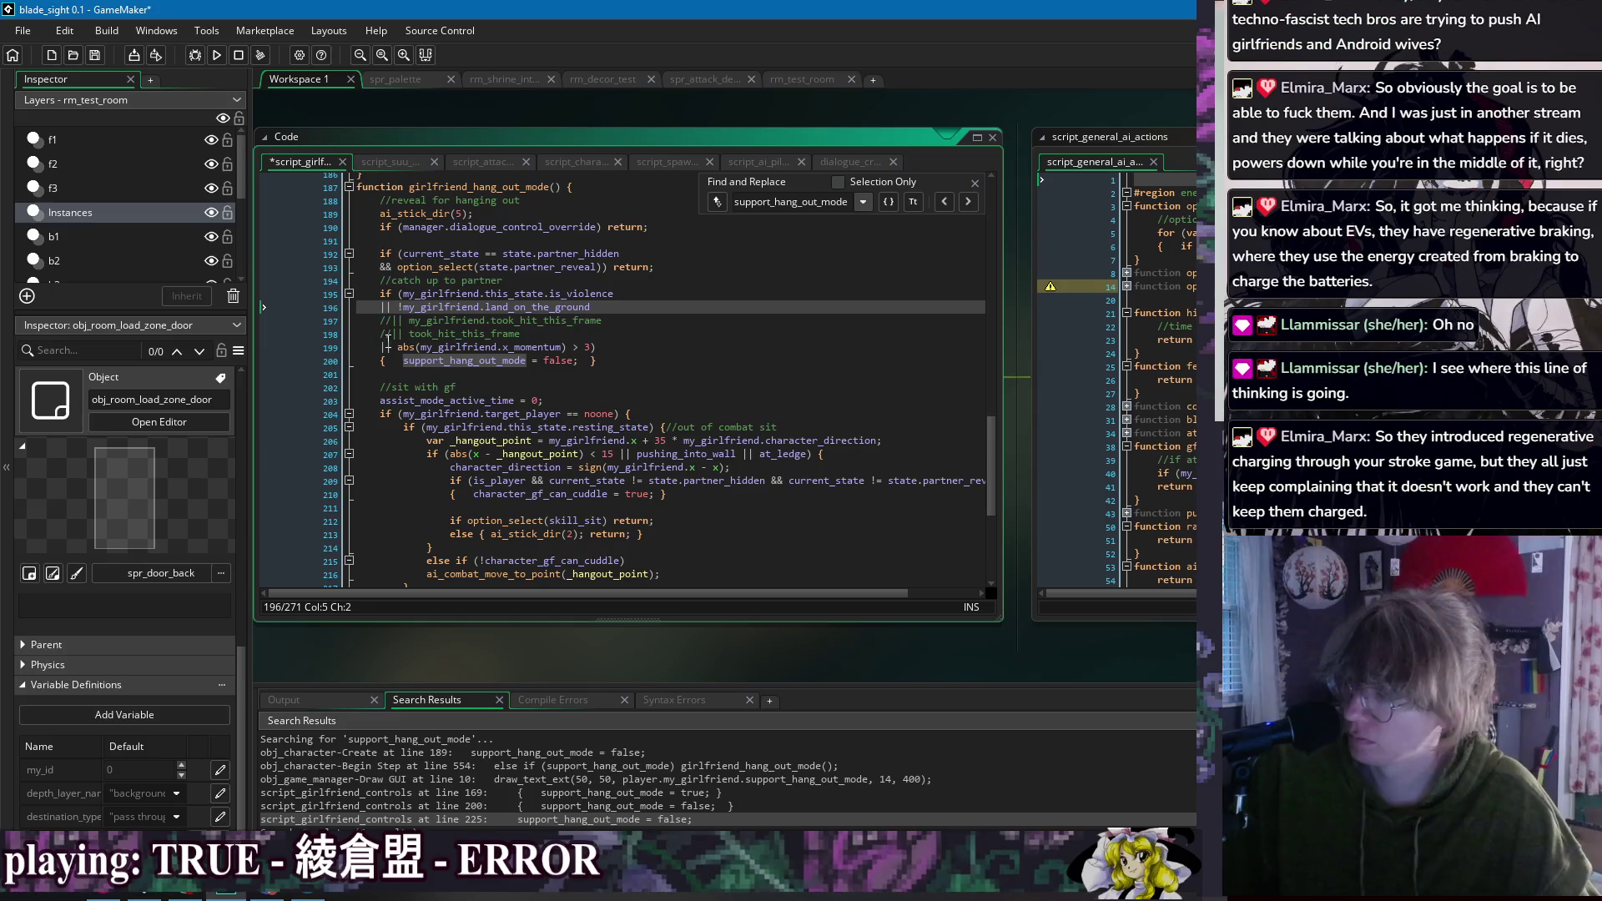
pyautogui.write('//')
pyautogui.press('Delete')
pyautogui.press('Delete')
pyautogui.click(380, 320)
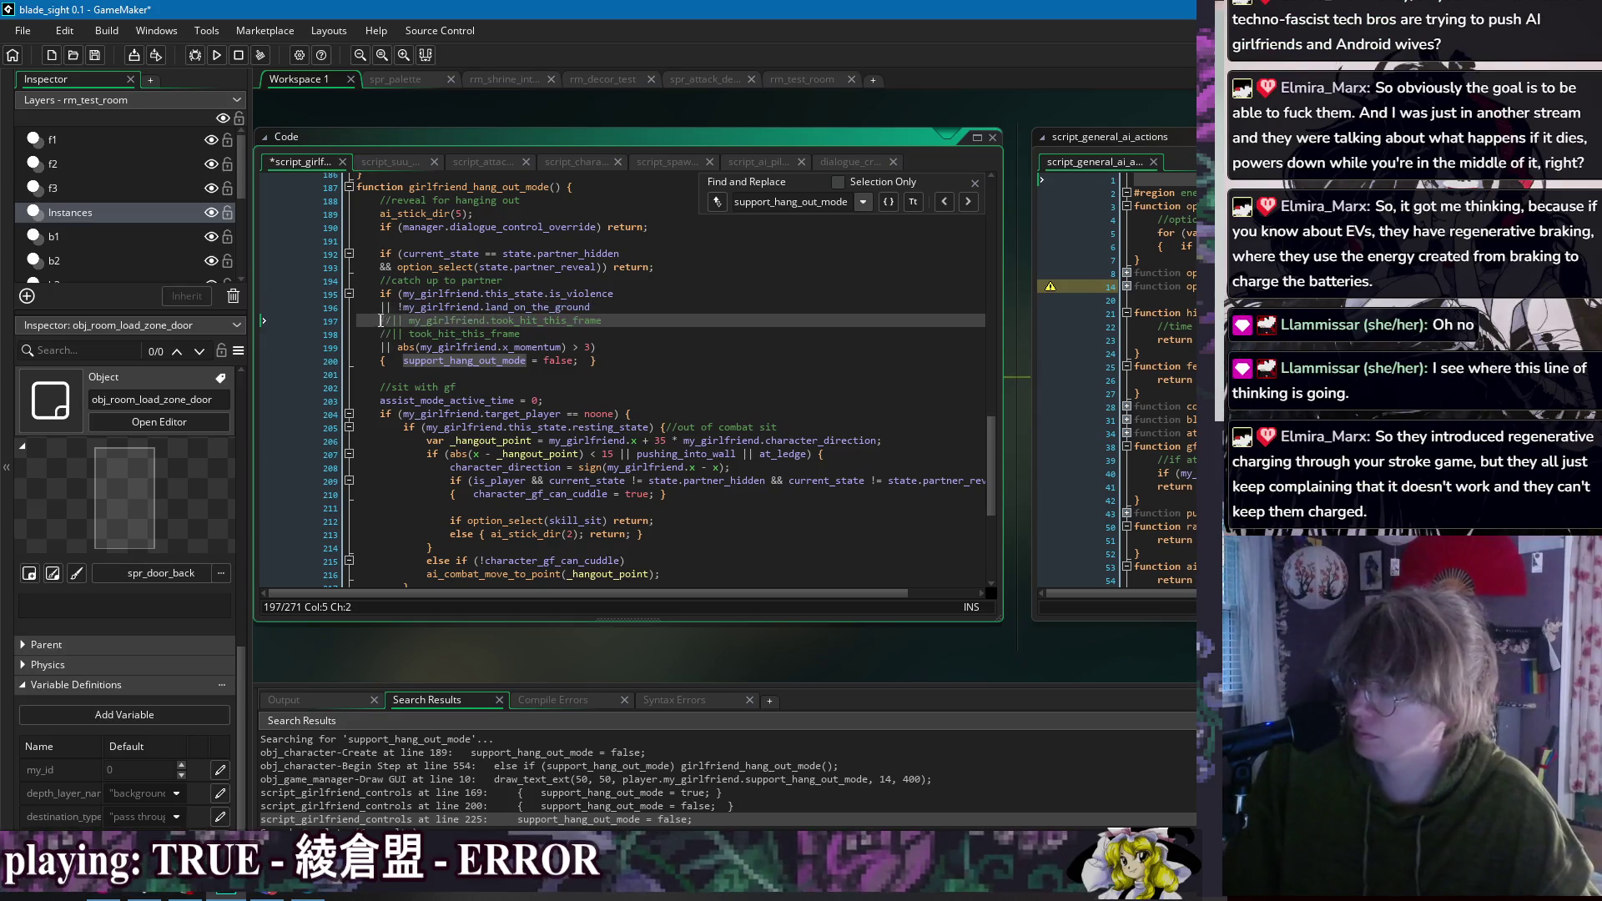
pyautogui.click(381, 334)
pyautogui.press('Delete')
pyautogui.press('Delete')
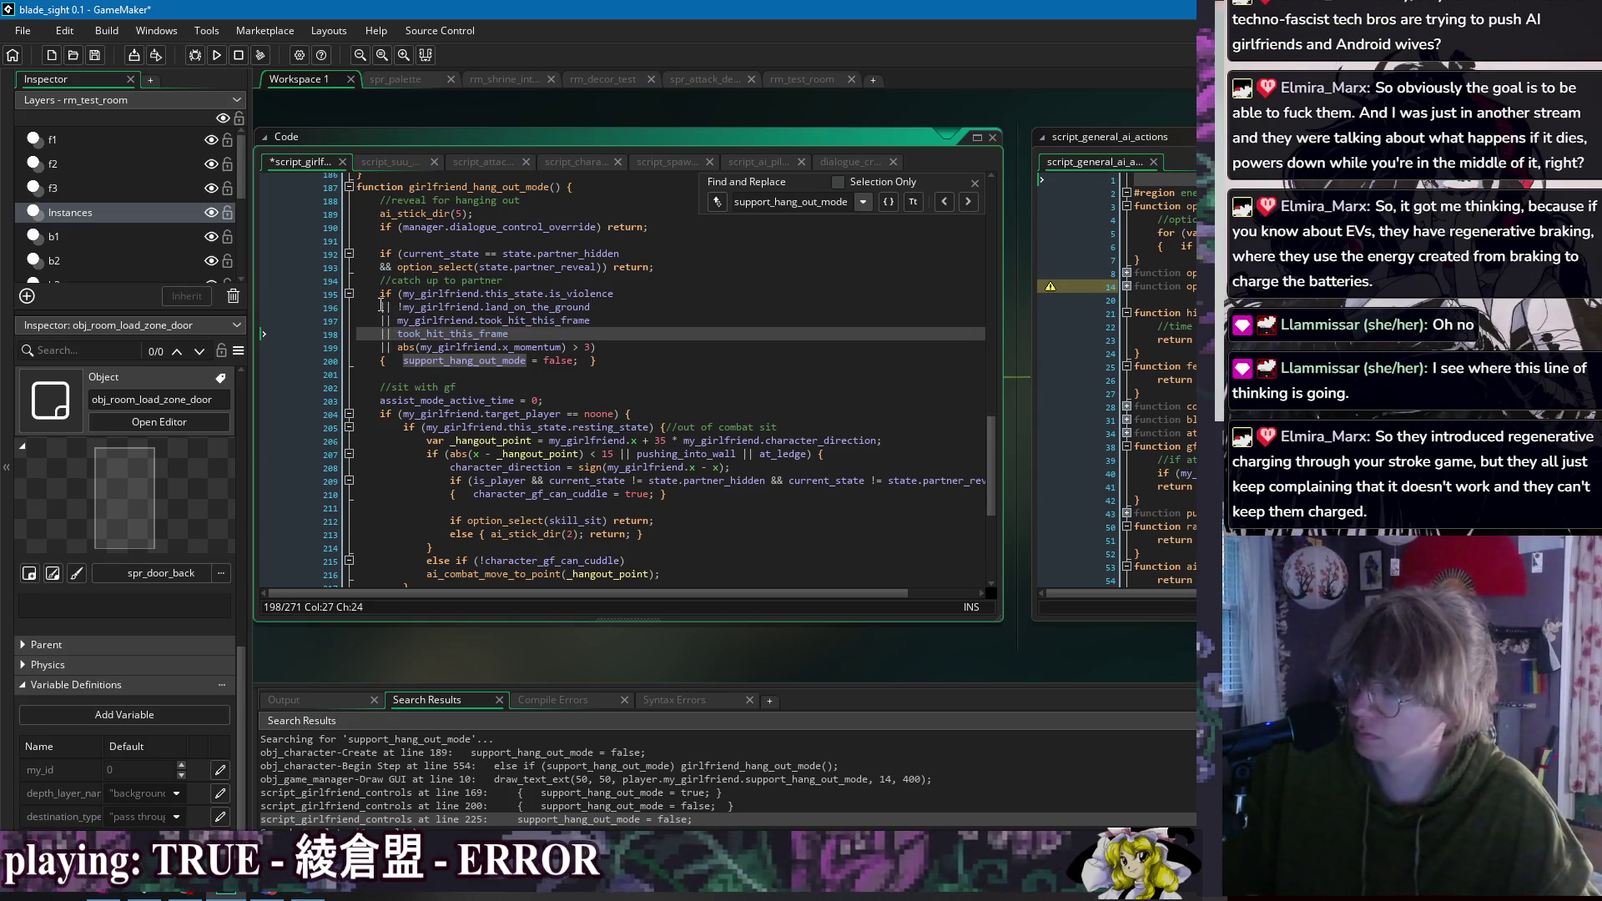
pyautogui.click(381, 307)
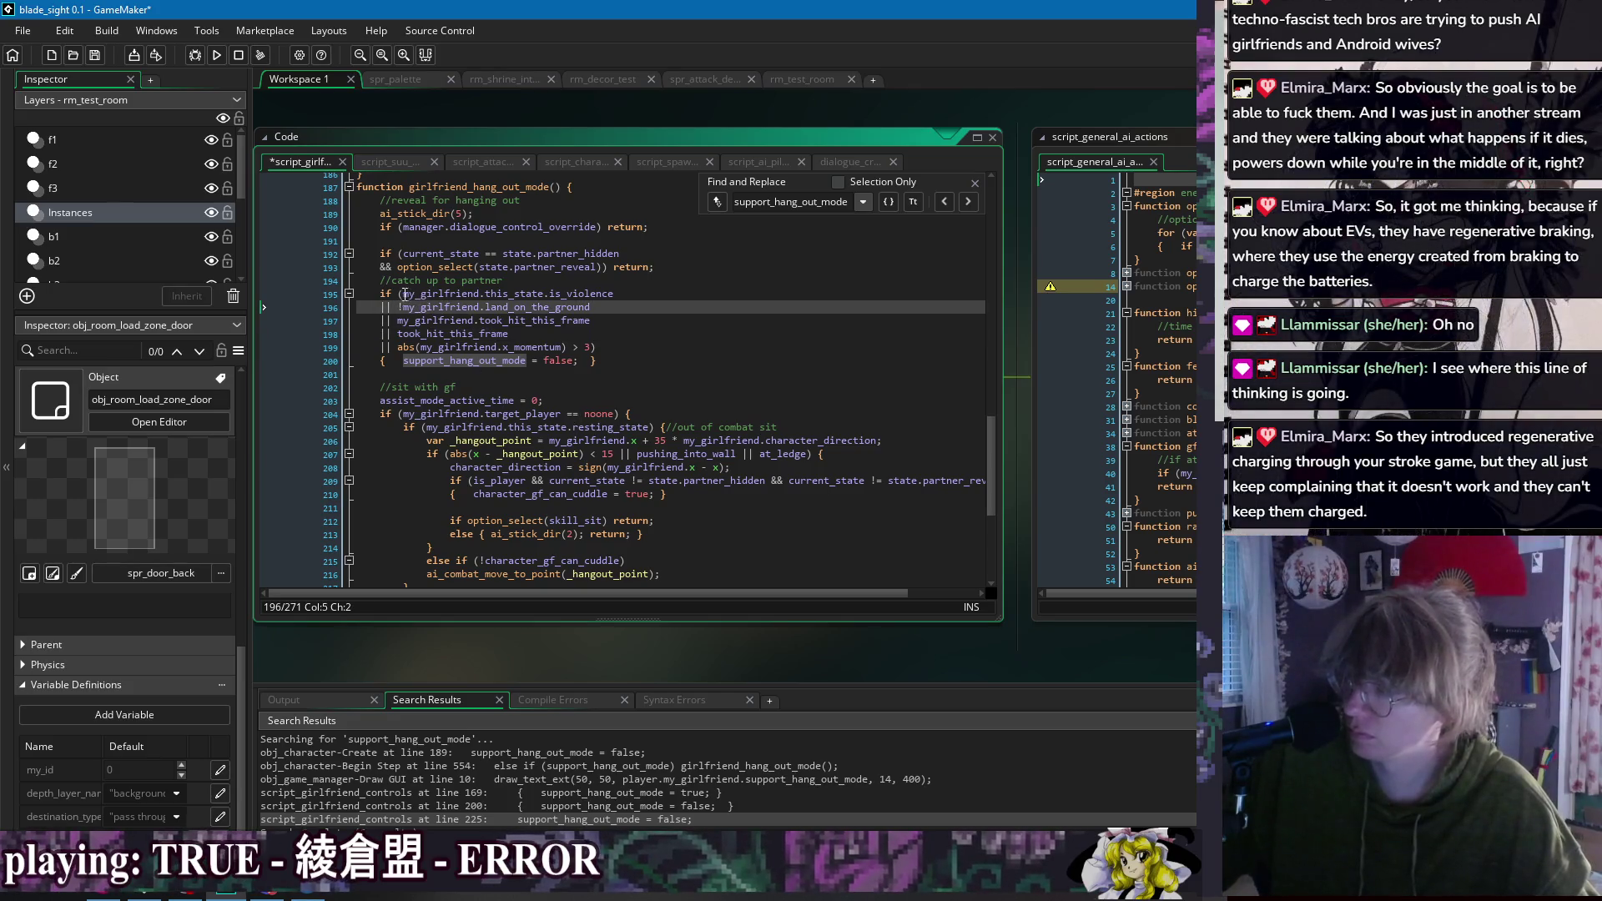
pyautogui.press('Up')
pyautogui.press('Right')
pyautogui.press('Right')
pyautogui.press('Right')
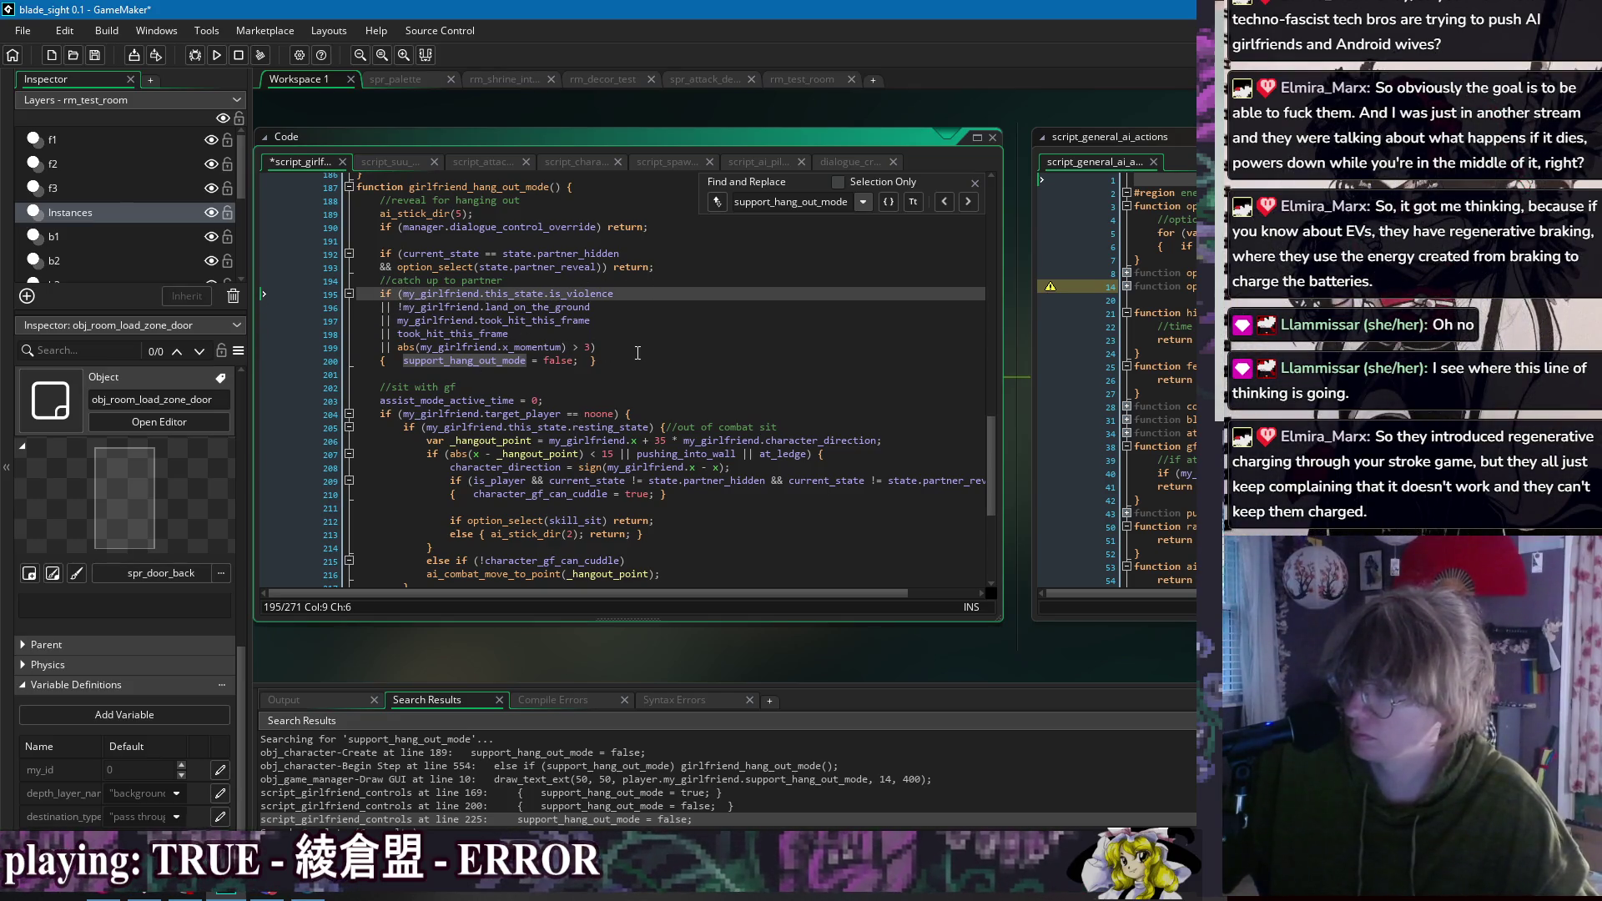
# Step: Insert a new line 195 condition, if (grabbed_id == noone), above the violence checks
pyautogui.click(637, 353)
pyautogui.click(651, 292)
pyautogui.click(652, 286)
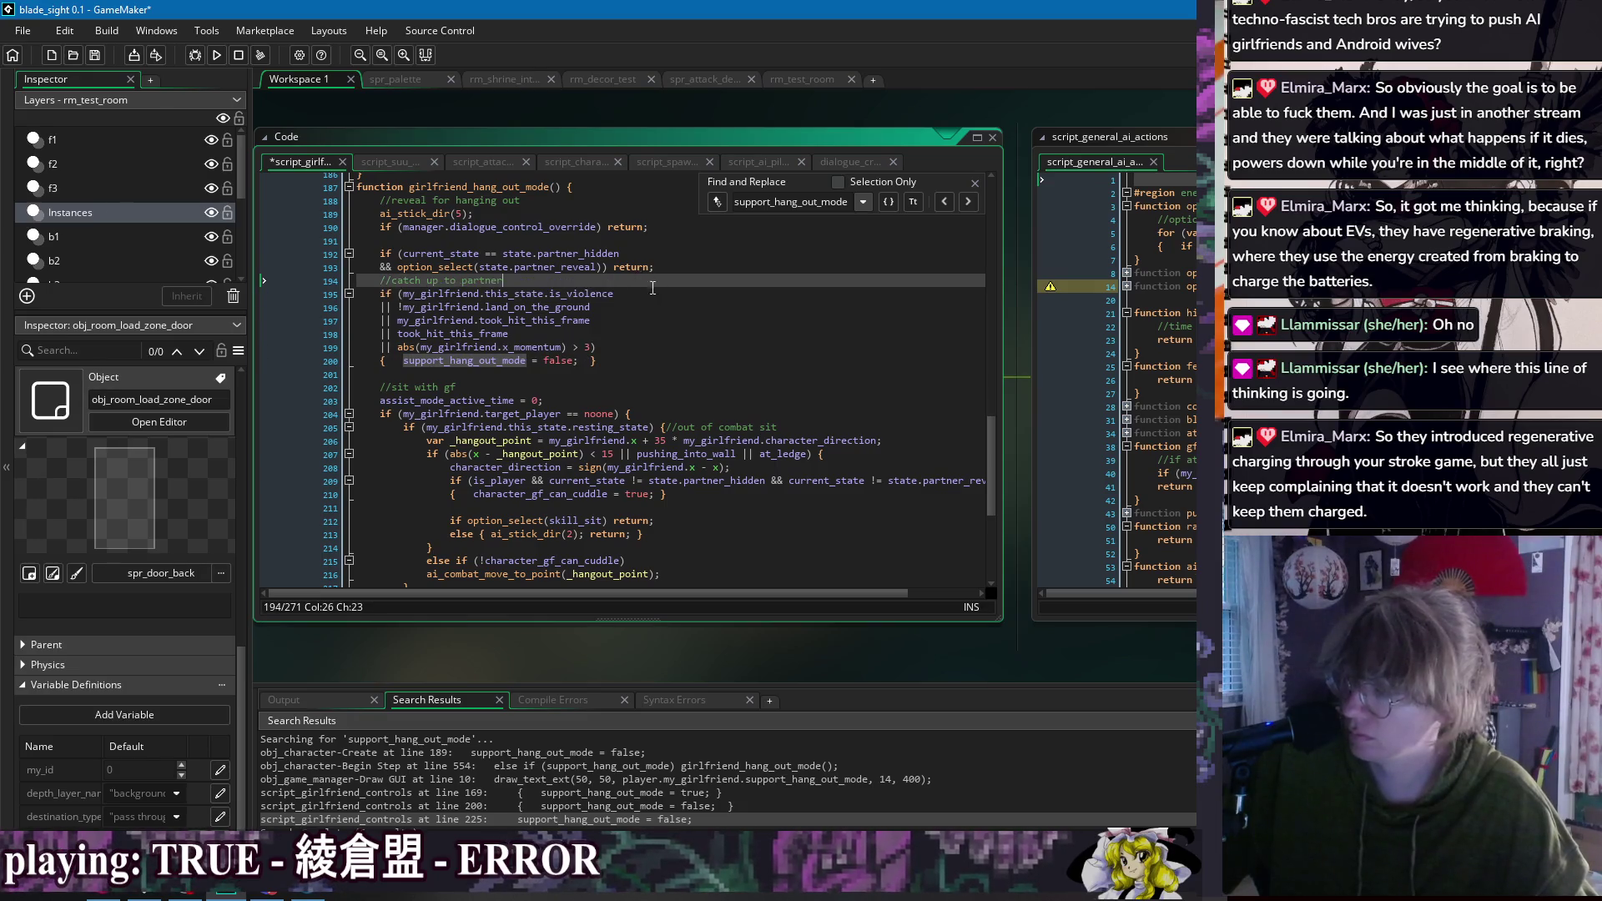
pyautogui.press('Return')
pyautogui.write('if (g')
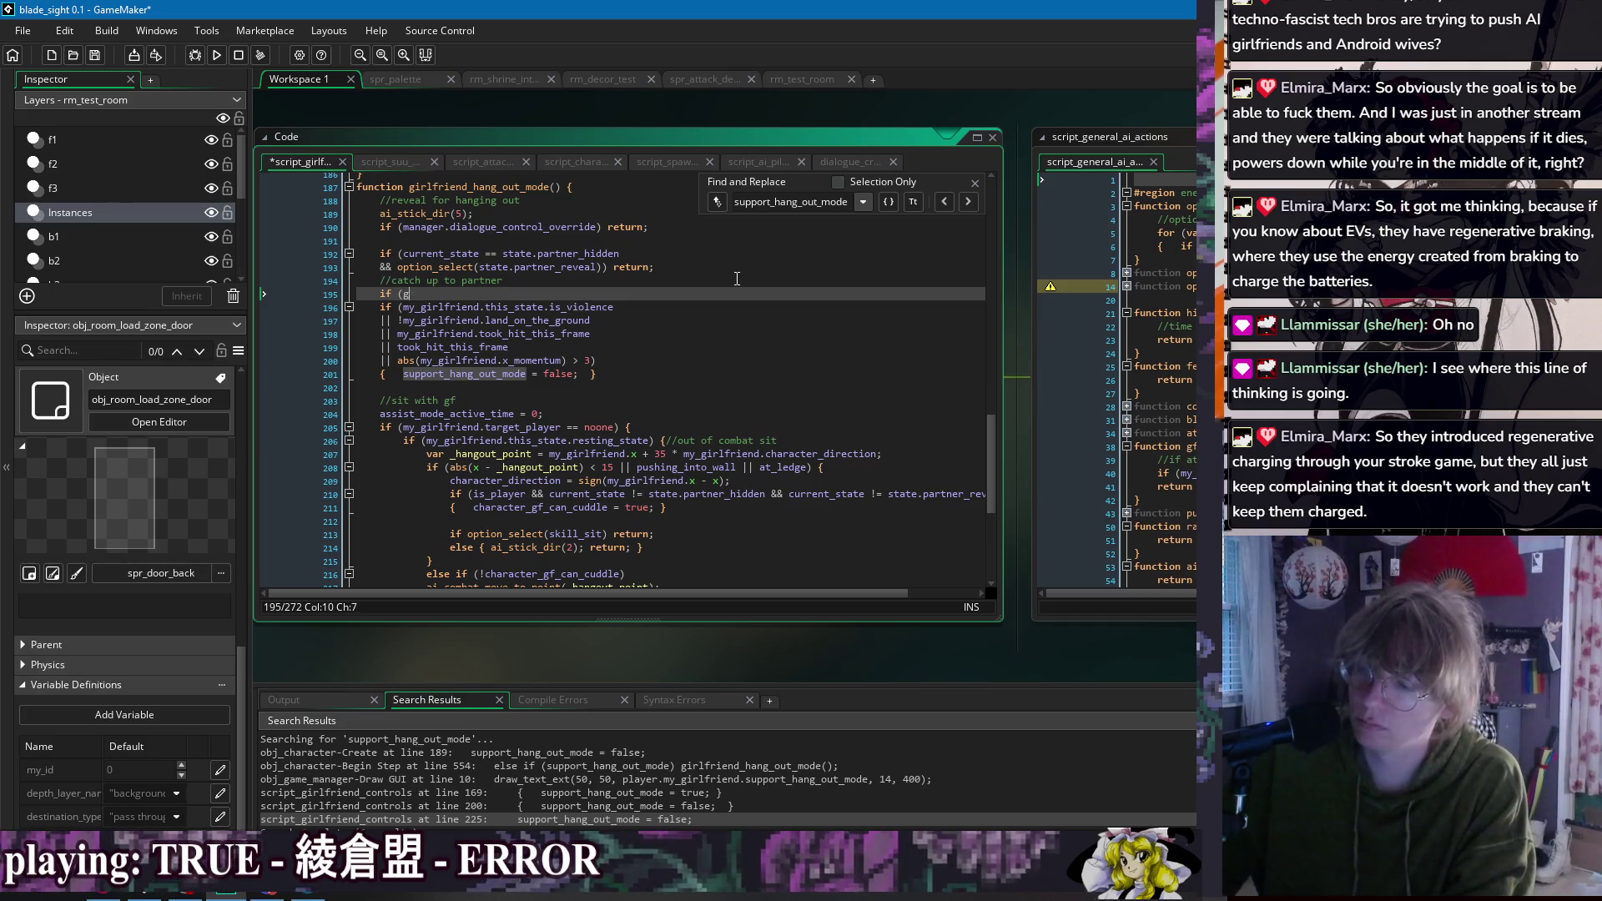
pyautogui.write('abbe')
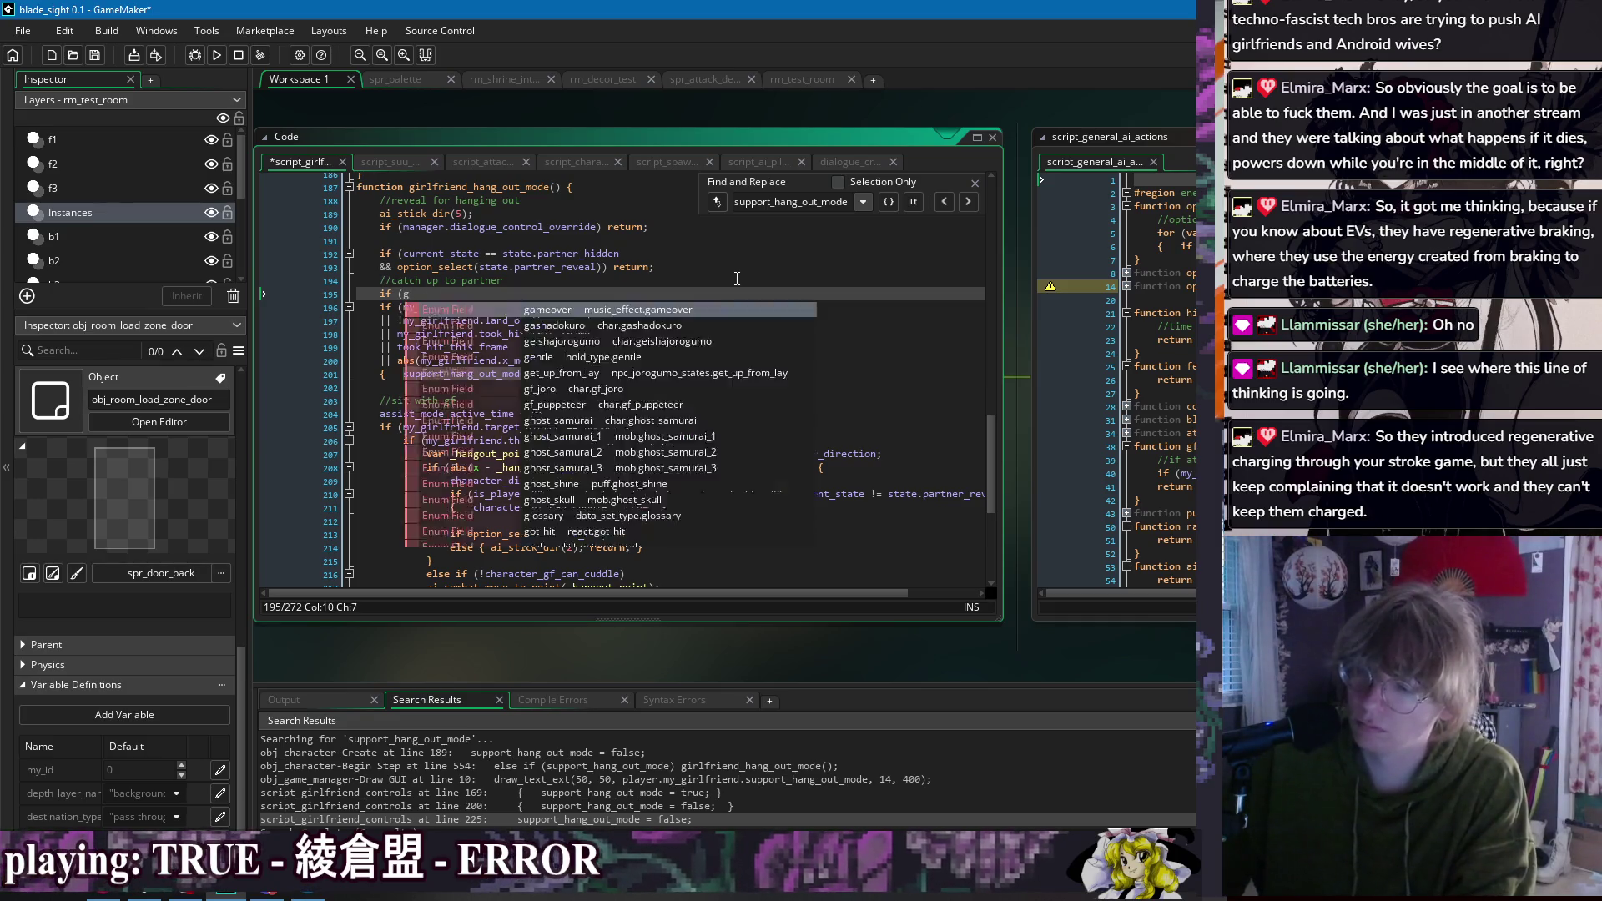
pyautogui.write('abbed_id != noone')
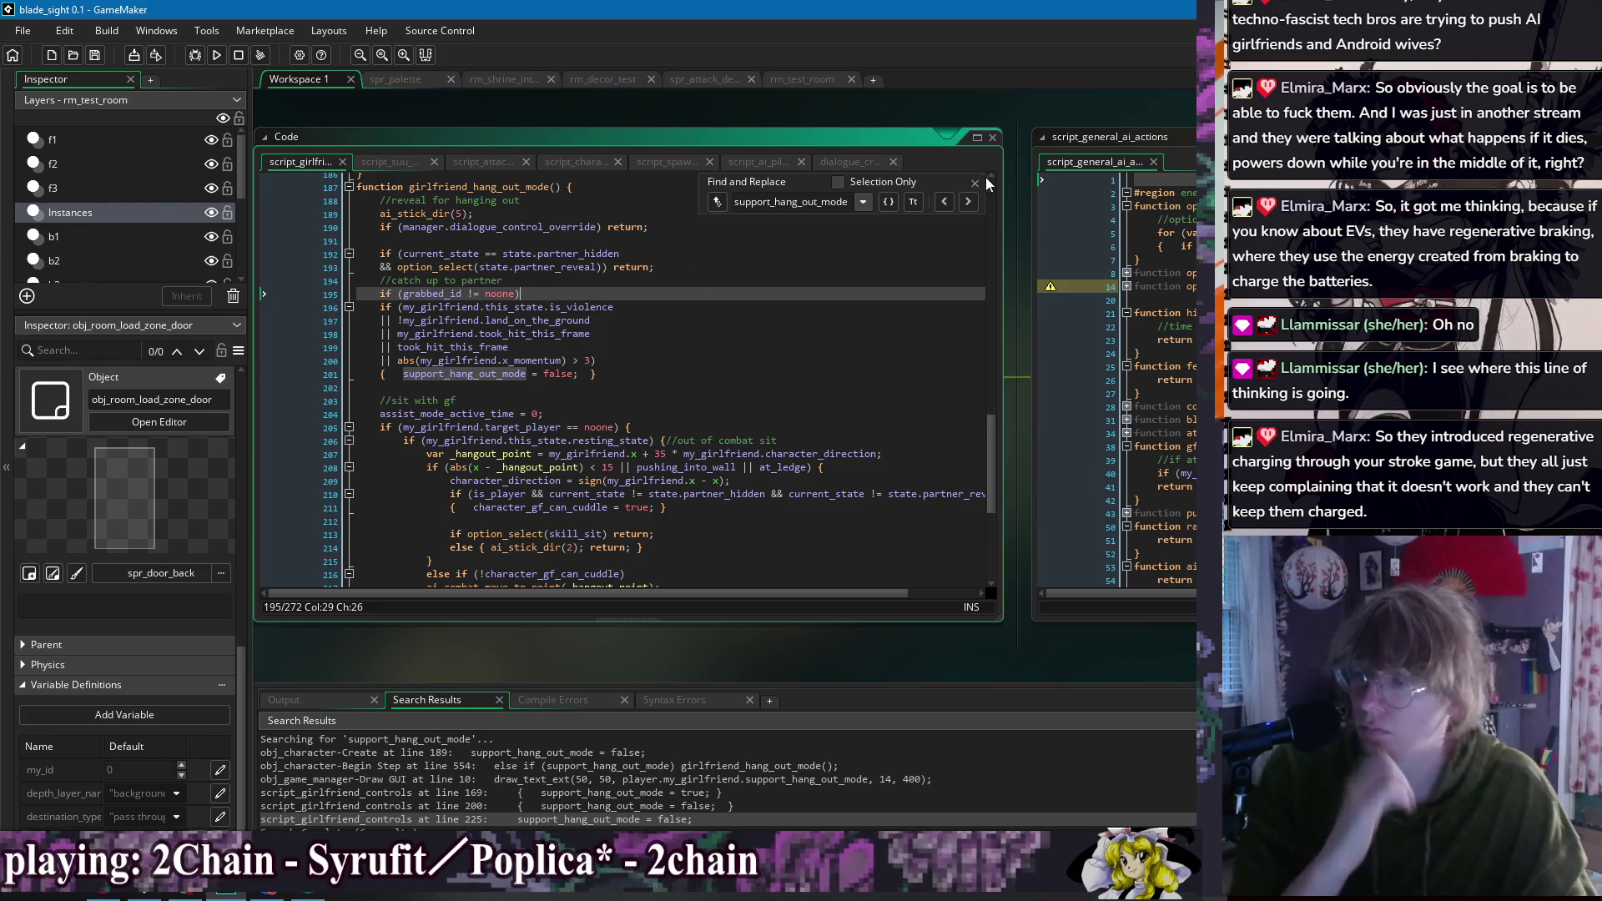
pyautogui.press('Escape')
pyautogui.press('BackSpace')
pyautogui.press('BackSpace')
pyautogui.write('==')
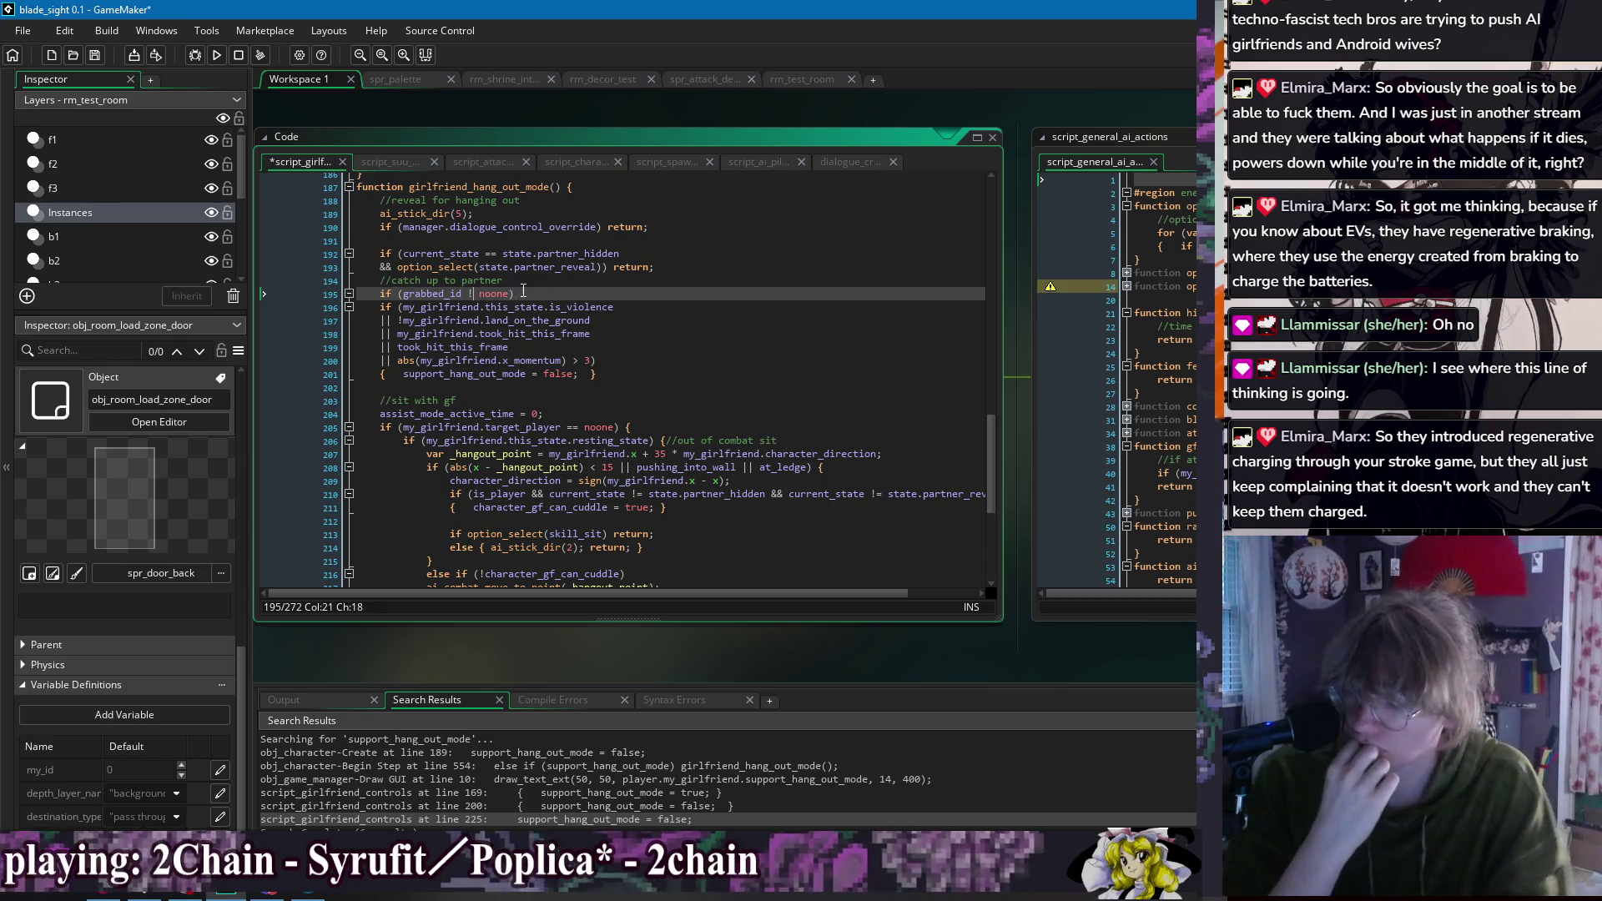
pyautogui.press('End')
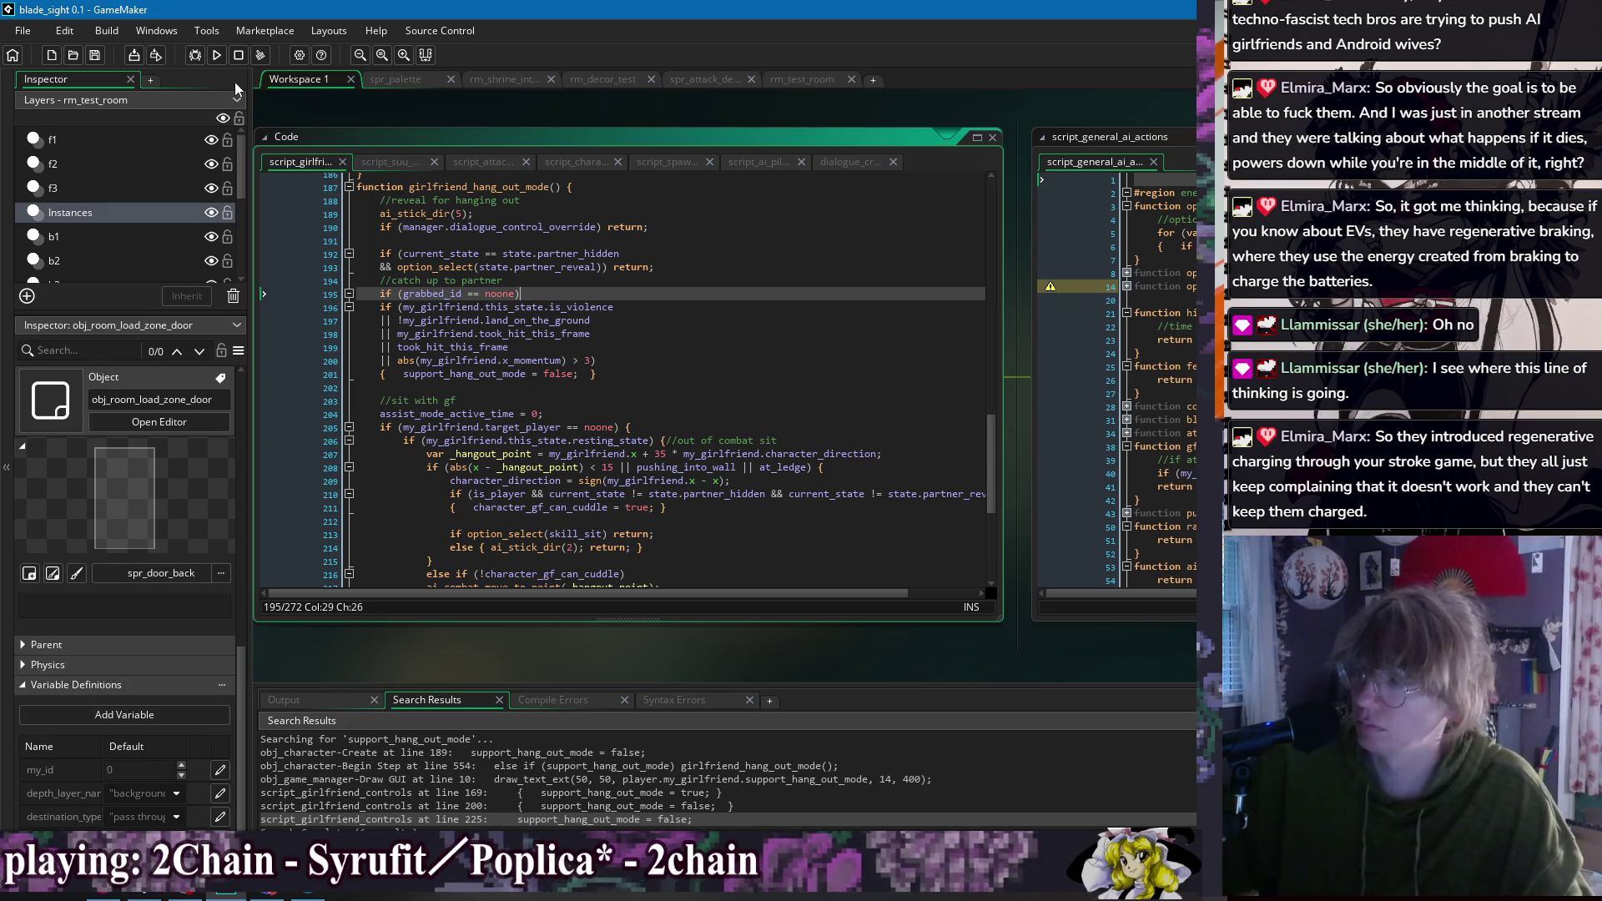
# Step: Run the game, sit the player down, talk to the girlfriend for her hang-out dialogue, then close it
pyautogui.press('F5')
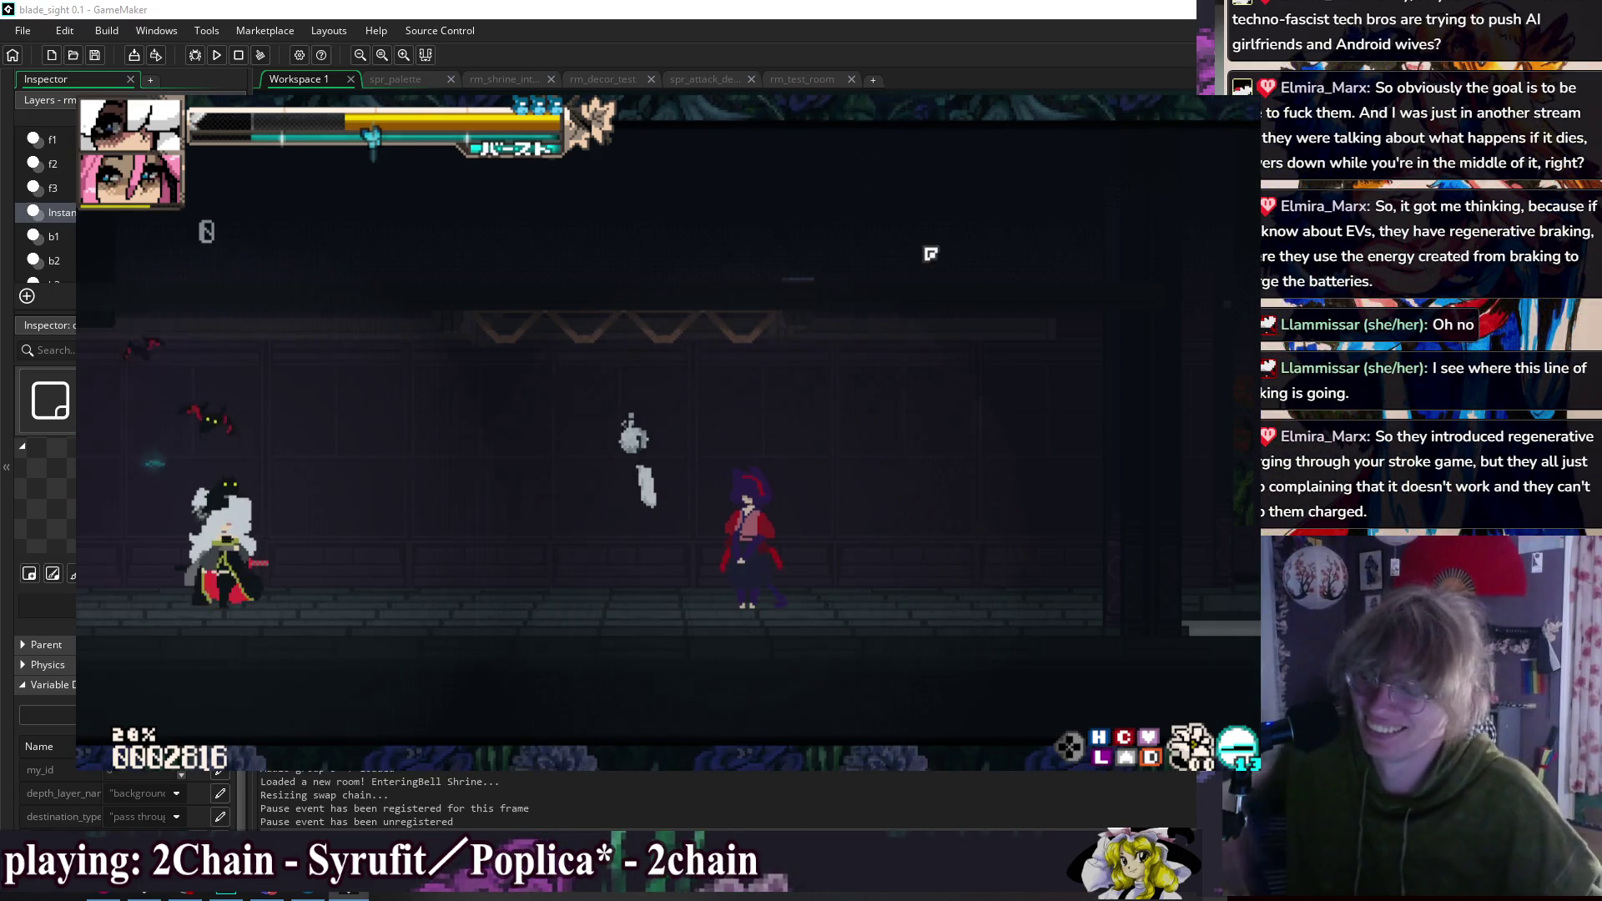
pyautogui.press('9')
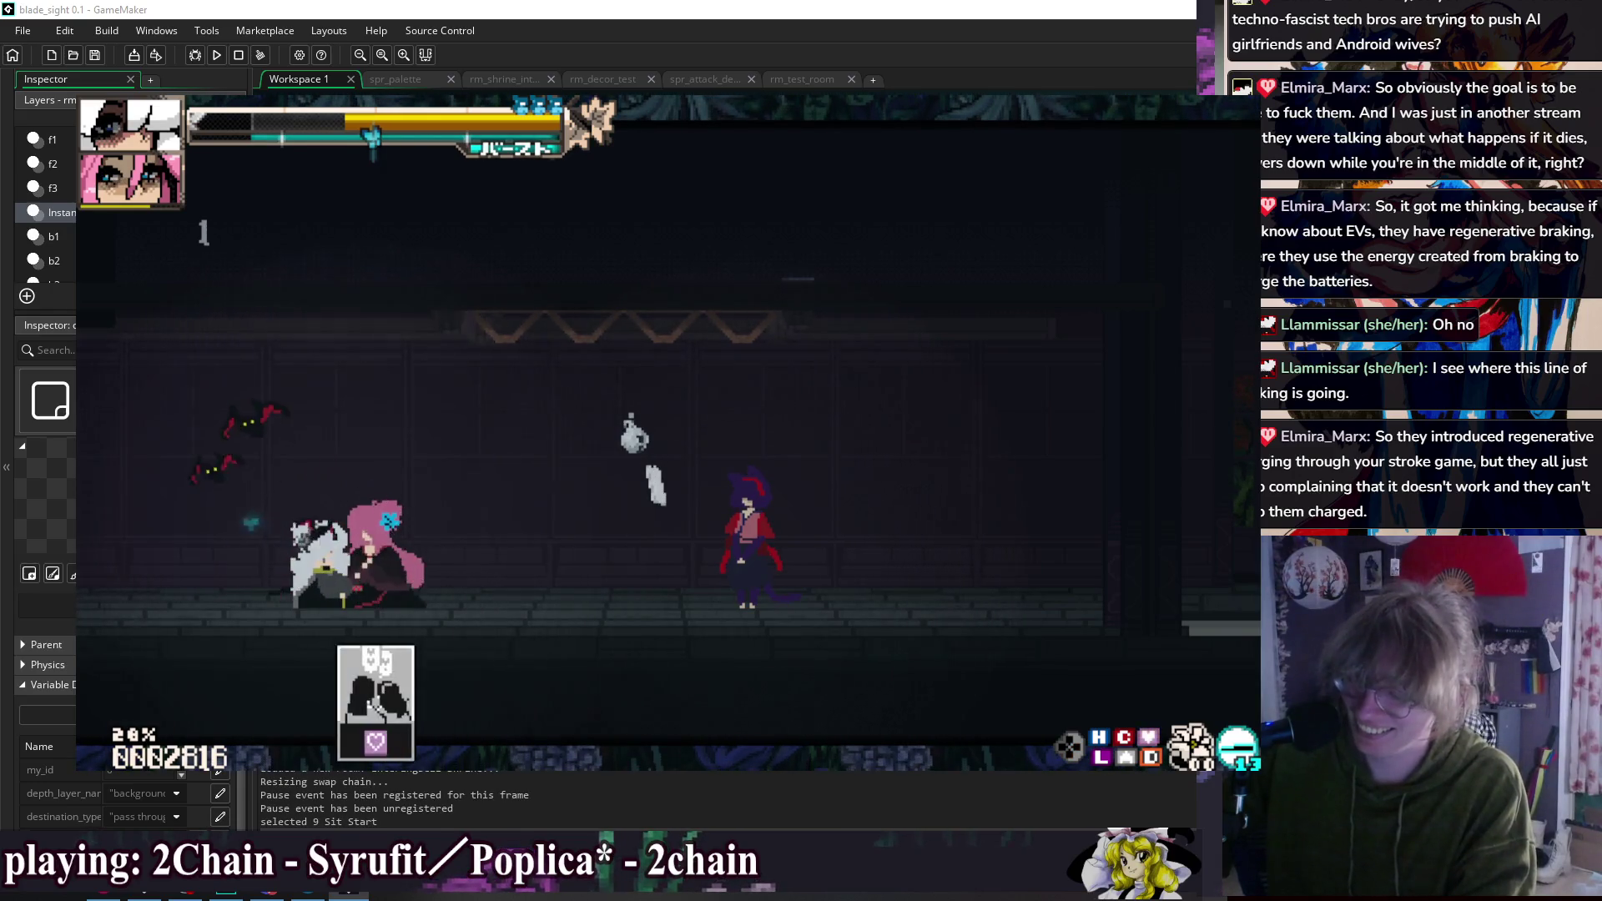
pyautogui.press('Return')
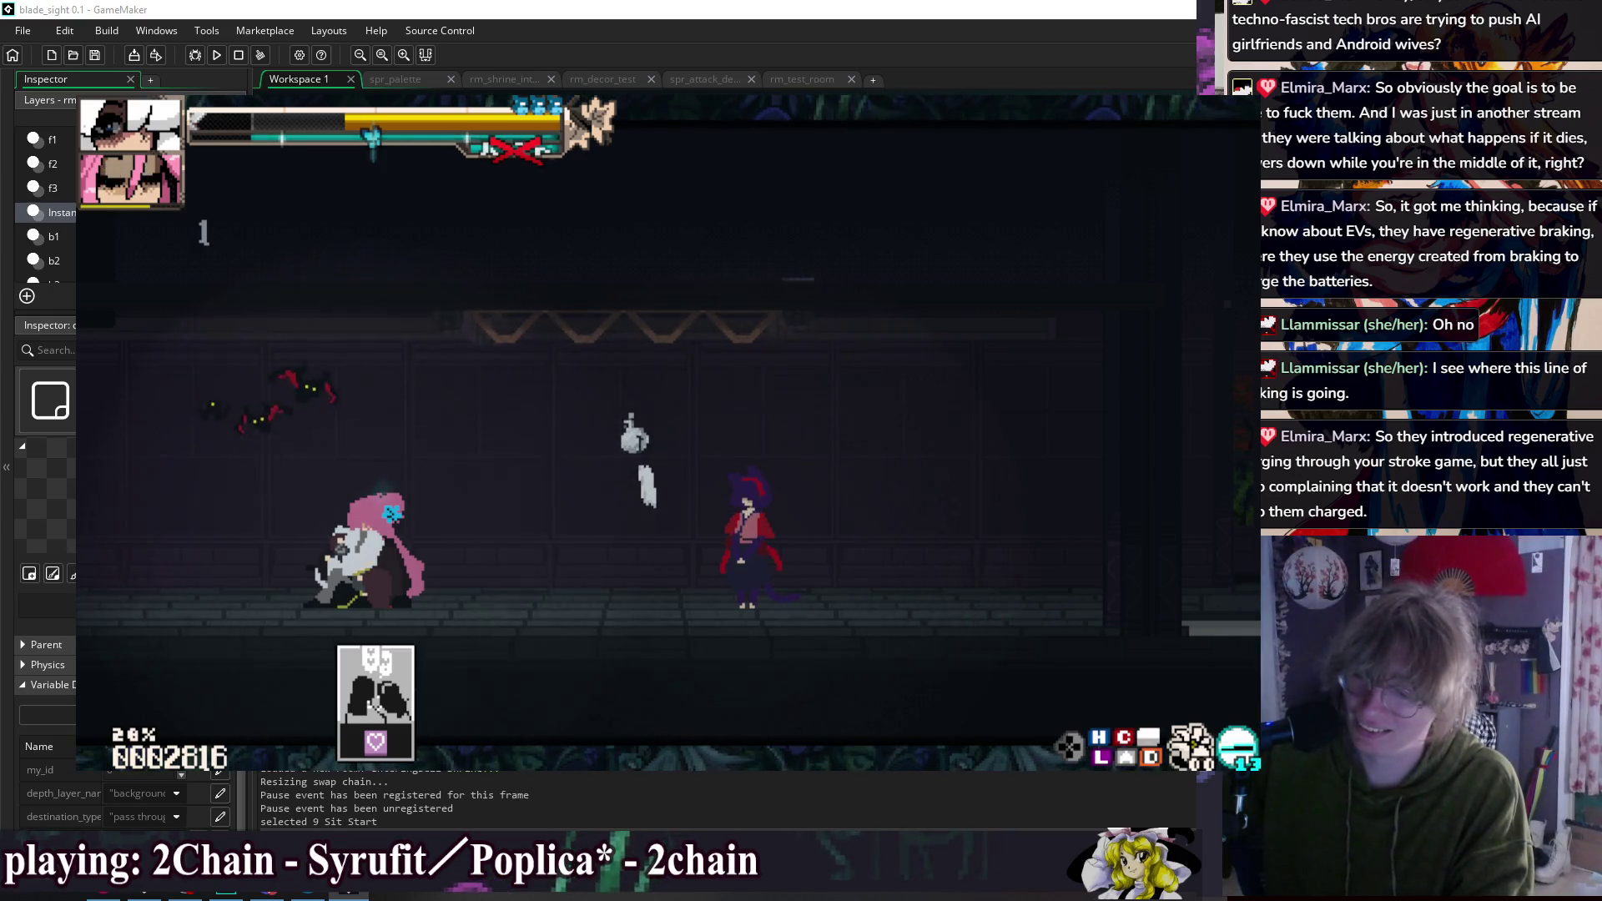
pyautogui.press('Escape')
# Step: Add can_interact on a new line after use_rotation: 2 in obj_character's Create event and save
pyautogui.rightClick(468, 117)
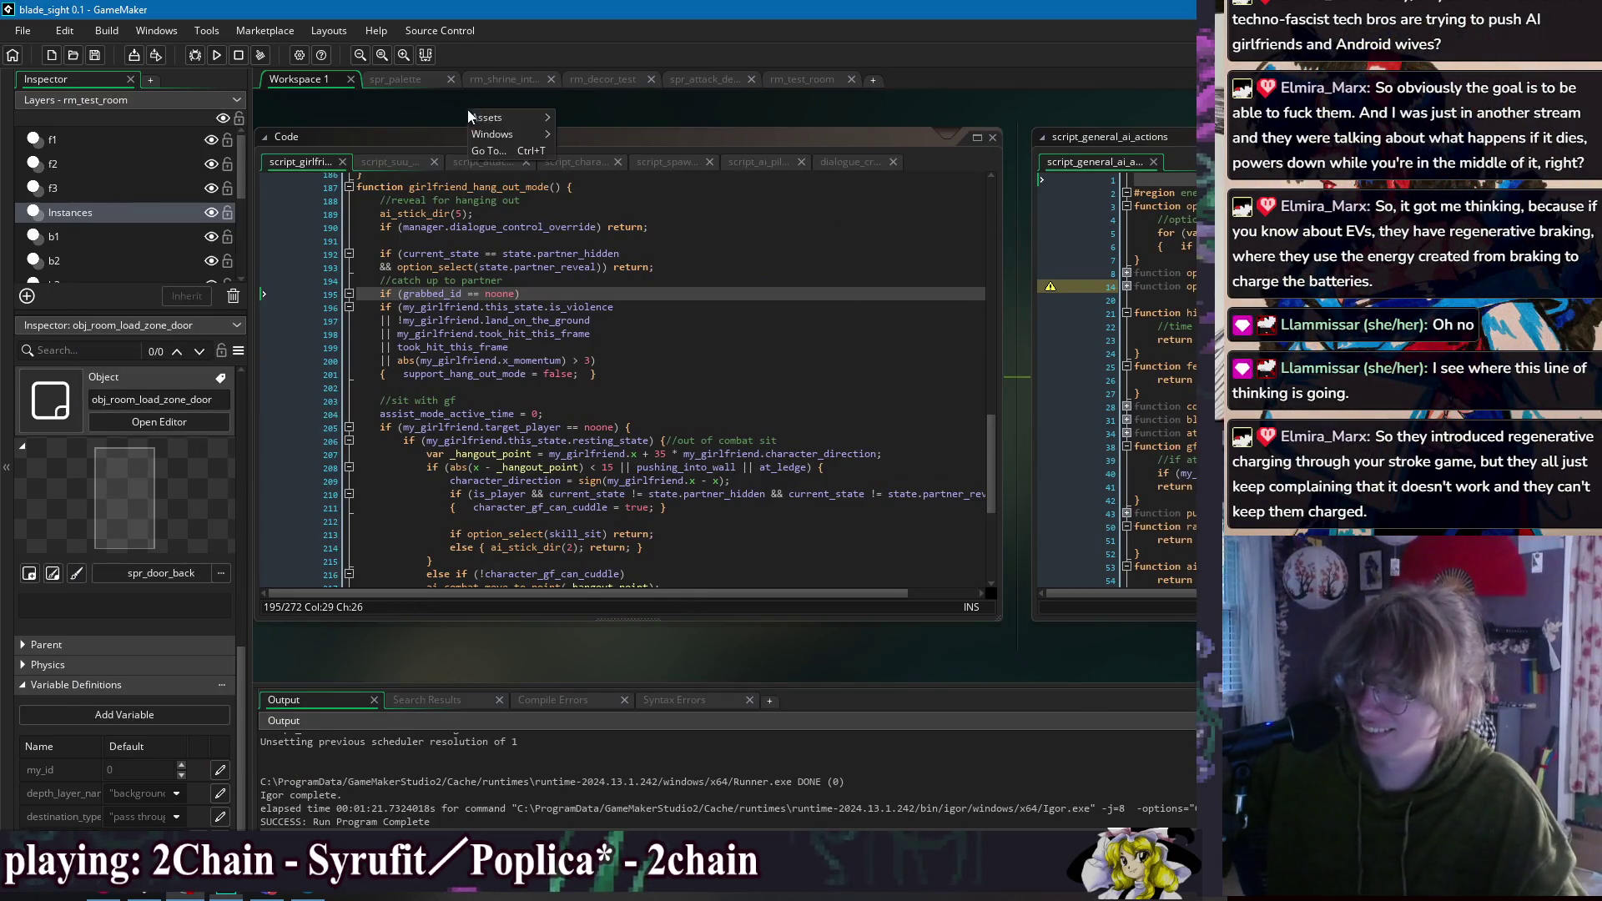
pyautogui.moveTo(498, 132)
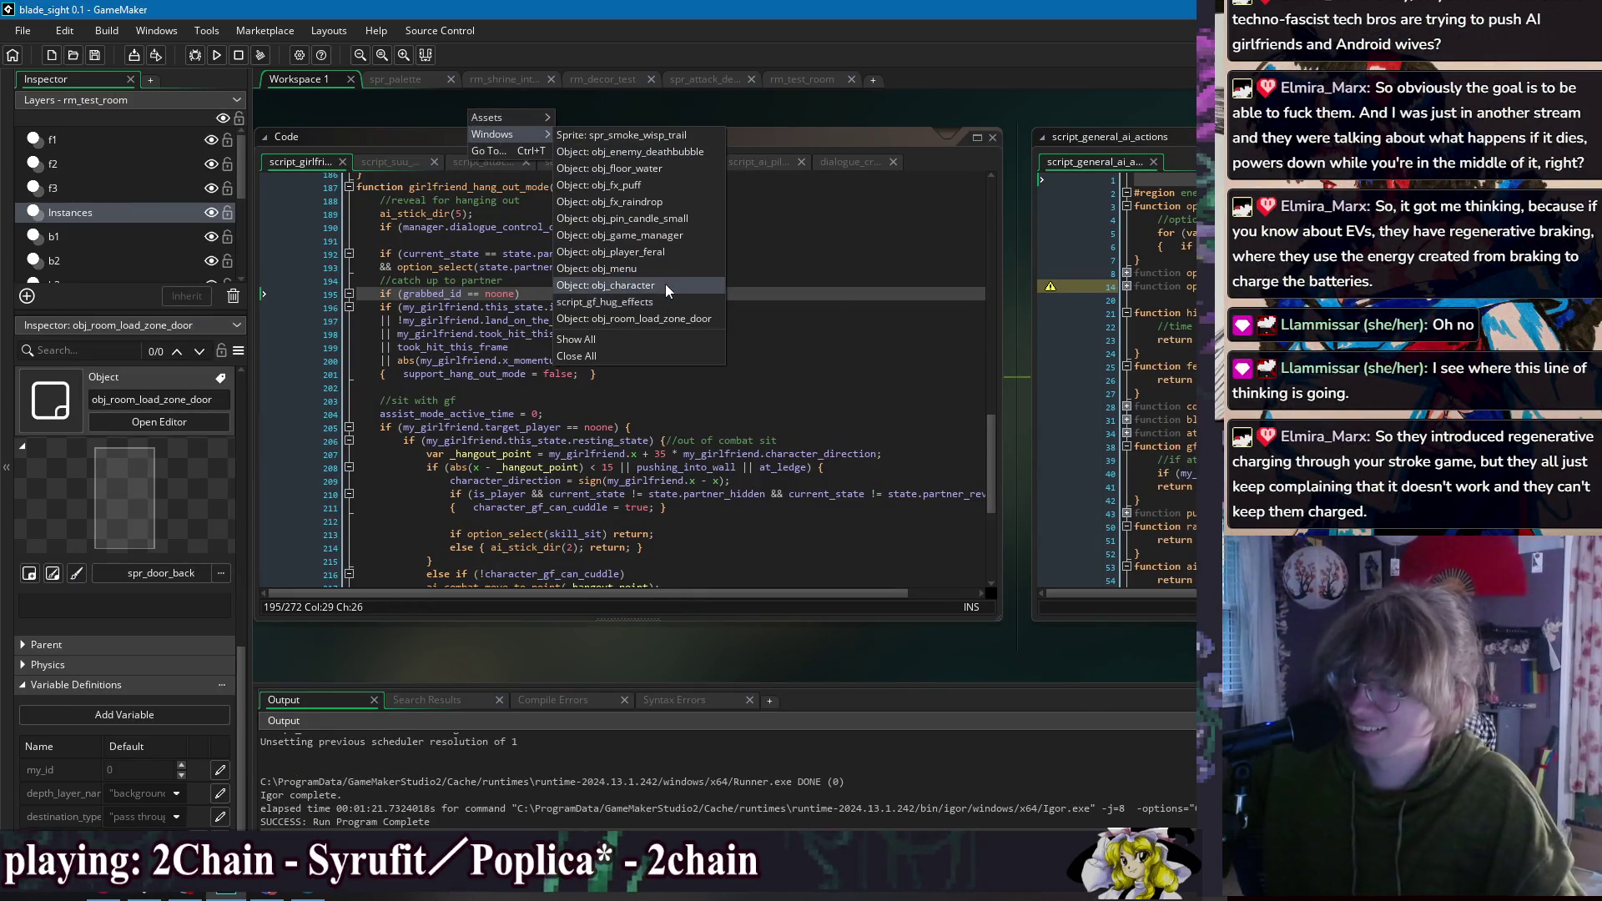
pyautogui.click(664, 286)
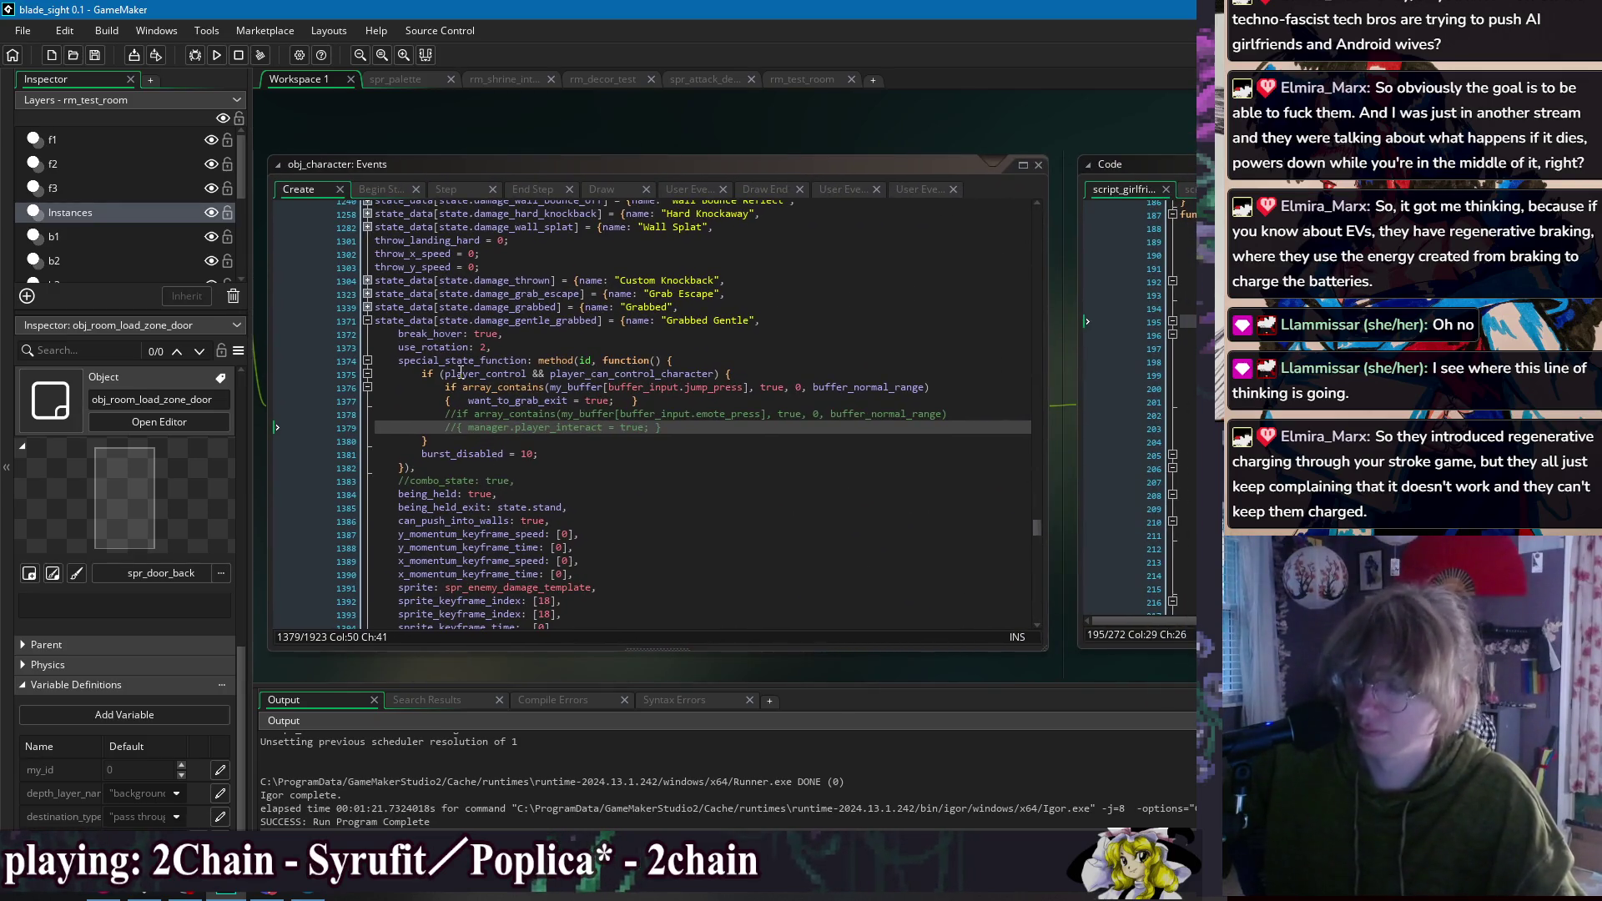
pyautogui.click(556, 348)
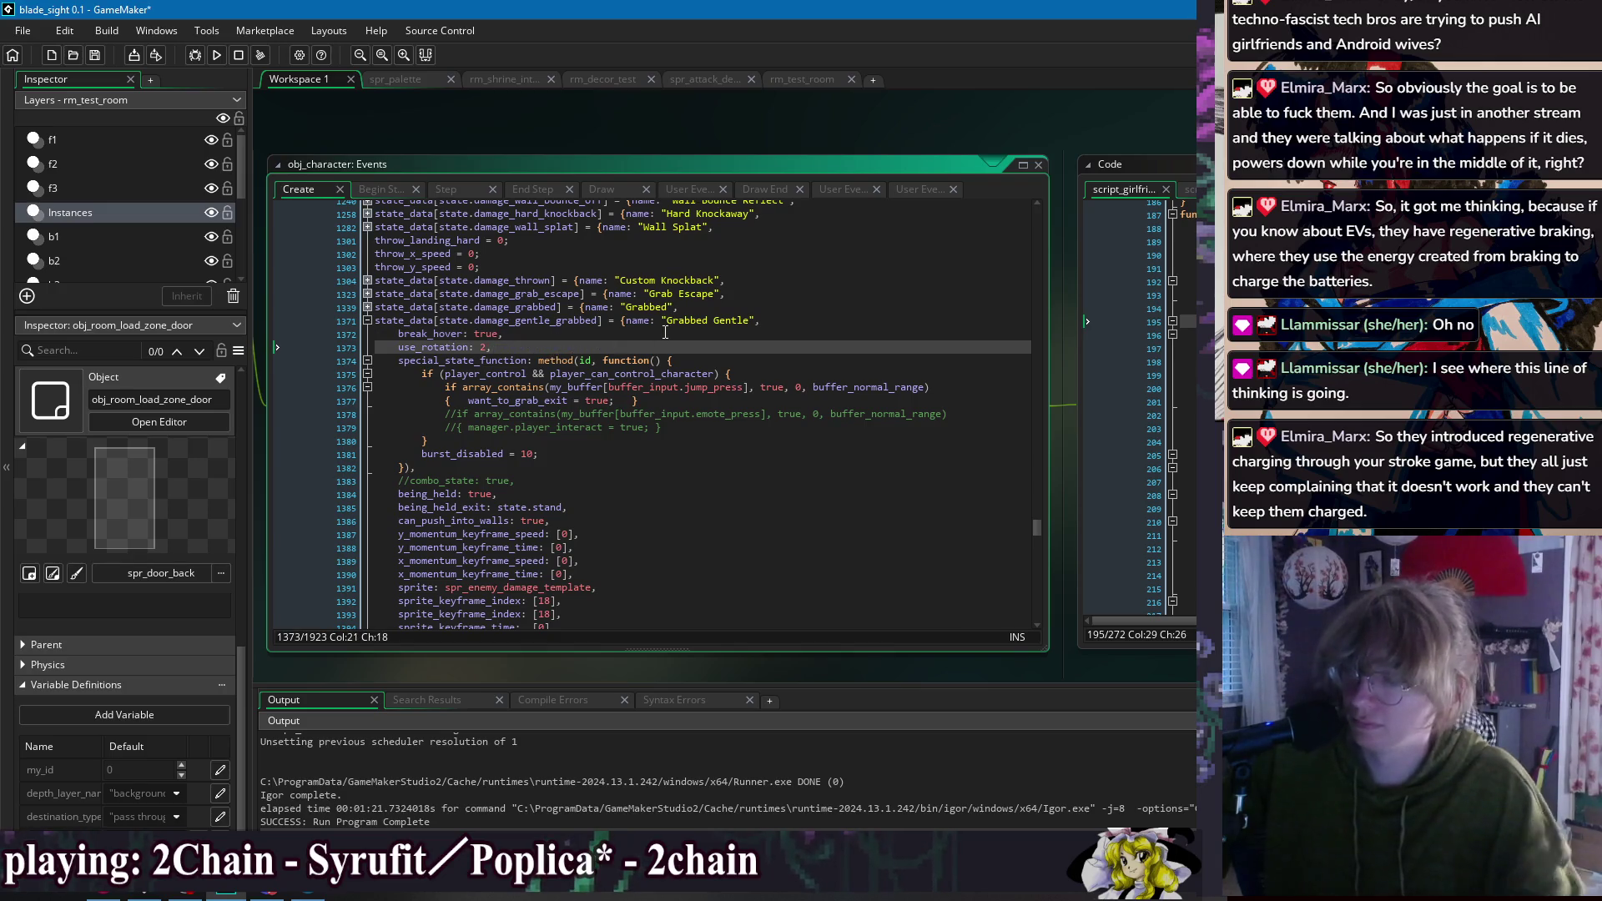
pyautogui.click(828, 319)
pyautogui.click(823, 346)
pyautogui.press('Return')
pyautogui.write('can_interact: true')
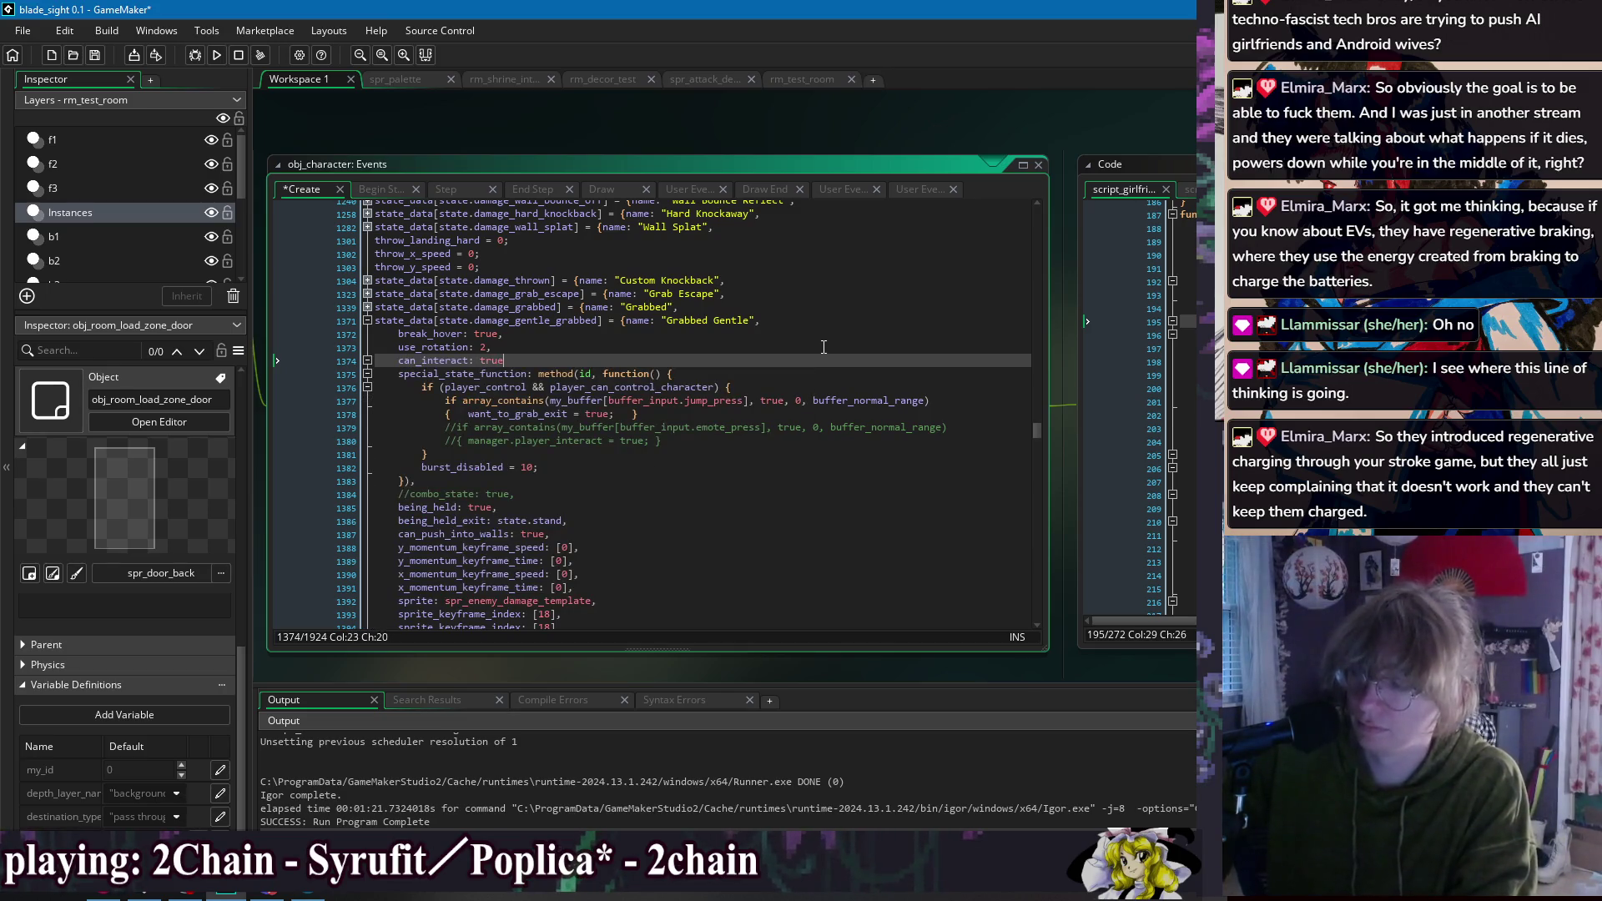
pyautogui.hotkey('ctrl', 's')
# Step: Playtest the hang-out scene again, then return to the can_interact line in the code
pyautogui.click(776, 320)
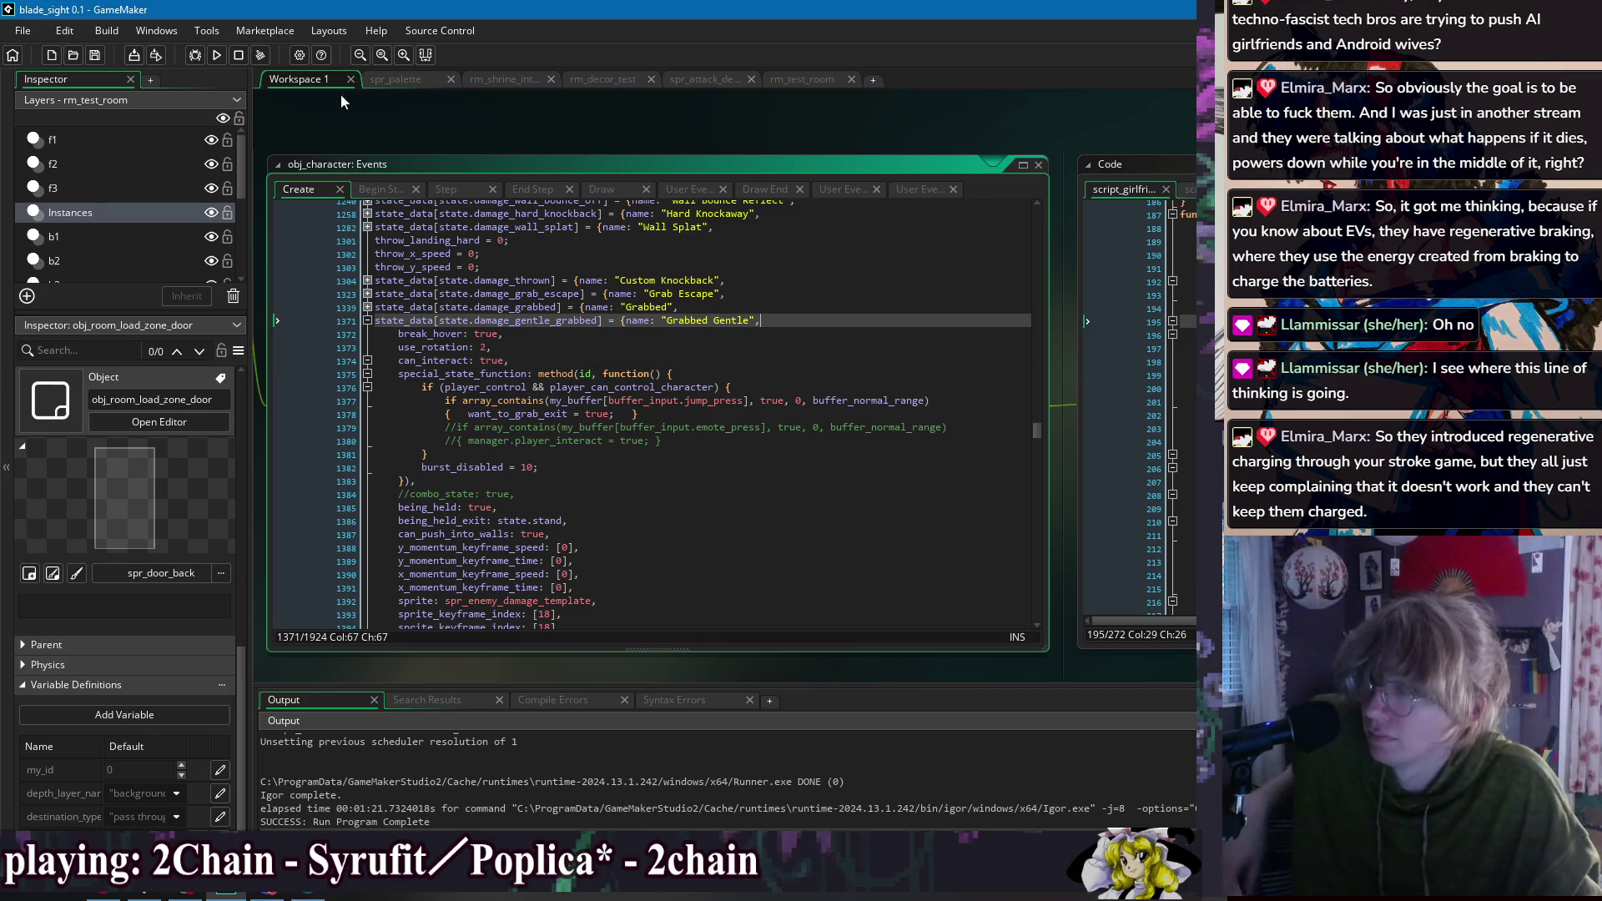
pyautogui.click(219, 59)
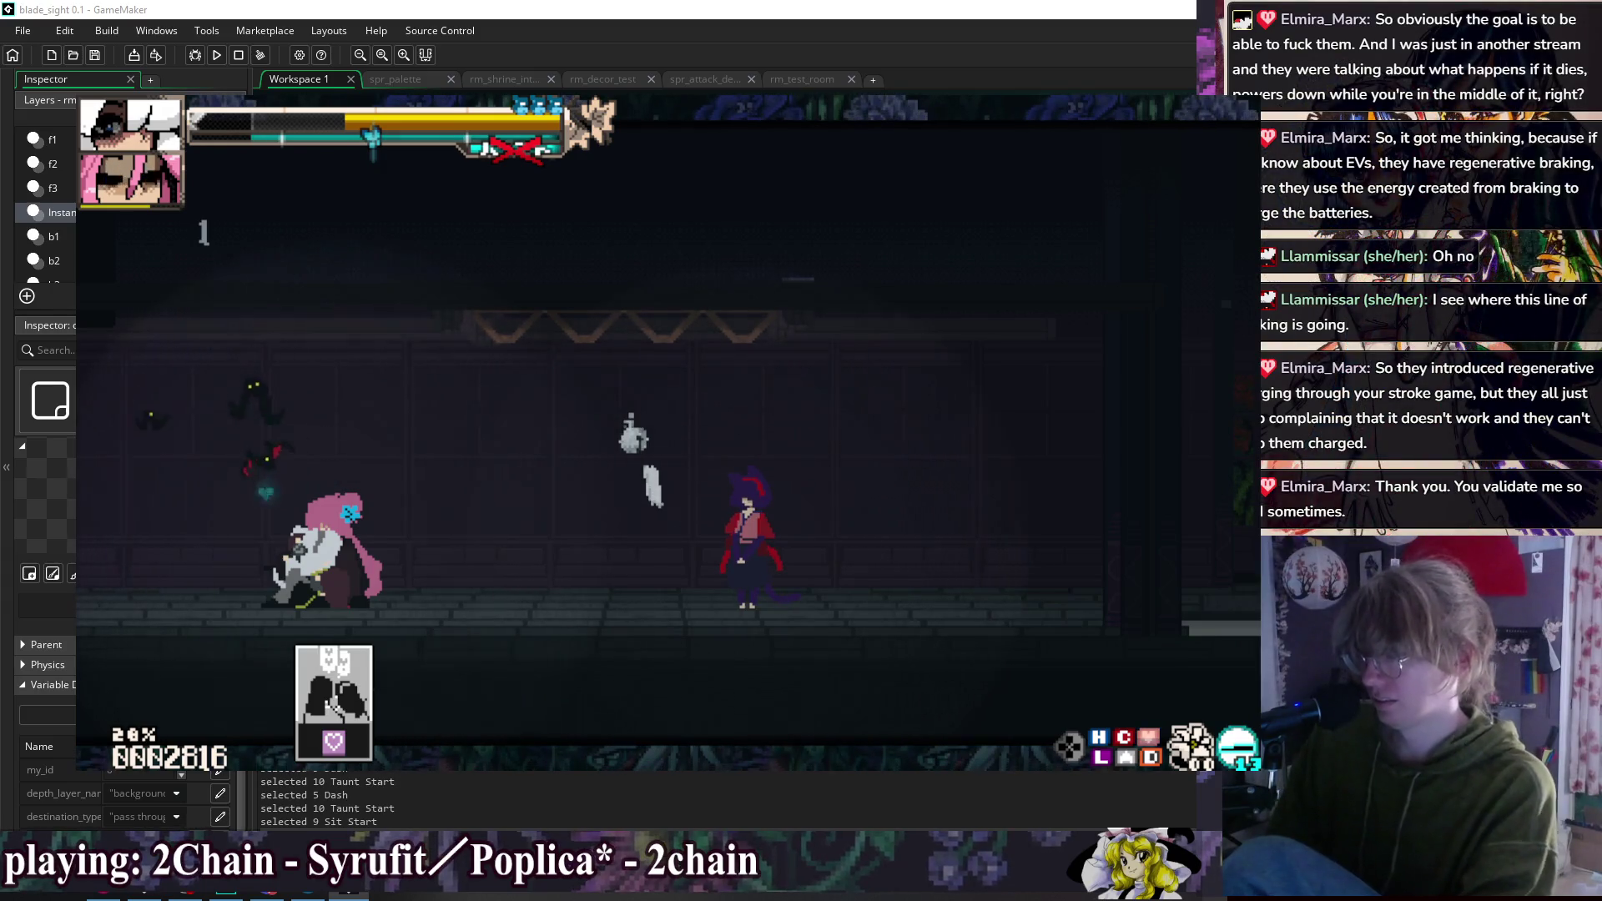
pyautogui.press('Escape')
pyautogui.click(453, 361)
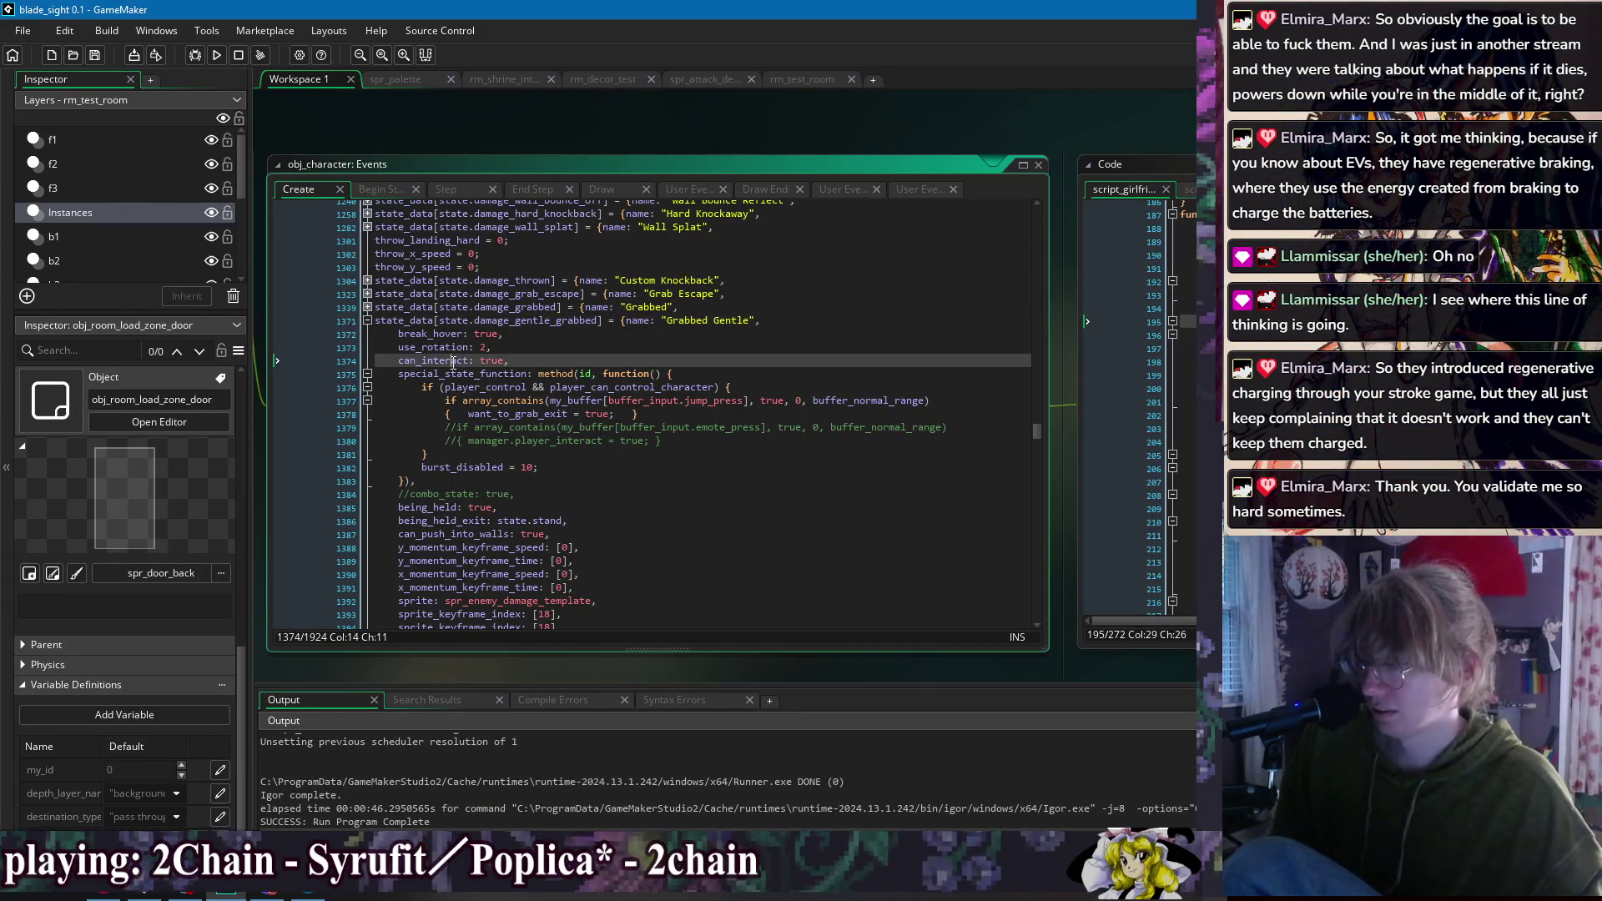
# Step: Find player_interact in obj_character's Begin Step event and try can_interact on line 10
pyautogui.click(373, 190)
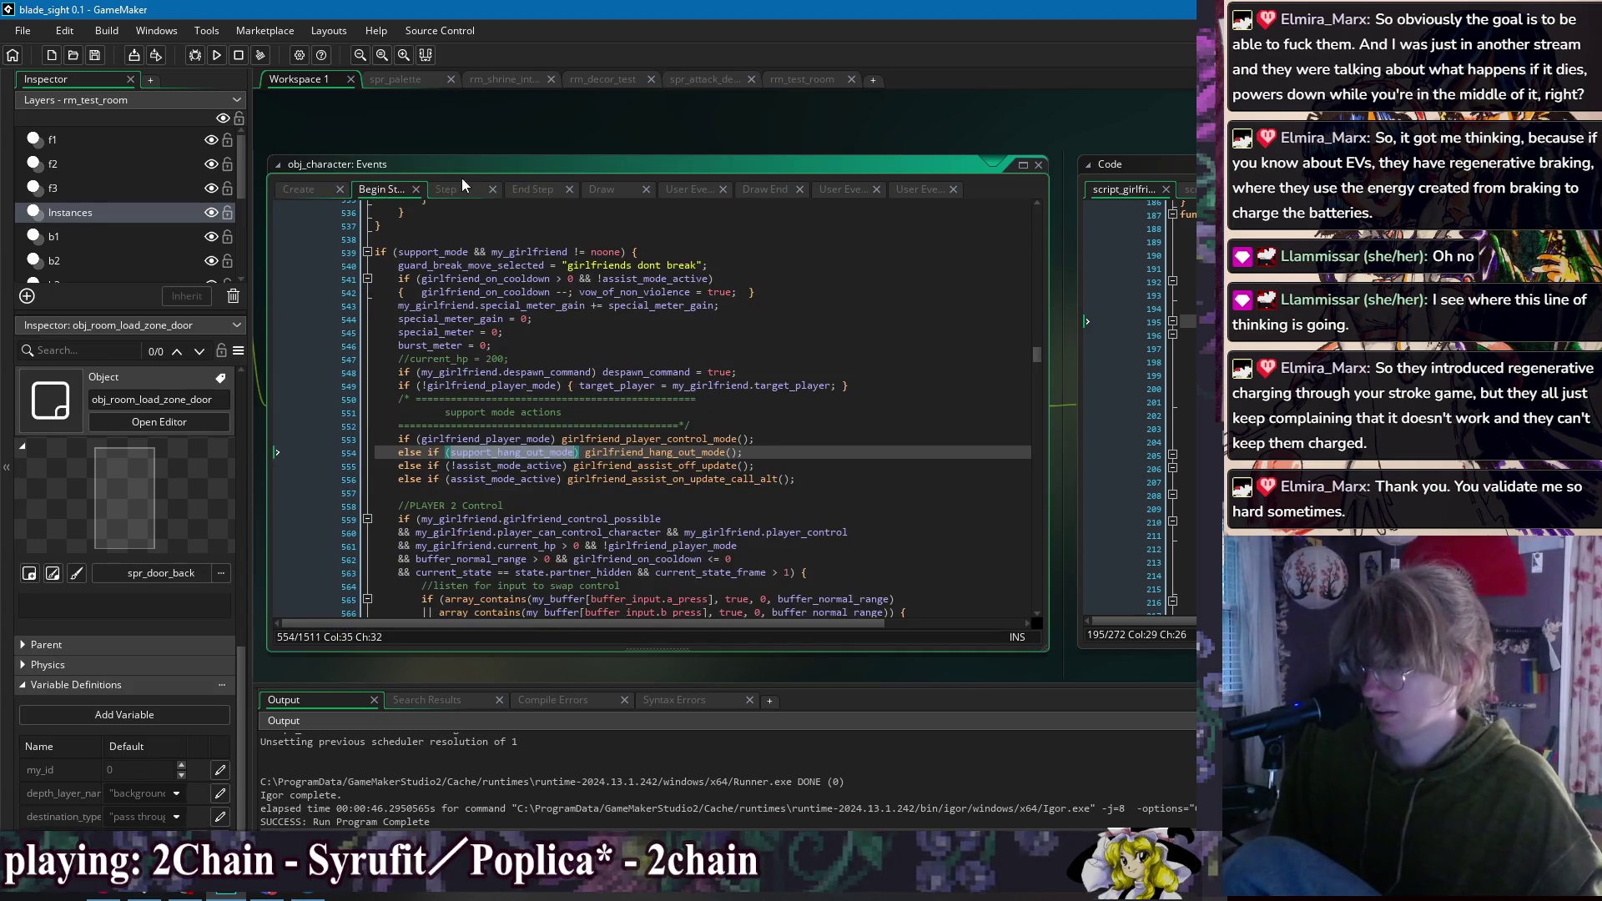
pyautogui.hotkey('ctrl', 'f')
pyautogui.write('pl')
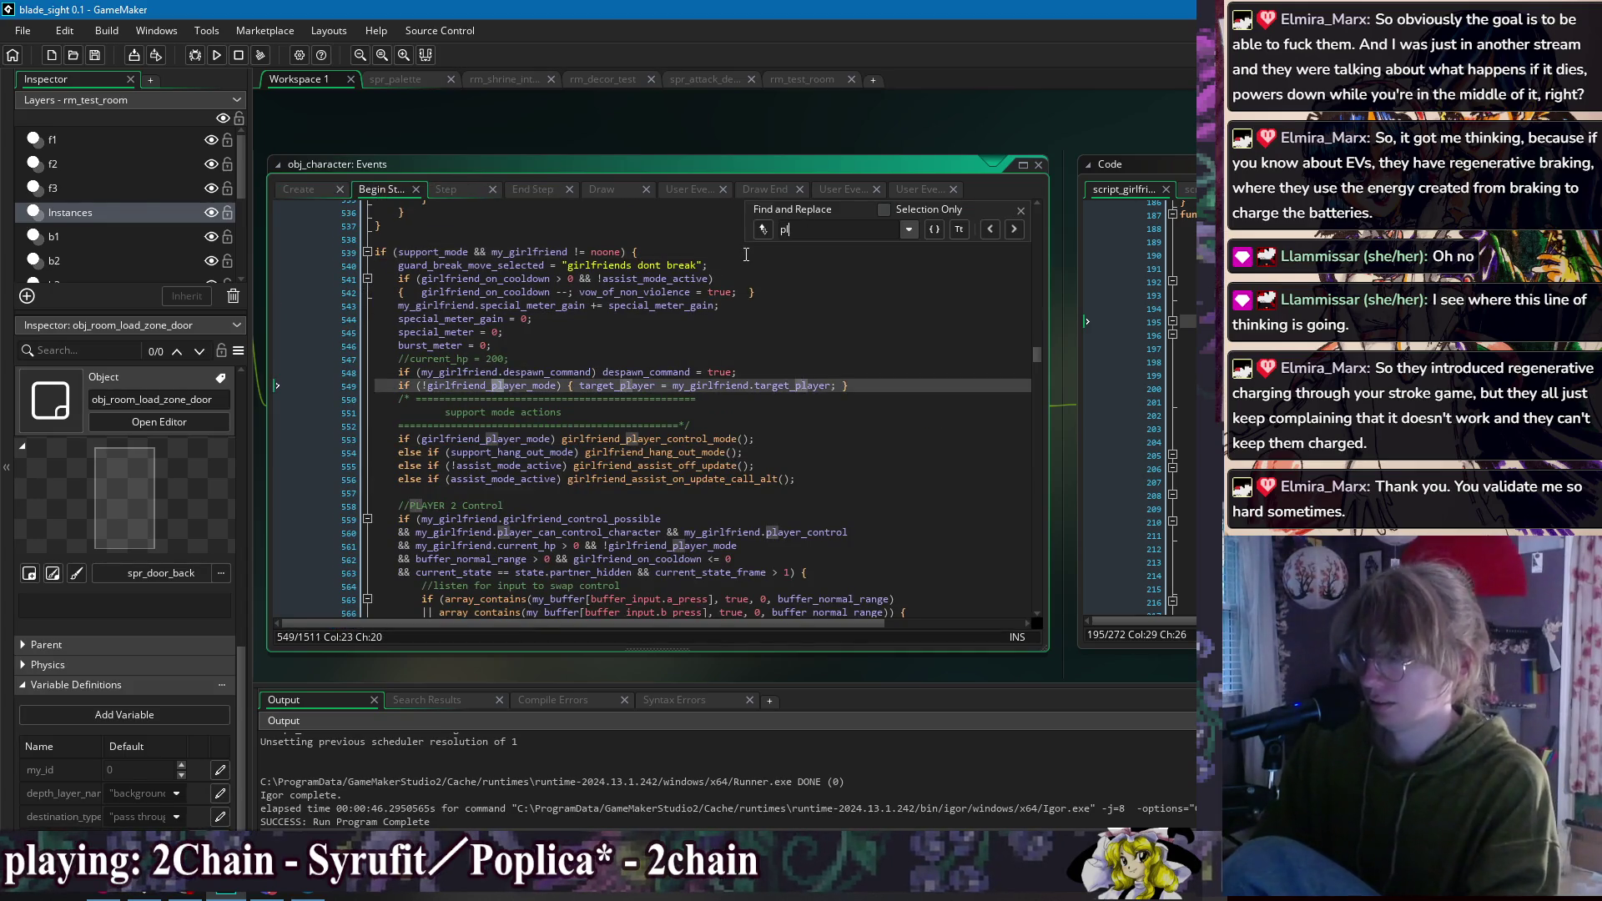
pyautogui.write('_int')
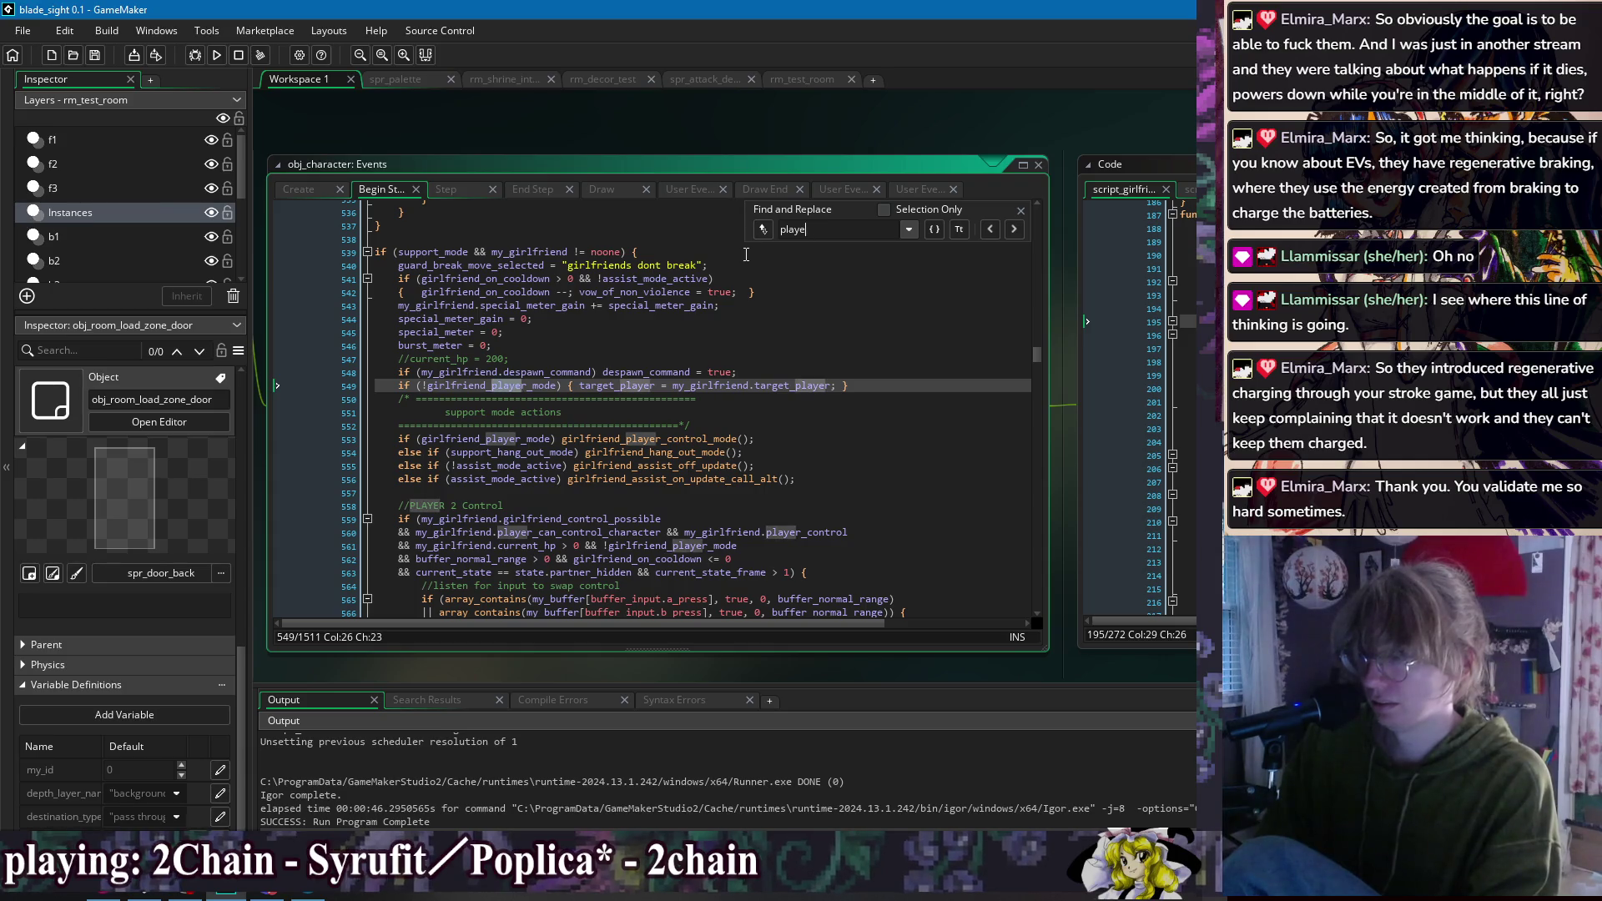
pyautogui.write('inter')
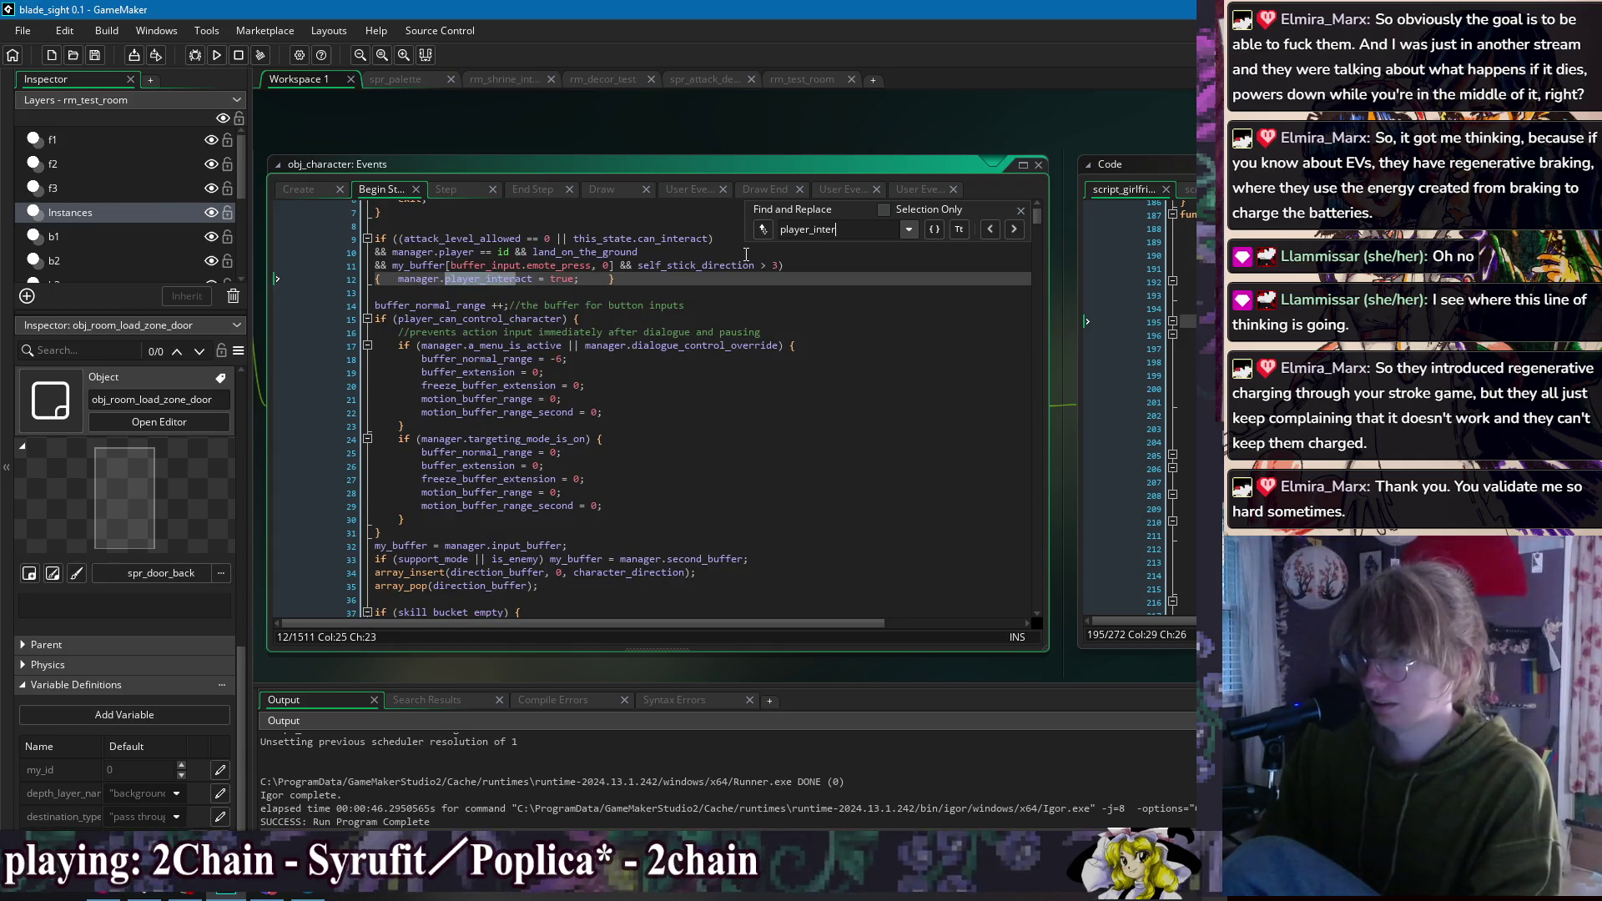
pyautogui.click(1022, 213)
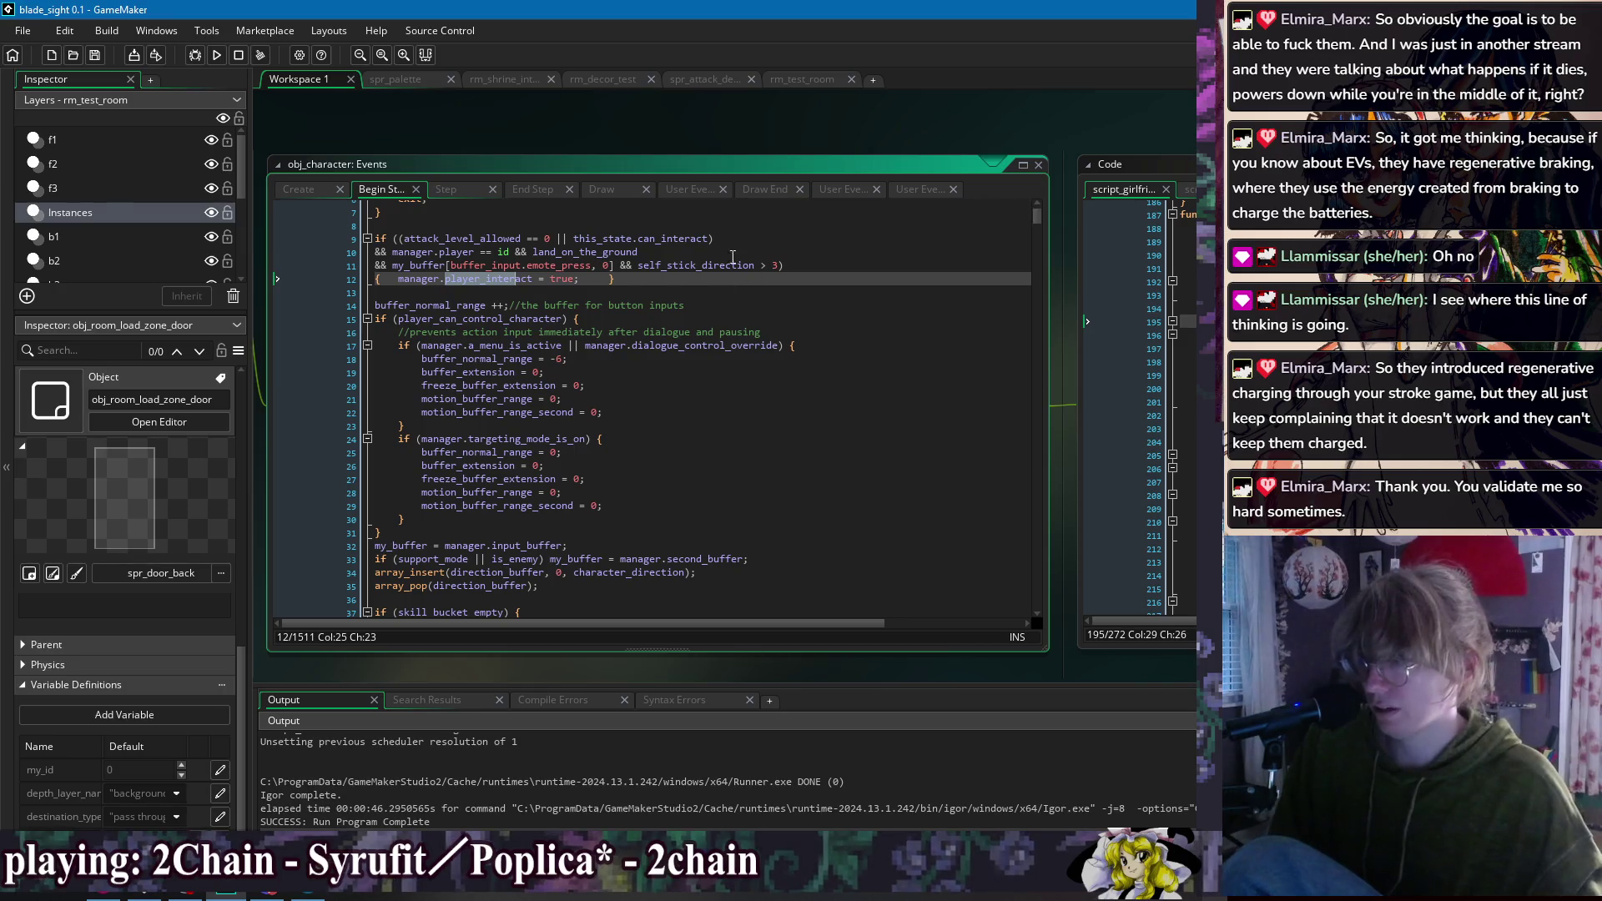
pyautogui.click(744, 248)
pyautogui.write('can_interact')
pyautogui.click(774, 281)
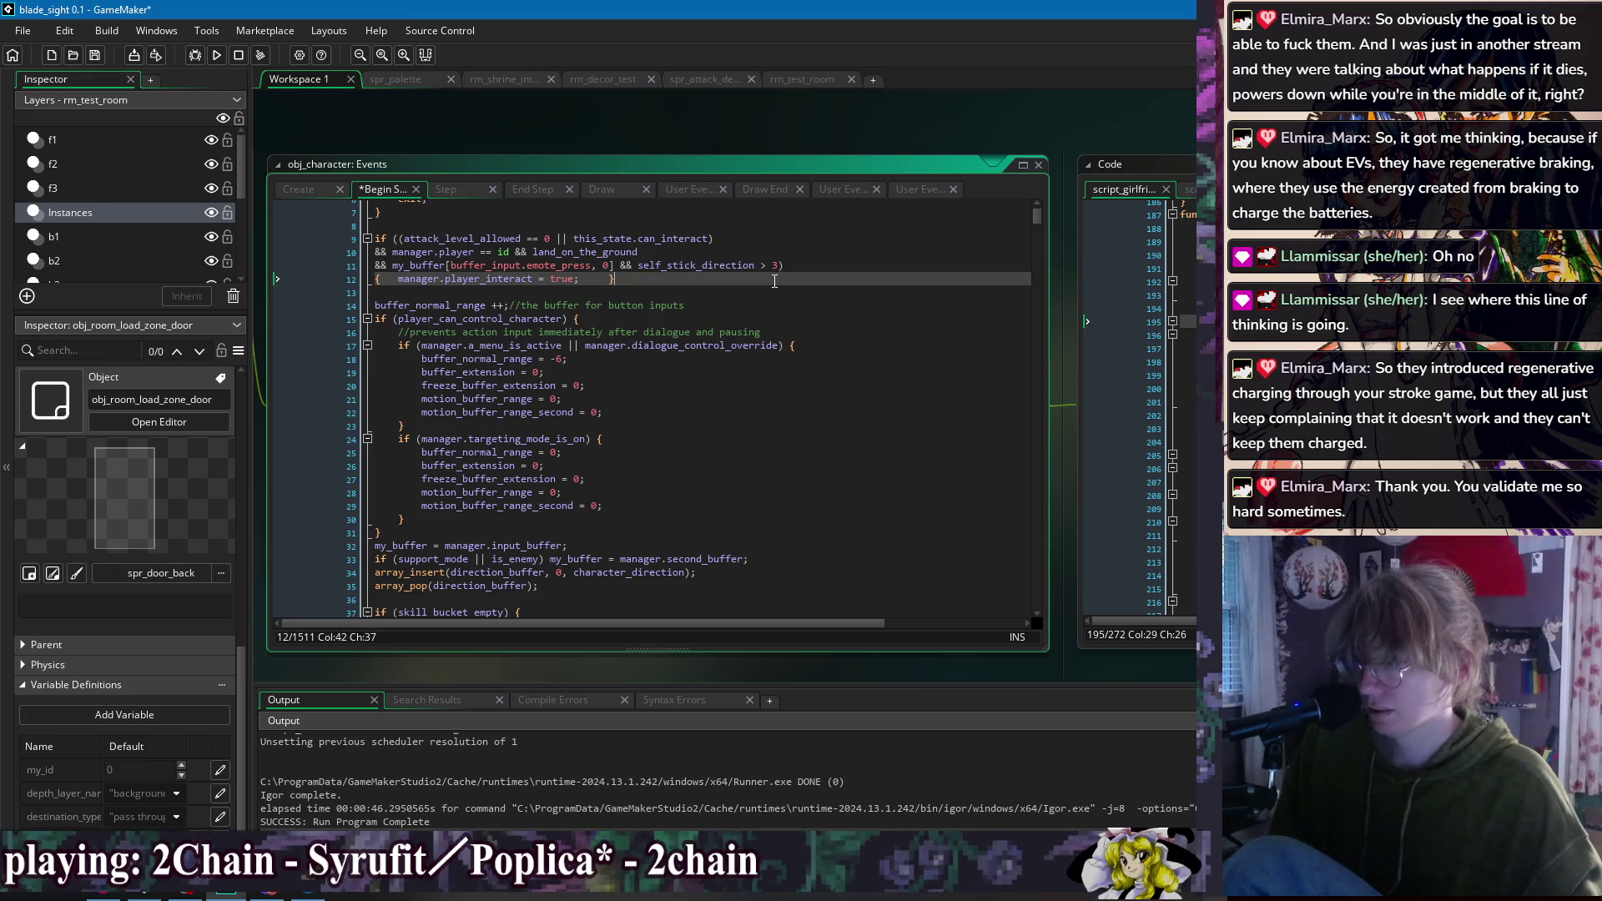
# Step: Change the line 10 condition to land_on_the_ground || character_is_grabbed and start a test run
pyautogui.click(534, 252)
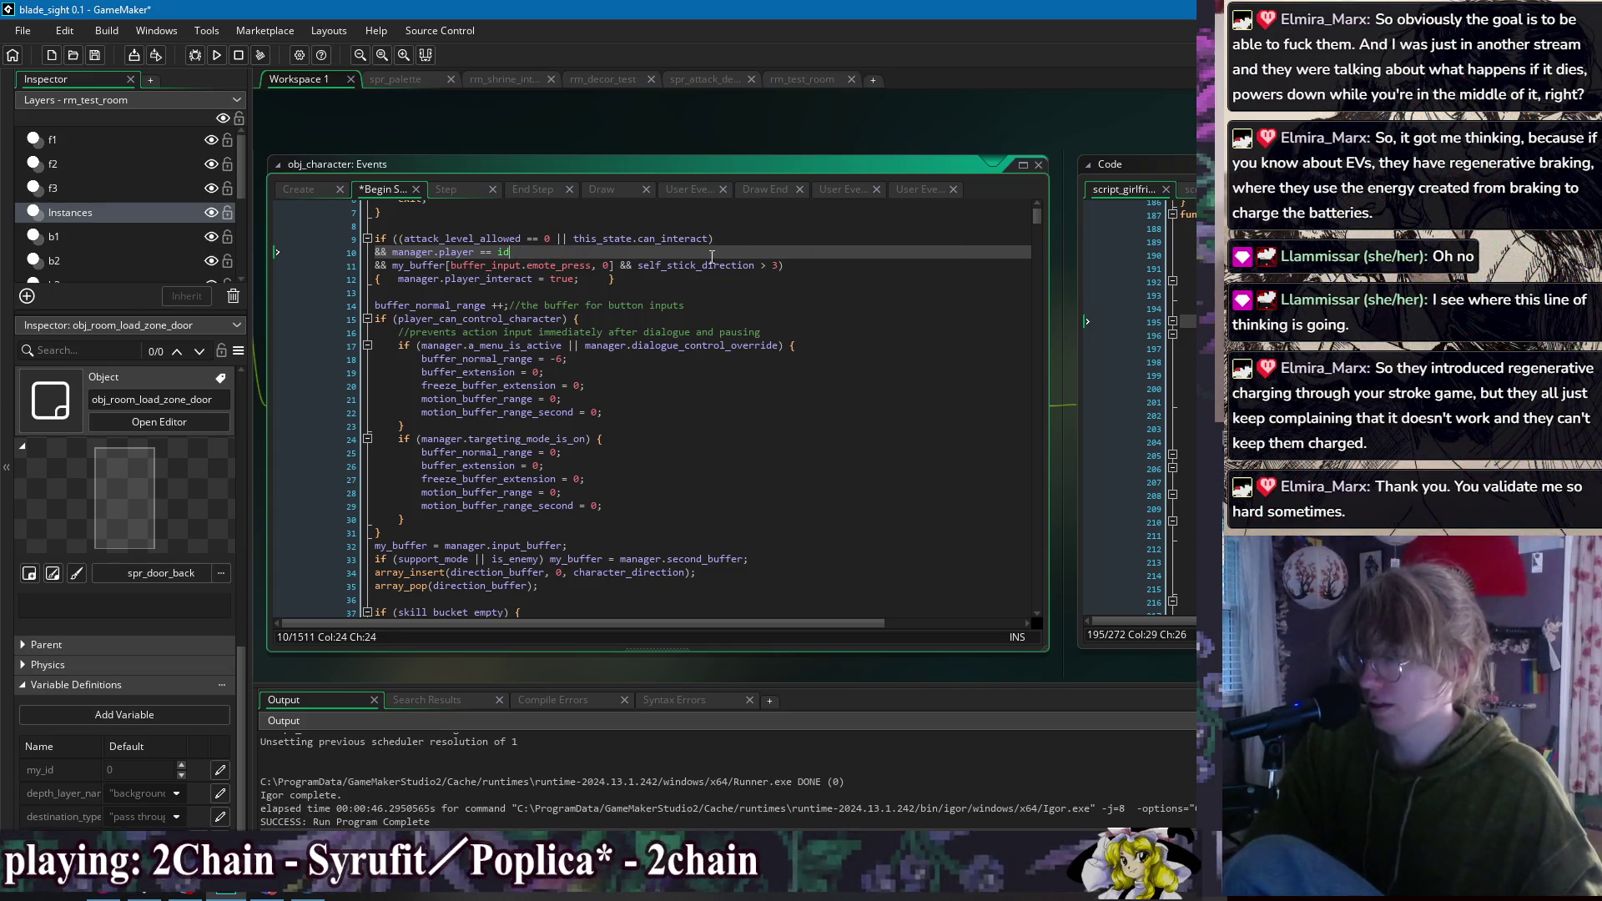
pyautogui.press('Down')
pyautogui.press('Down')
pyautogui.press('Down')
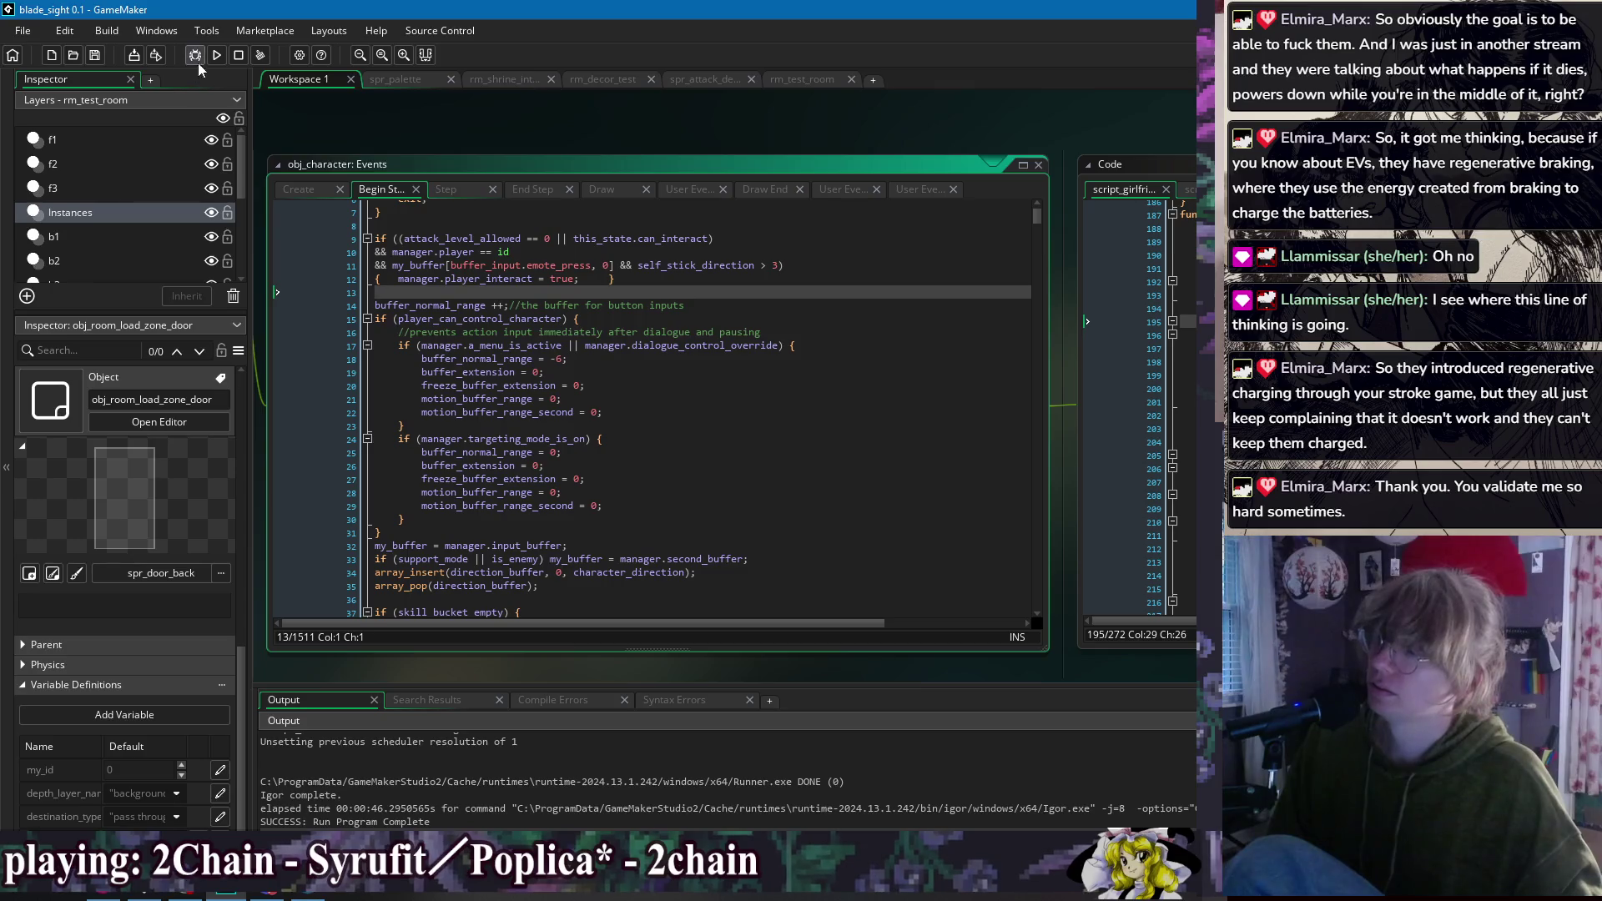
pyautogui.hotkey('ctrl', 'y')
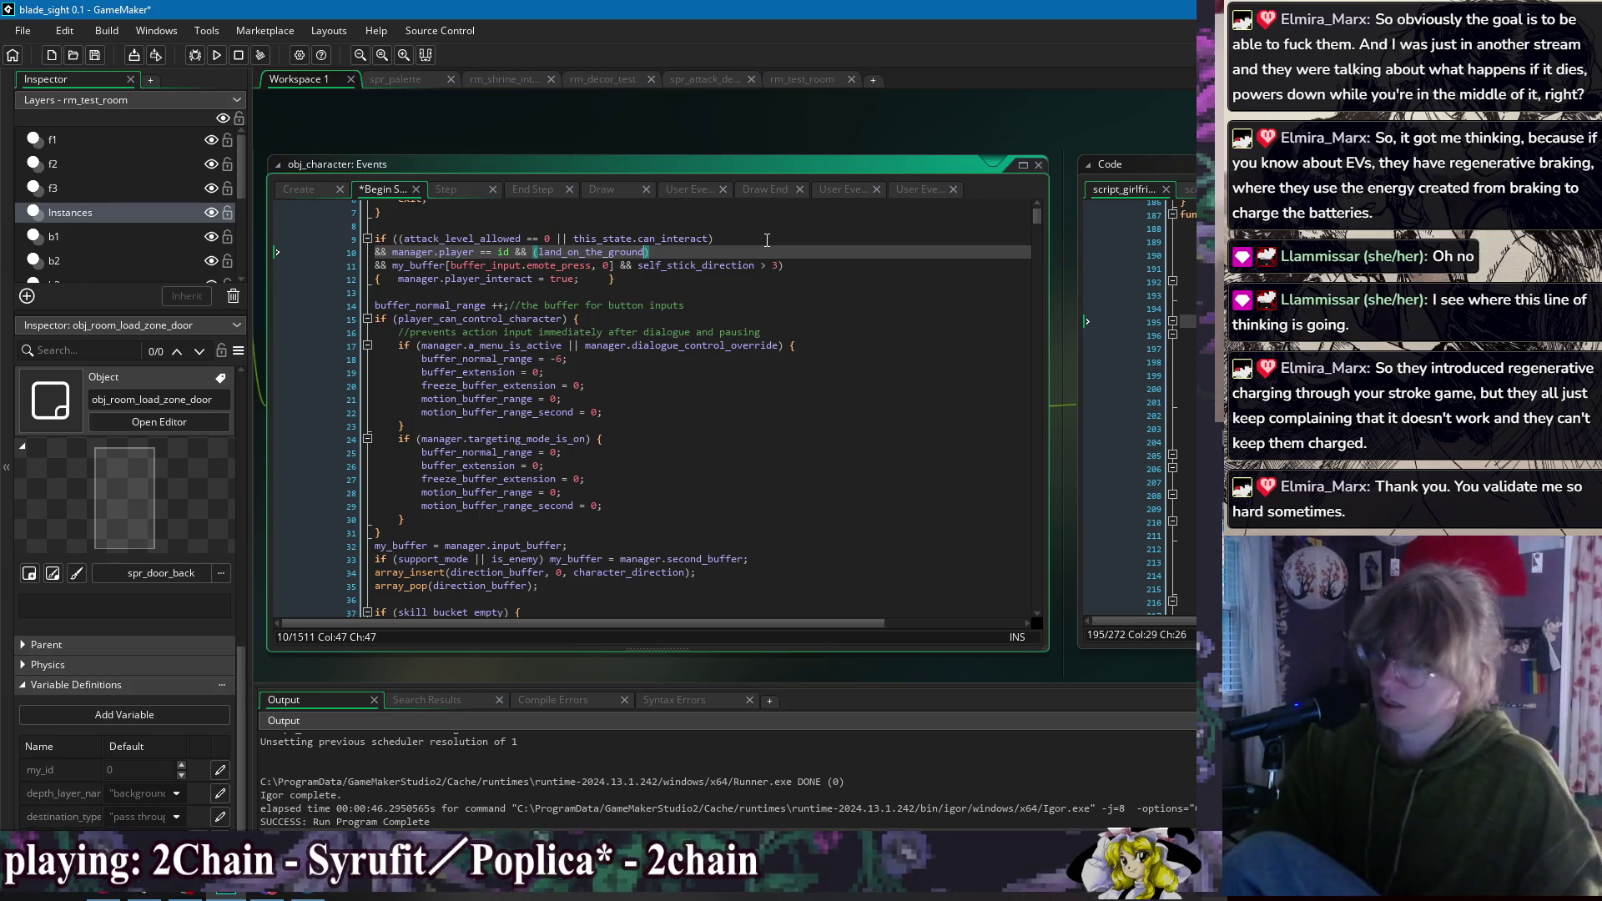
pyautogui.press('BackSpace')
pyautogui.write('||')
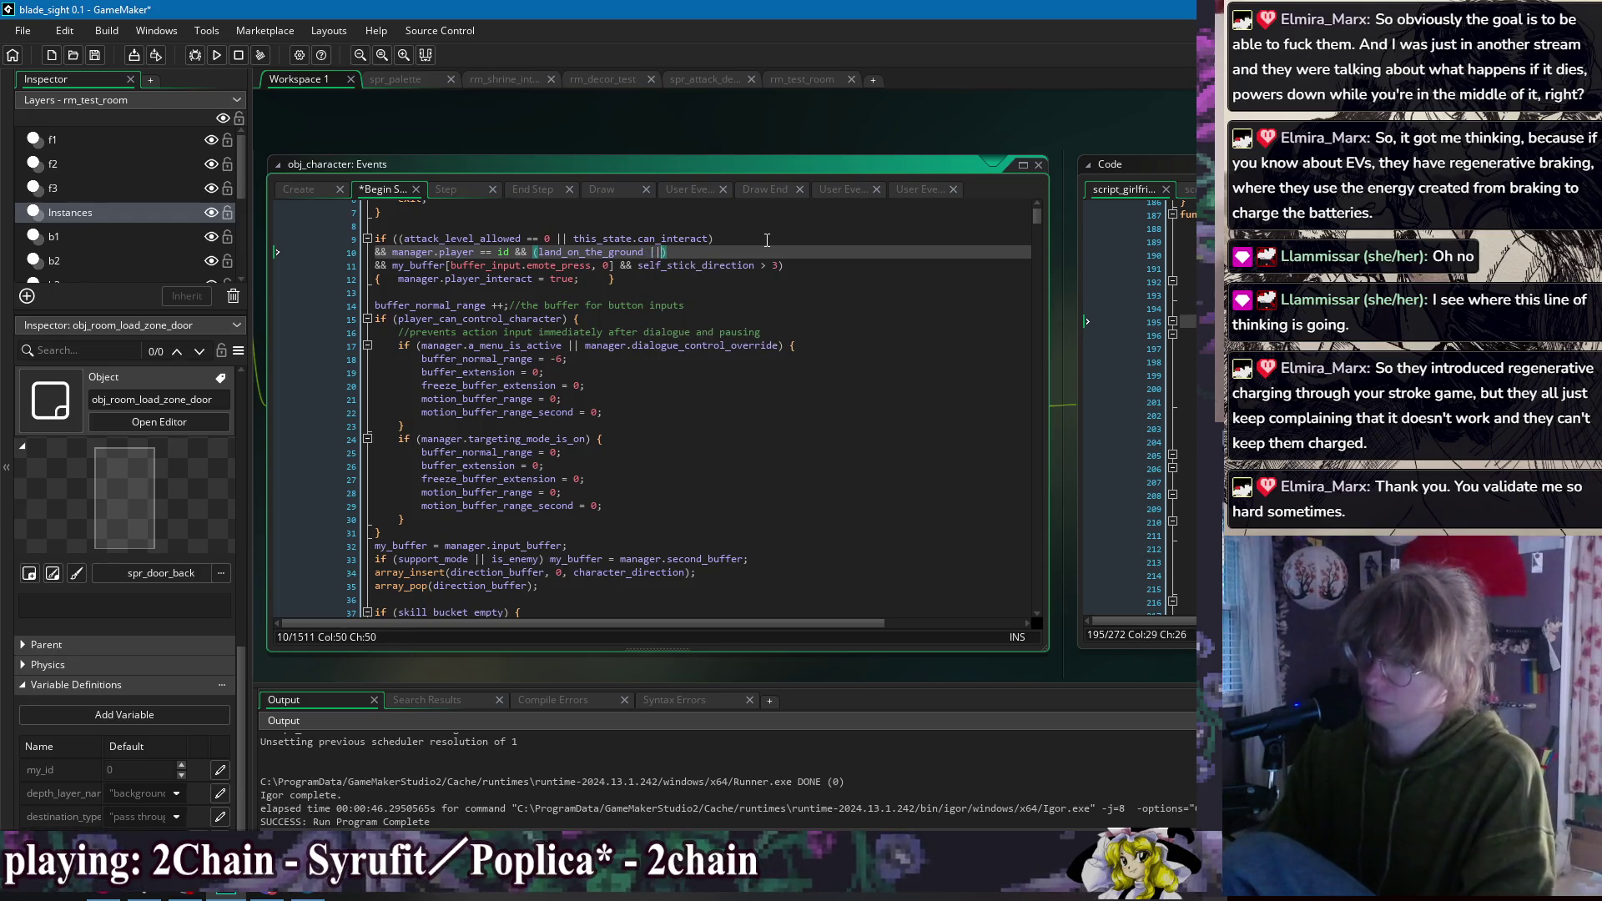
pyautogui.write('aracte_is')
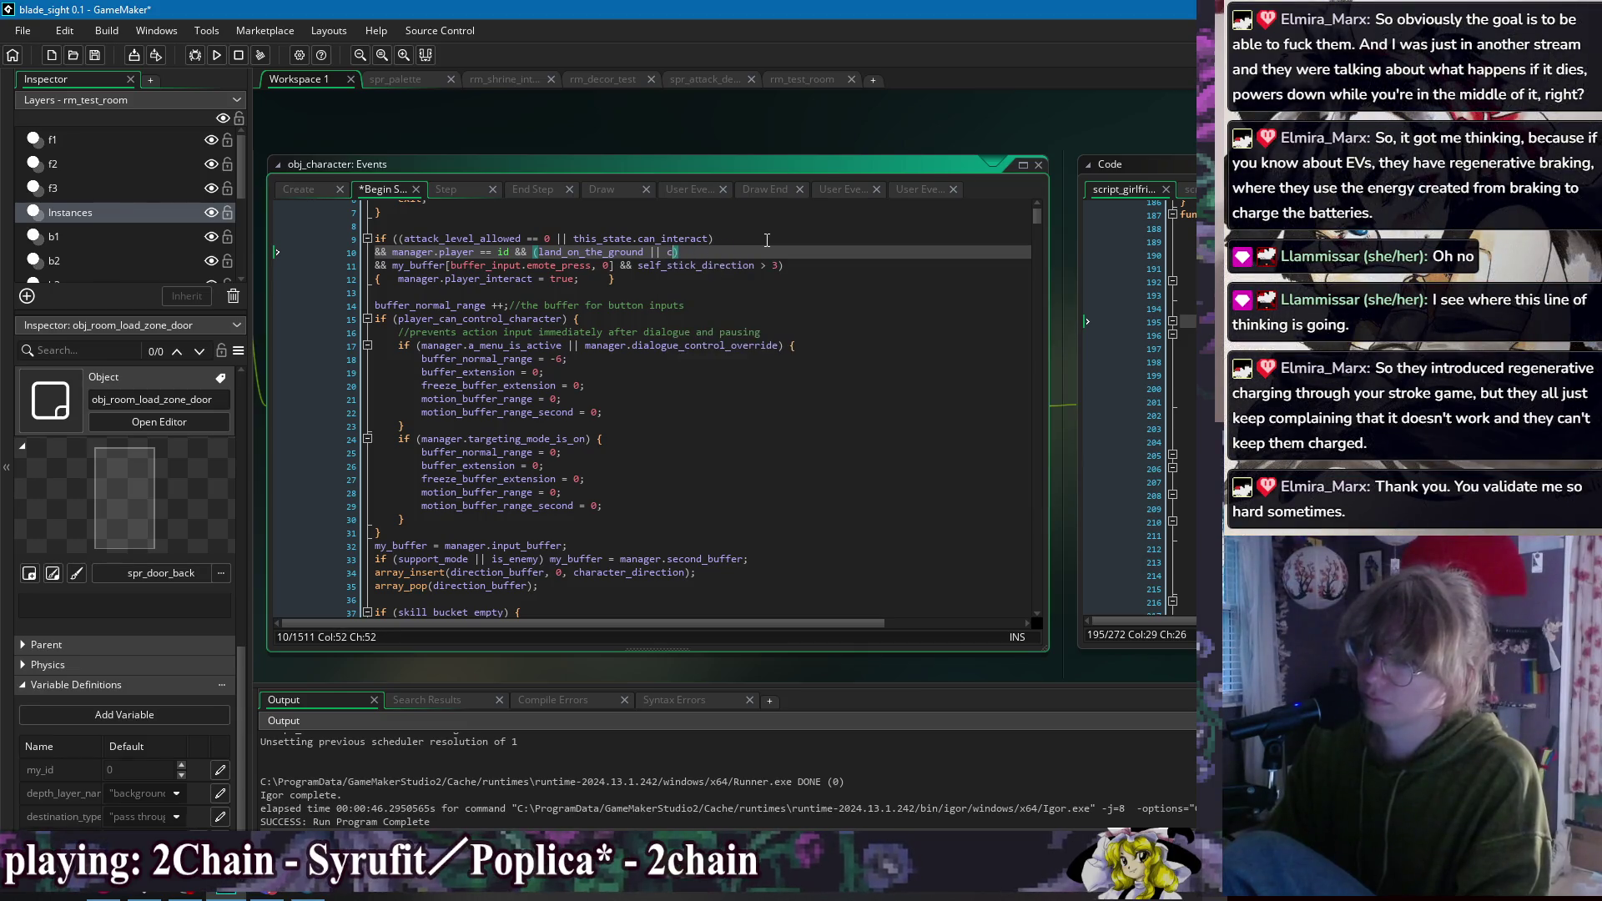
pyautogui.write('ga')
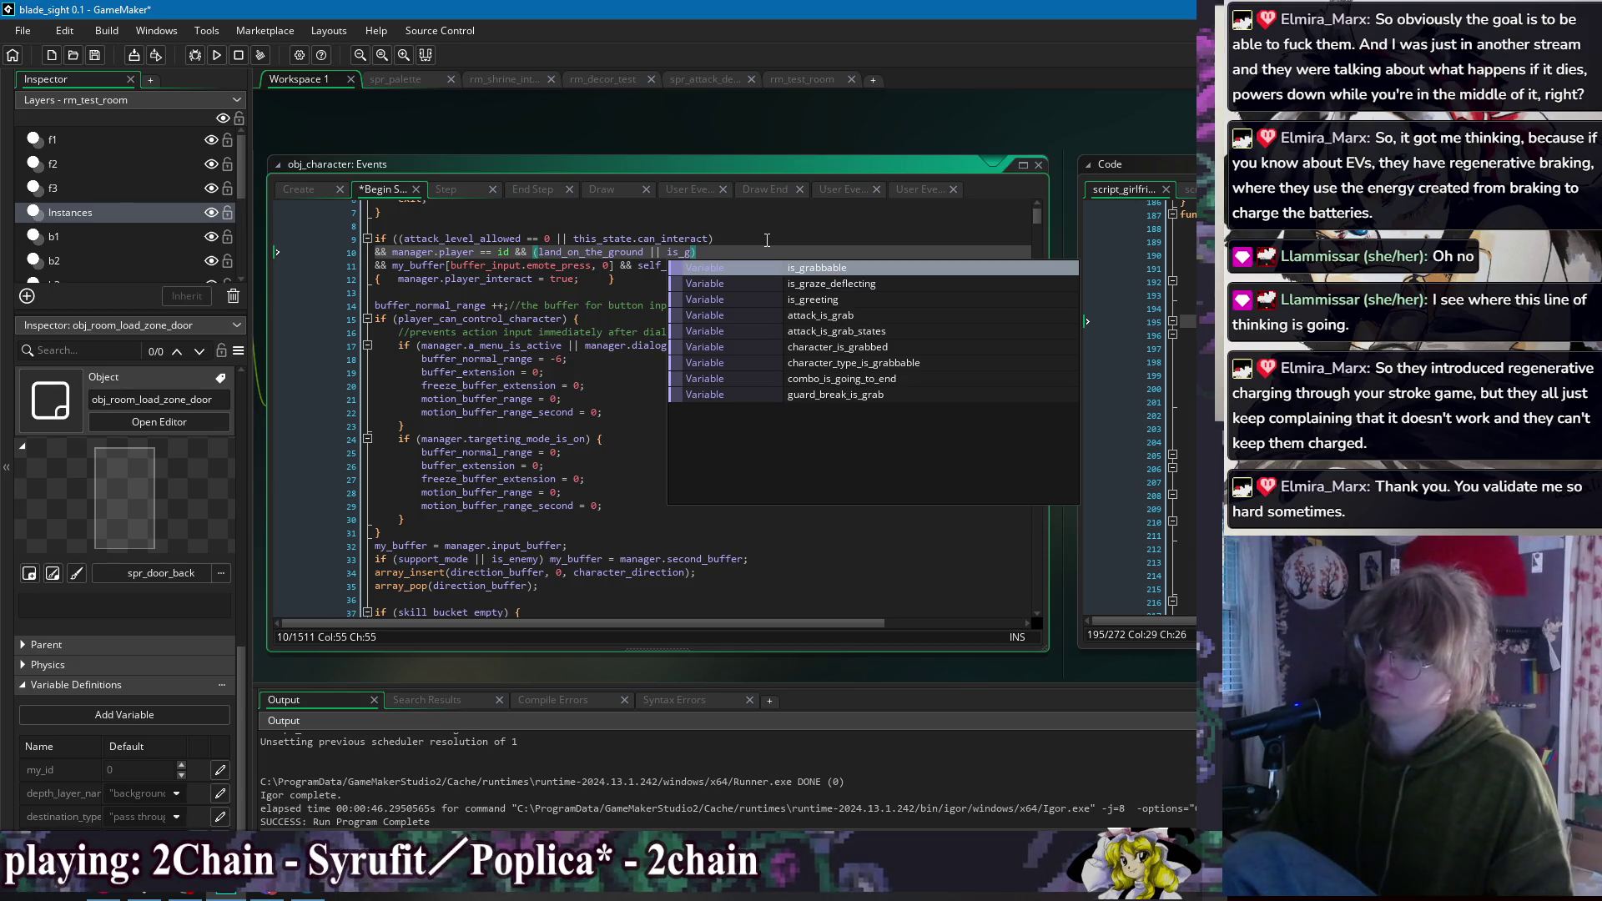
pyautogui.press('Down')
pyautogui.press('Down')
pyautogui.press('Down')
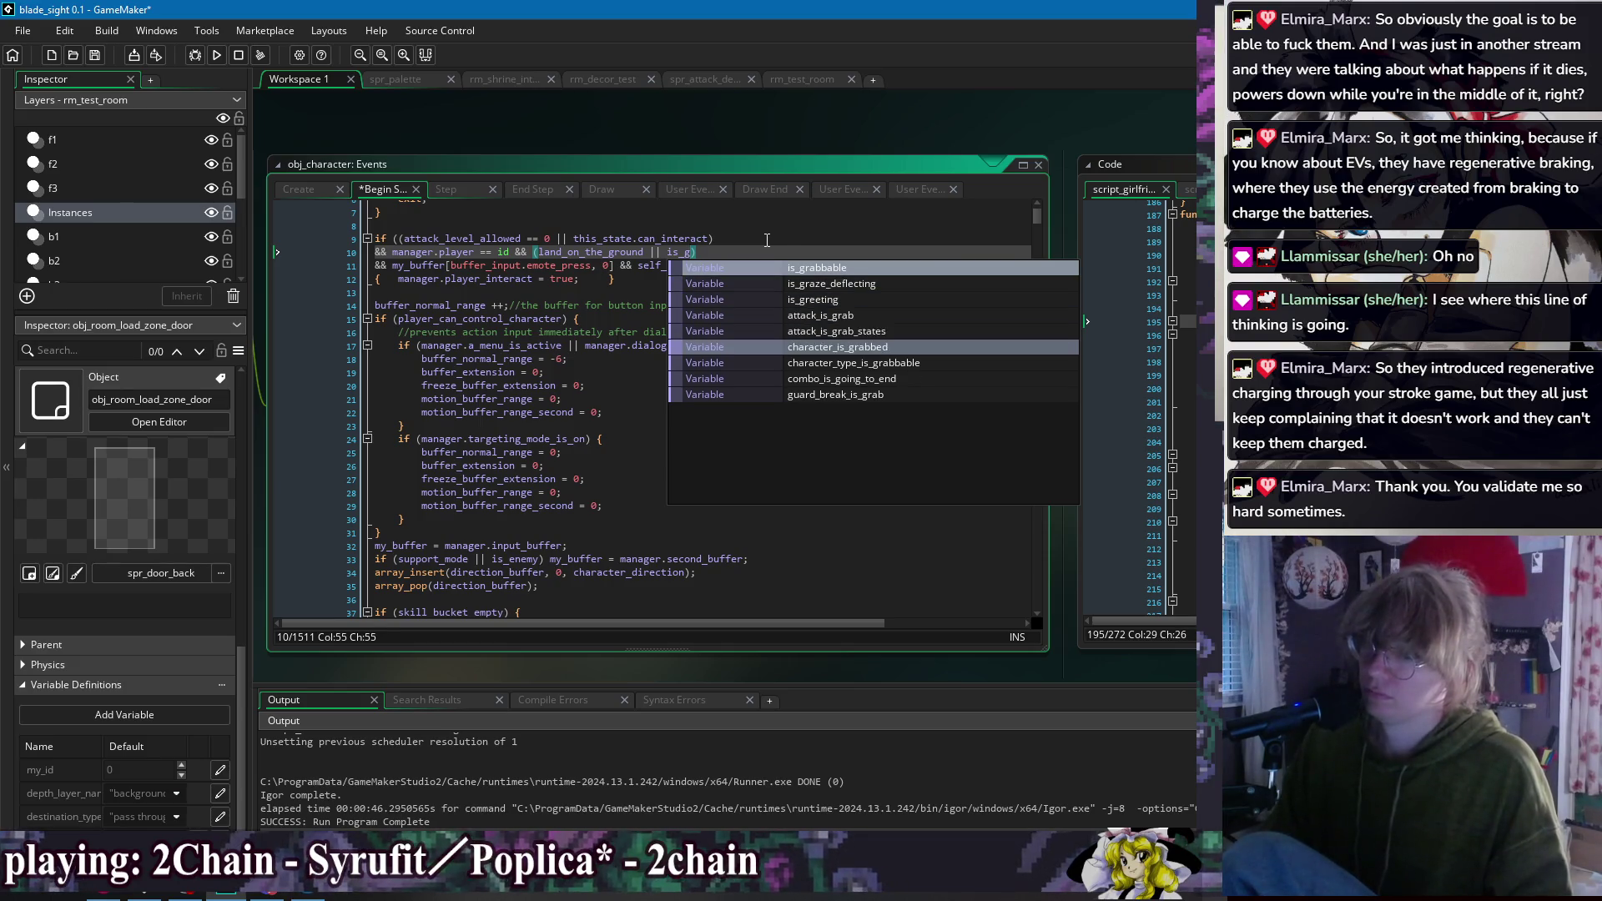
pyautogui.press('Return')
pyautogui.click(806, 316)
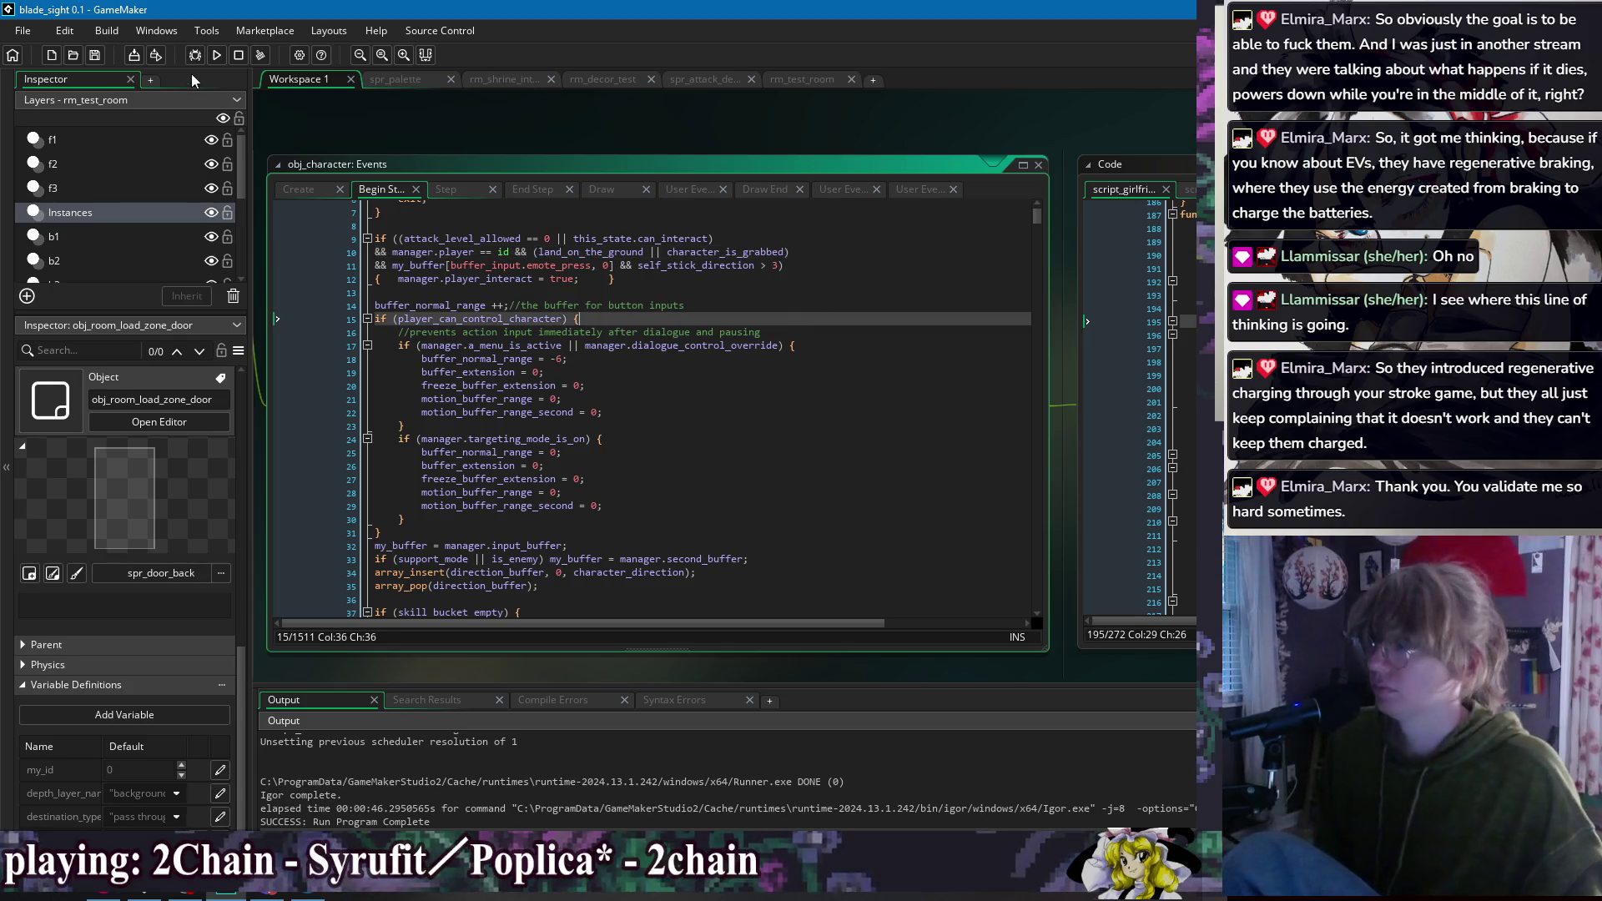
pyautogui.click(216, 55)
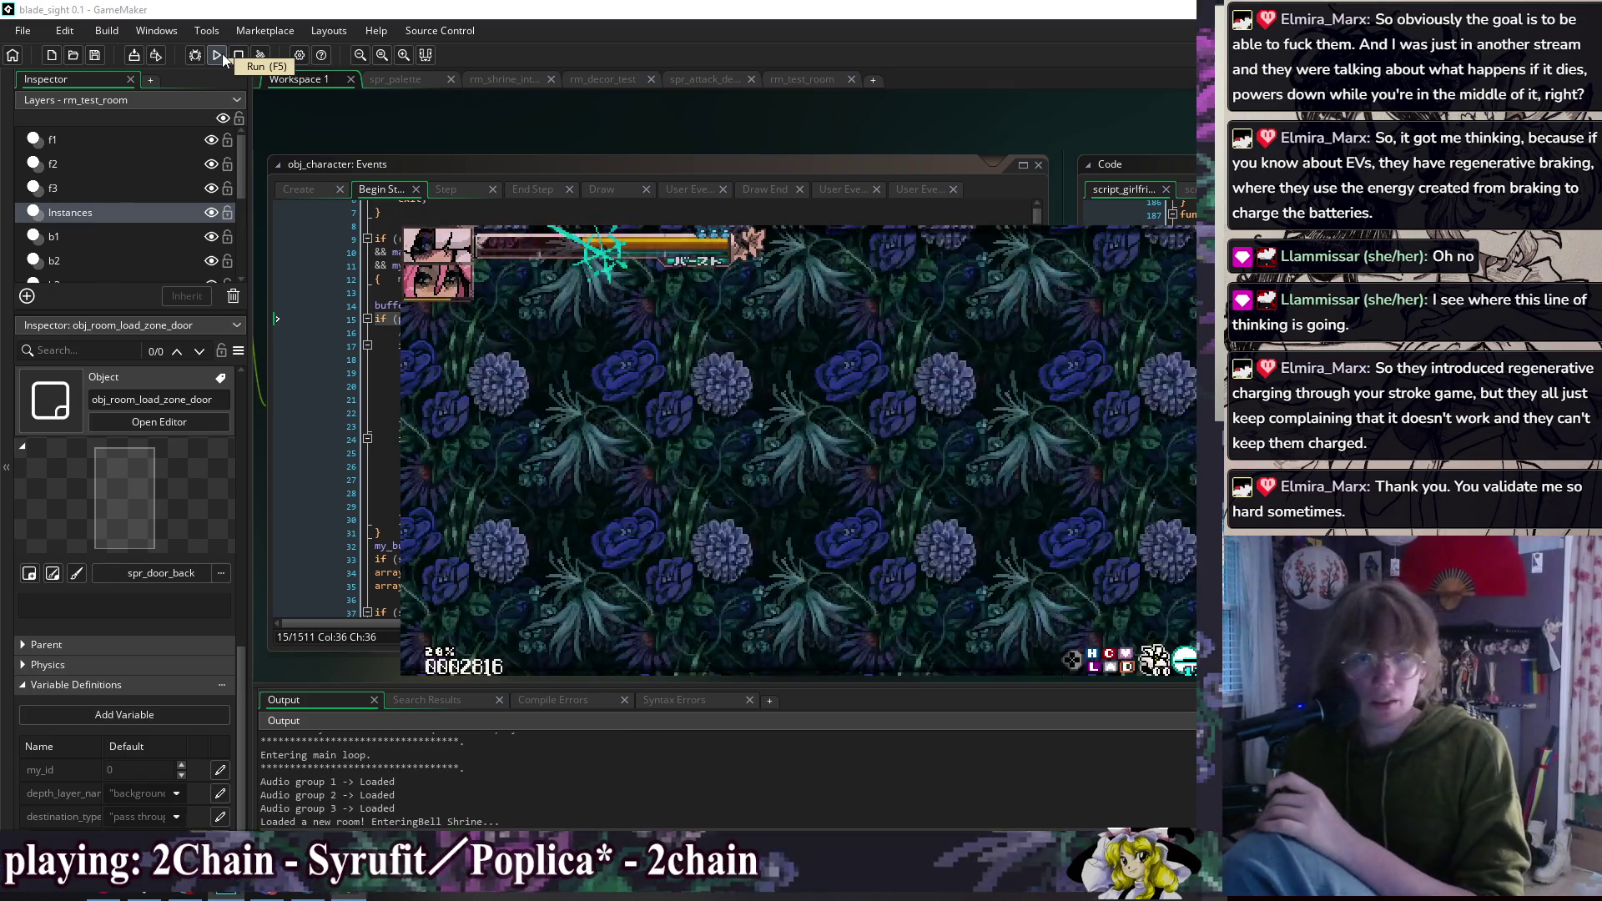
# Step: Dash, slash, fire the bow, jump and sit the player down in the test room
pyautogui.press('shift')
pyautogui.press('x')
pyautogui.press('shift')
pyautogui.press('shift')
pyautogui.press('x')
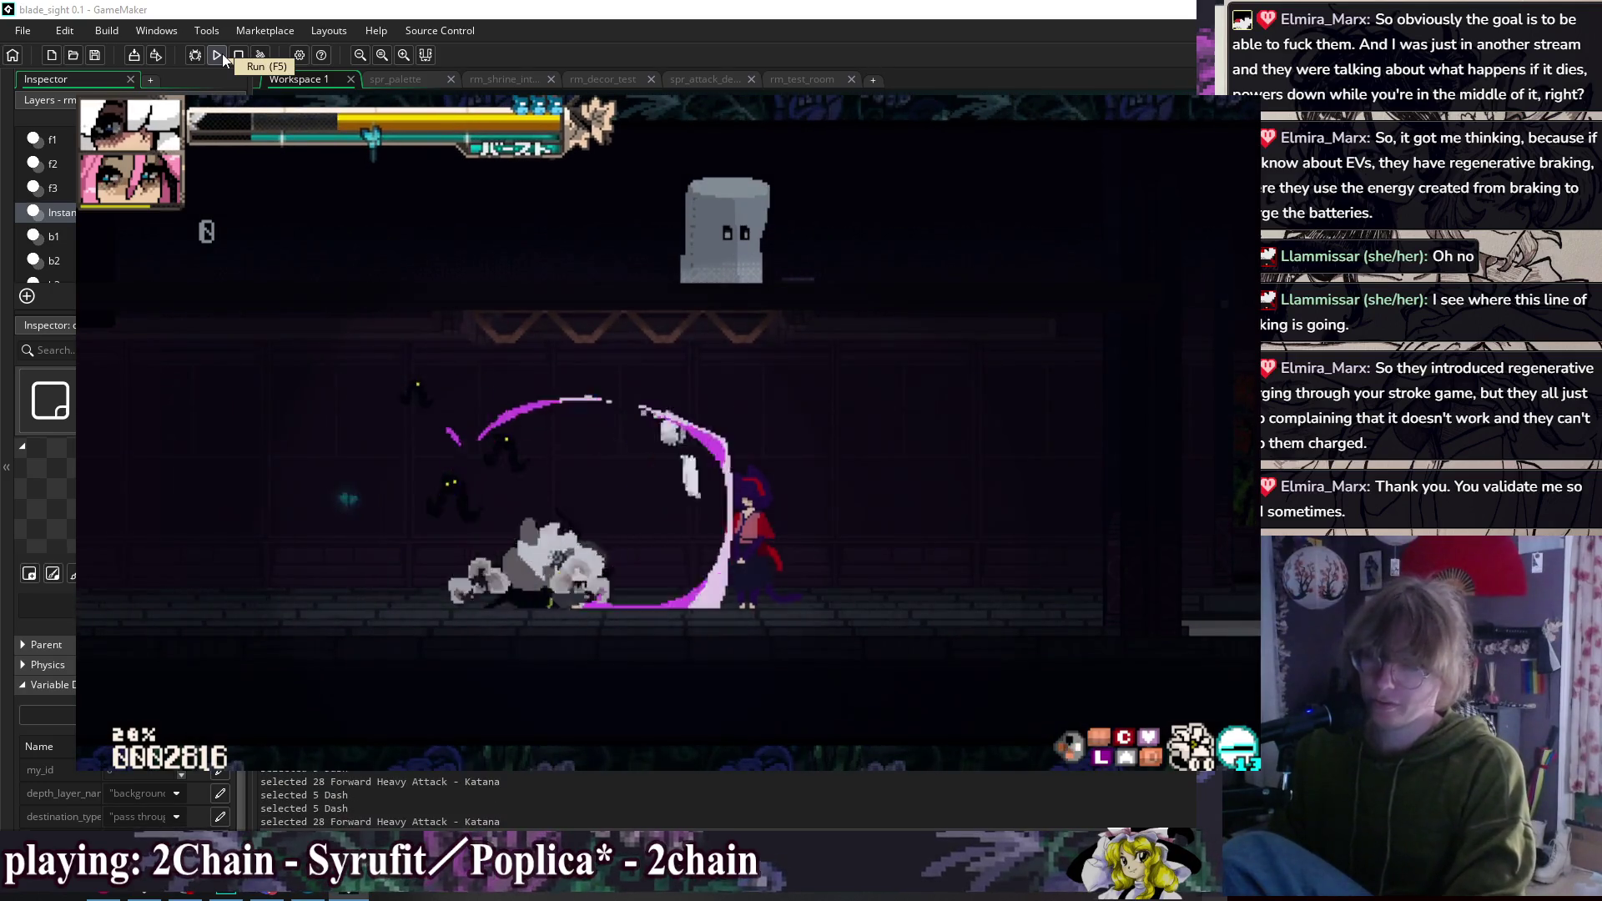
pyautogui.press('shift')
pyautogui.press('c')
pyautogui.press('Left')
pyautogui.press('shift')
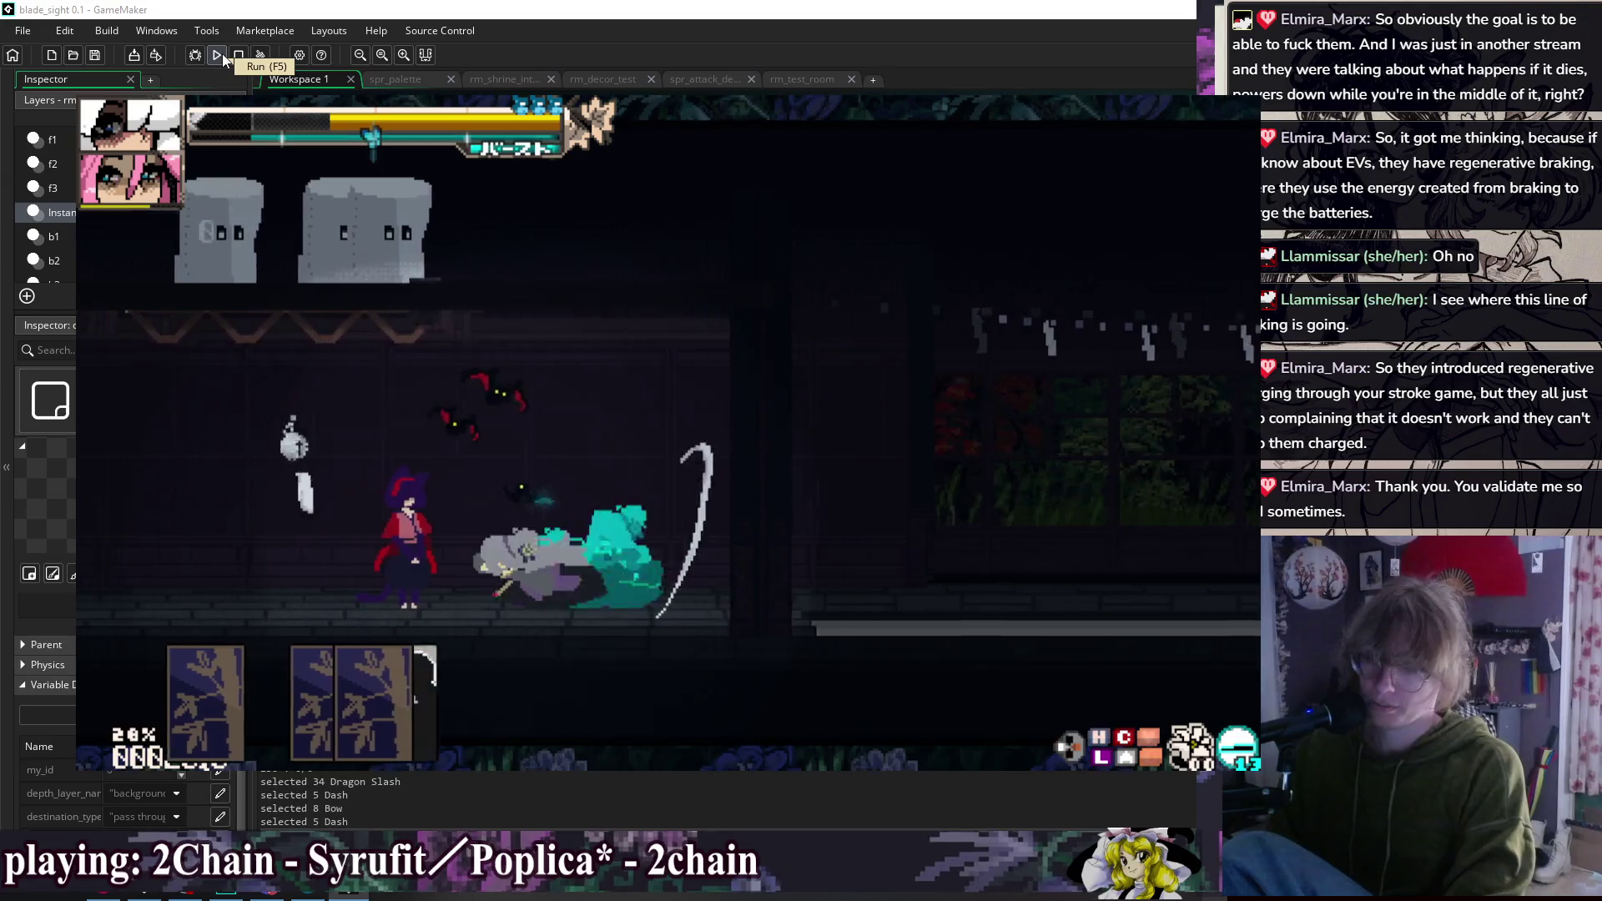
pyautogui.press('Down')
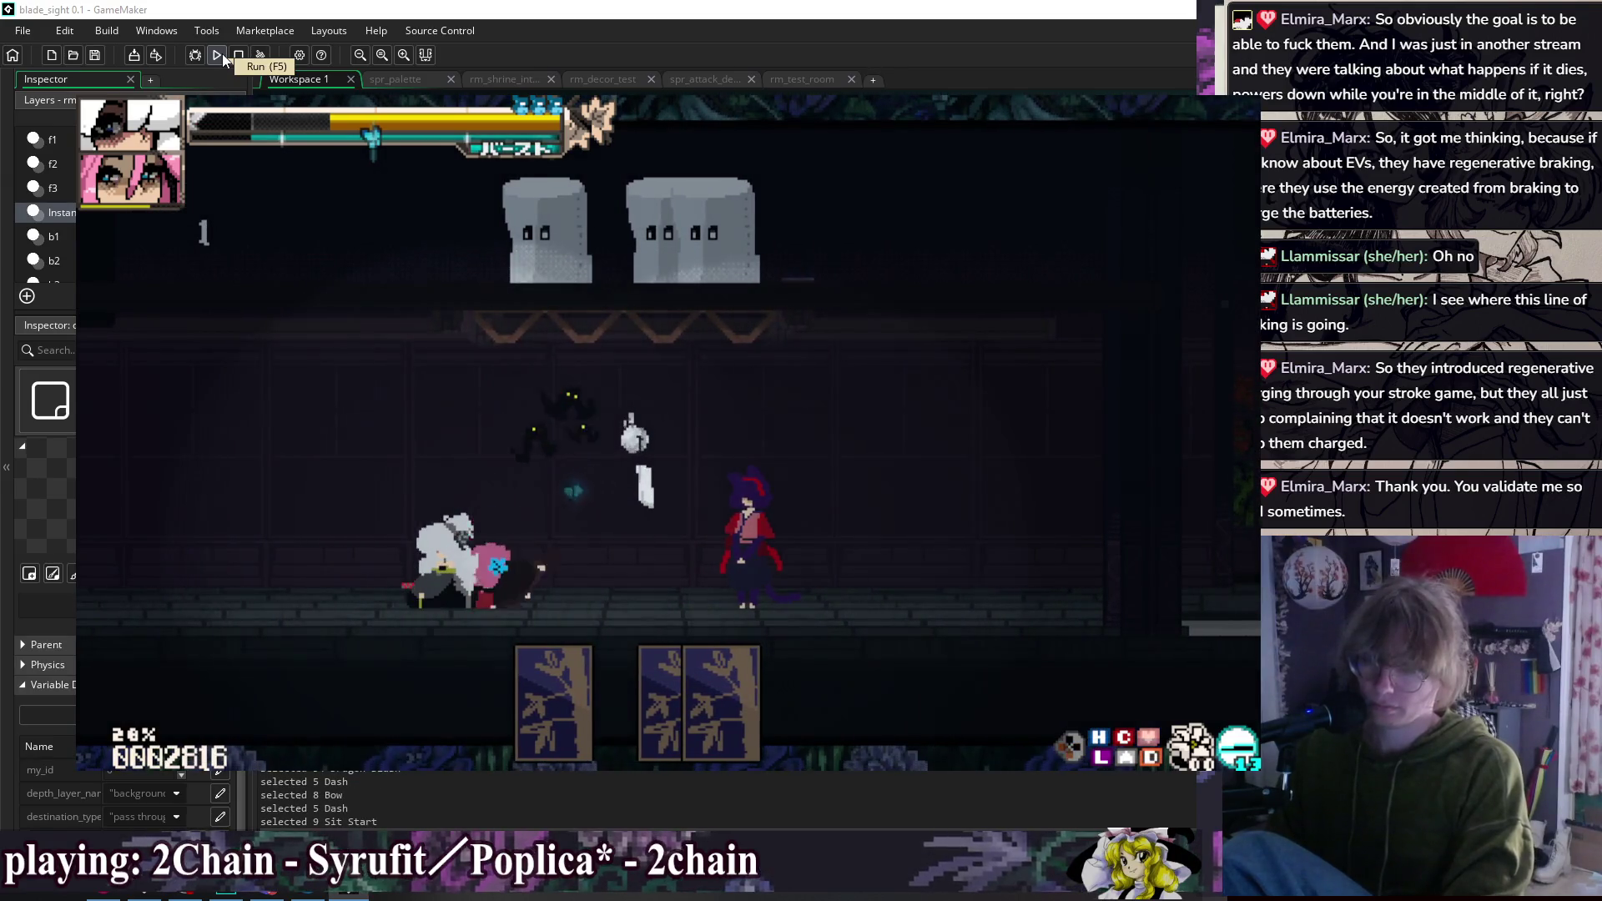
pyautogui.press('z')
pyautogui.press('Down')
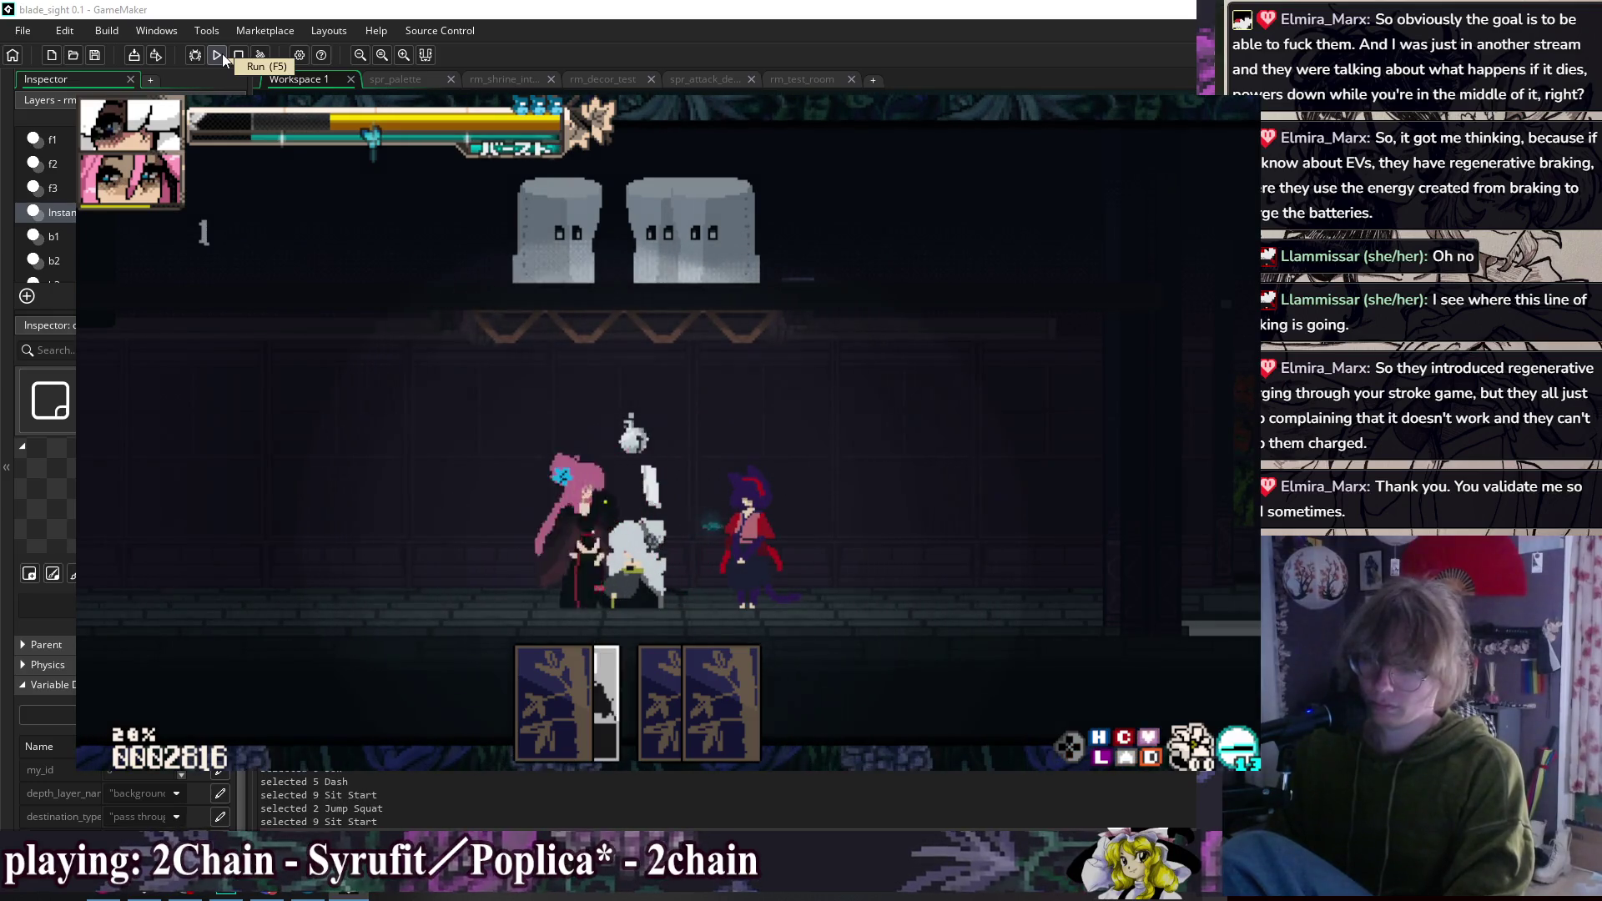
pyautogui.press('z')
pyautogui.press('c')
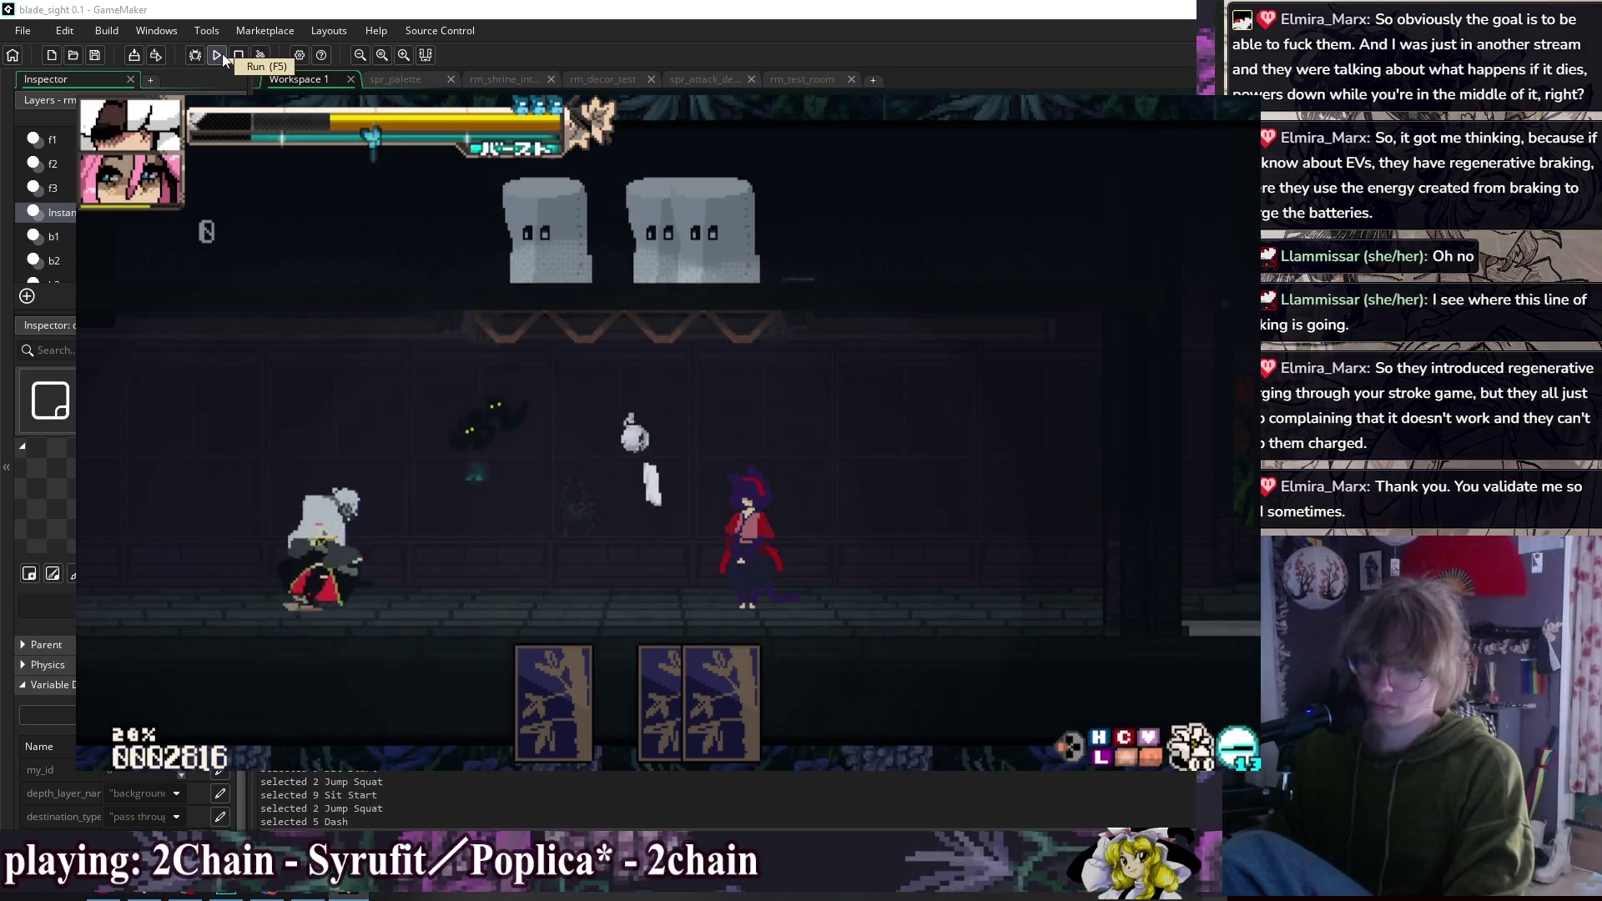
pyautogui.press('Down')
# Step: Talk to the girlfriend, pick Play cards and start the Hanafuda match
pyautogui.press('Right')
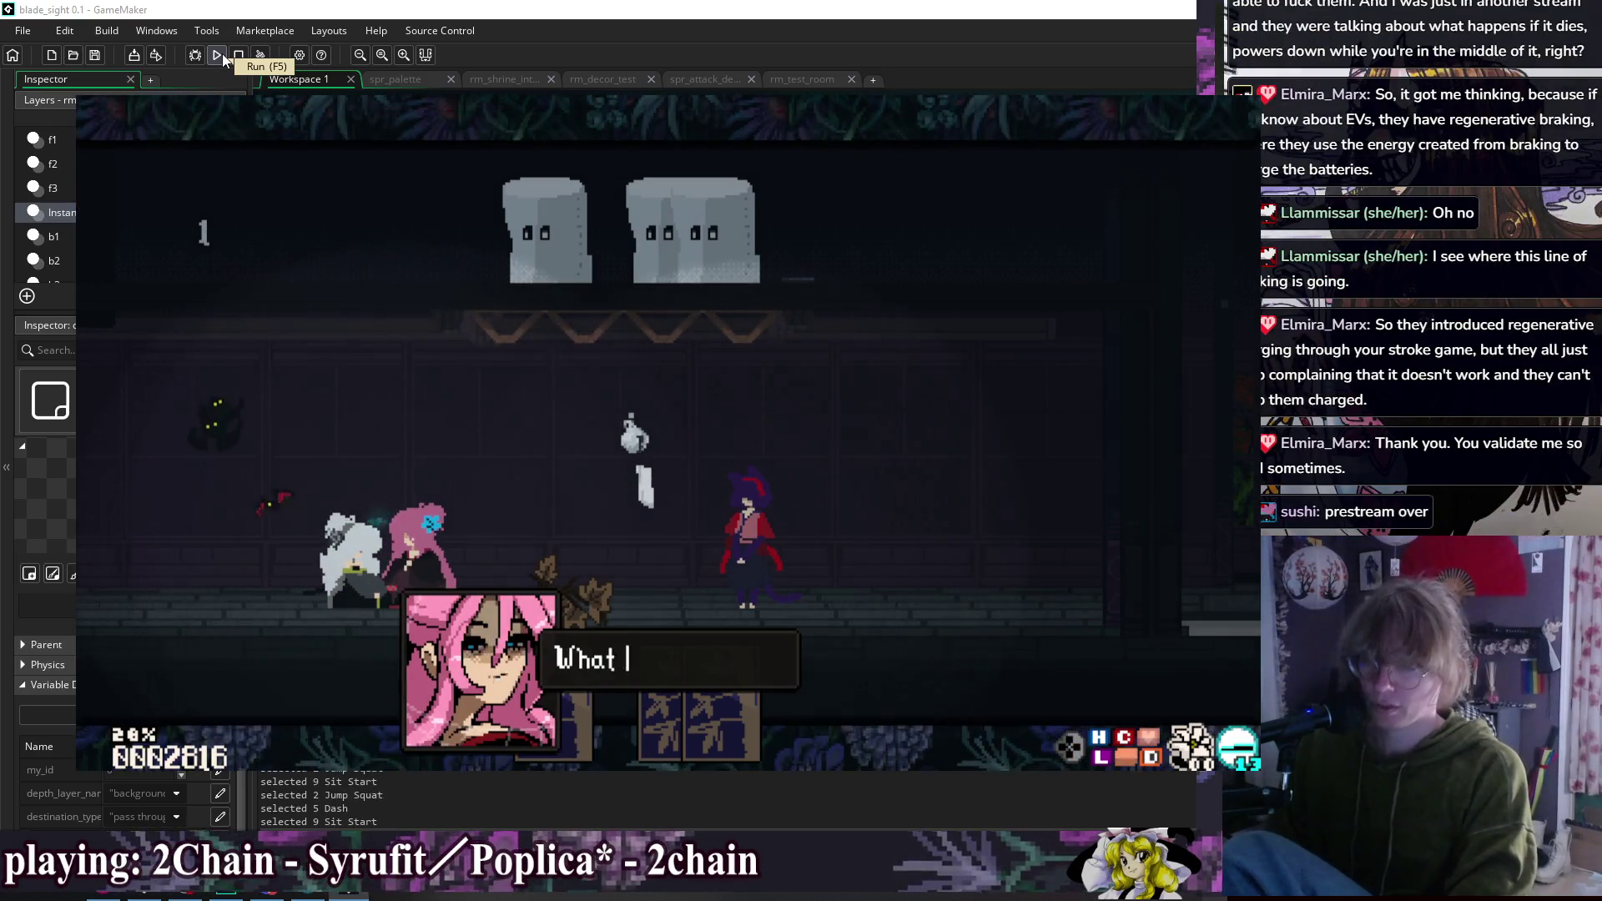
pyautogui.press('Down')
pyautogui.press('z')
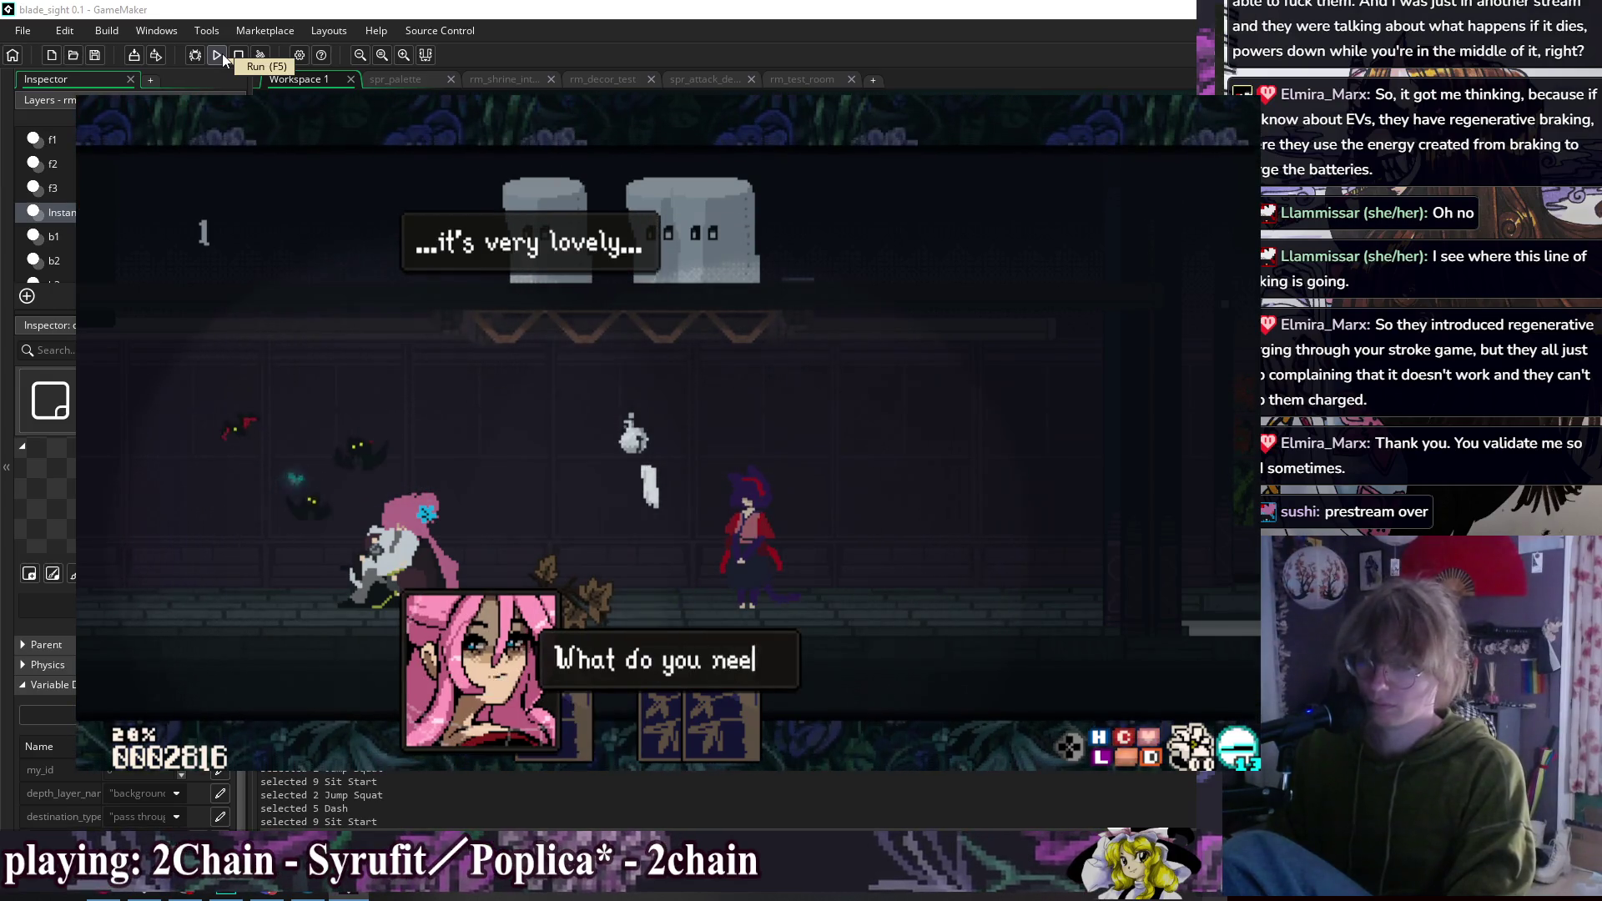
pyautogui.press('z')
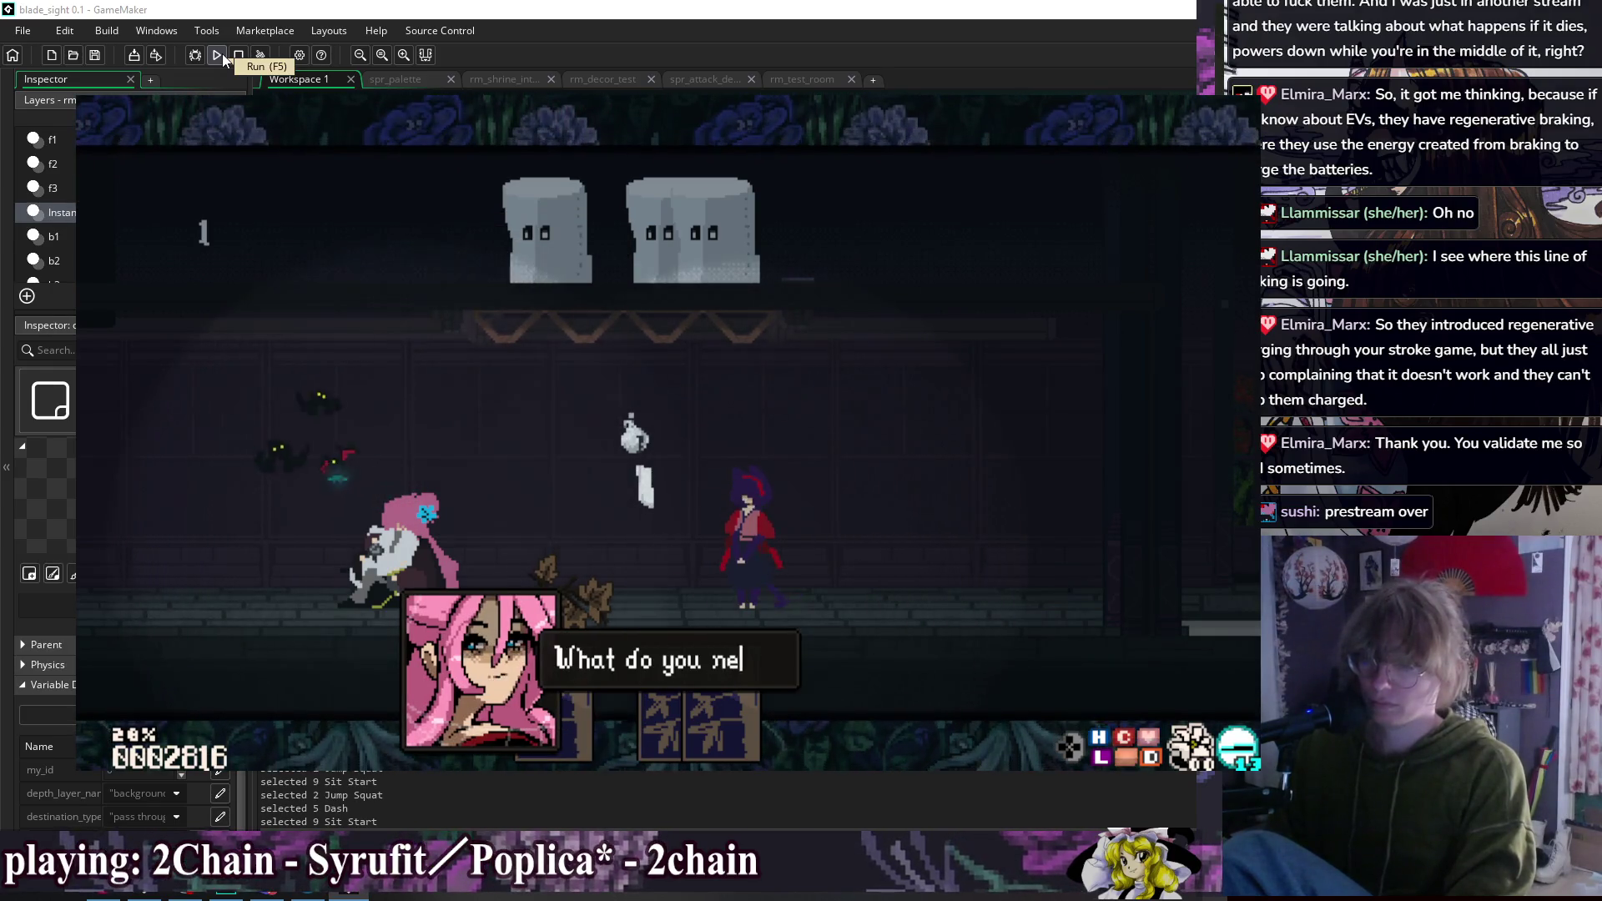
pyautogui.press('z')
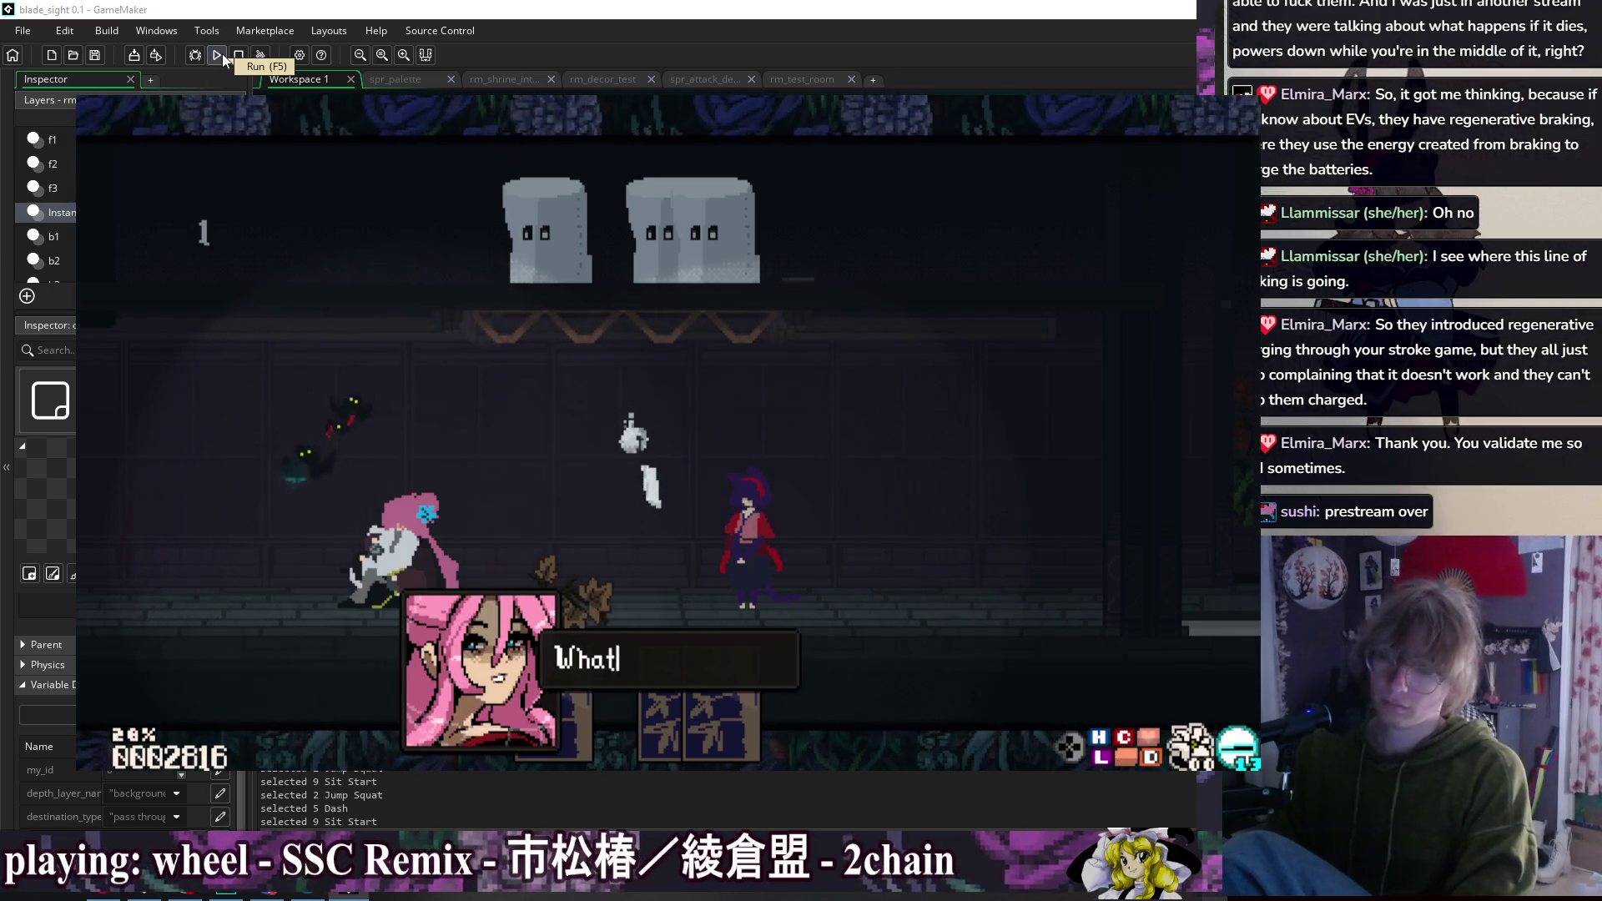
pyautogui.press('z')
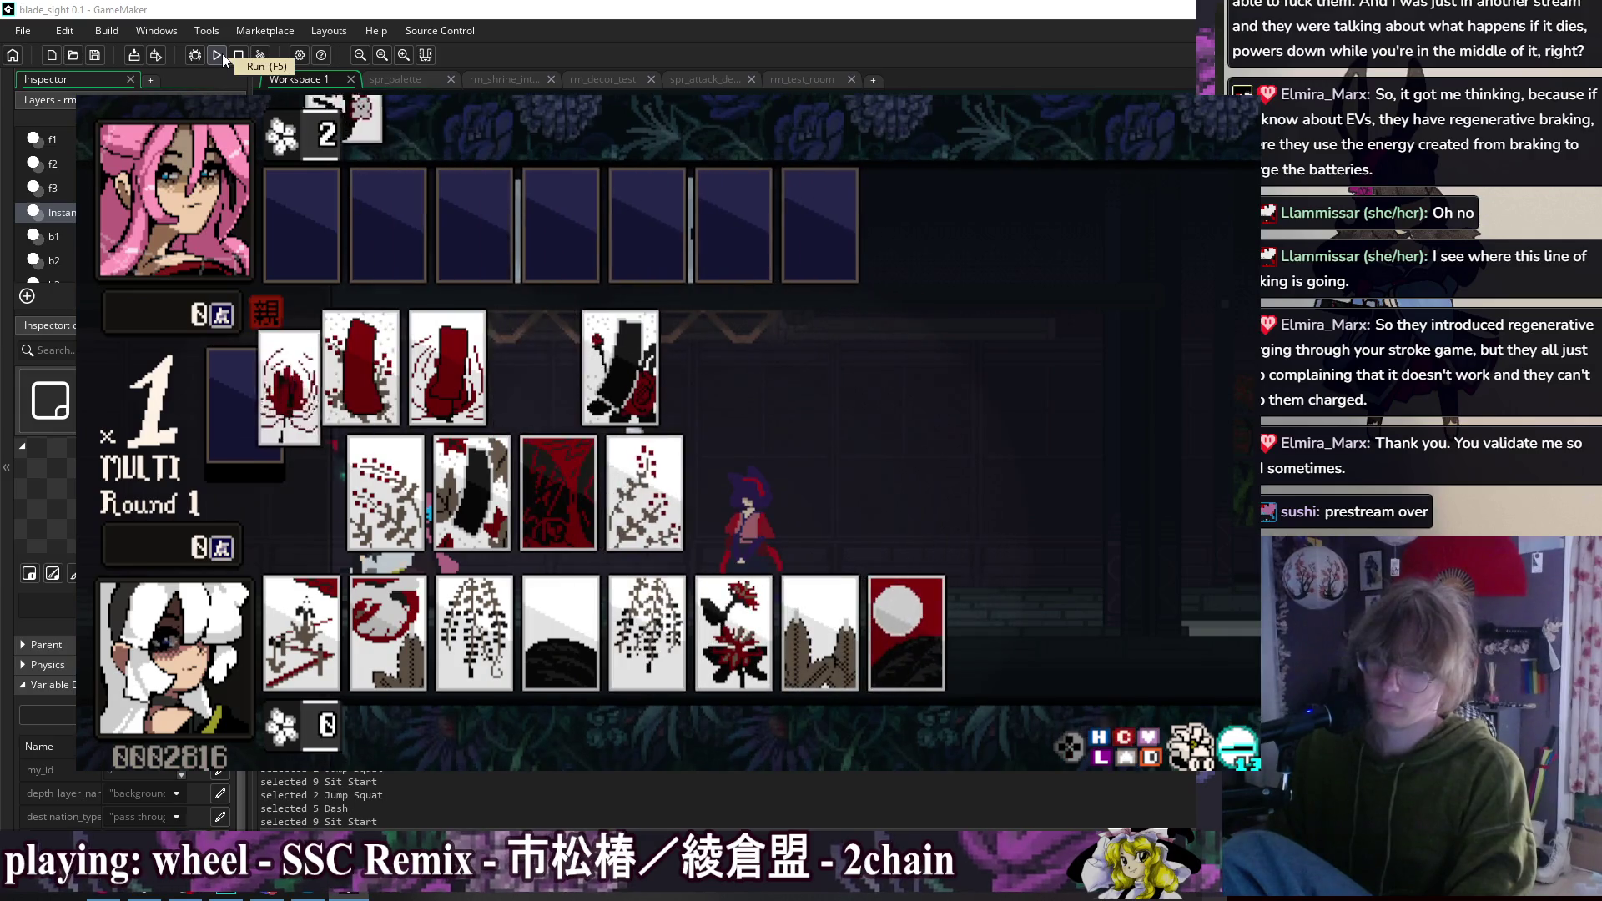
# Step: Pause the Hanafuda game, choose Request Game End, and return to her dialogue choices
pyautogui.press('Escape')
pyautogui.press('Down')
pyautogui.press('Down')
pyautogui.press('Down')
pyautogui.press('Down')
pyautogui.press('Down')
pyautogui.press('Up')
pyautogui.press('Up')
pyautogui.press('Up')
pyautogui.press('Up')
pyautogui.press('Up')
pyautogui.press('Up')
pyautogui.press('Down')
pyautogui.press('Down')
pyautogui.press('Down')
pyautogui.press('Down')
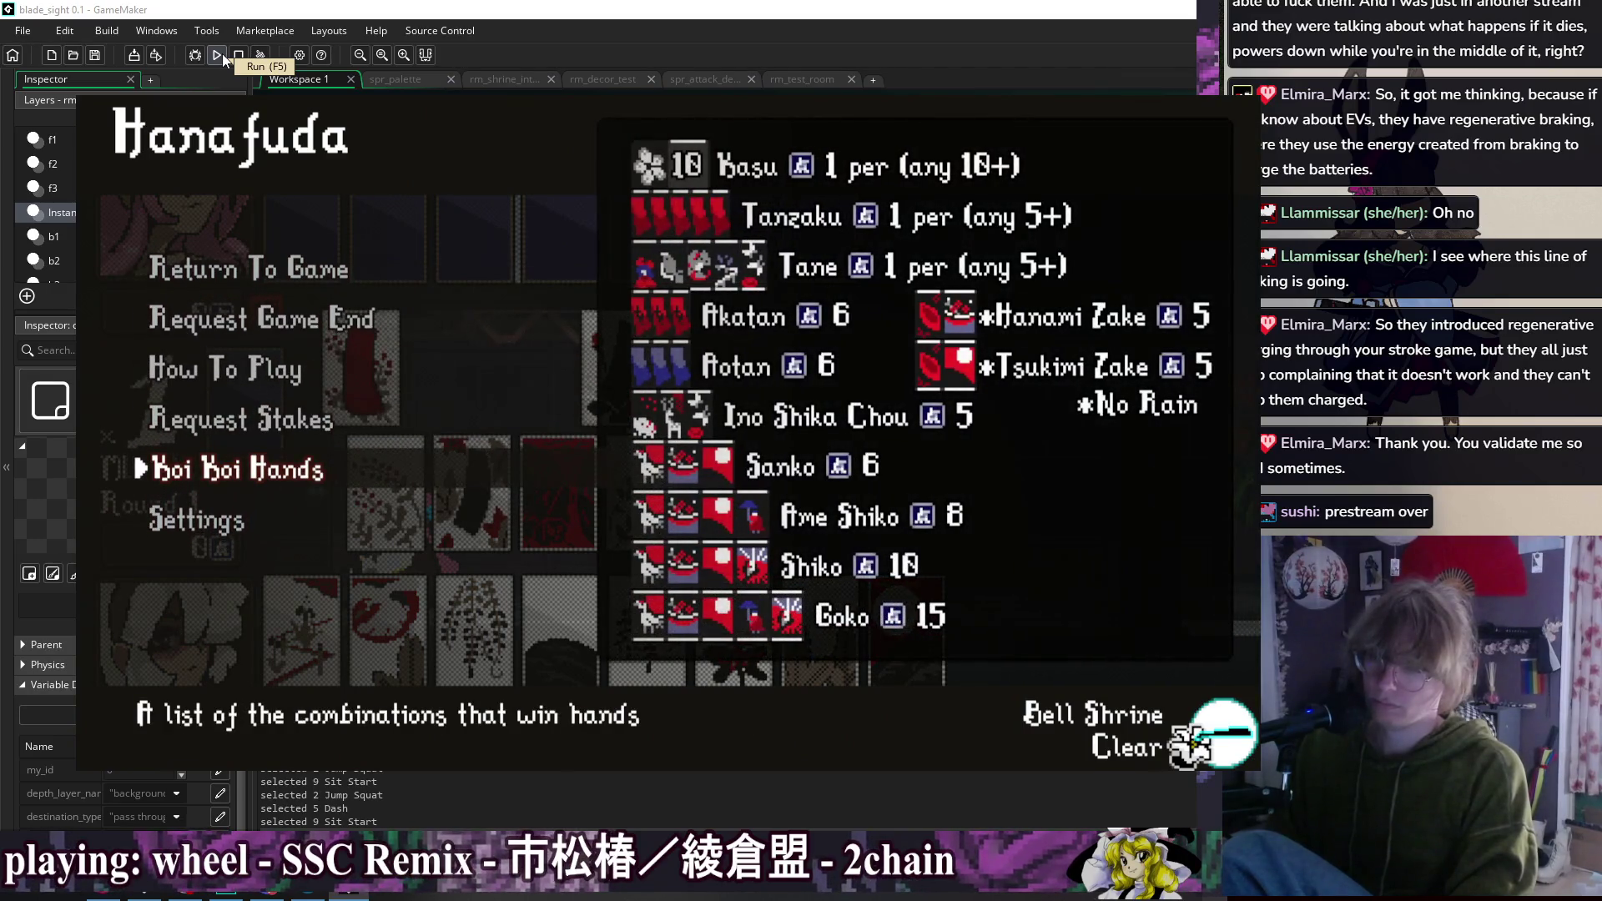
pyautogui.press('Up')
pyautogui.press('Up')
pyautogui.press('Up')
pyautogui.press('Down')
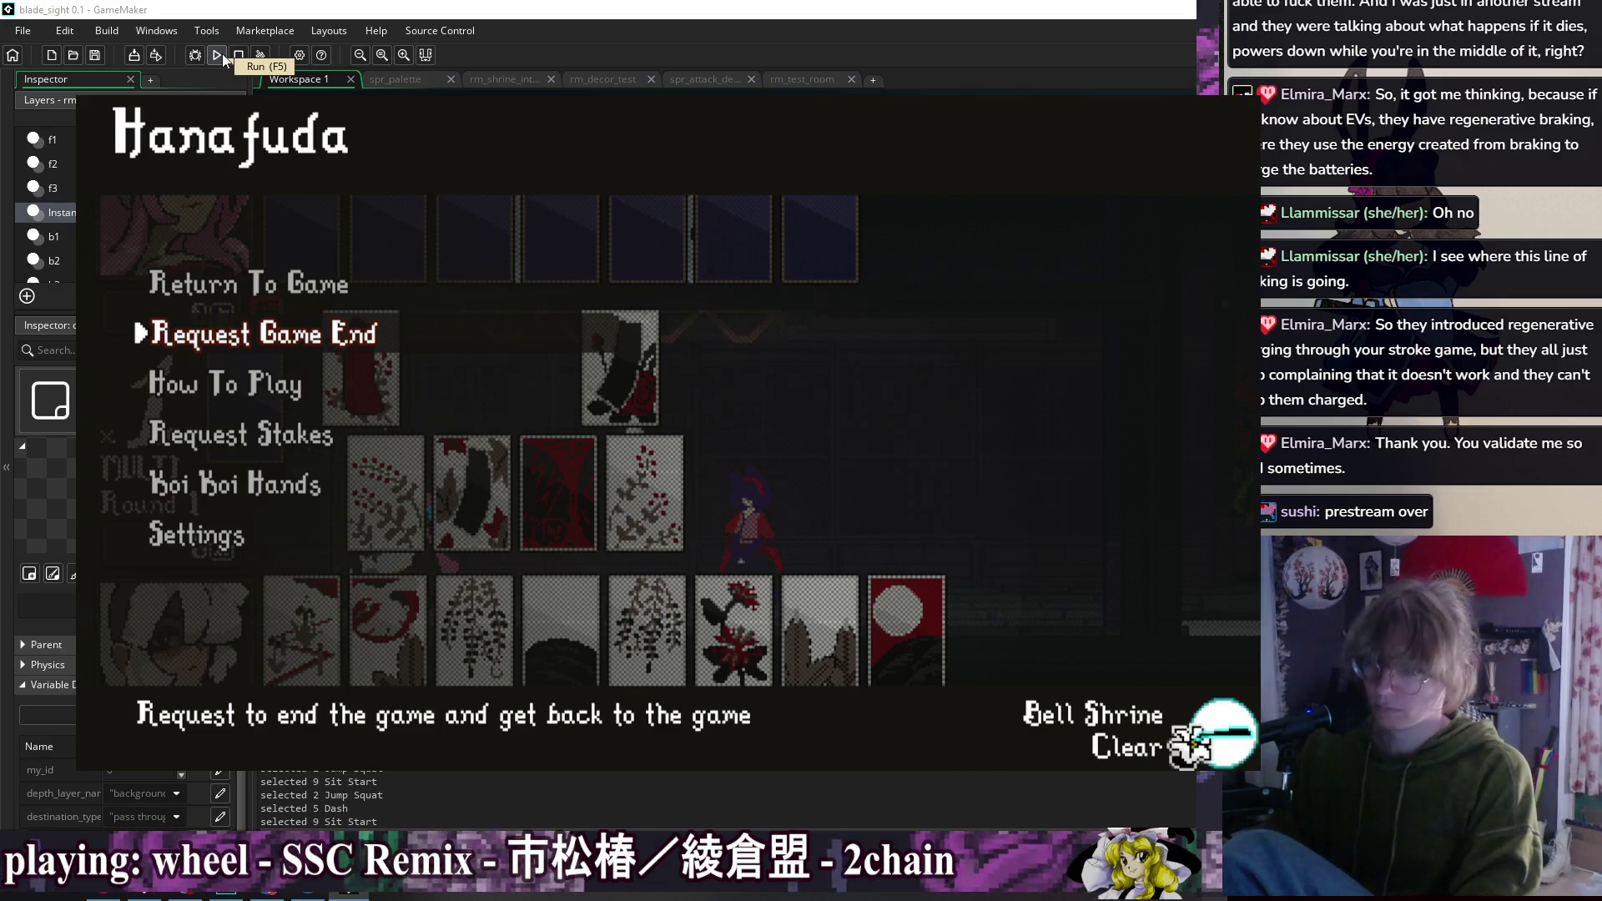
pyautogui.press('Return')
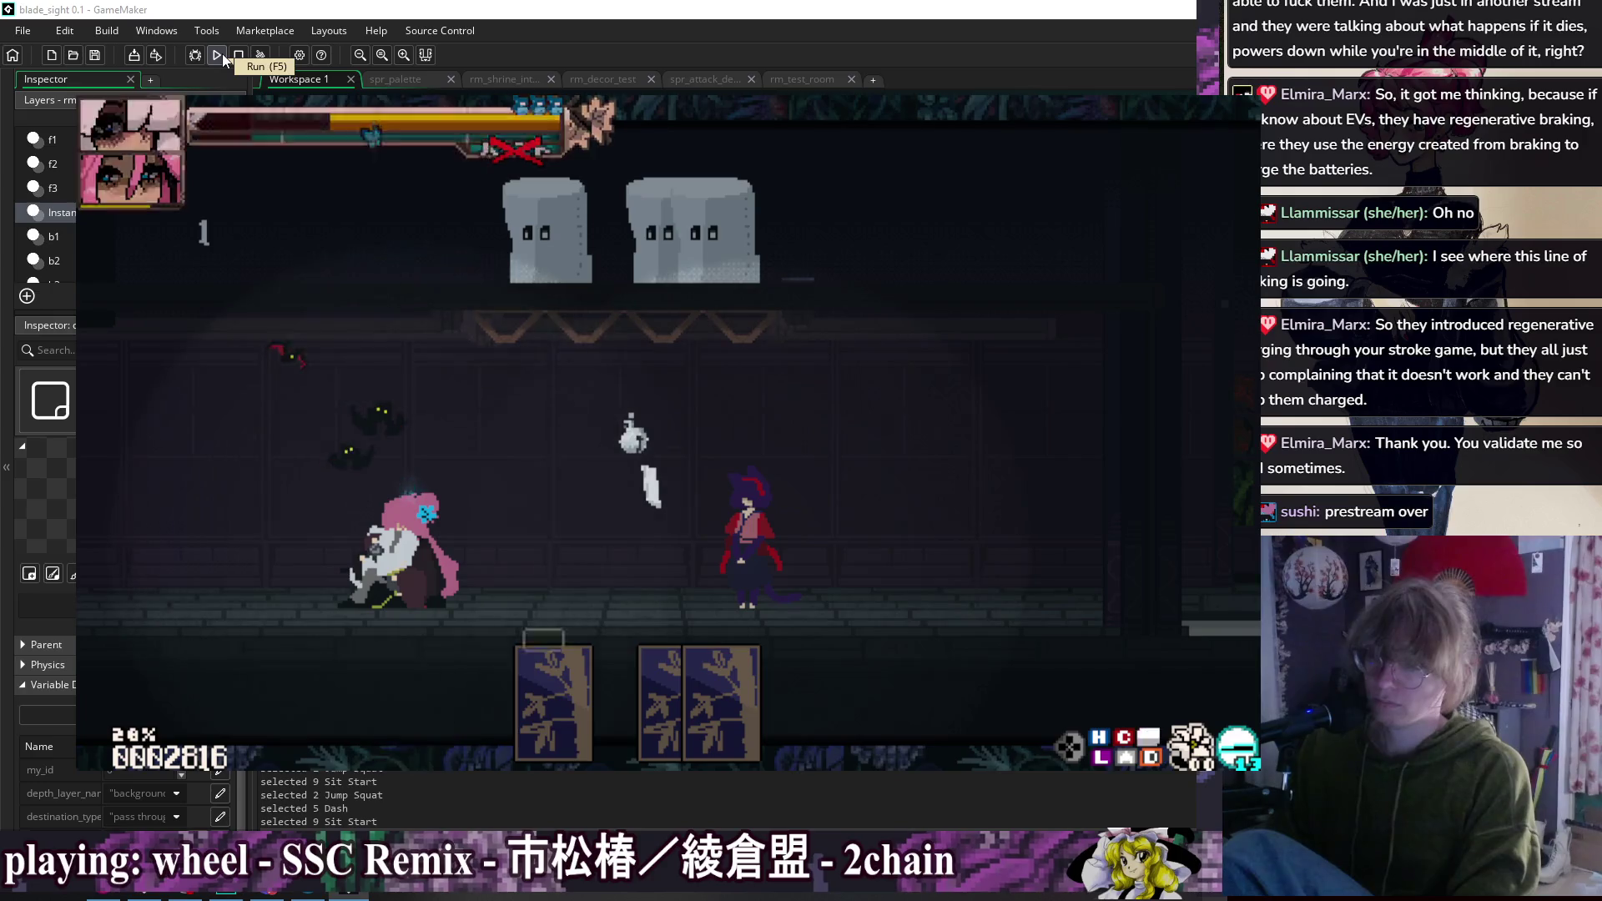
pyautogui.press('Down')
pyautogui.press('Down')
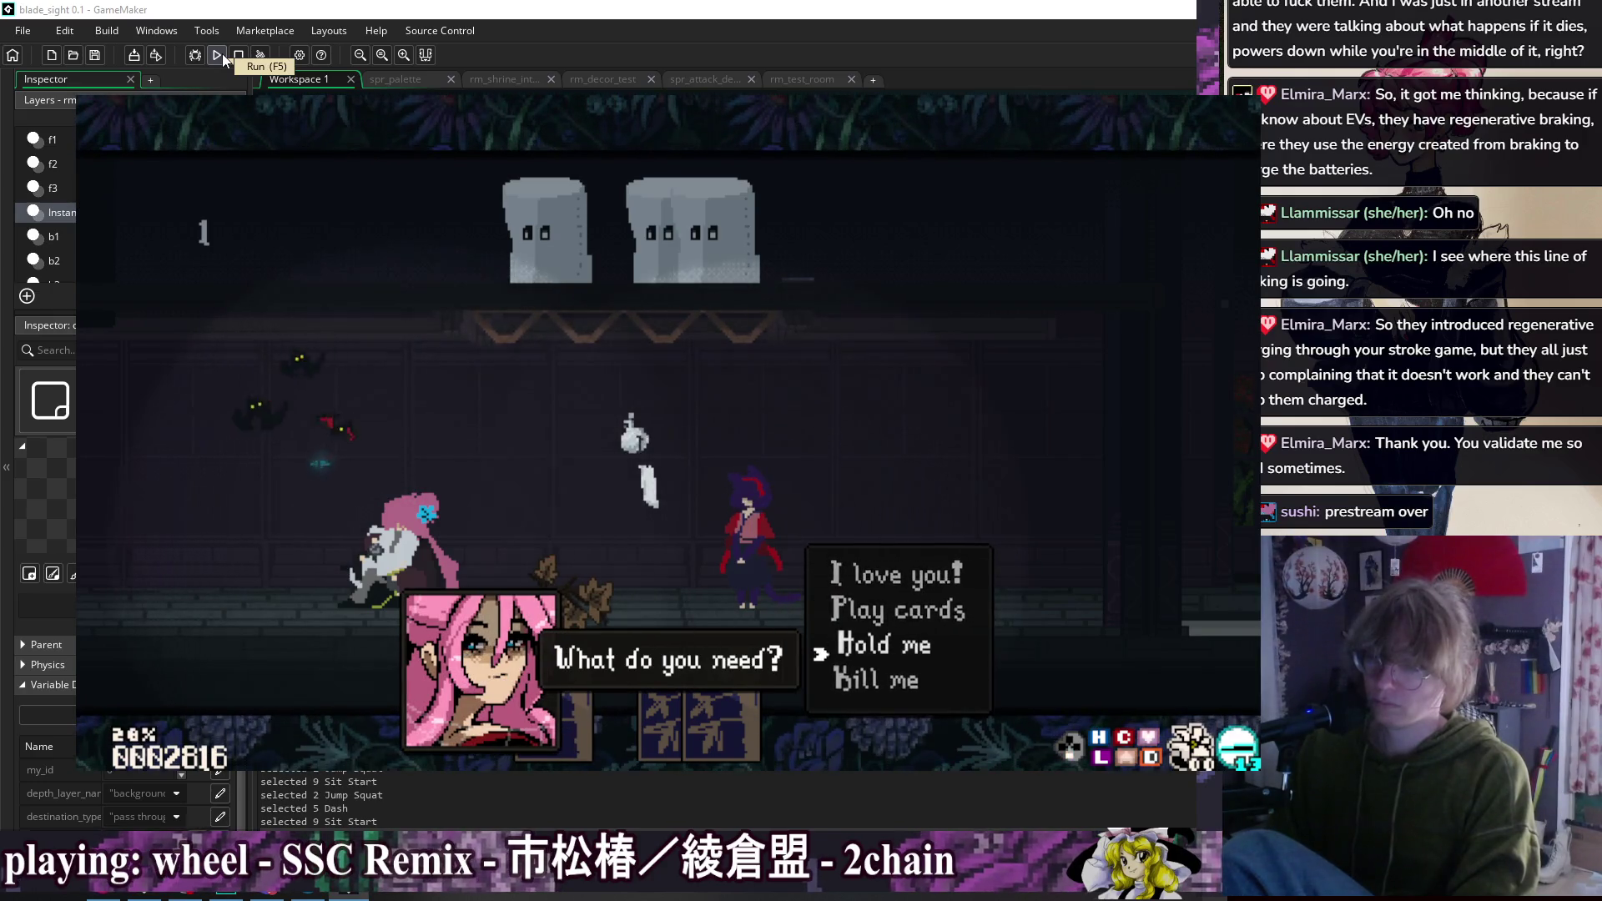
# Step: Choose Hold me and I'm ready, then leave training to return to the test room
pyautogui.press('Return')
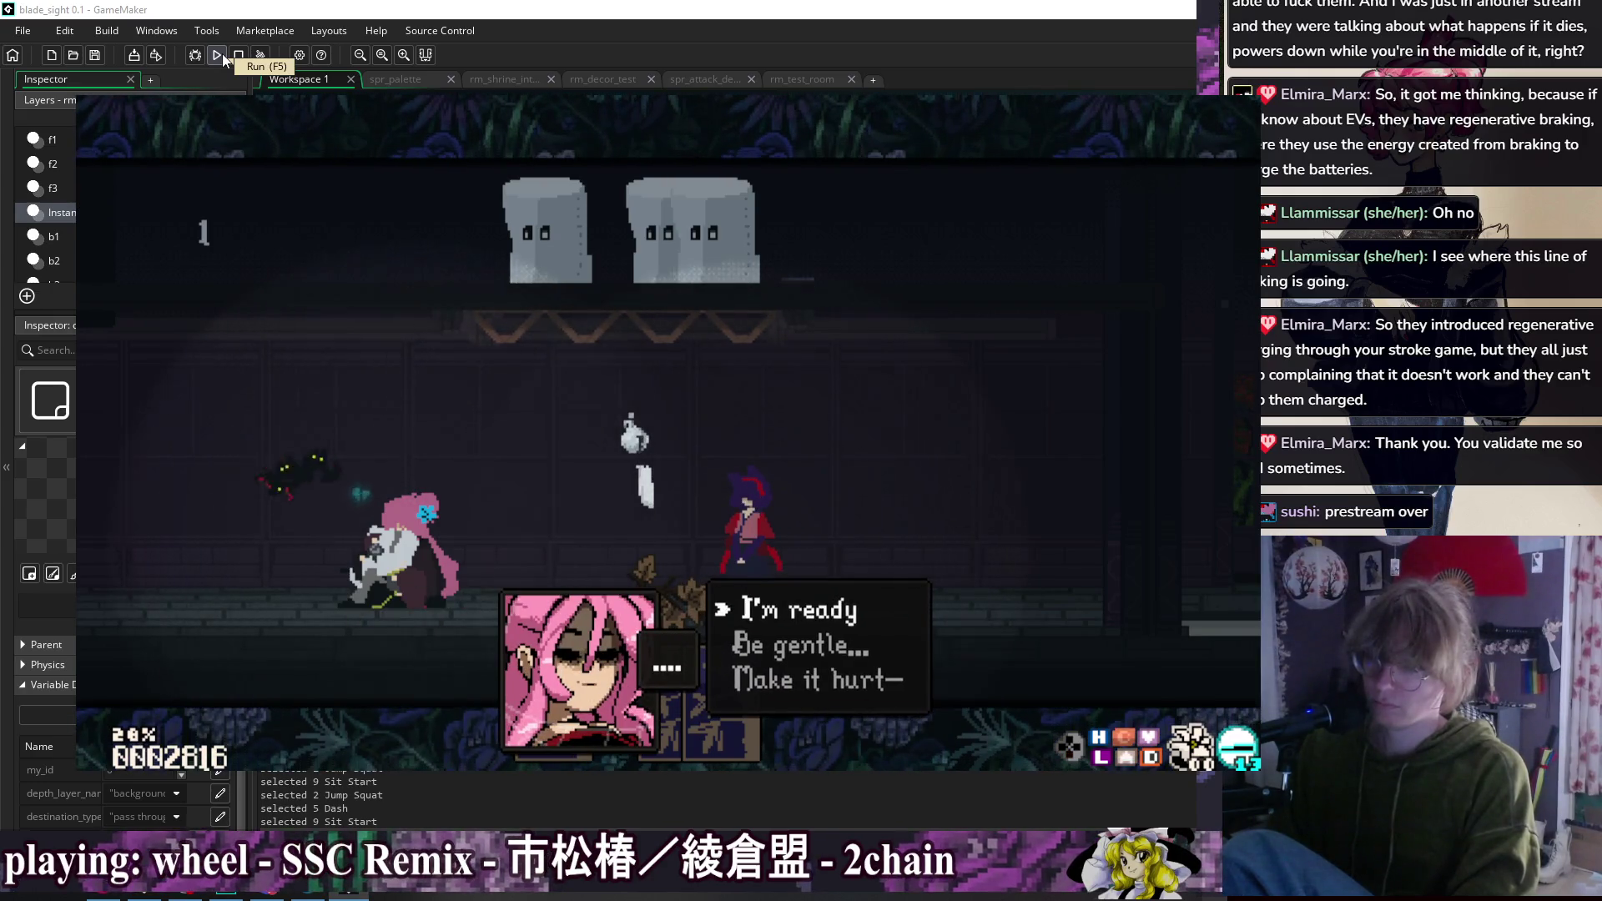
pyautogui.press('Return')
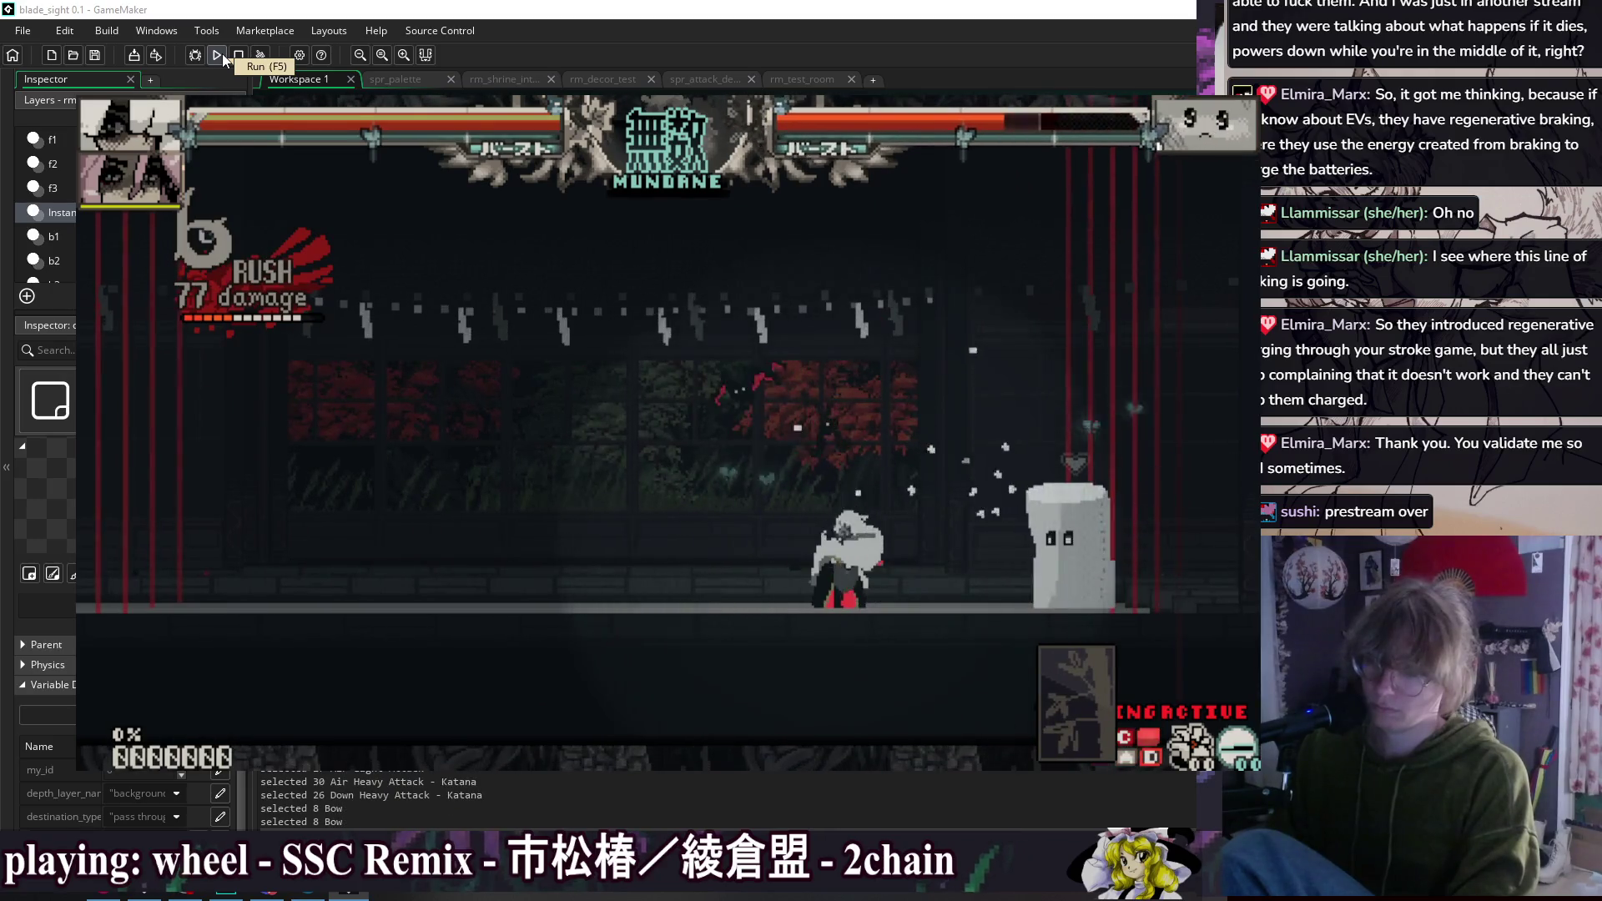
pyautogui.press('Escape')
pyautogui.press('Escape')
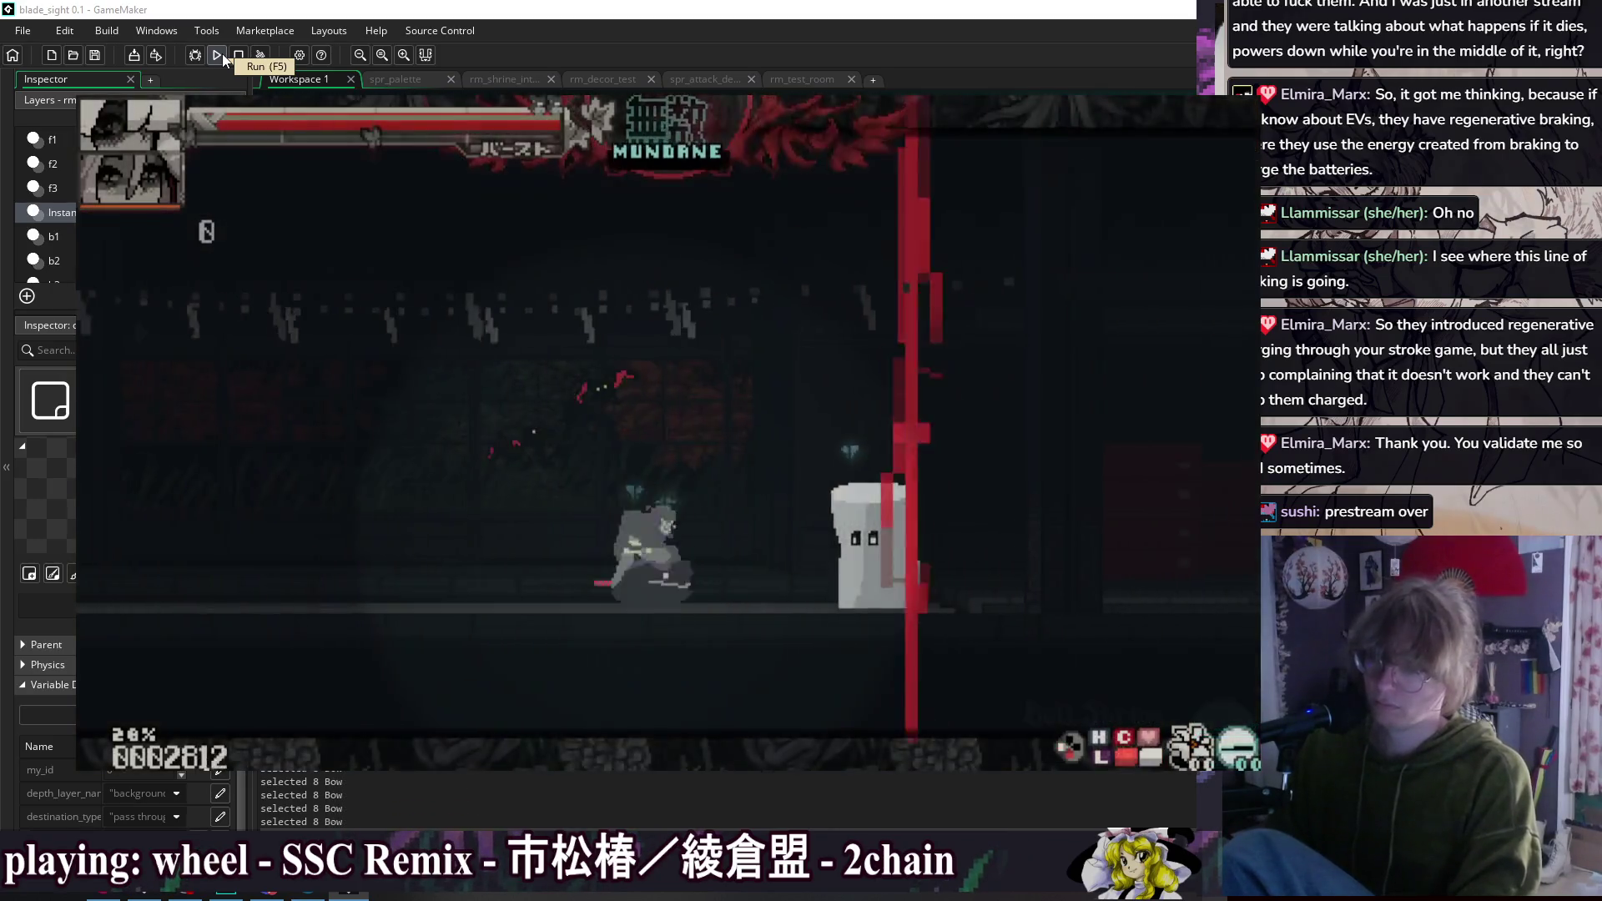
pyautogui.press('Escape')
pyautogui.press('Down')
pyautogui.press('Escape')
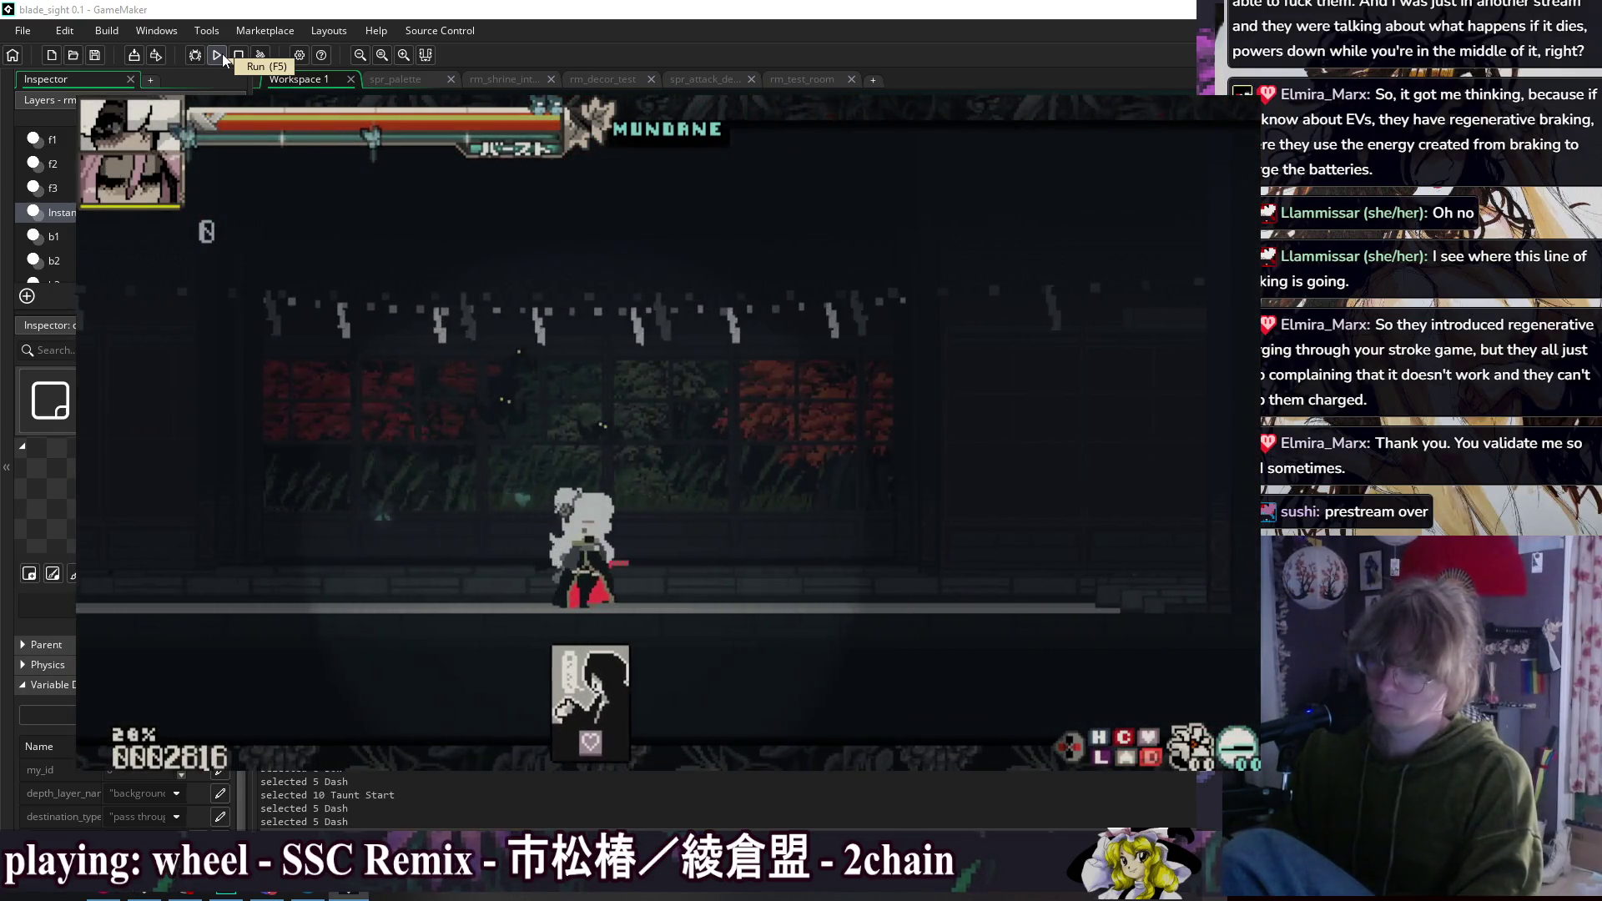
# Step: Jump and dash to the girlfriend, answer her dialogue, pick a card, and sit beside her
pyautogui.press('space')
pyautogui.press('space')
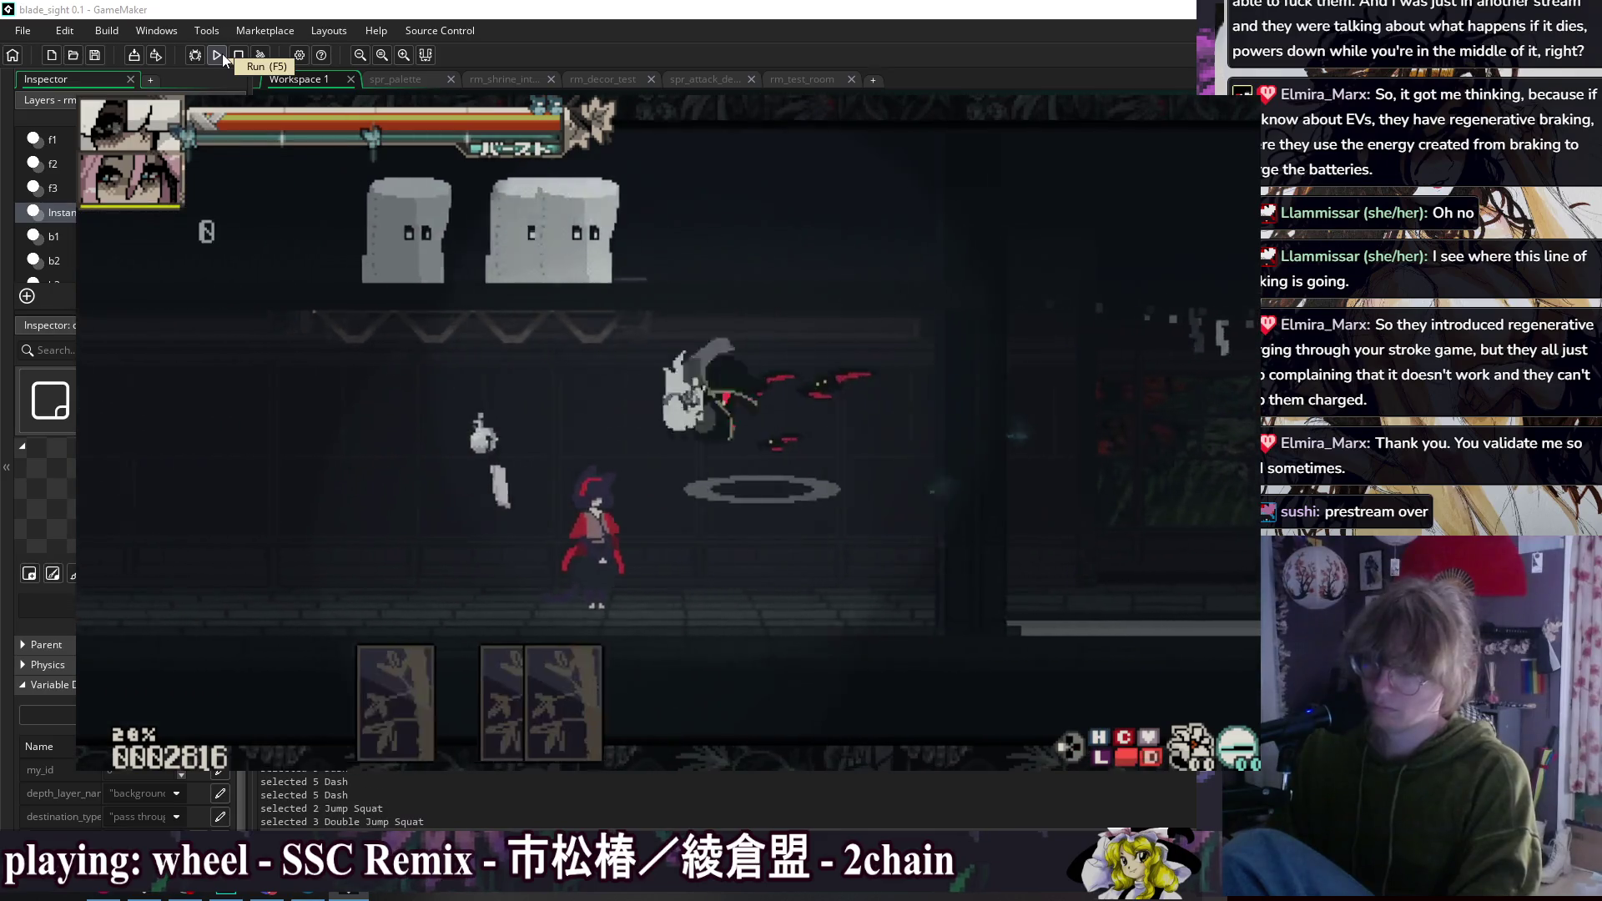
pyautogui.press('shift')
pyautogui.press('Down')
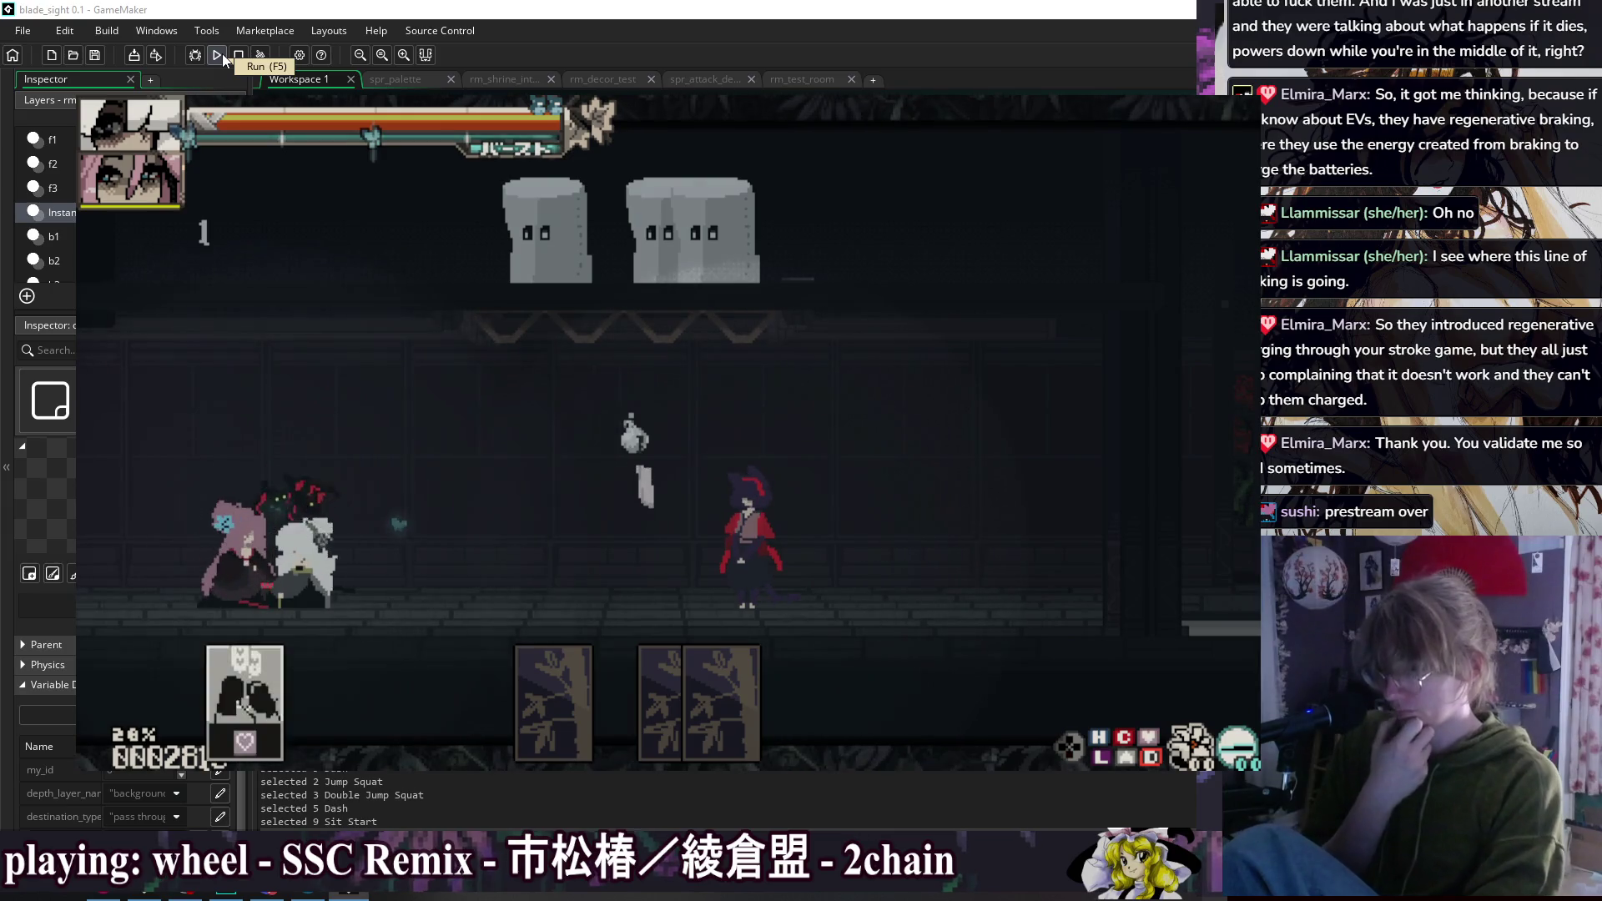
pyautogui.press('Down')
pyautogui.press('Down')
pyautogui.press('Up')
pyautogui.press('Up')
pyautogui.press('Down')
pyautogui.press('Return')
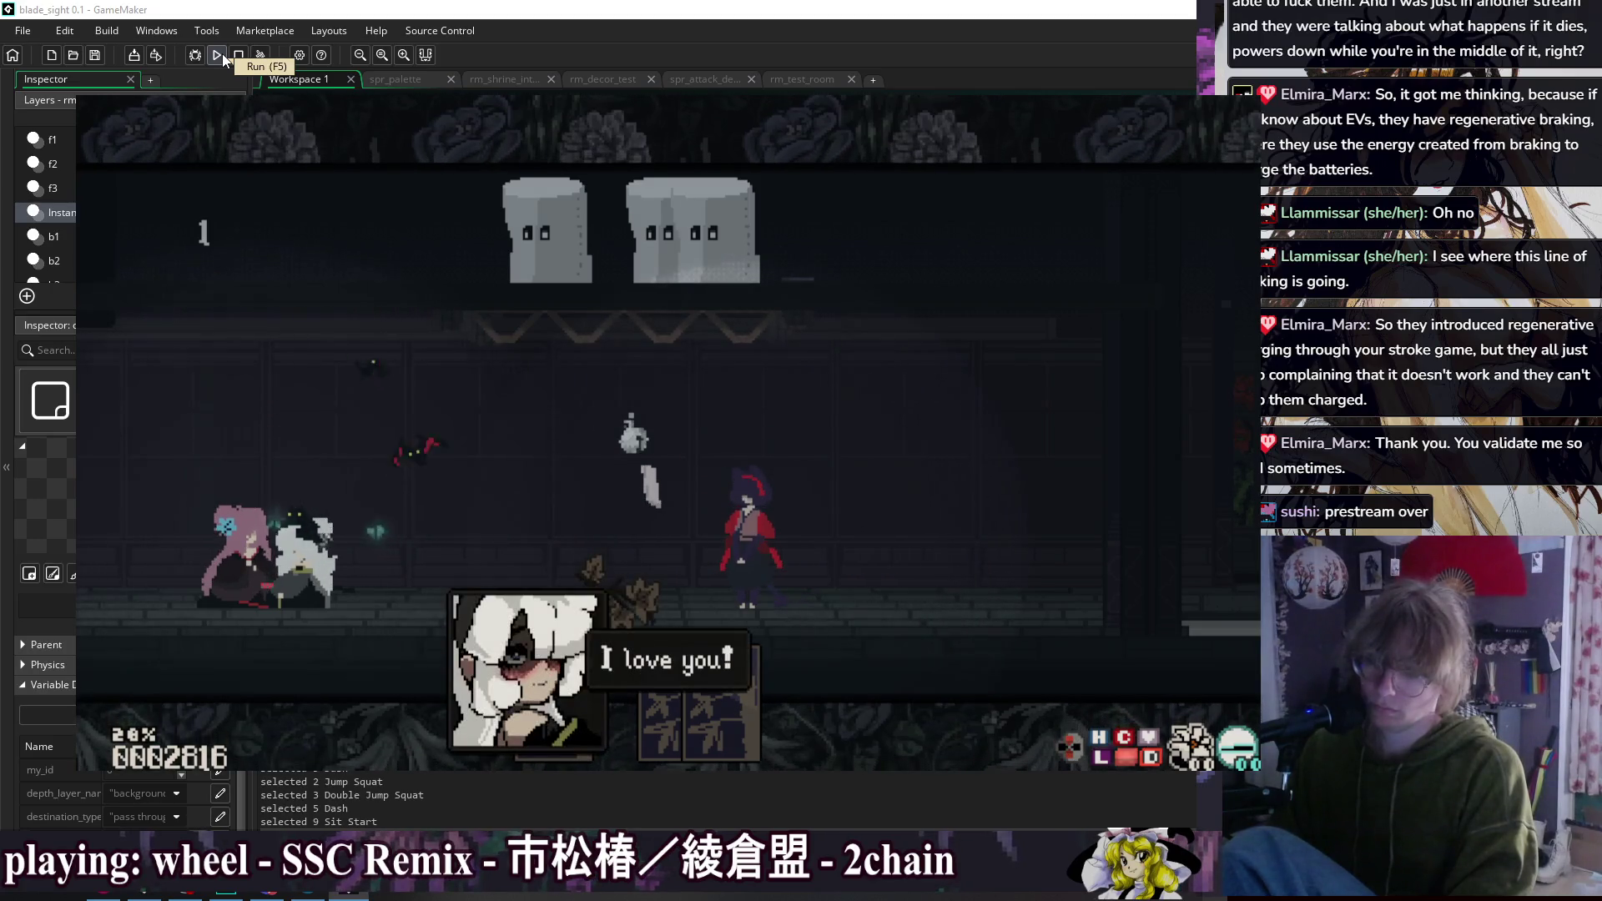
pyautogui.press('Right')
pyautogui.press('Return')
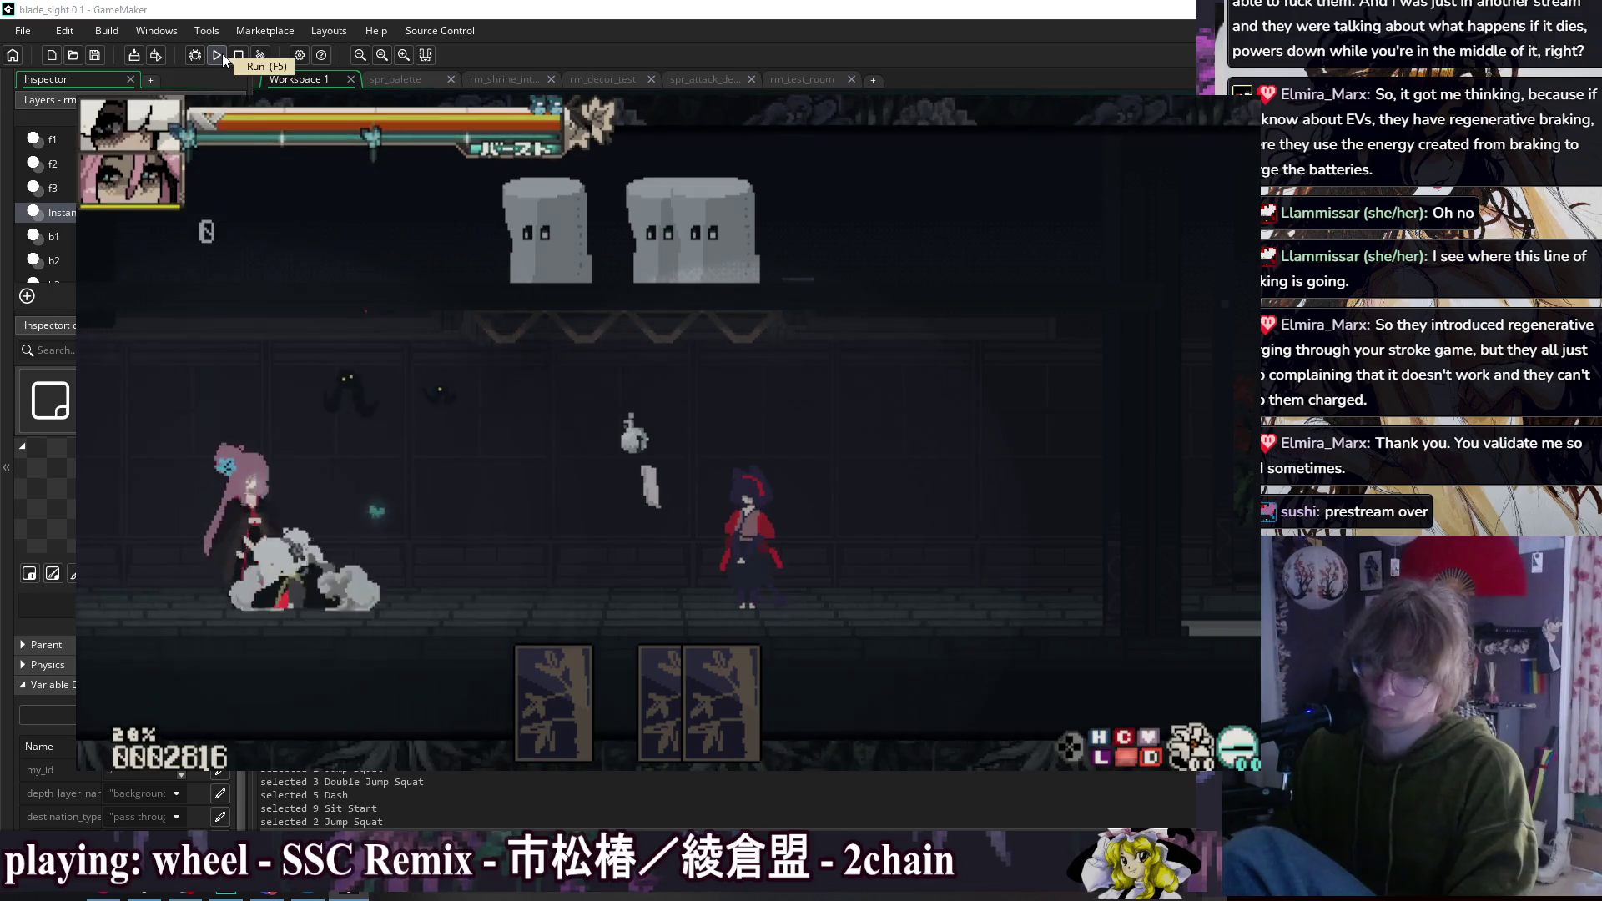
pyautogui.press('Down')
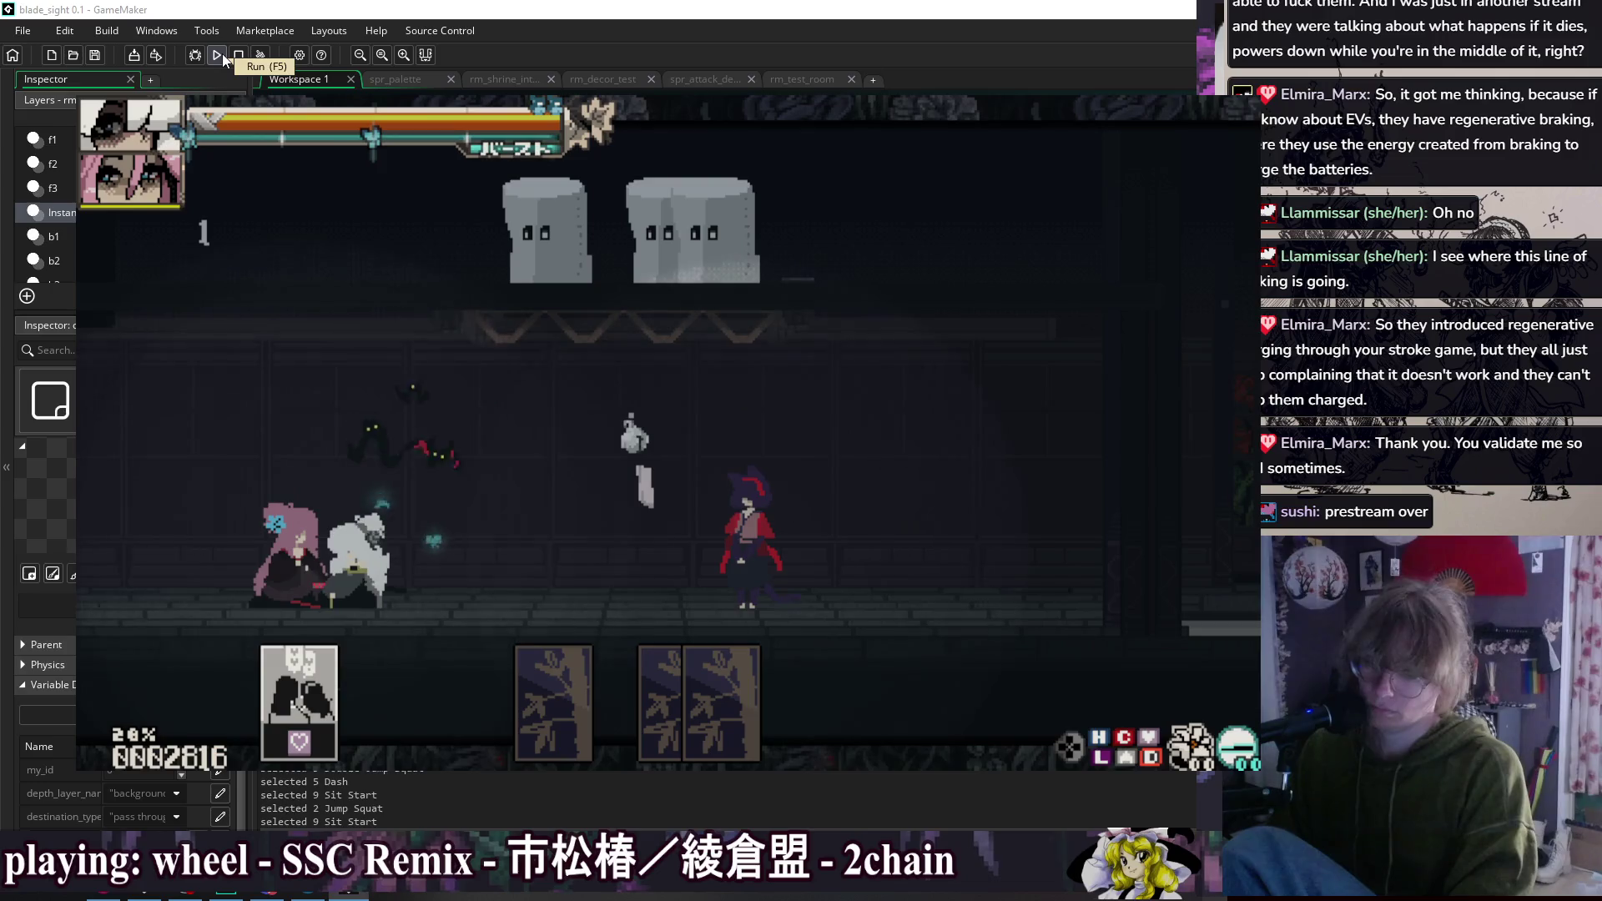
pyautogui.press('Up')
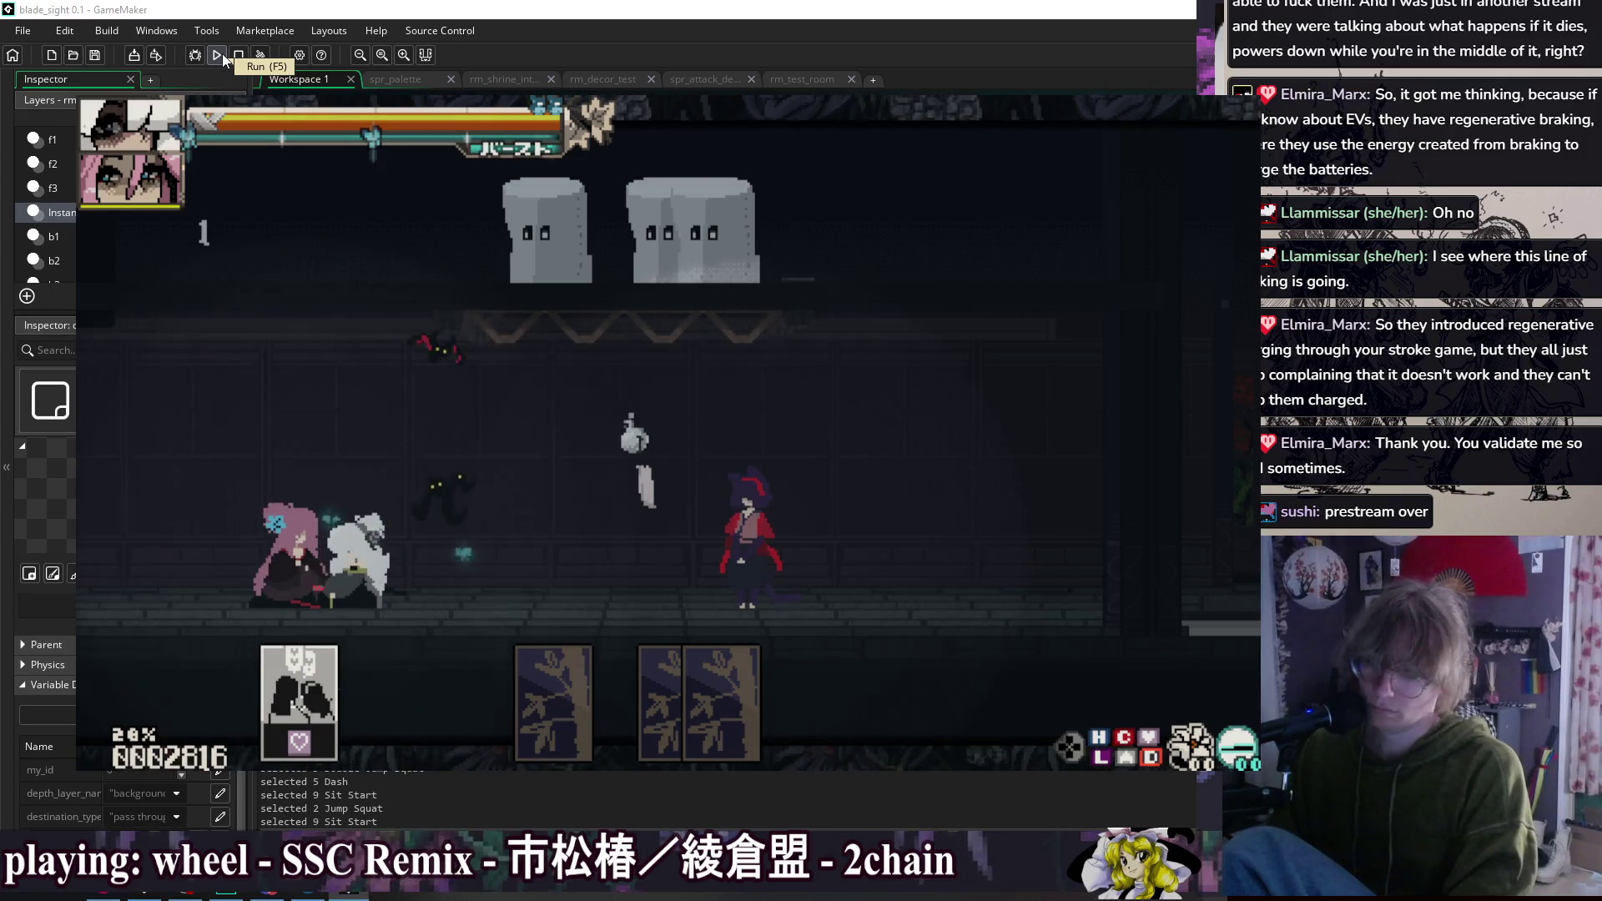
pyautogui.press('Down')
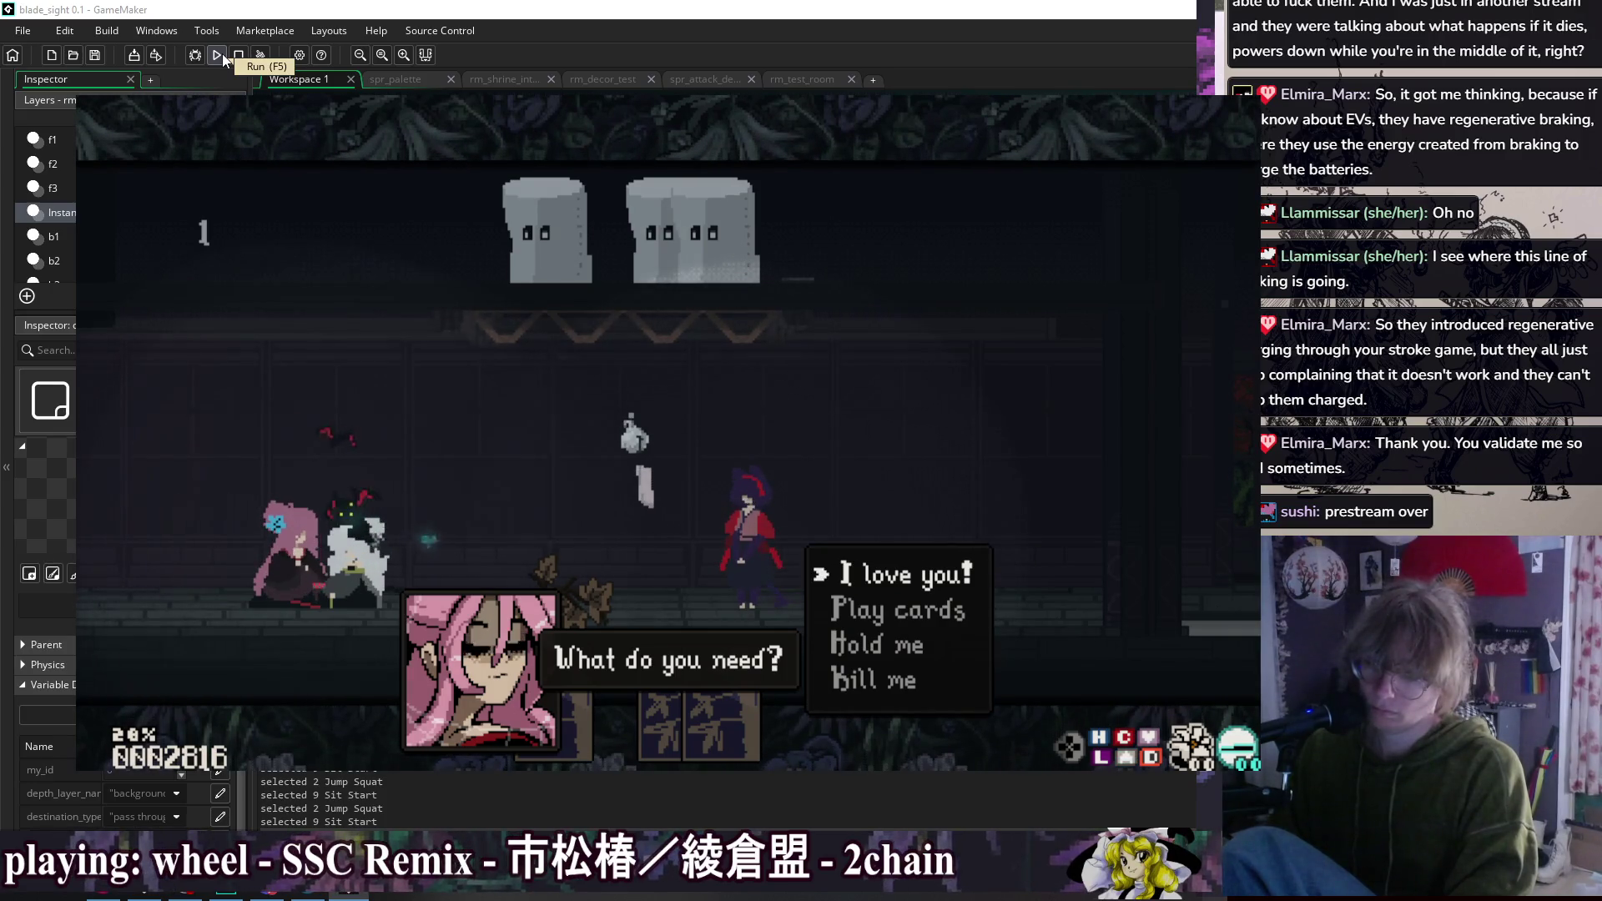
# Step: Choose Hold me again and advance the hold dialogue through its final line
pyautogui.press('Down')
pyautogui.press('Down')
pyautogui.press('Up')
pyautogui.press('Down')
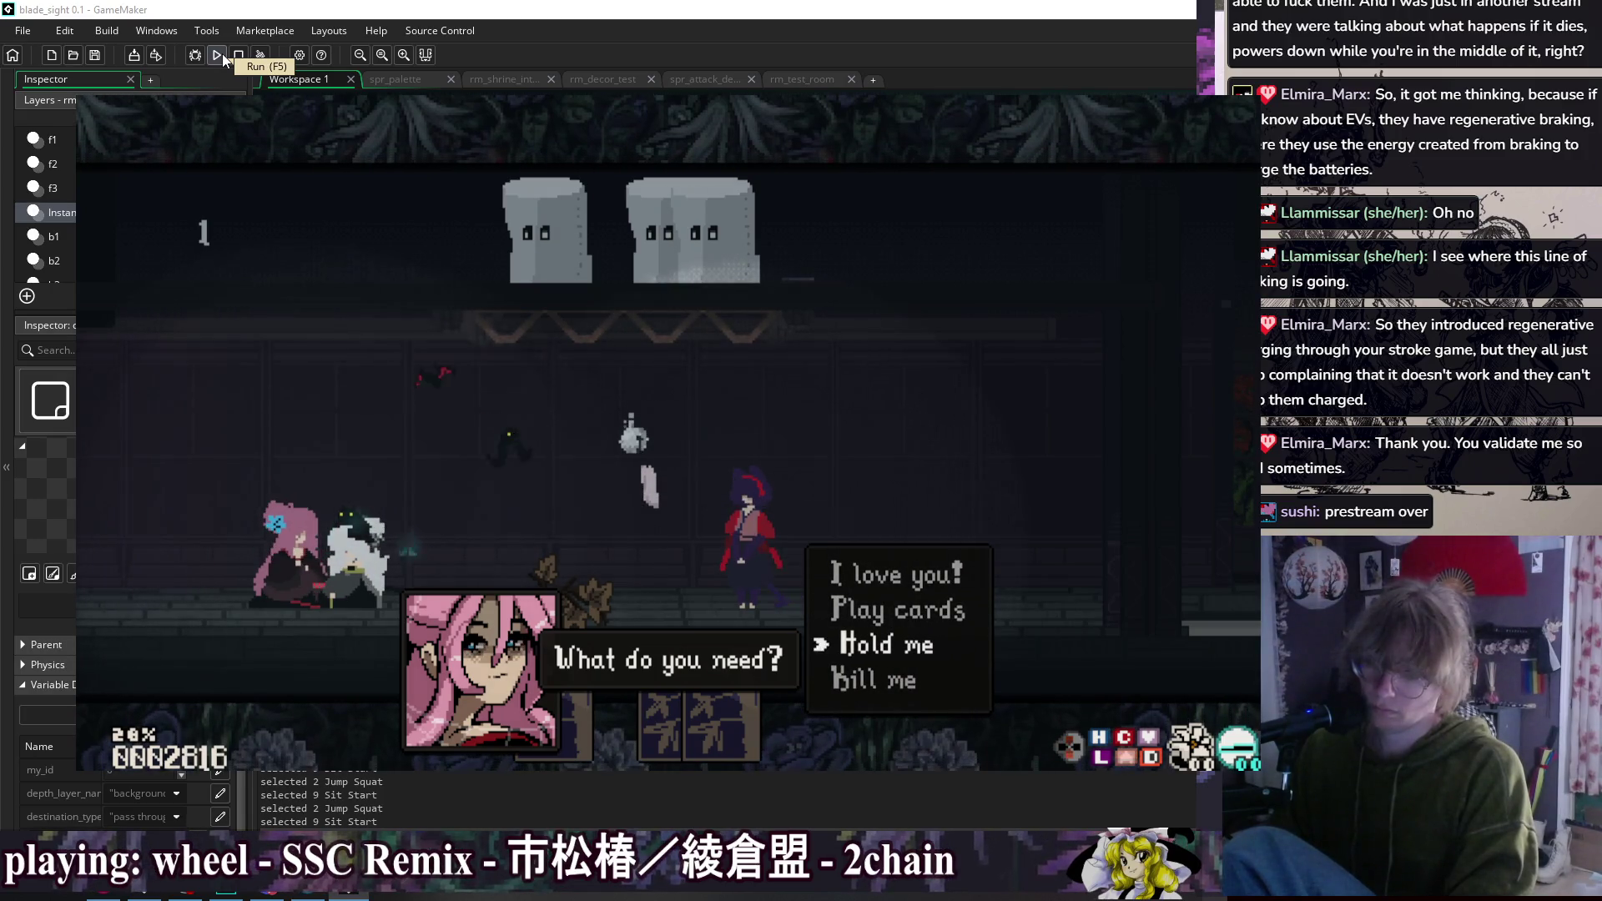
pyautogui.press('z')
pyautogui.press('z')
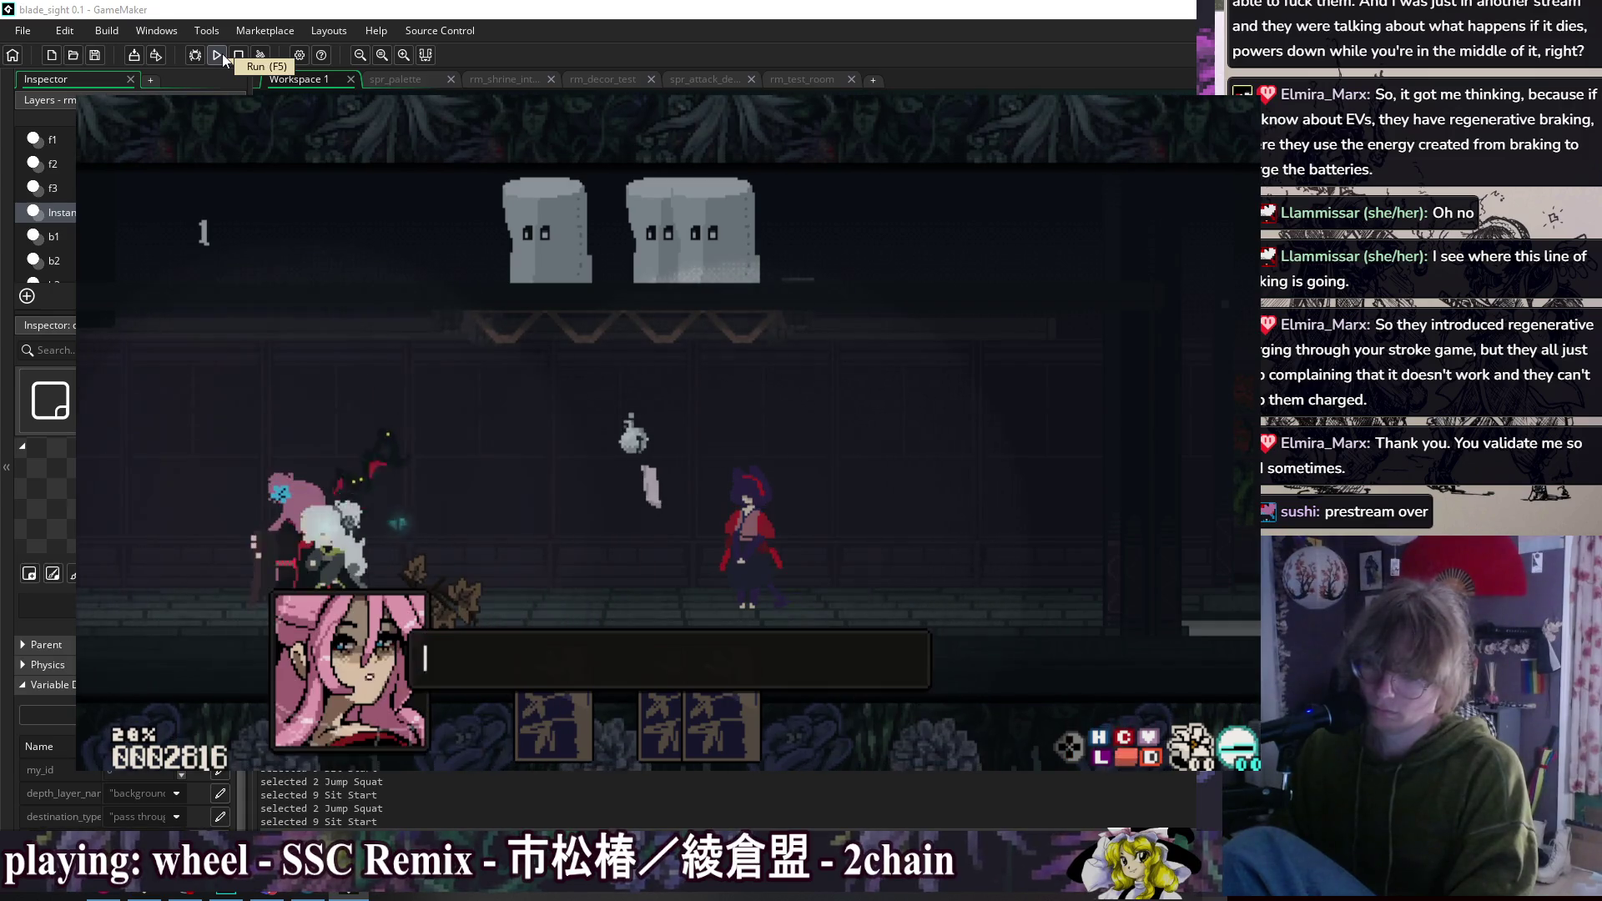
pyautogui.press('z')
pyautogui.press('z')
pyautogui.press('z')
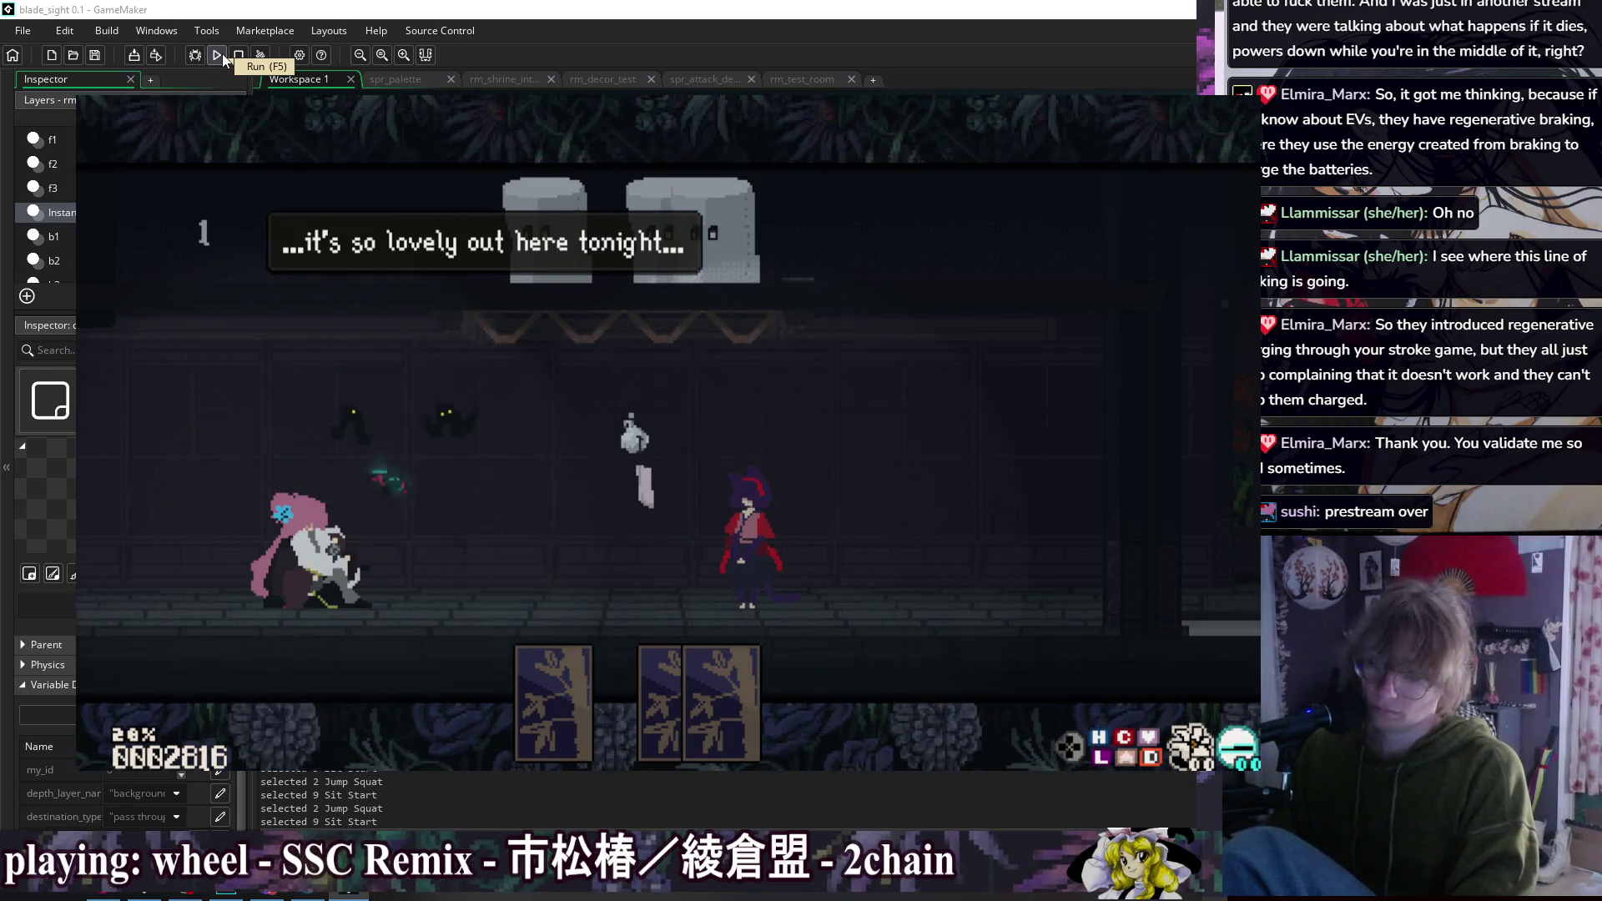
pyautogui.press('z')
pyautogui.press('z')
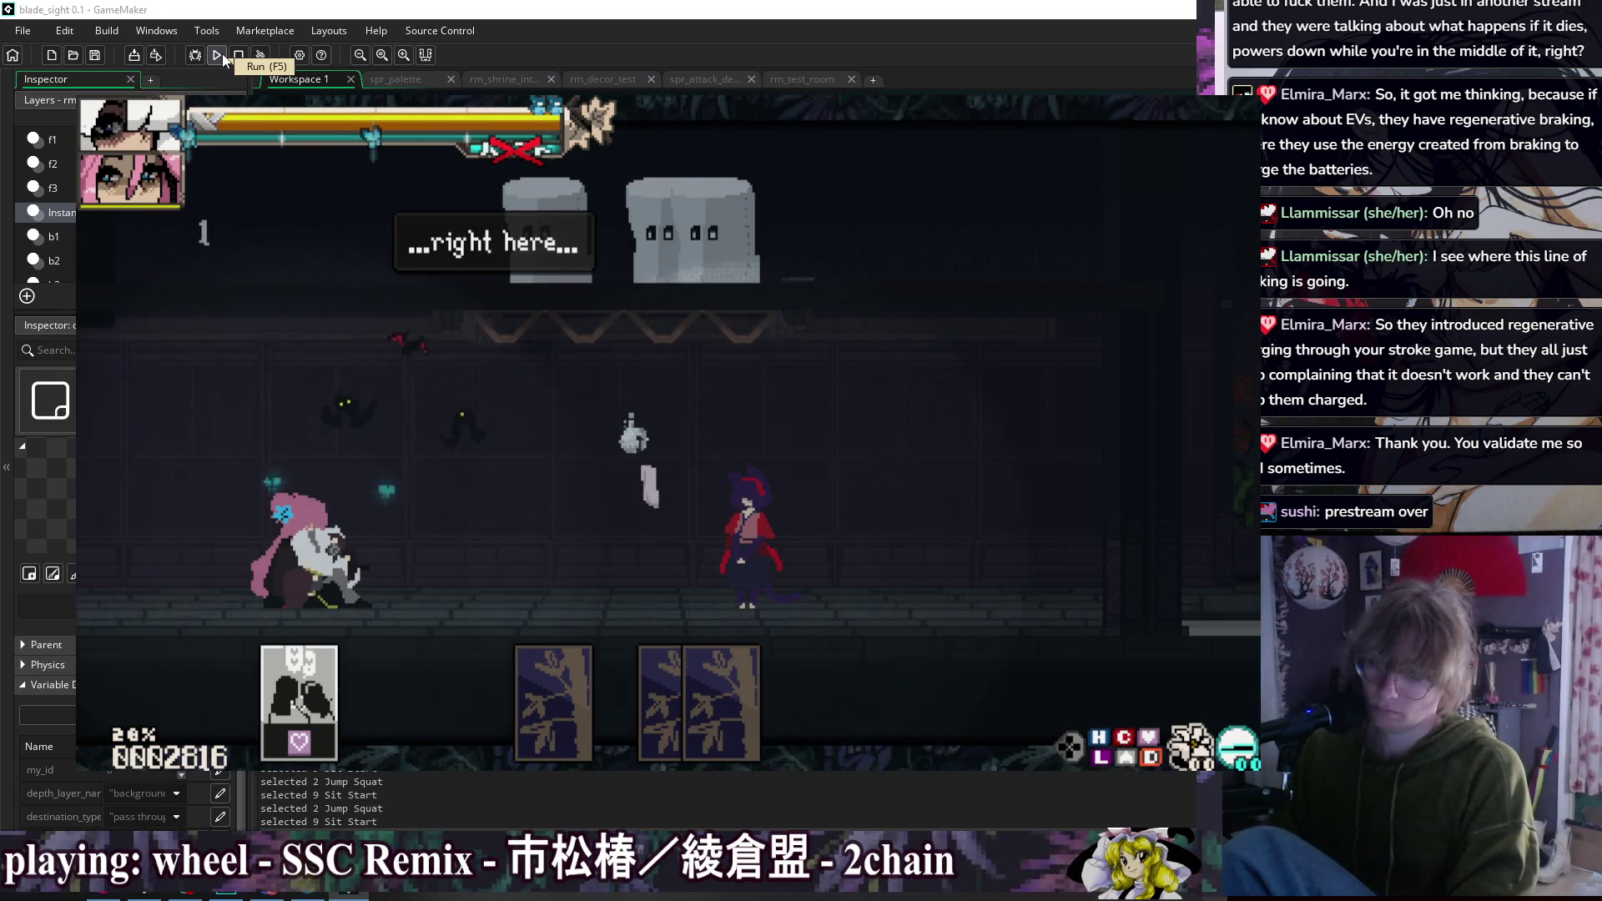
pyautogui.press('z')
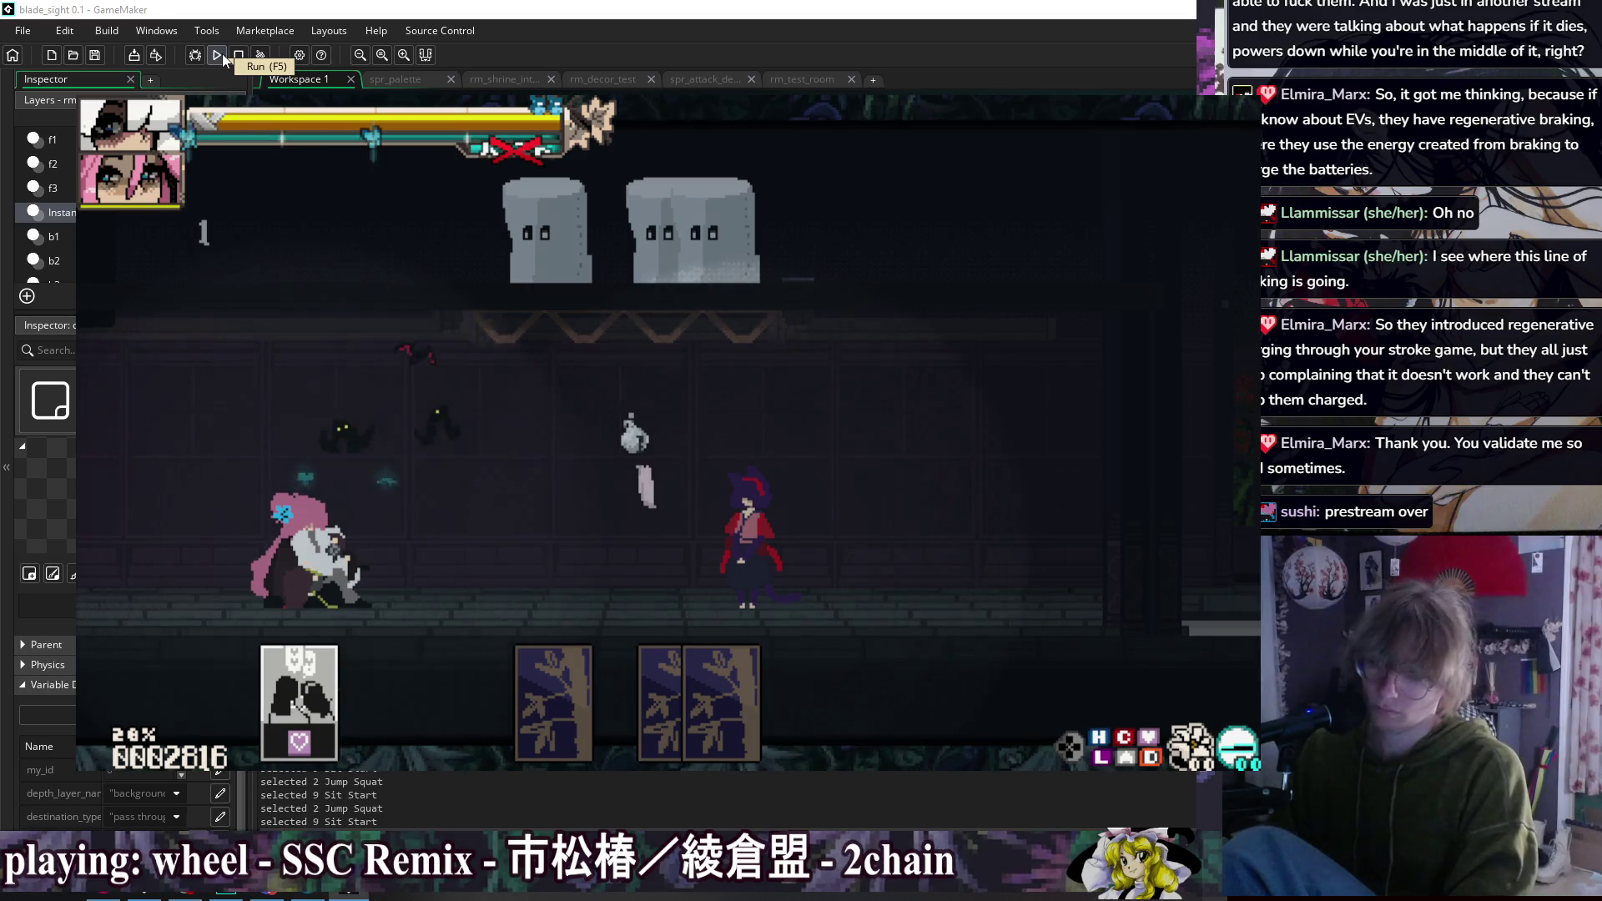
# Step: Use the heart card, dash and slash across the room, then close the game
pyautogui.press('x')
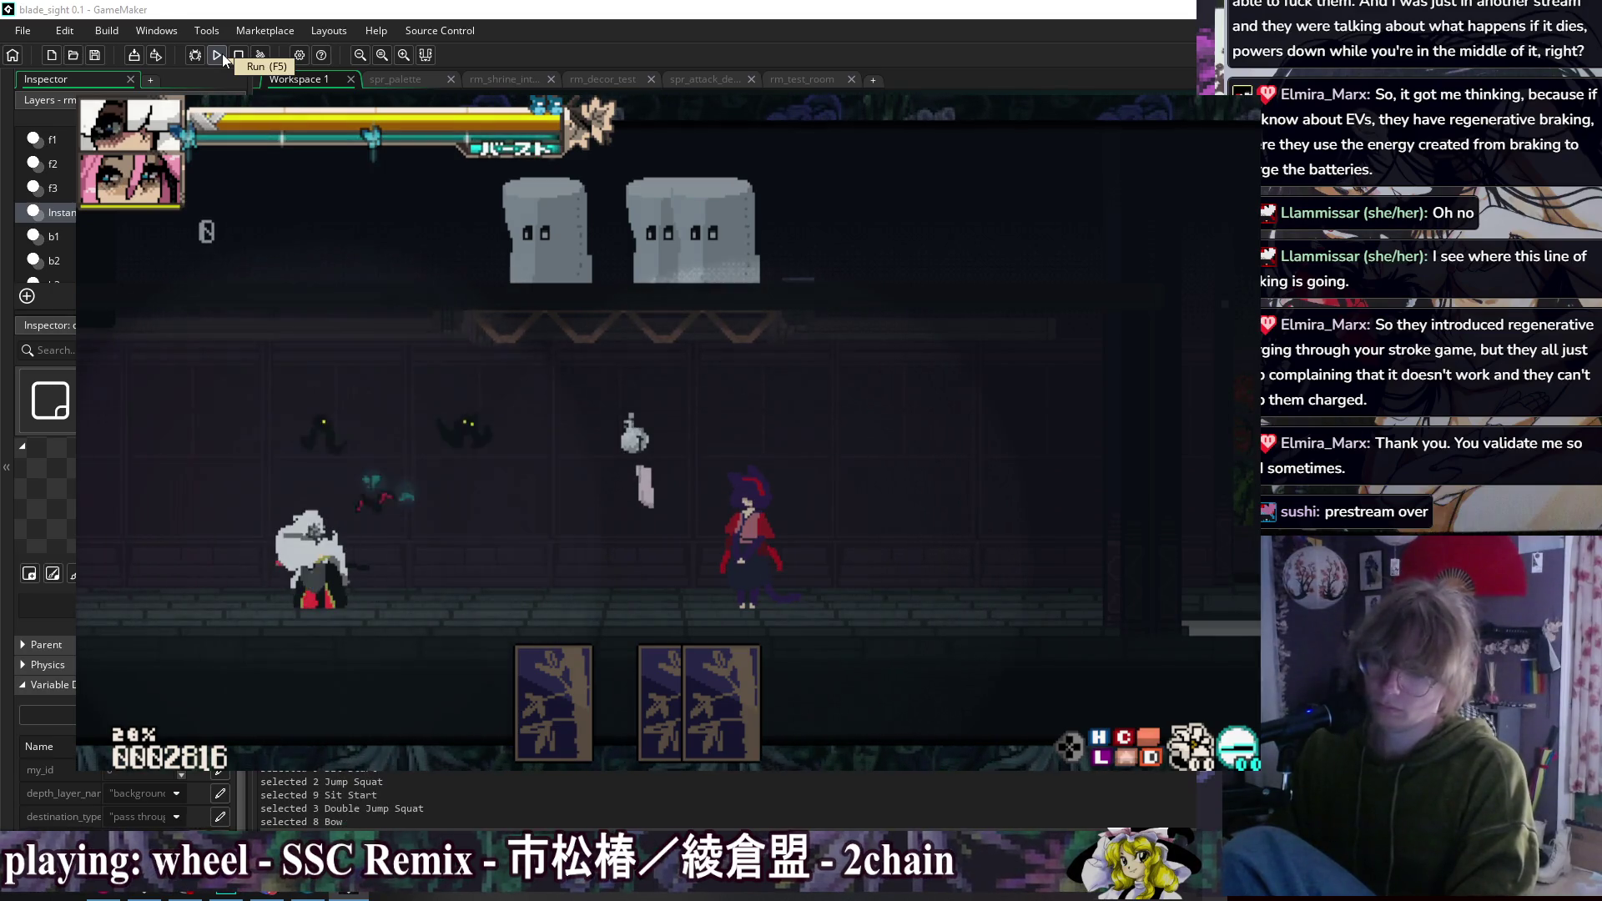
pyautogui.press('x')
pyautogui.press('Left')
pyautogui.press('x')
pyautogui.press('Left')
pyautogui.press('x')
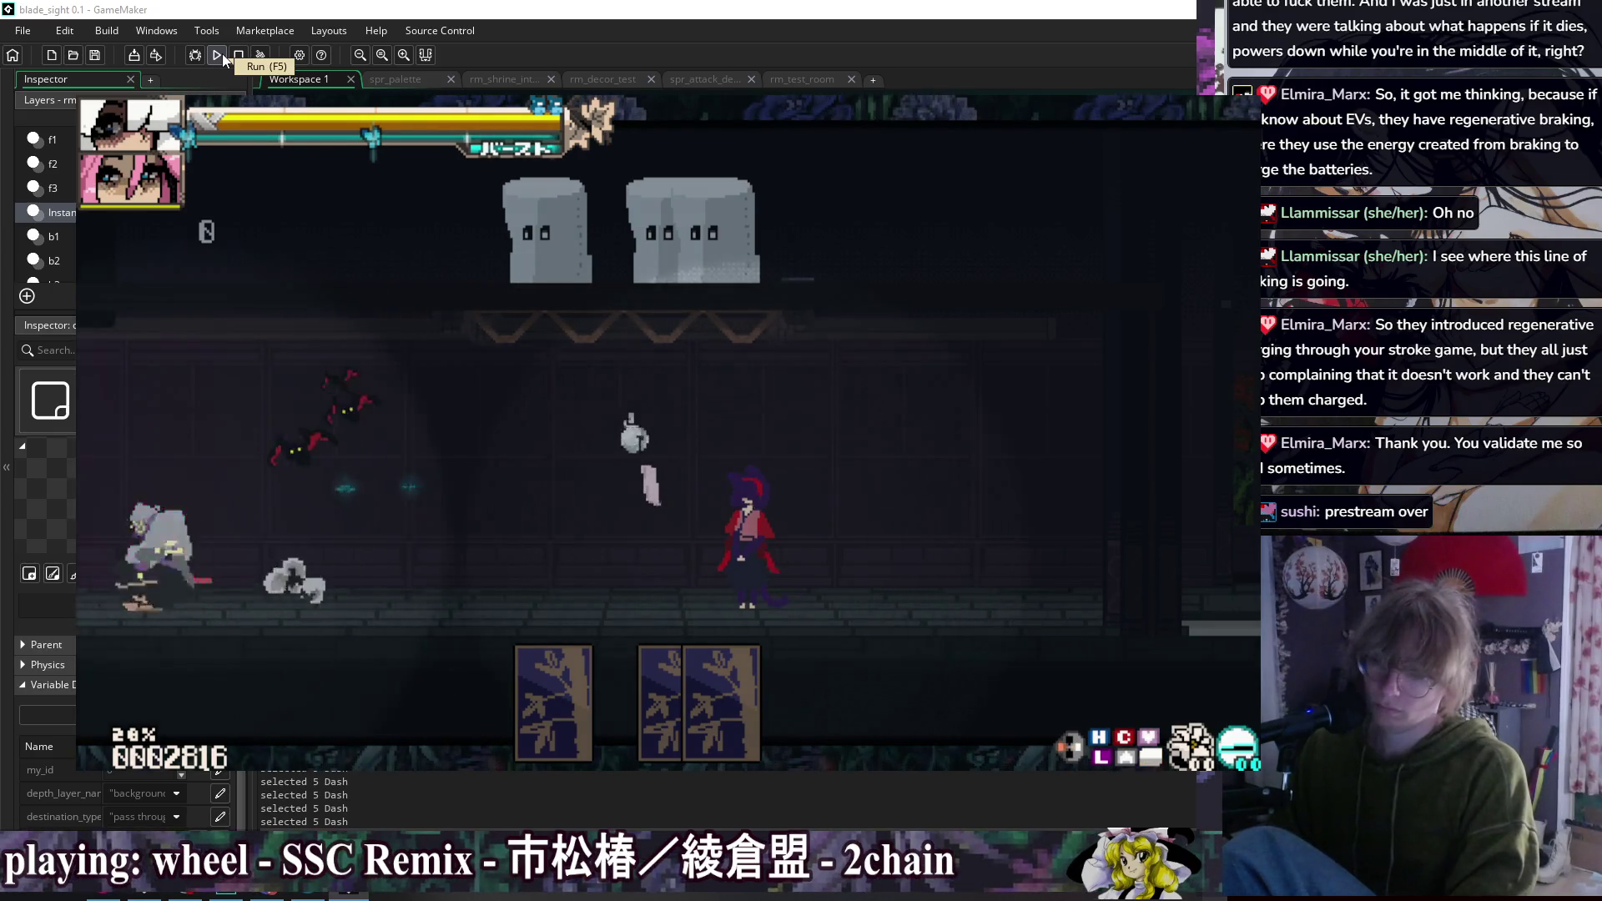
pyautogui.press('Escape')
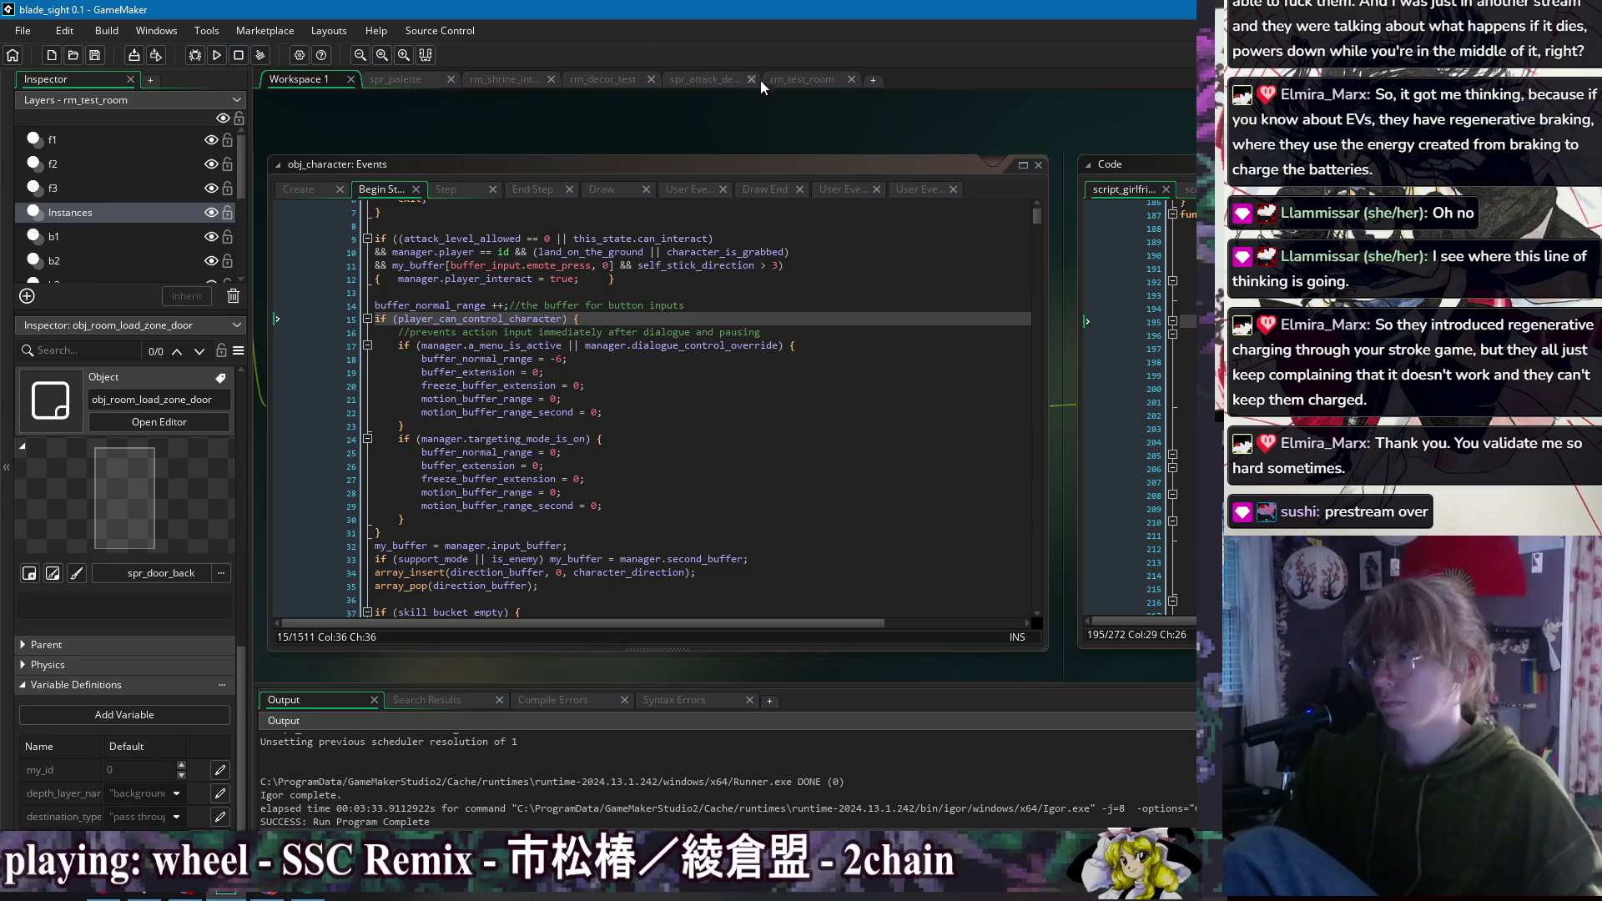
# Step: Duplicate spr_attack's first frame and move the copy to the fourth slot
pyautogui.click(802, 84)
pyautogui.click(701, 80)
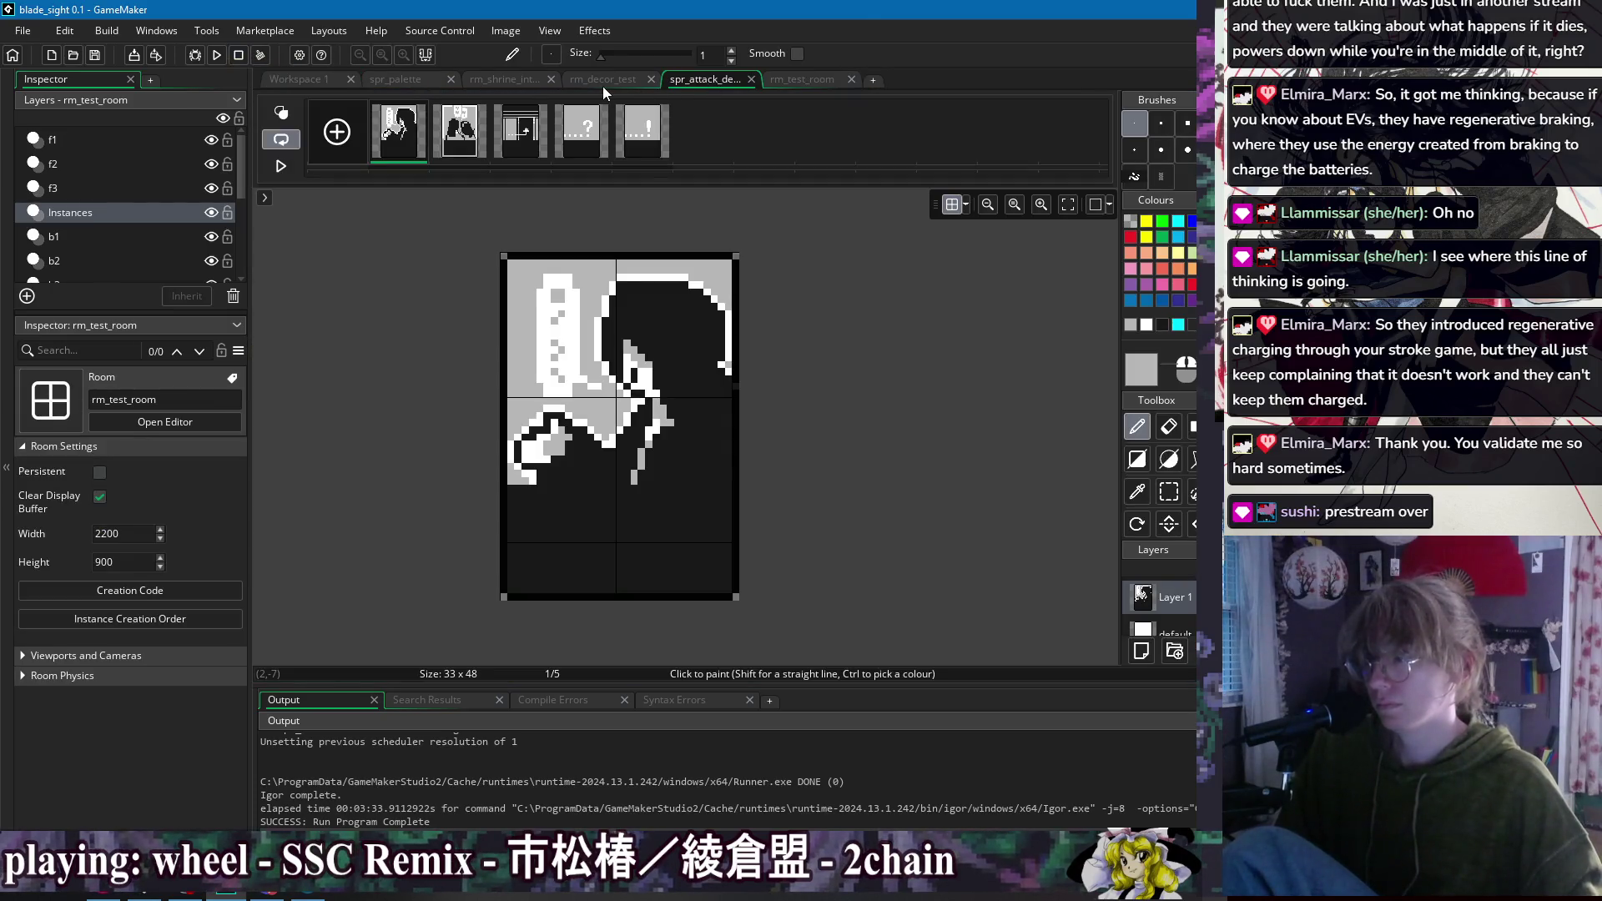
pyautogui.click(647, 148)
pyautogui.click(403, 141)
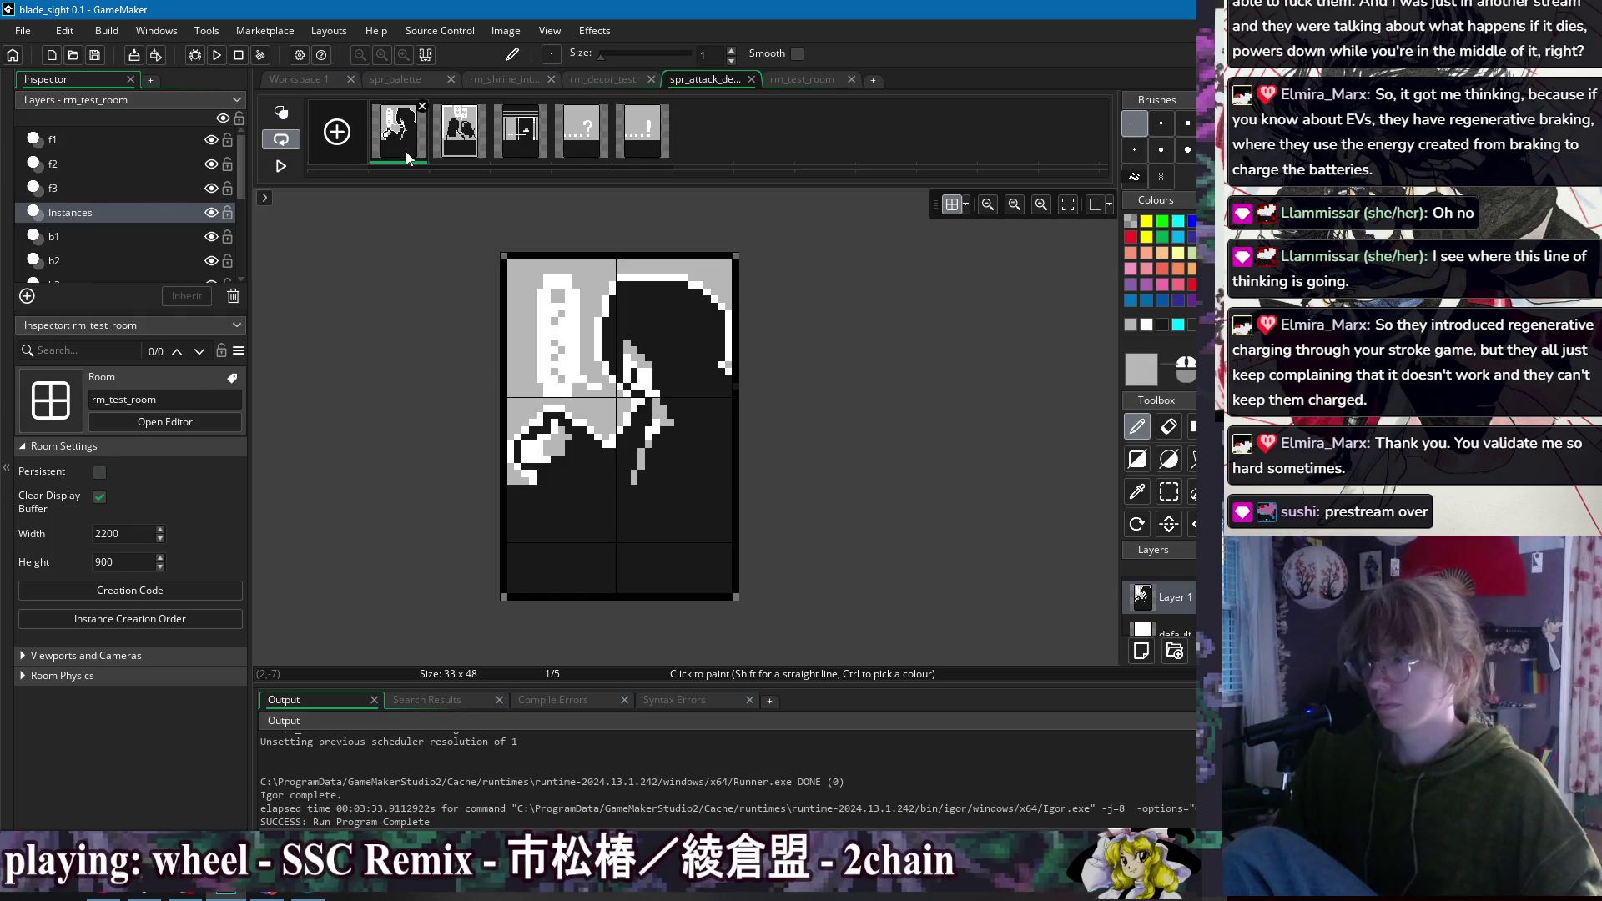
pyautogui.hotkey('ctrl', 'd')
pyautogui.moveTo(454, 142)
pyautogui.mouseDown()
pyautogui.moveTo(659, 138)
pyautogui.moveTo(594, 141)
pyautogui.mouseUp()
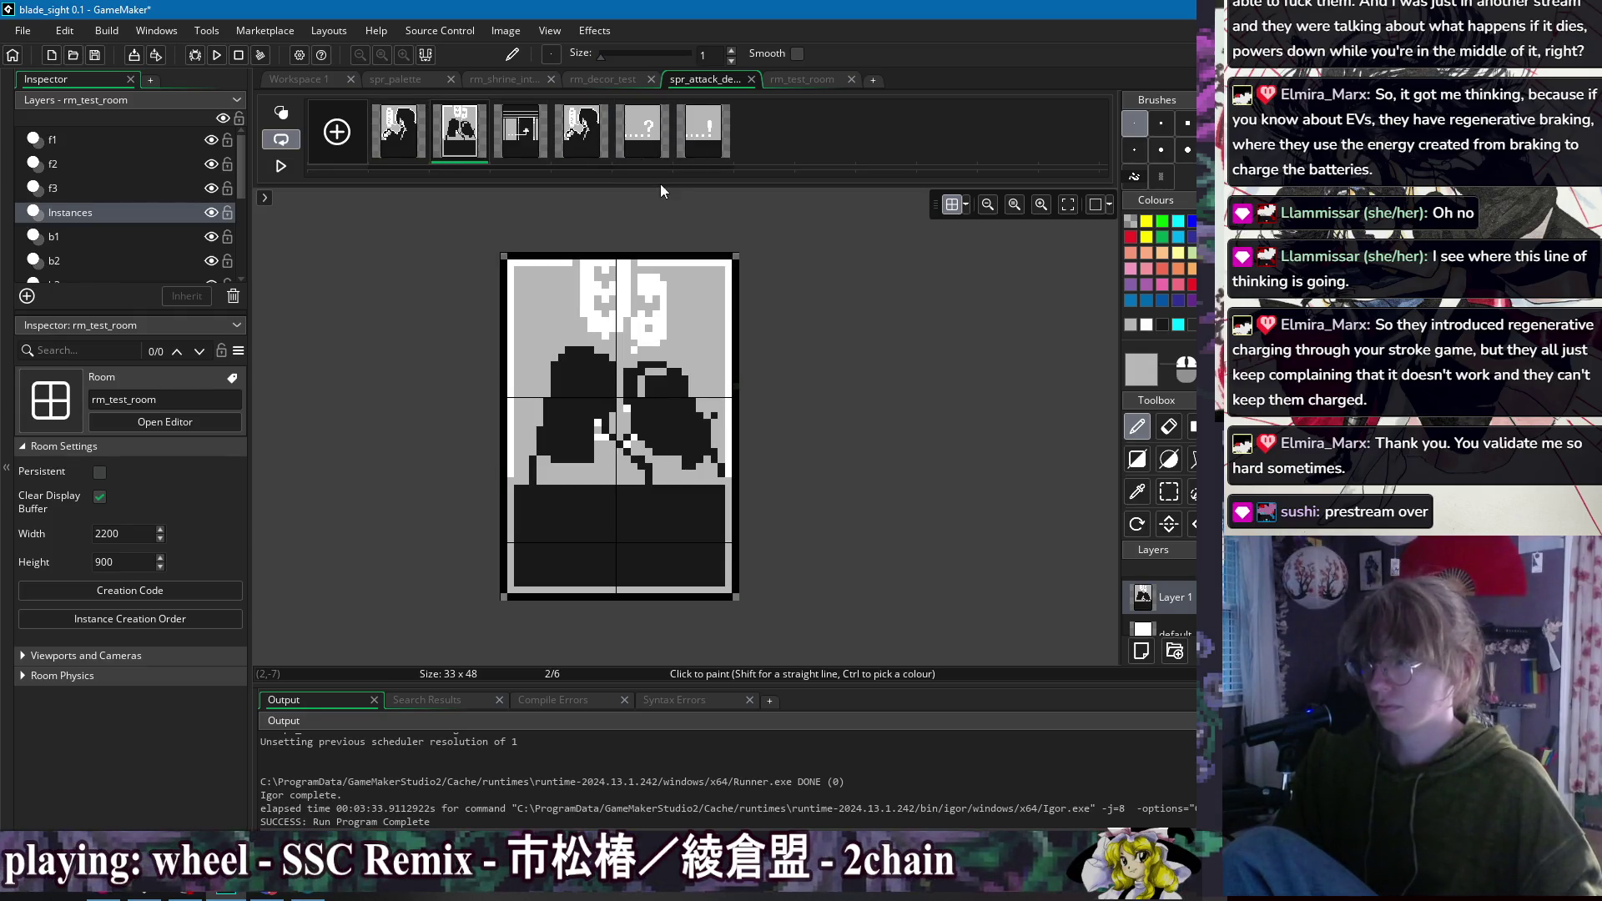
pyautogui.click(594, 138)
# Step: Rectangle-select the upper area of the new frame and fill it light grey
pyautogui.press('ctrl')
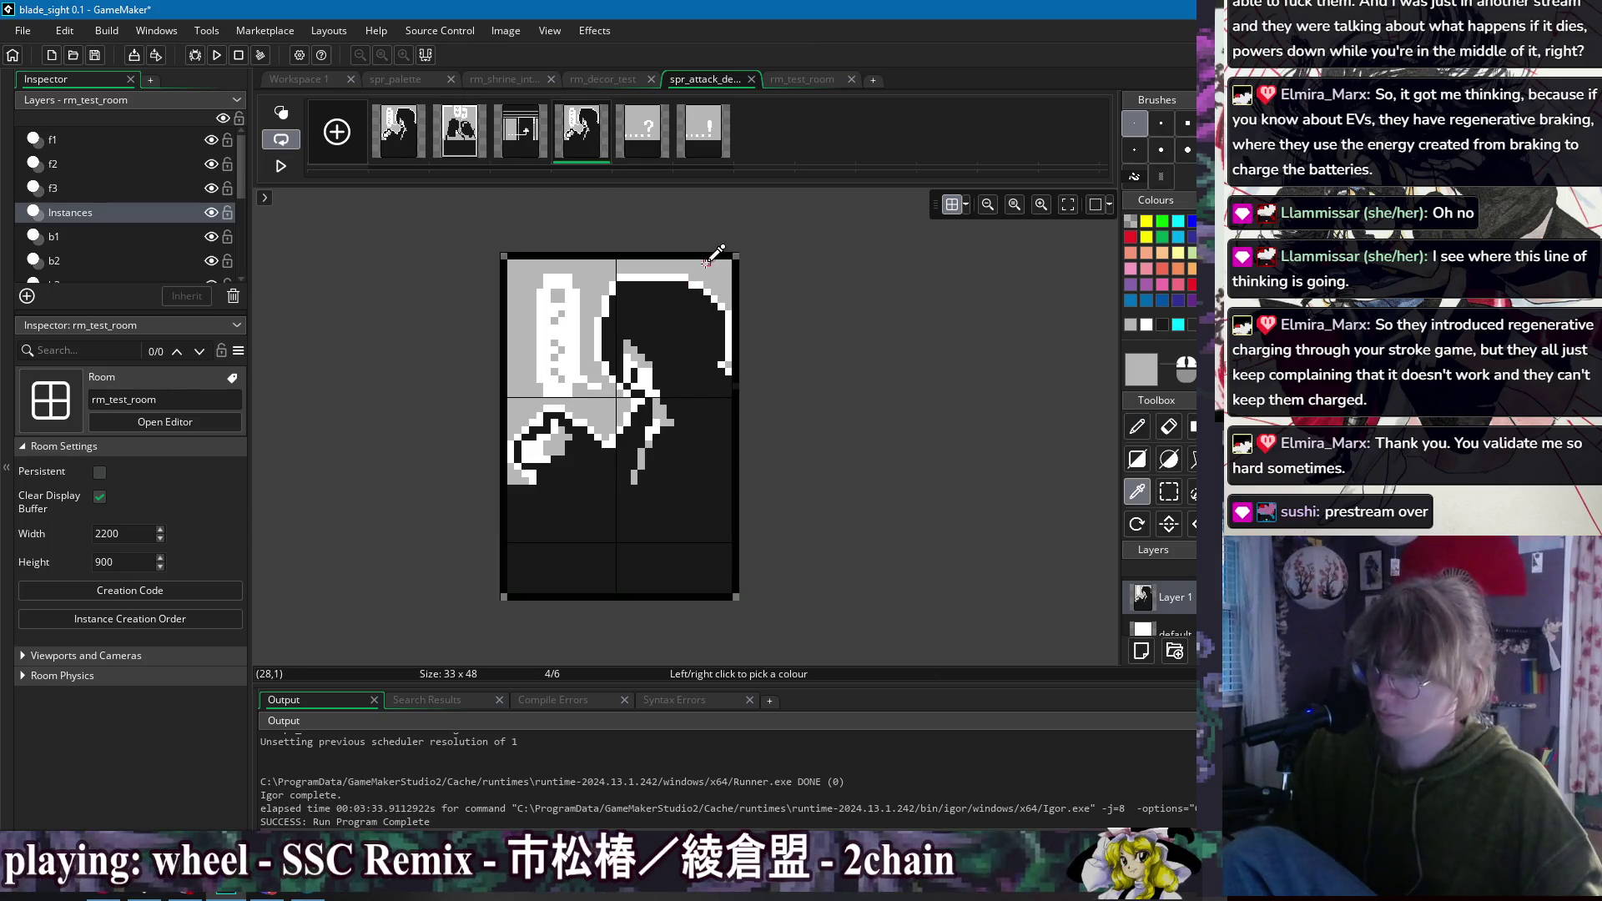
pyautogui.press('s')
pyautogui.moveTo(507, 260)
pyautogui.mouseDown()
pyautogui.moveTo(703, 479)
pyautogui.moveTo(731, 474)
pyautogui.mouseUp()
pyautogui.press('ctrl')
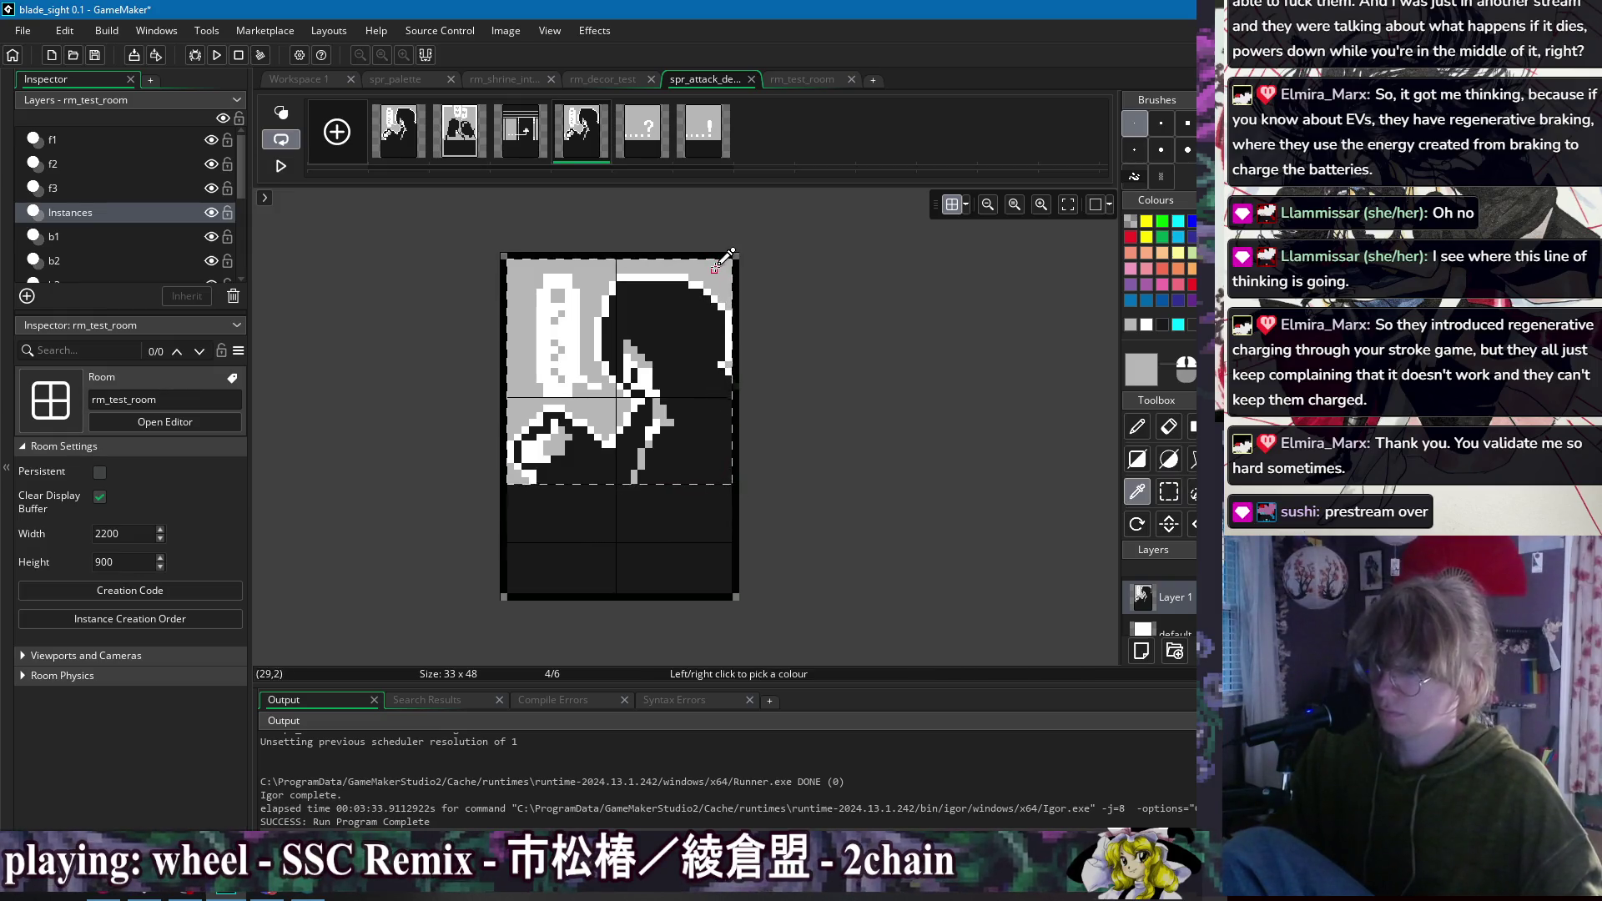
pyautogui.press('f')
pyautogui.click(732, 260)
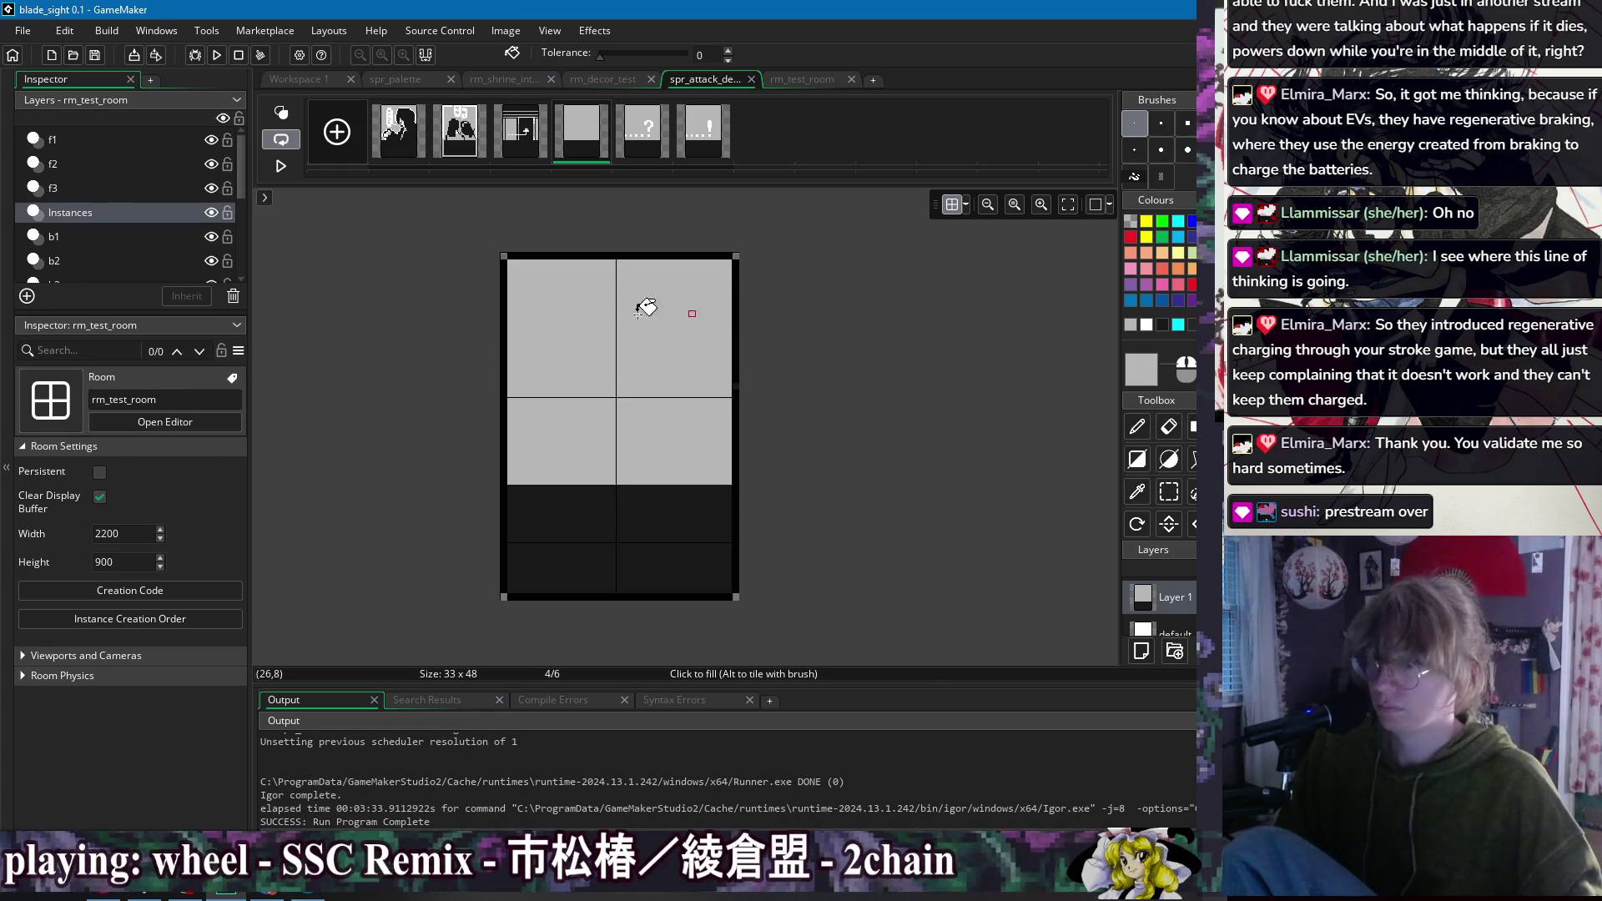
# Step: Try a dark diagonal stroke on the frame, undo it, and return to the character's event code
pyautogui.press('p')
pyautogui.keyDown('ctrl'); pyautogui.click(537, 506); pyautogui.keyUp('ctrl')
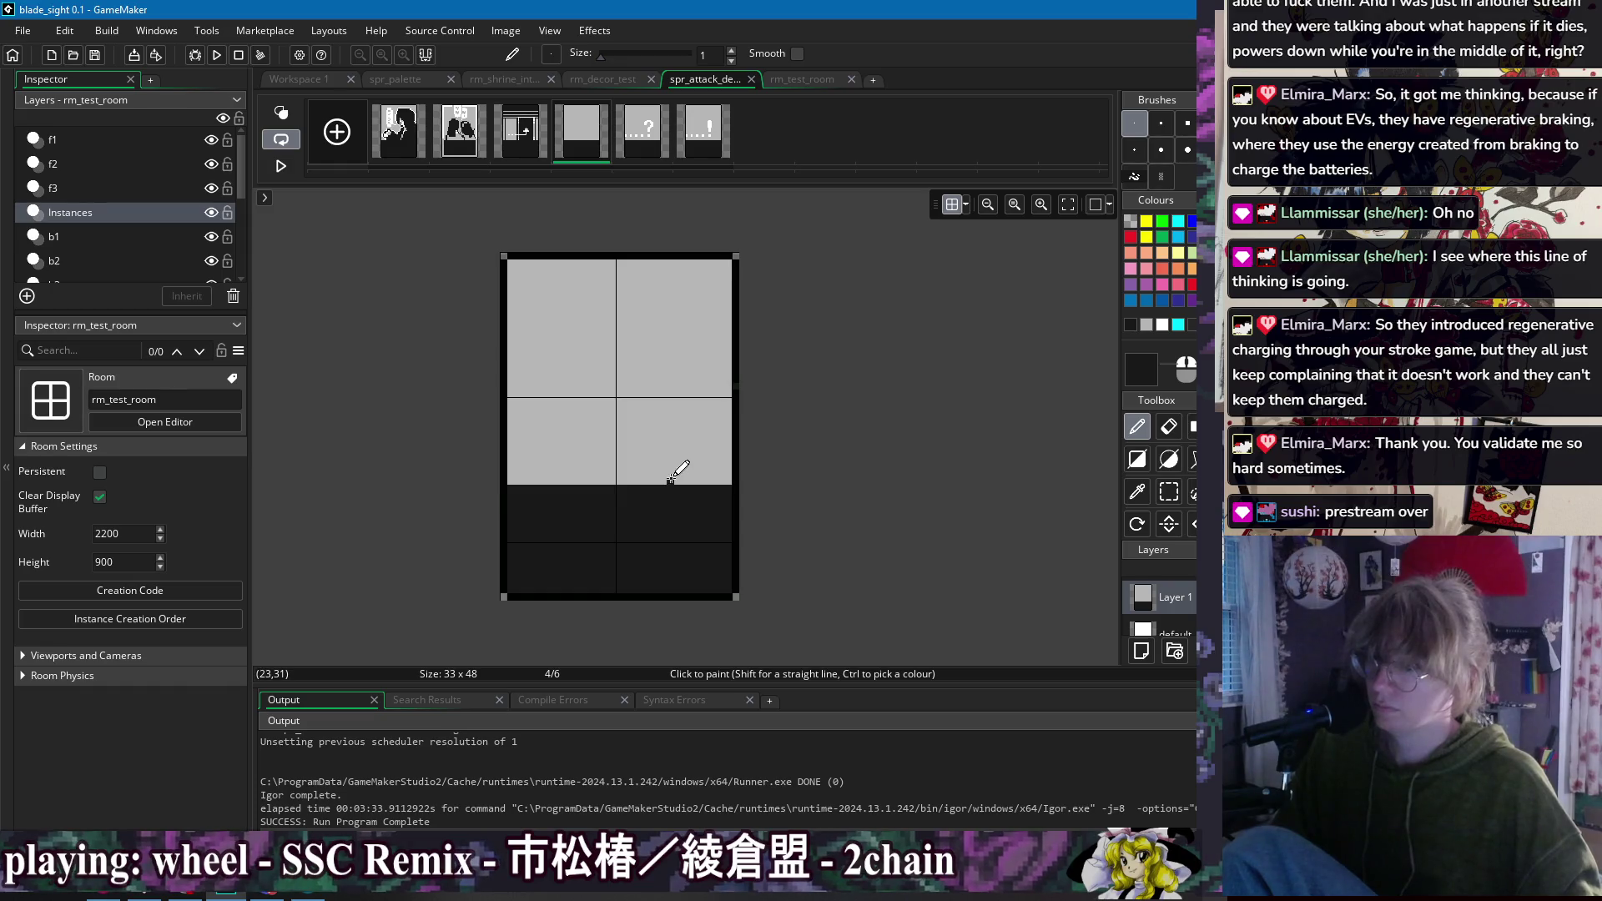
pyautogui.click(632, 440)
pyautogui.click(640, 457)
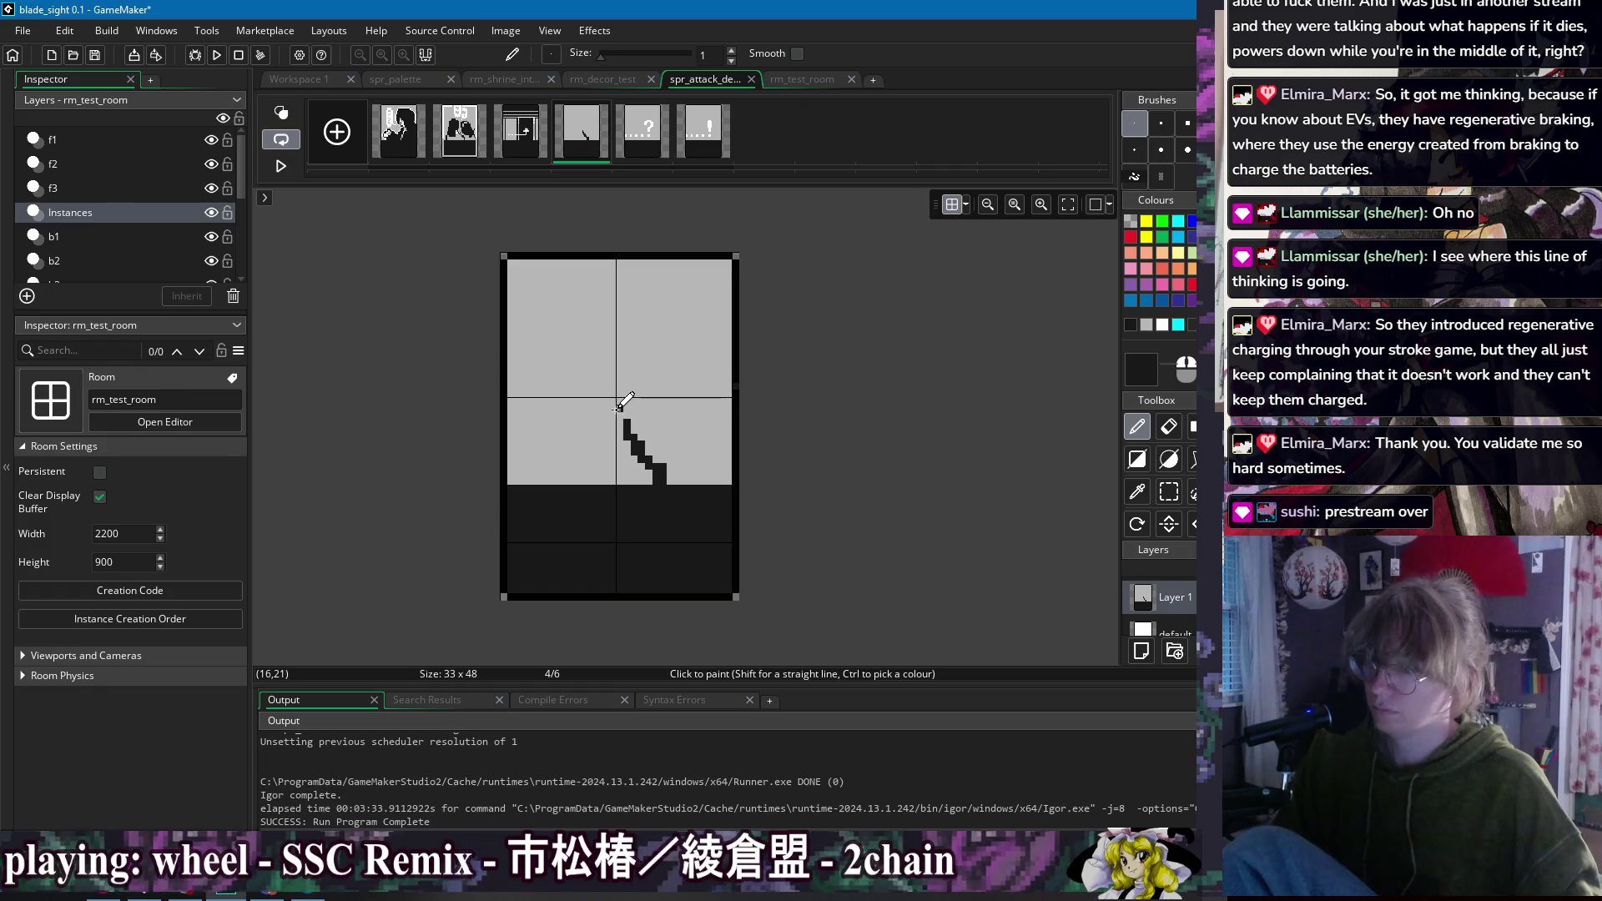
pyautogui.hotkey('ctrl', 'z')
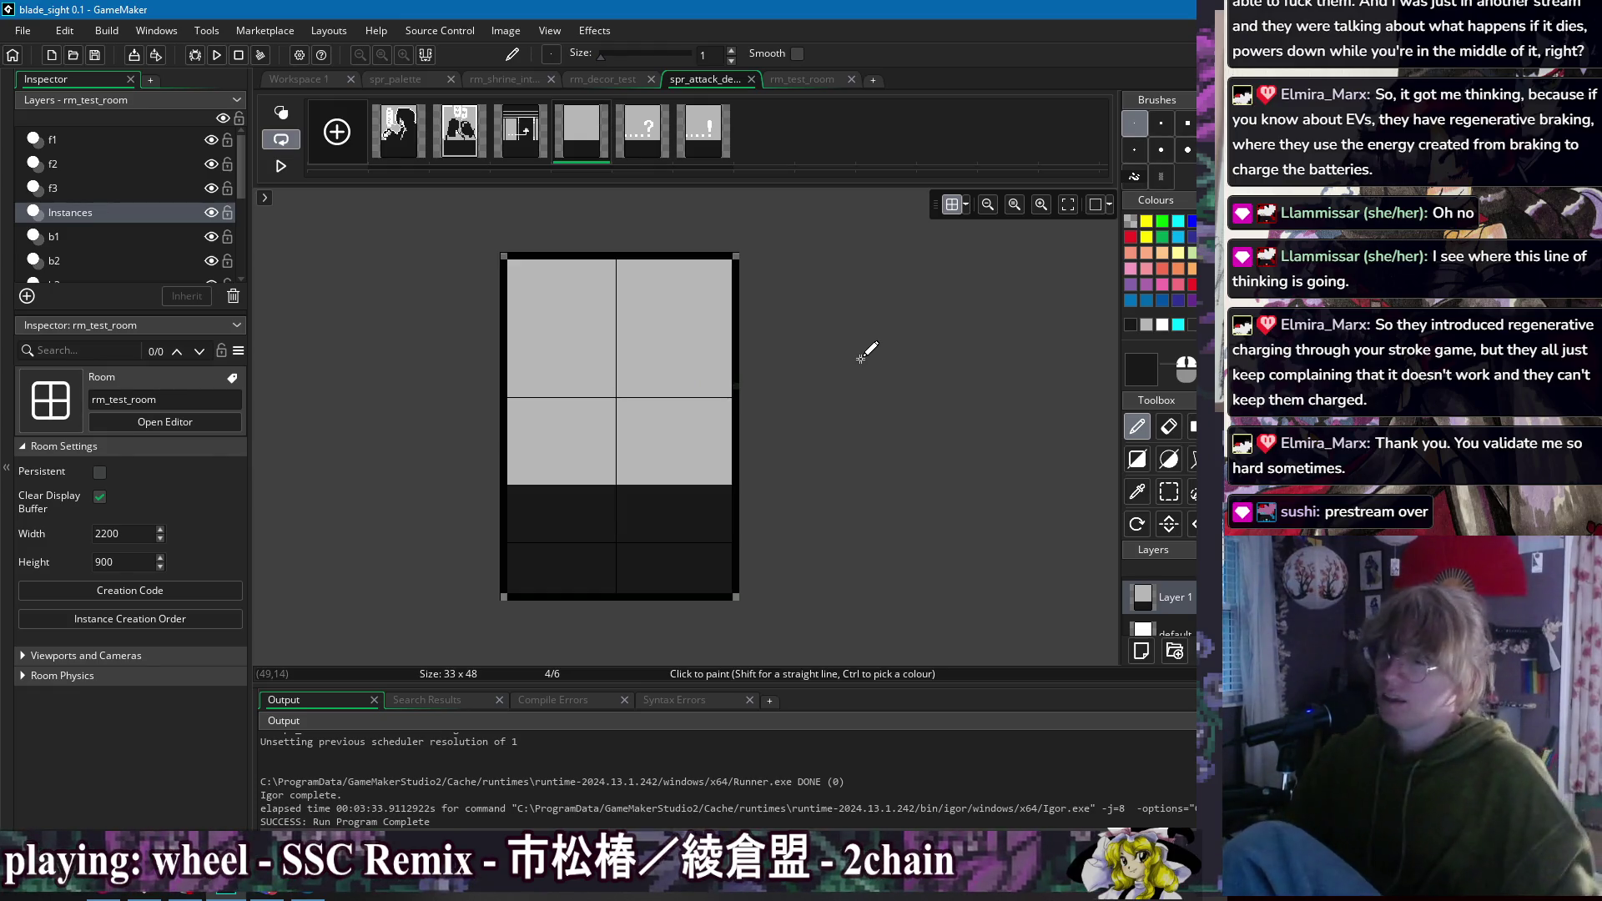
pyautogui.click(643, 132)
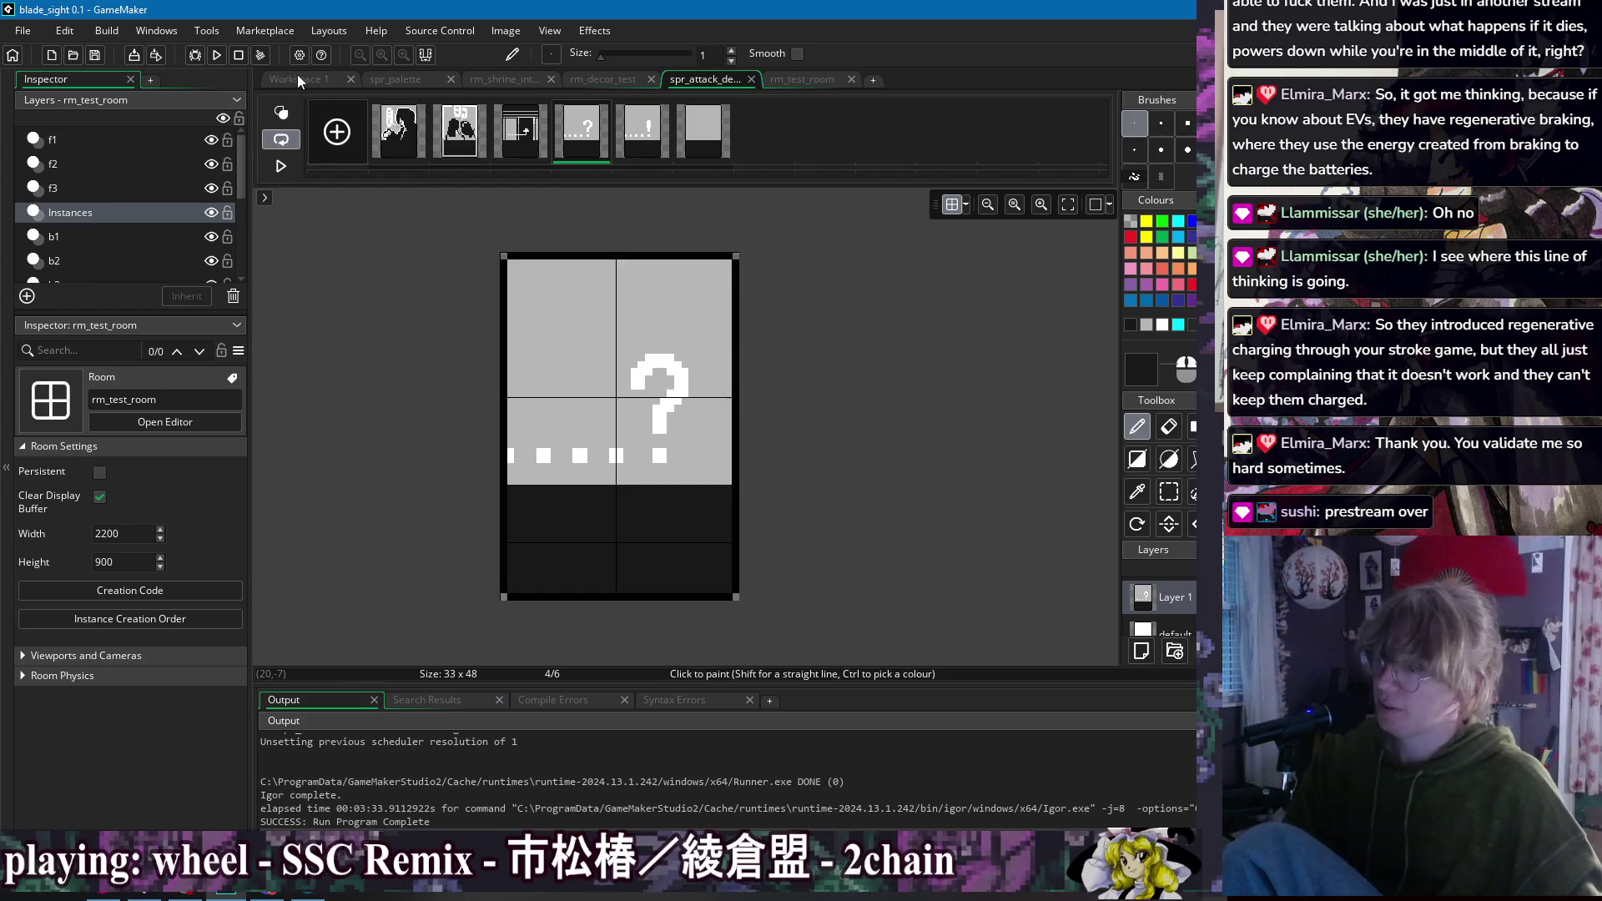
pyautogui.click(297, 79)
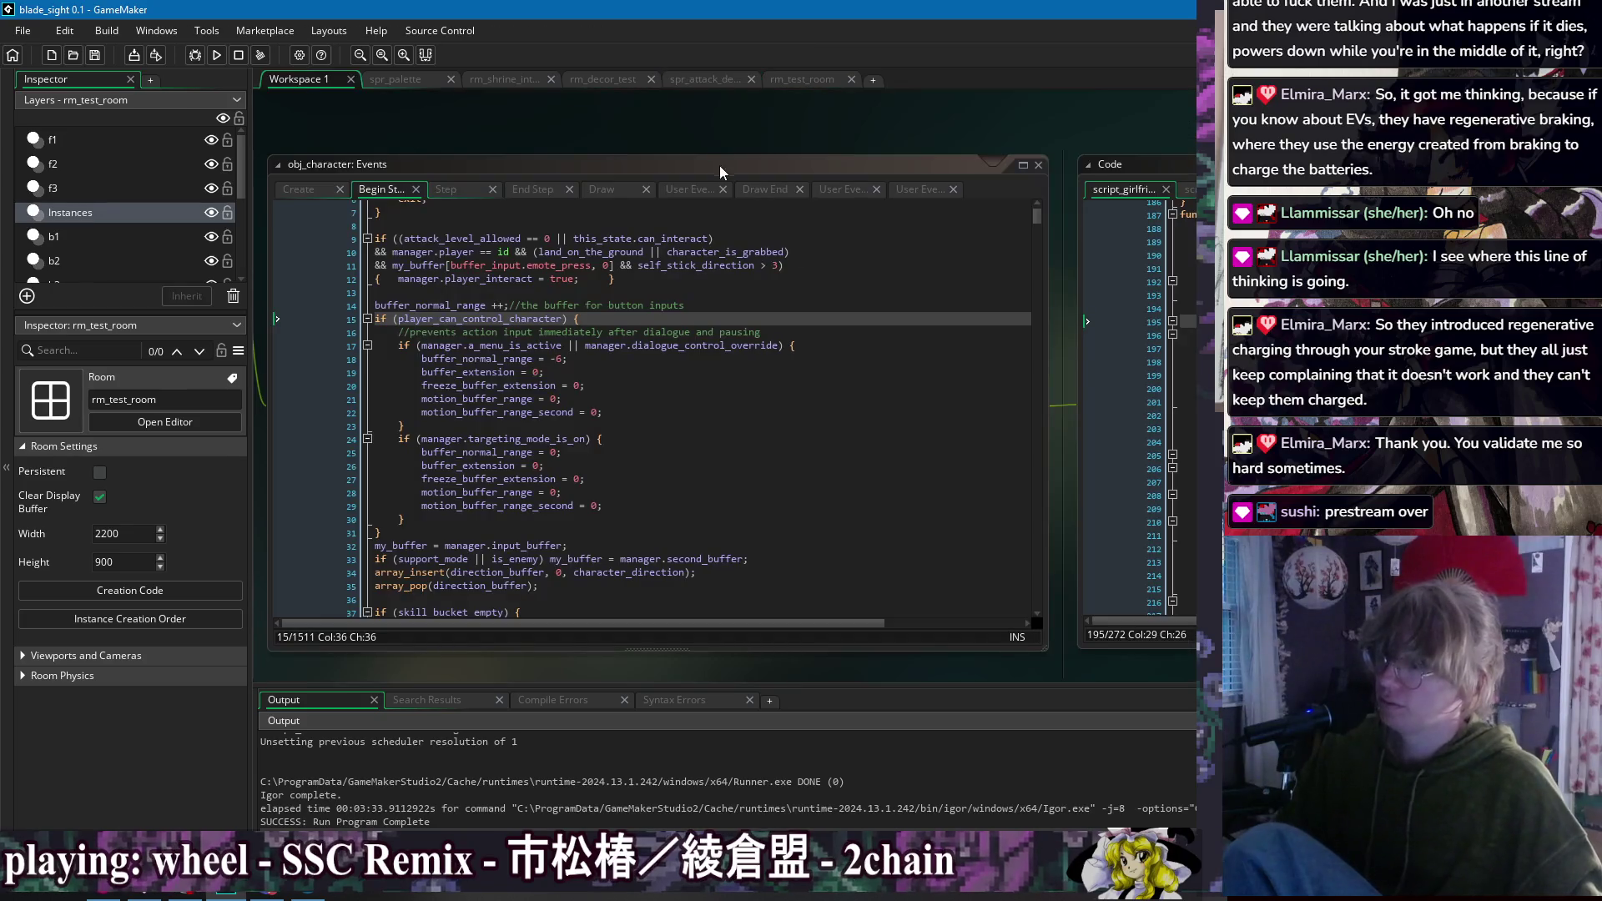
# Step: Start bsnes from the taskbar and move its window up and left
pyautogui.click(72, 894)
pyautogui.click(72, 895)
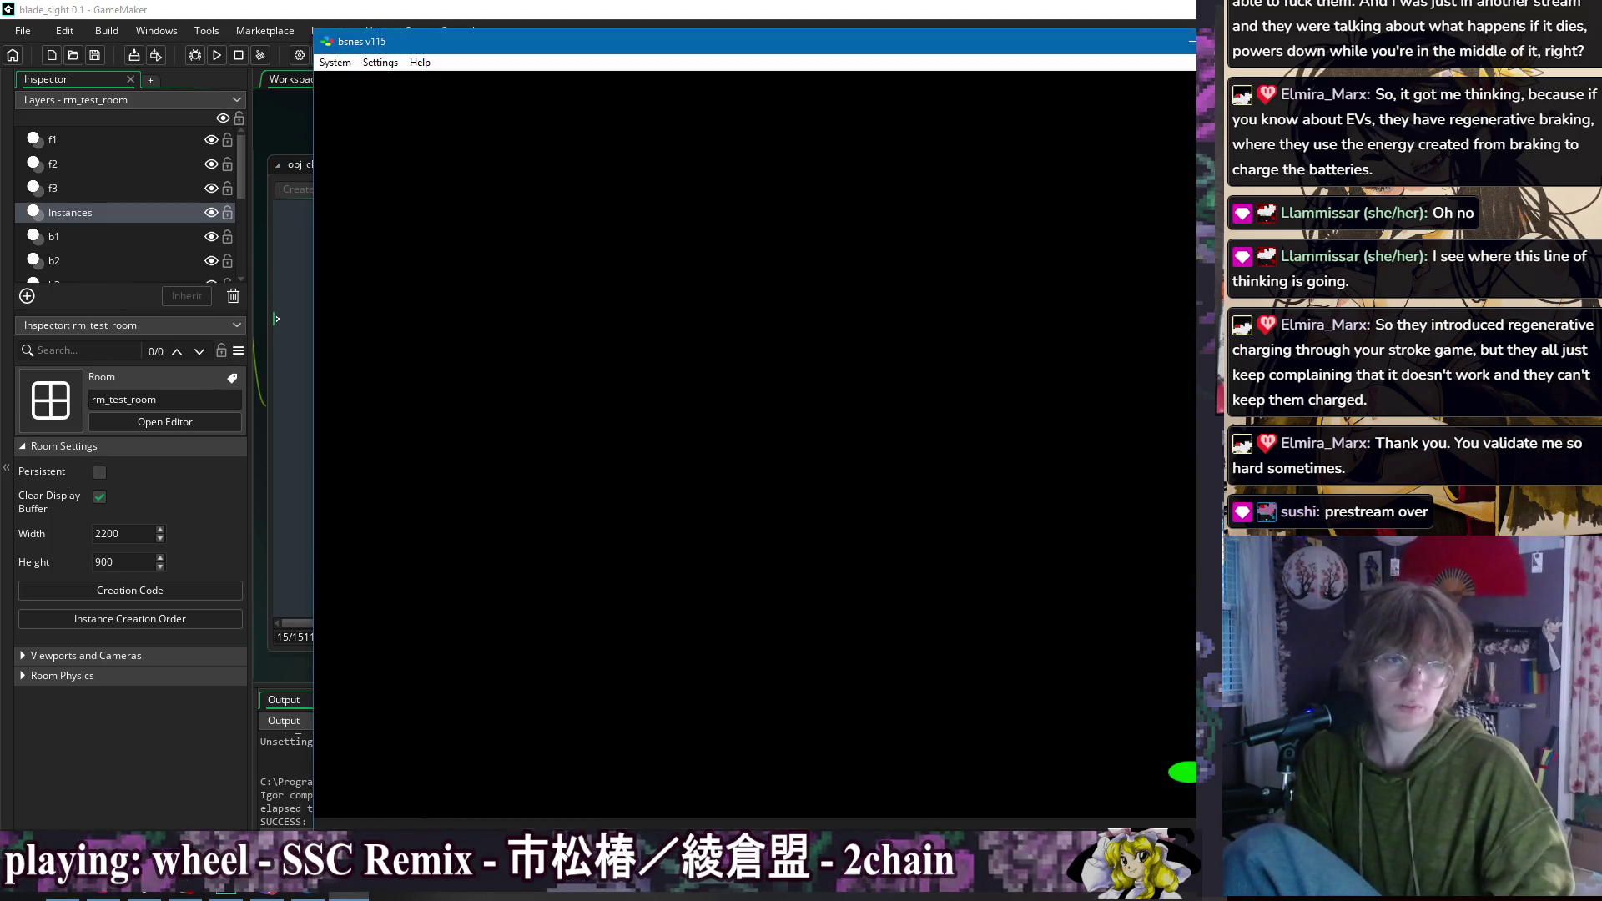
pyautogui.moveTo(779, 48); pyautogui.dragTo(617, 29)
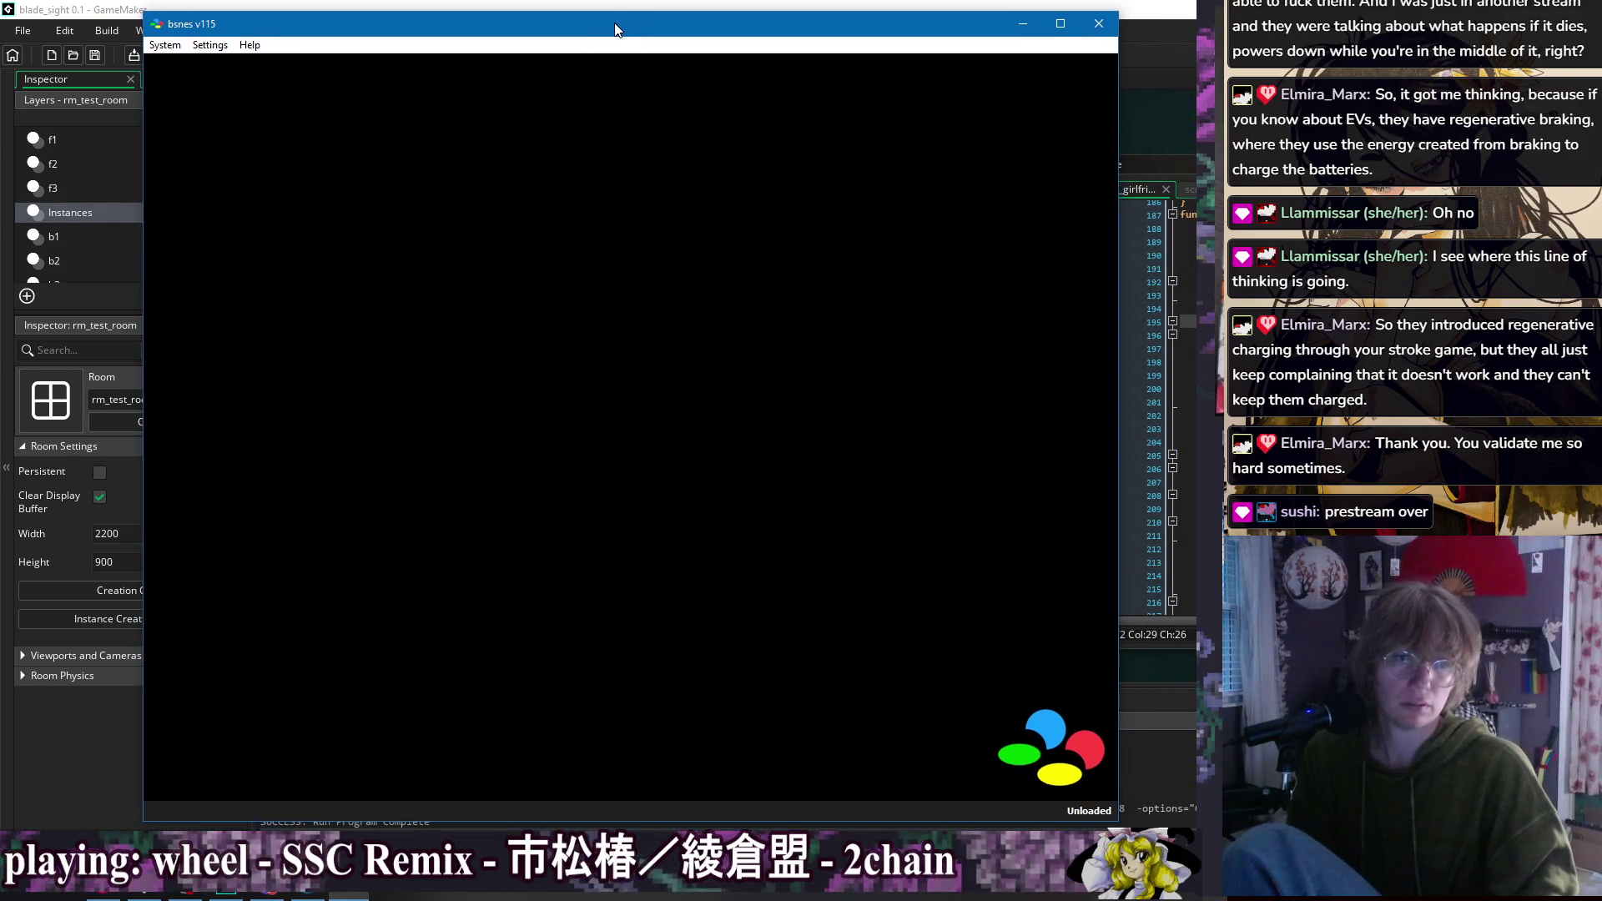
# Step: Switch bsnes to a different display shader from the Settings Shader menu
pyautogui.click(213, 47)
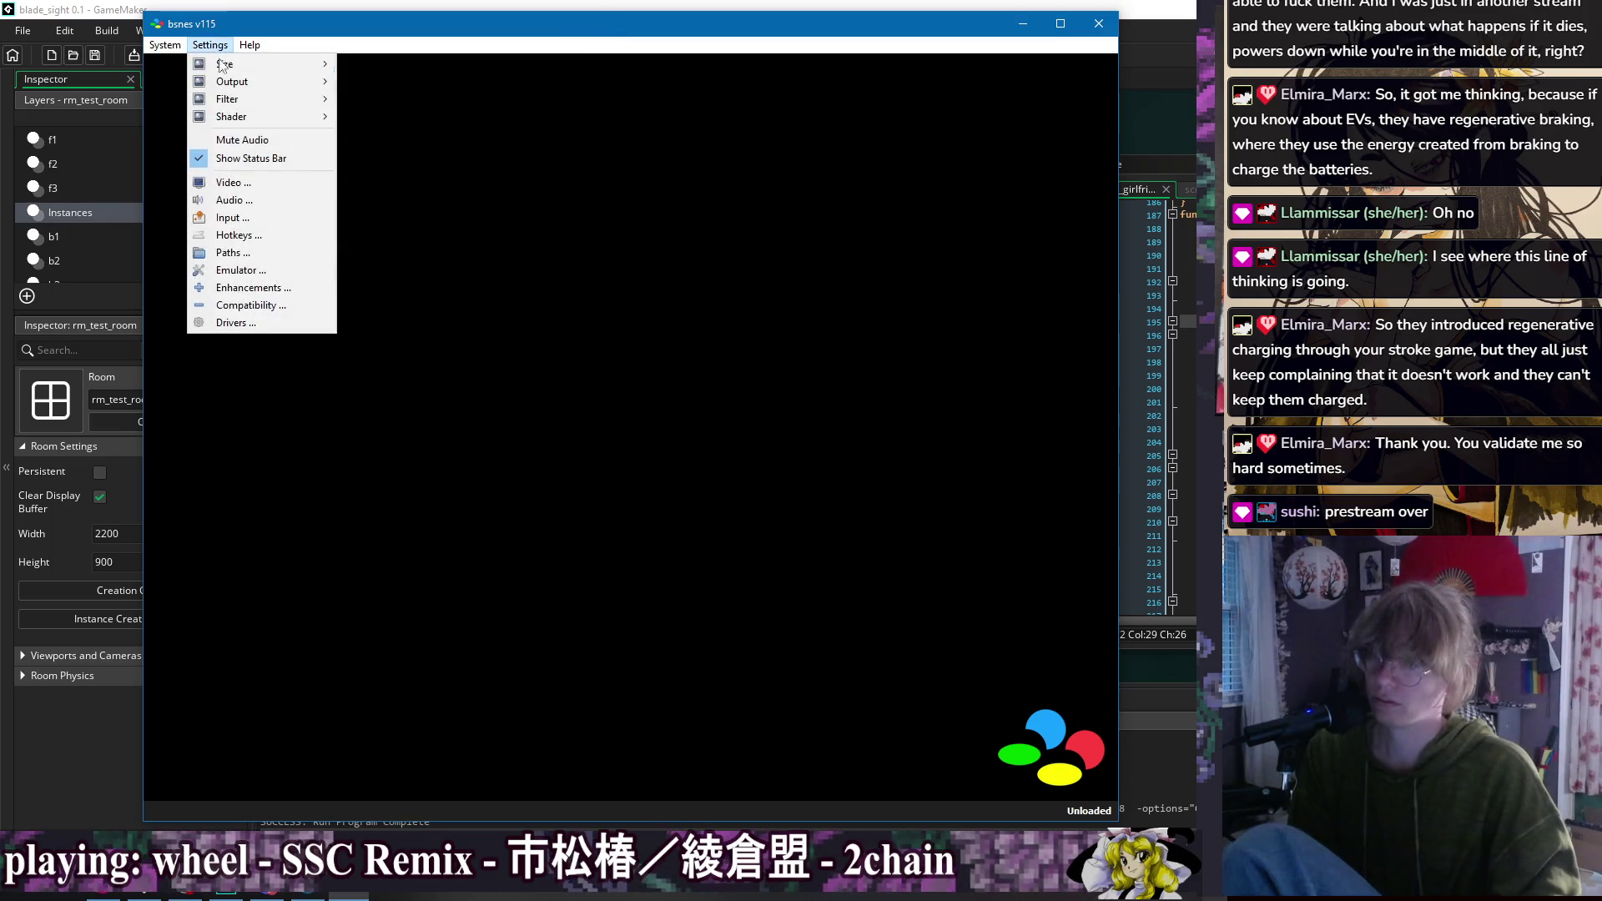
pyautogui.moveTo(275, 118)
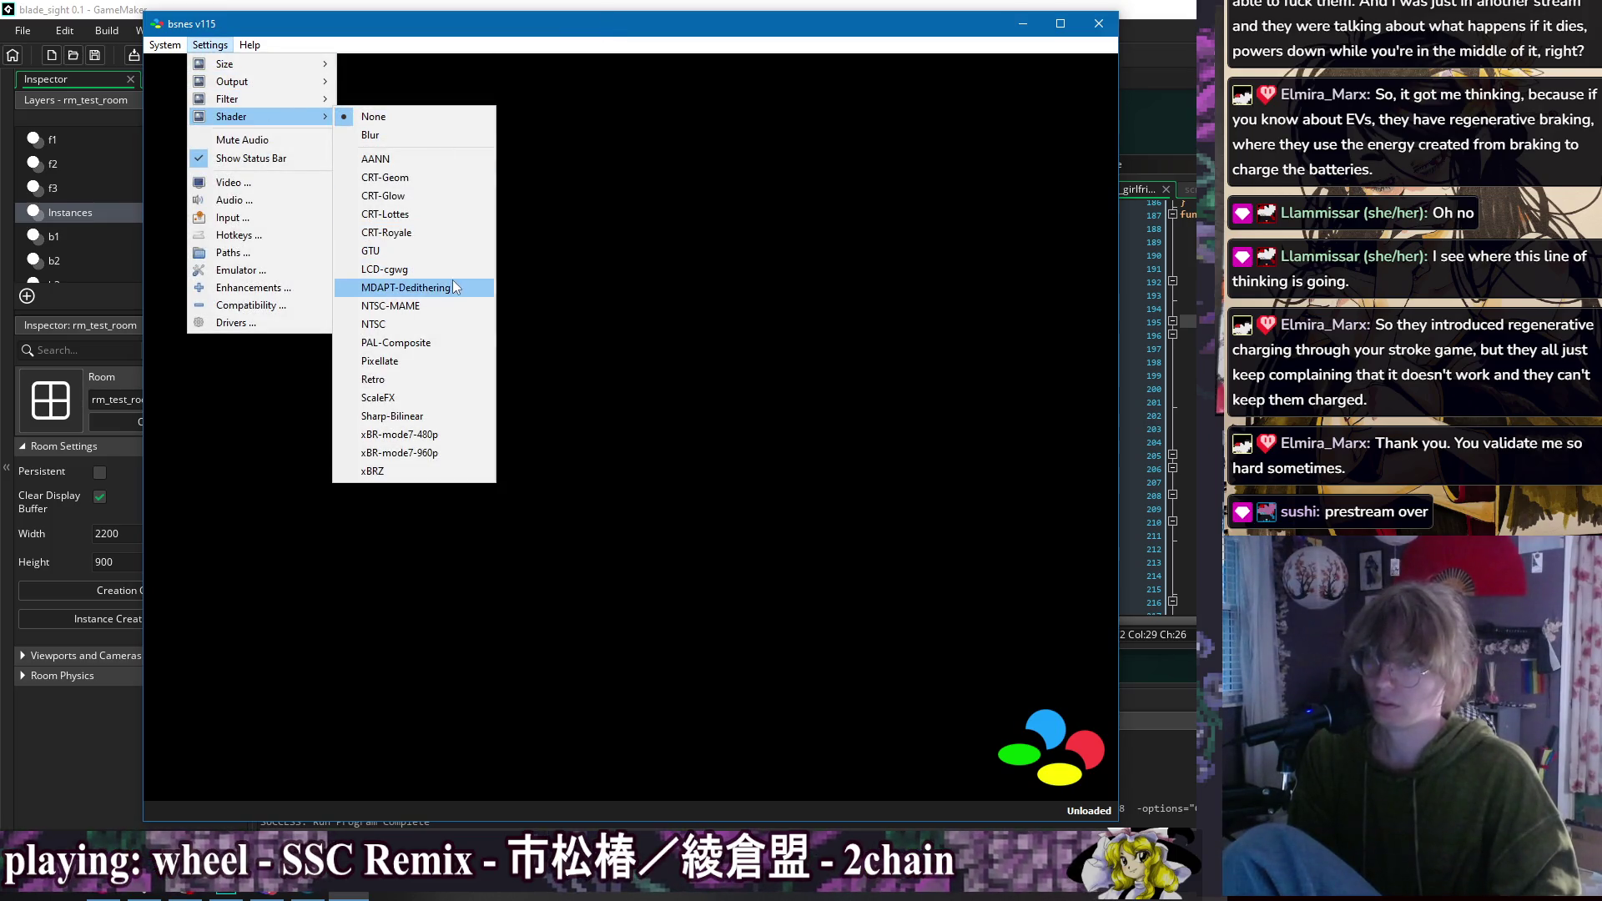
pyautogui.click(461, 342)
pyautogui.click(197, 44)
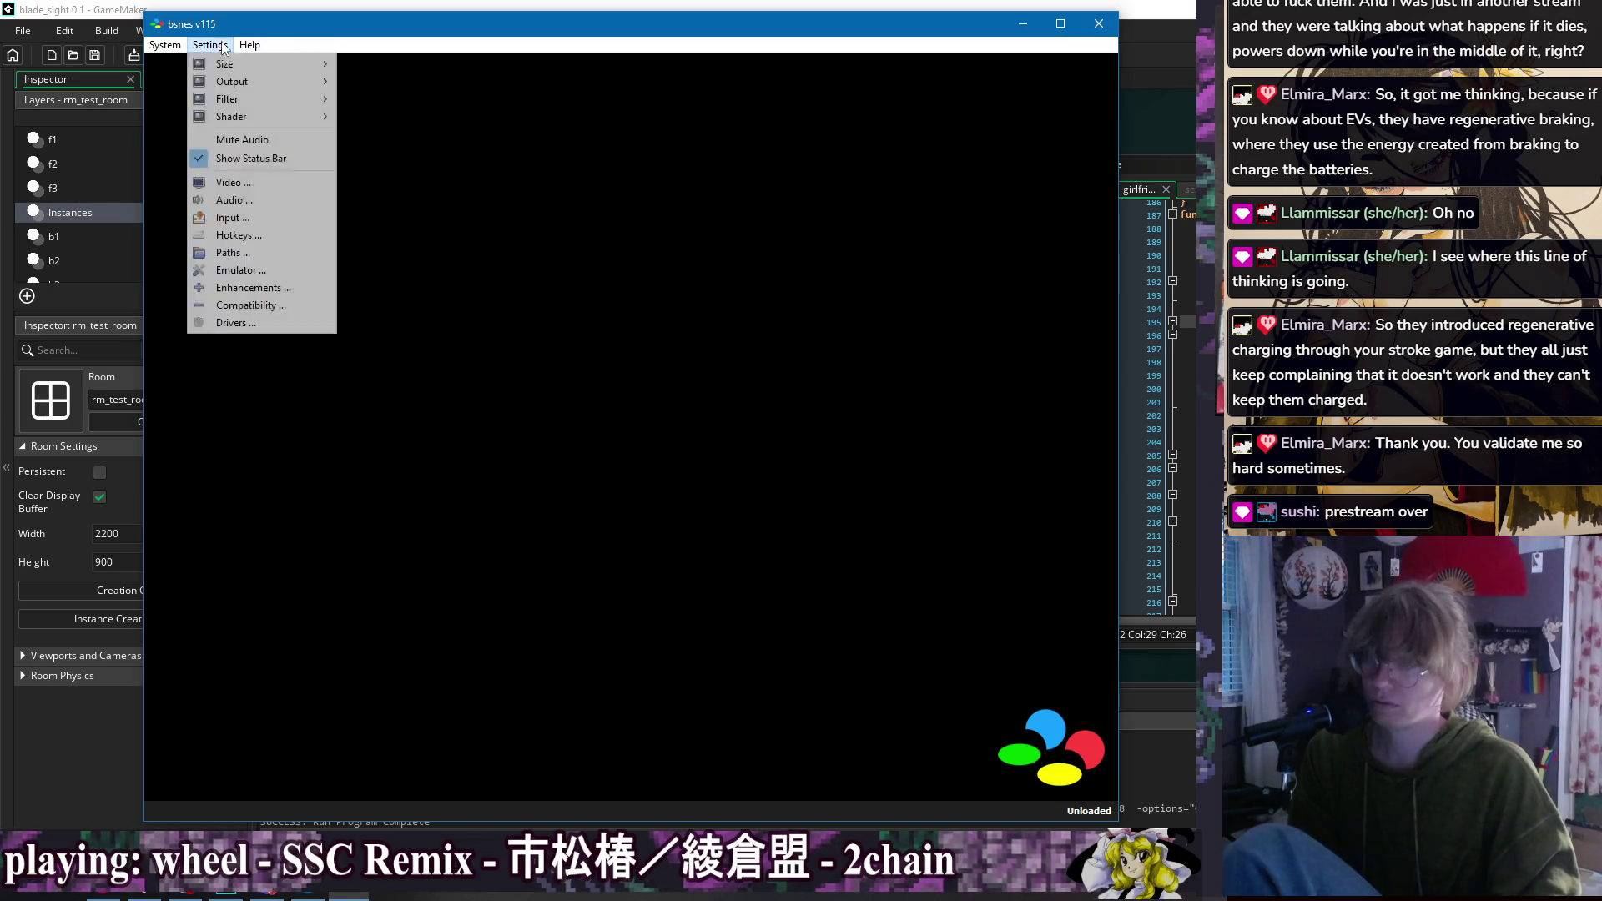
pyautogui.moveTo(246, 81)
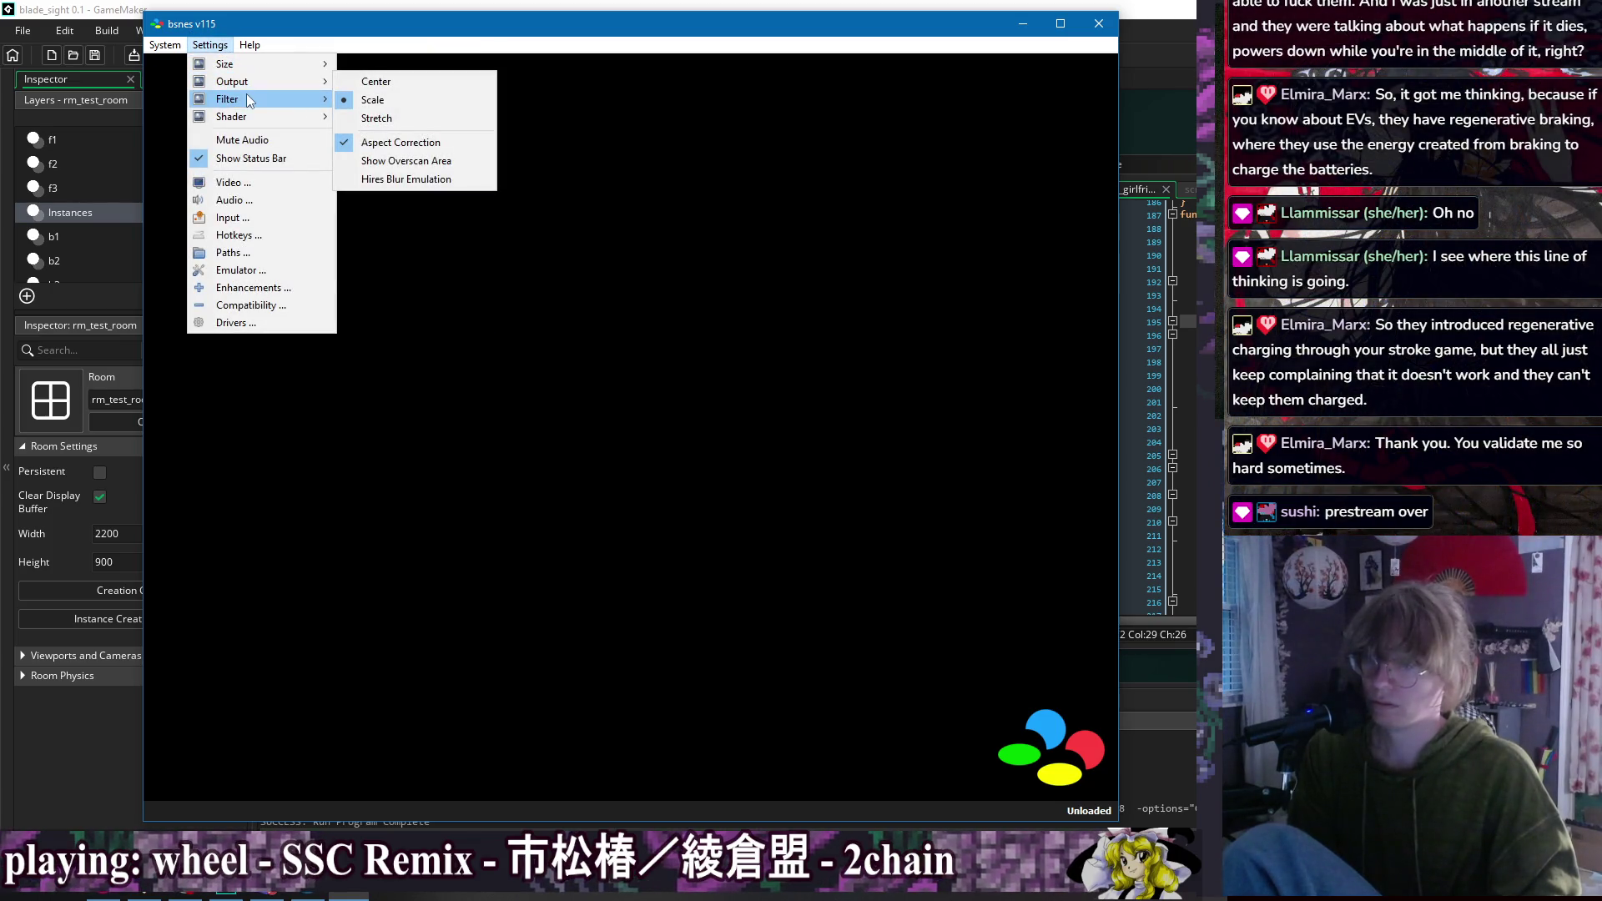
pyautogui.moveTo(250, 117)
pyautogui.click(421, 120)
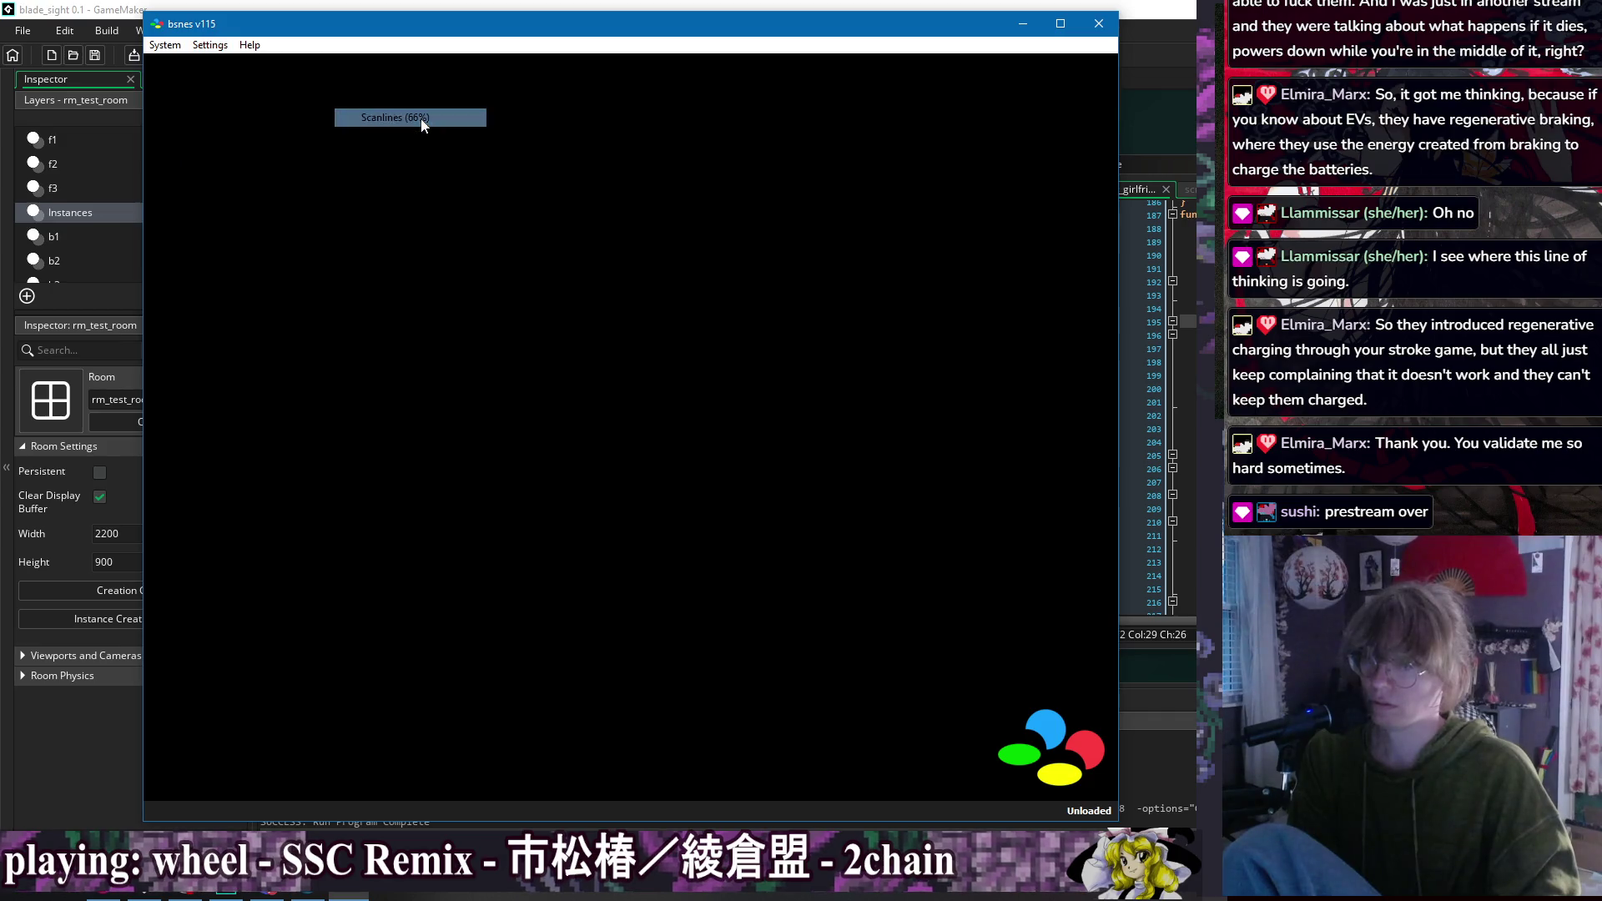
# Step: Load Pocky Rocky (U) [!] from System > Load Recent Game
pyautogui.click(165, 44)
pyautogui.moveTo(172, 83)
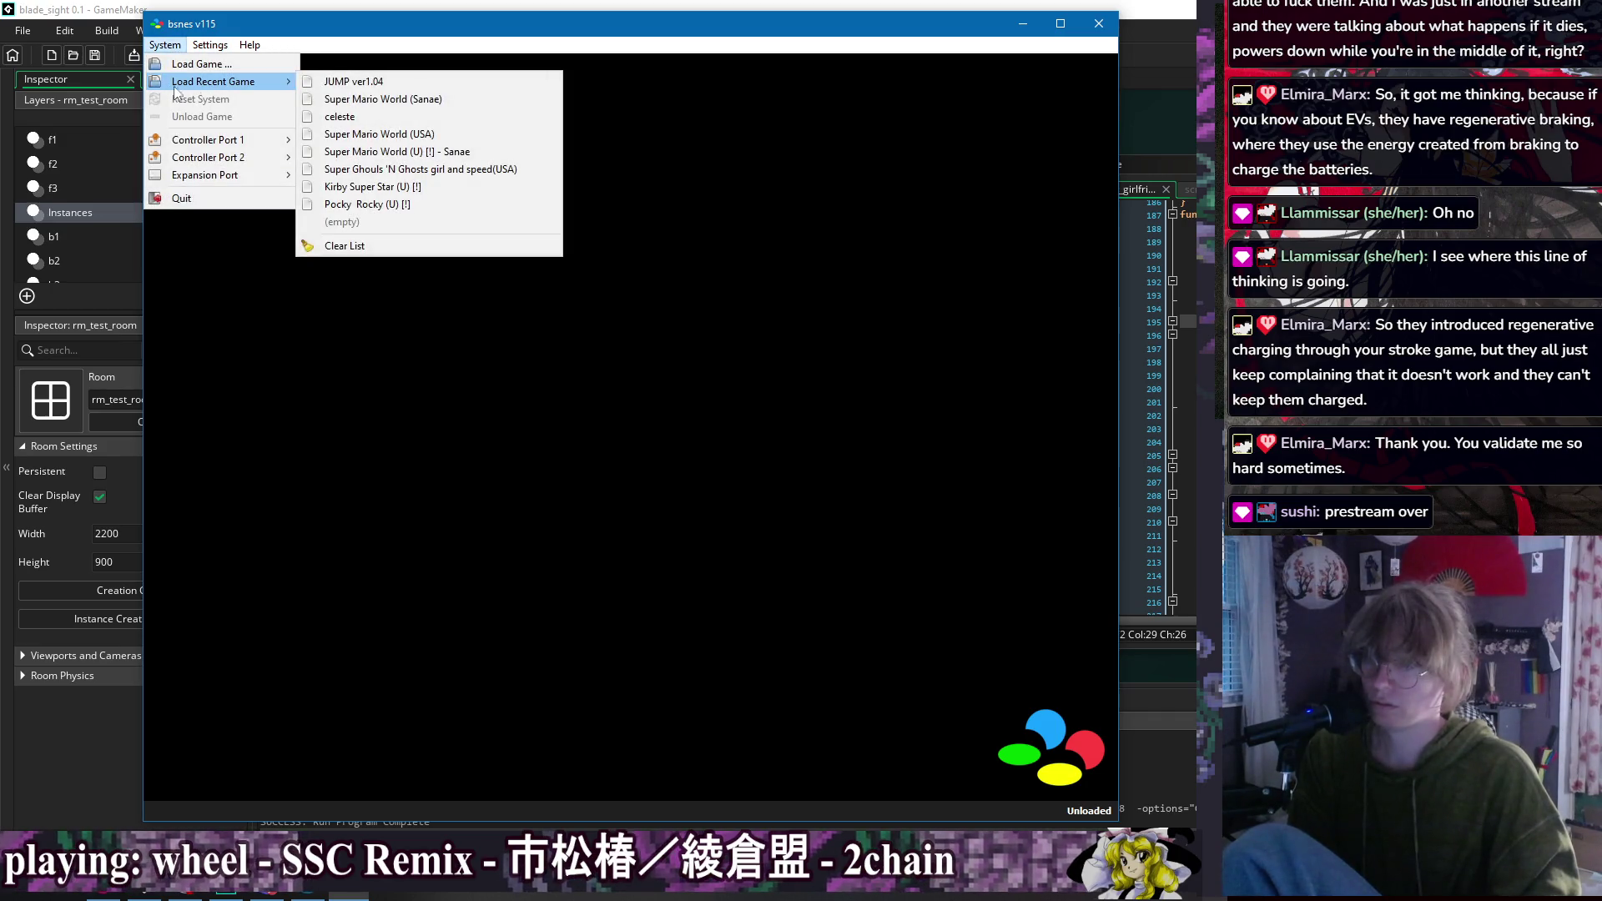
pyautogui.click(430, 204)
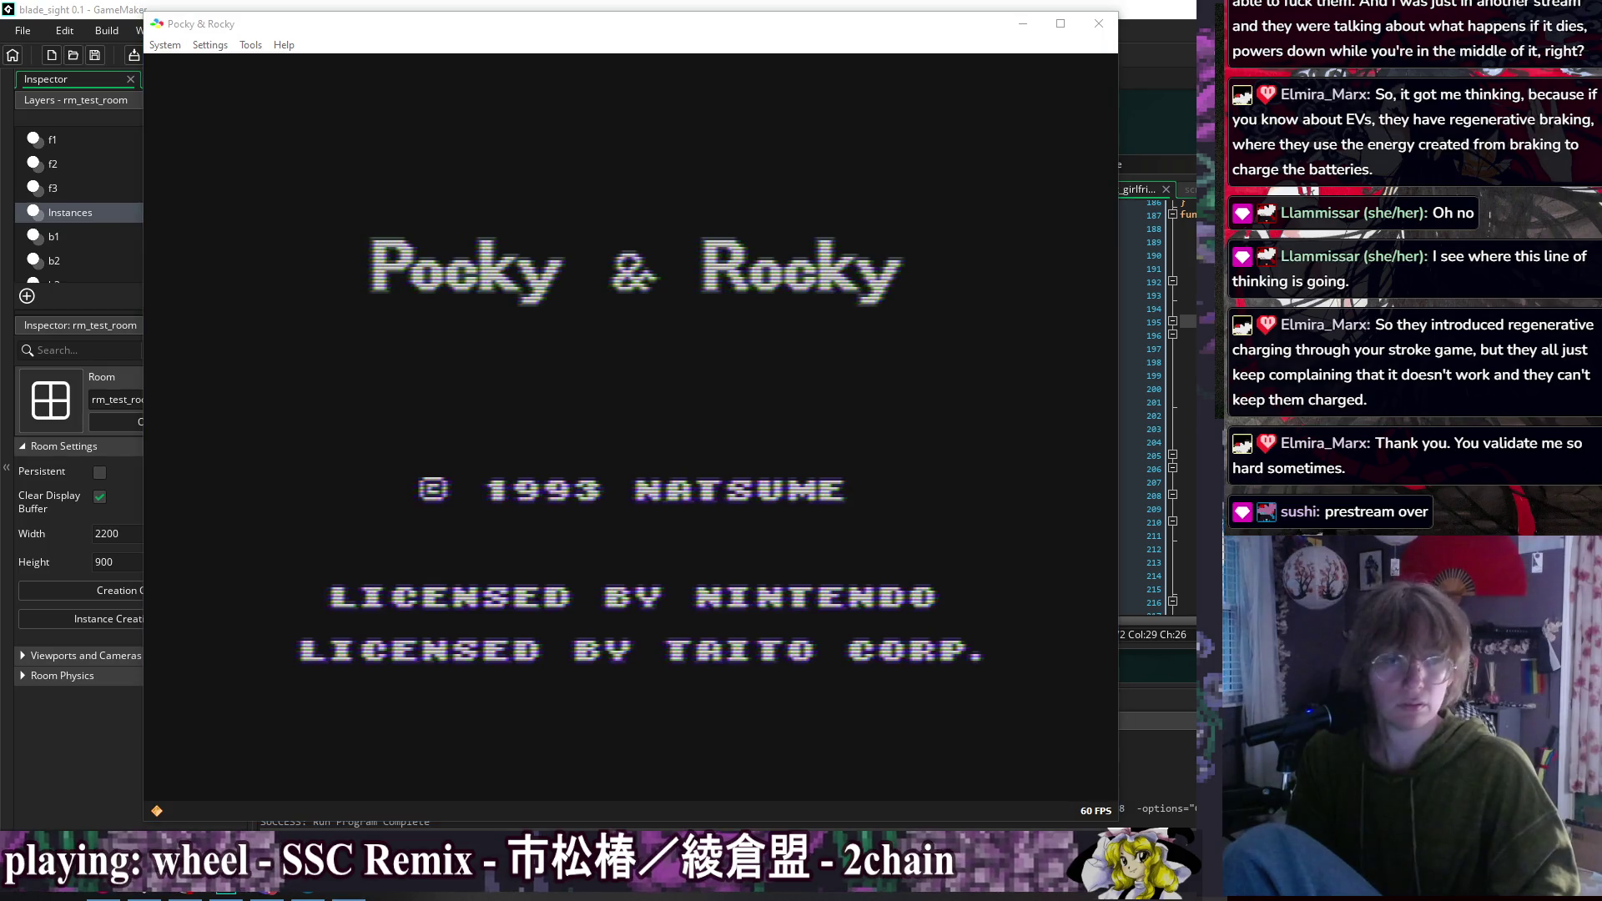
# Step: Focus the emulator window and press Enter through the title screen to join both players
pyautogui.click(923, 237)
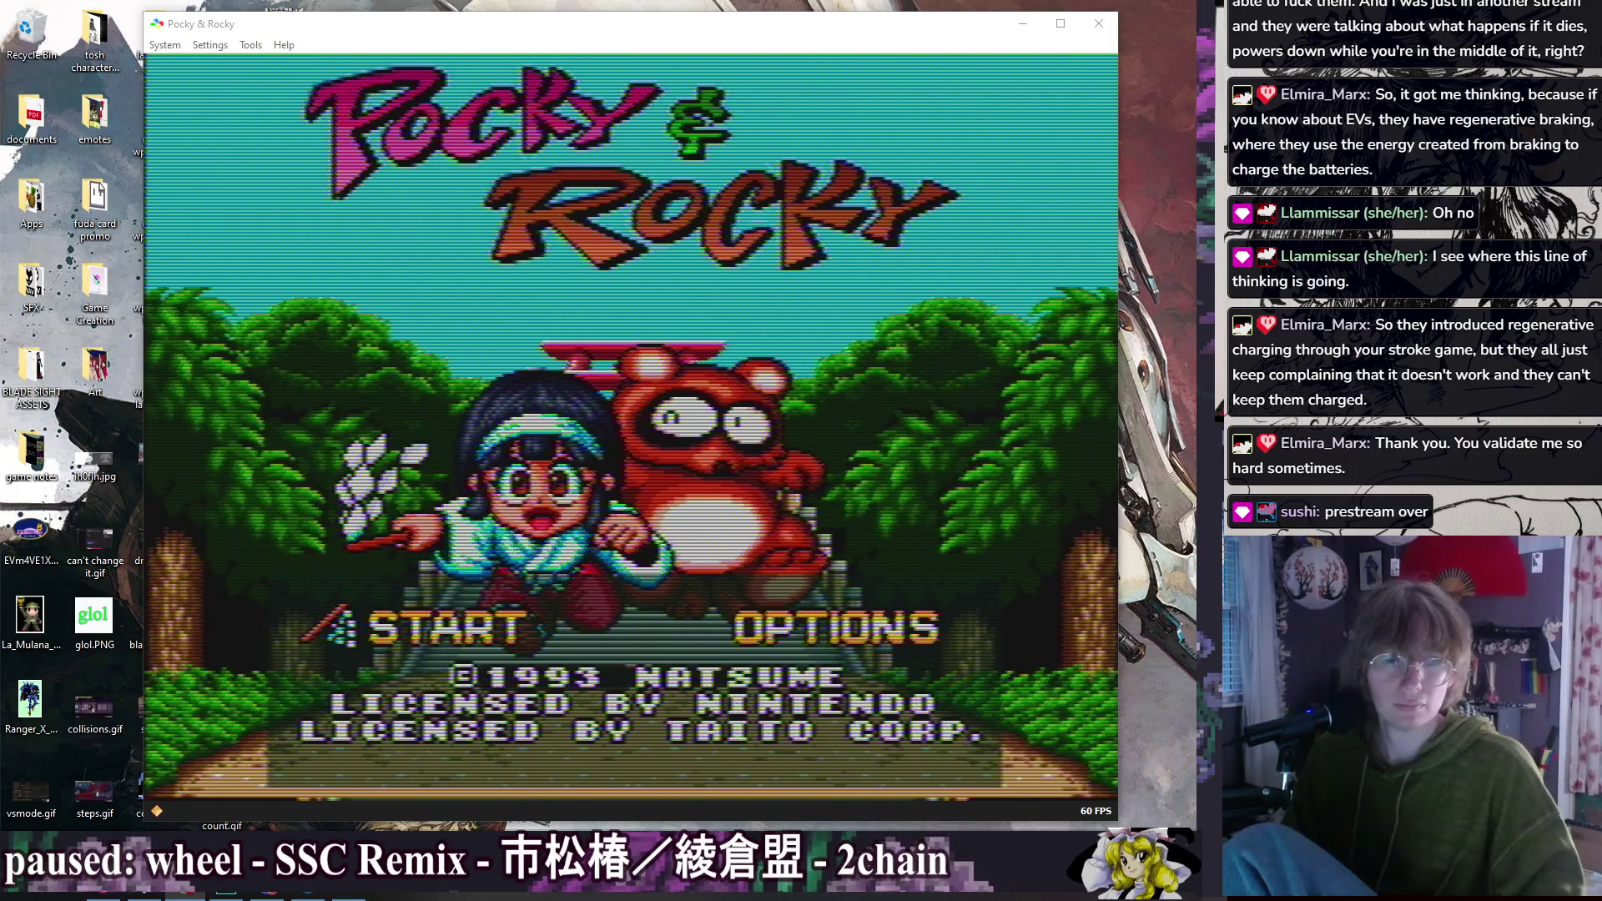
pyautogui.hotkey('alt', 'Tab')
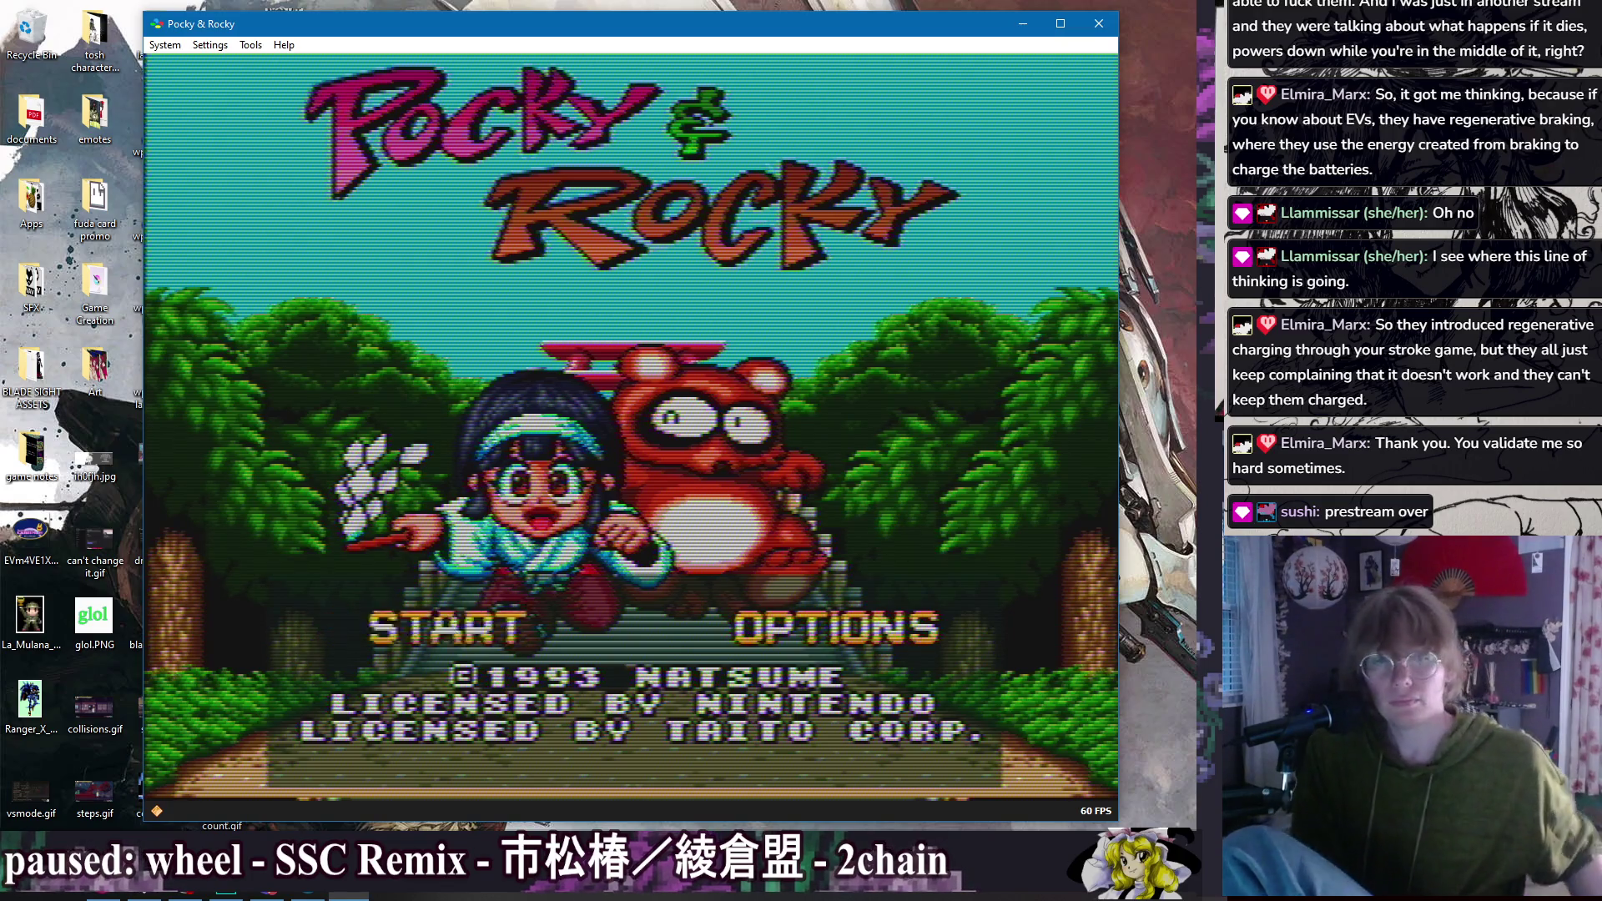
pyautogui.press('Return')
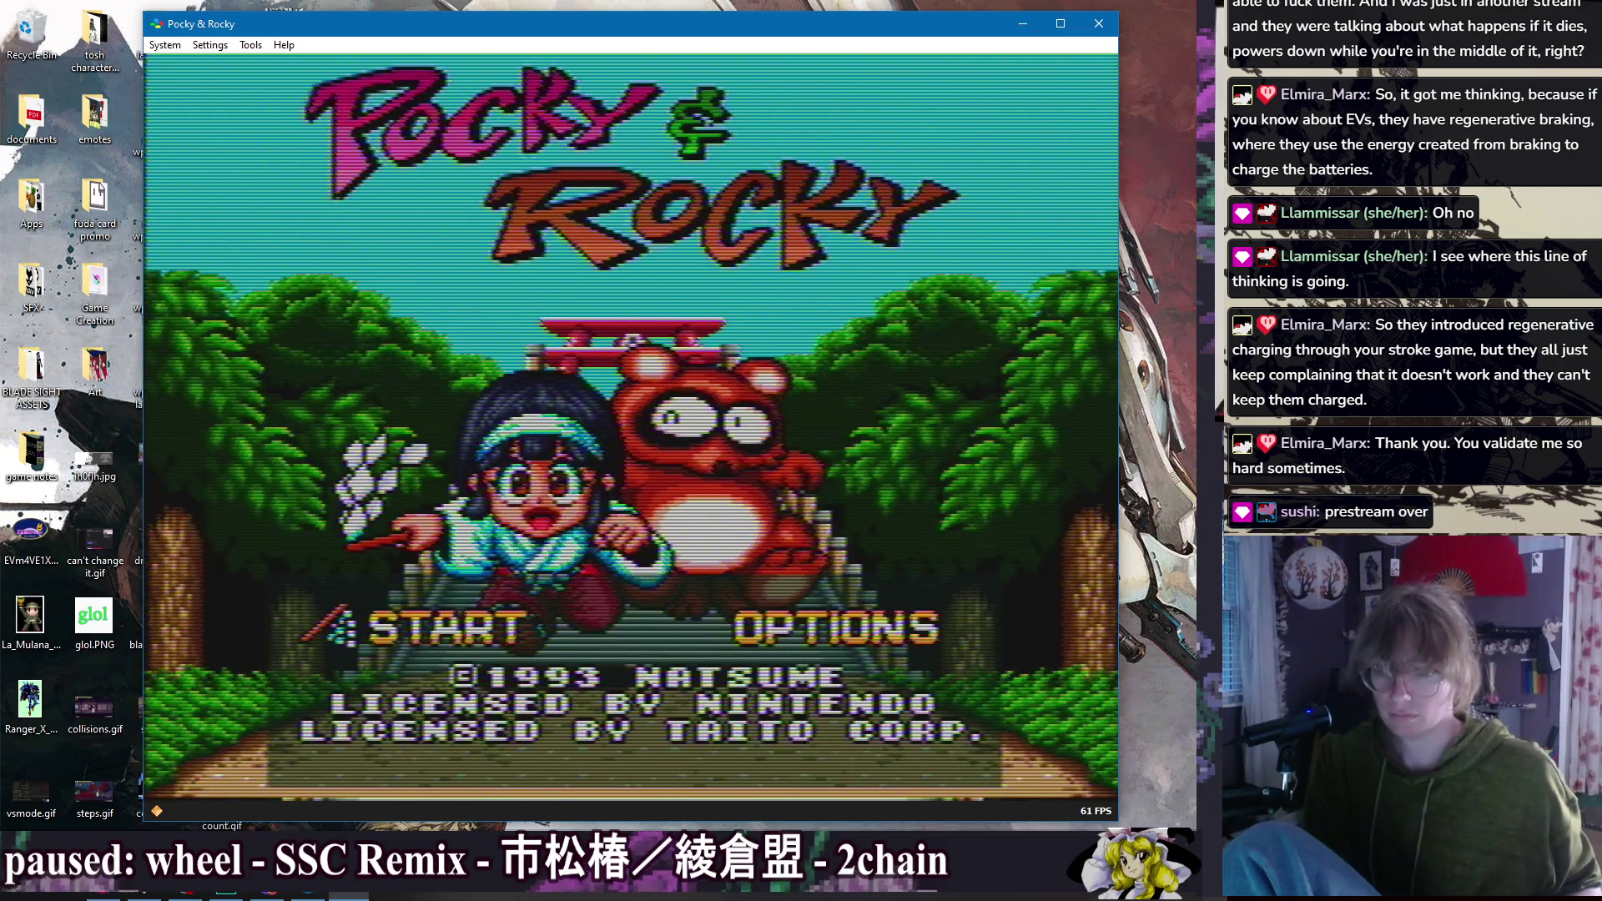
pyautogui.press('Return')
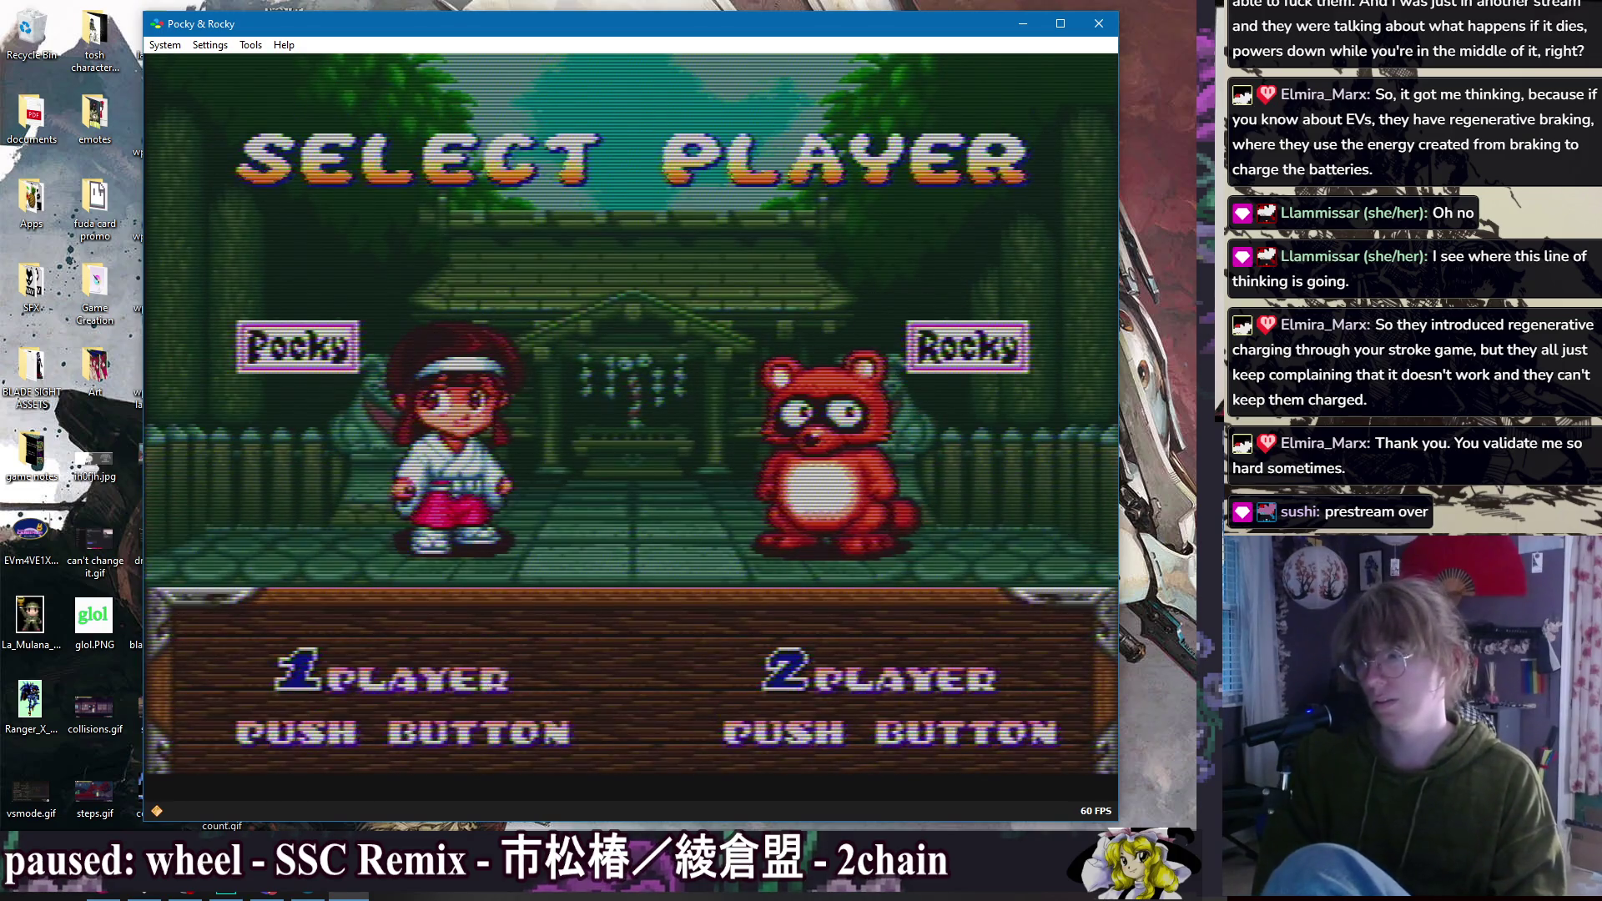
pyautogui.press('Return')
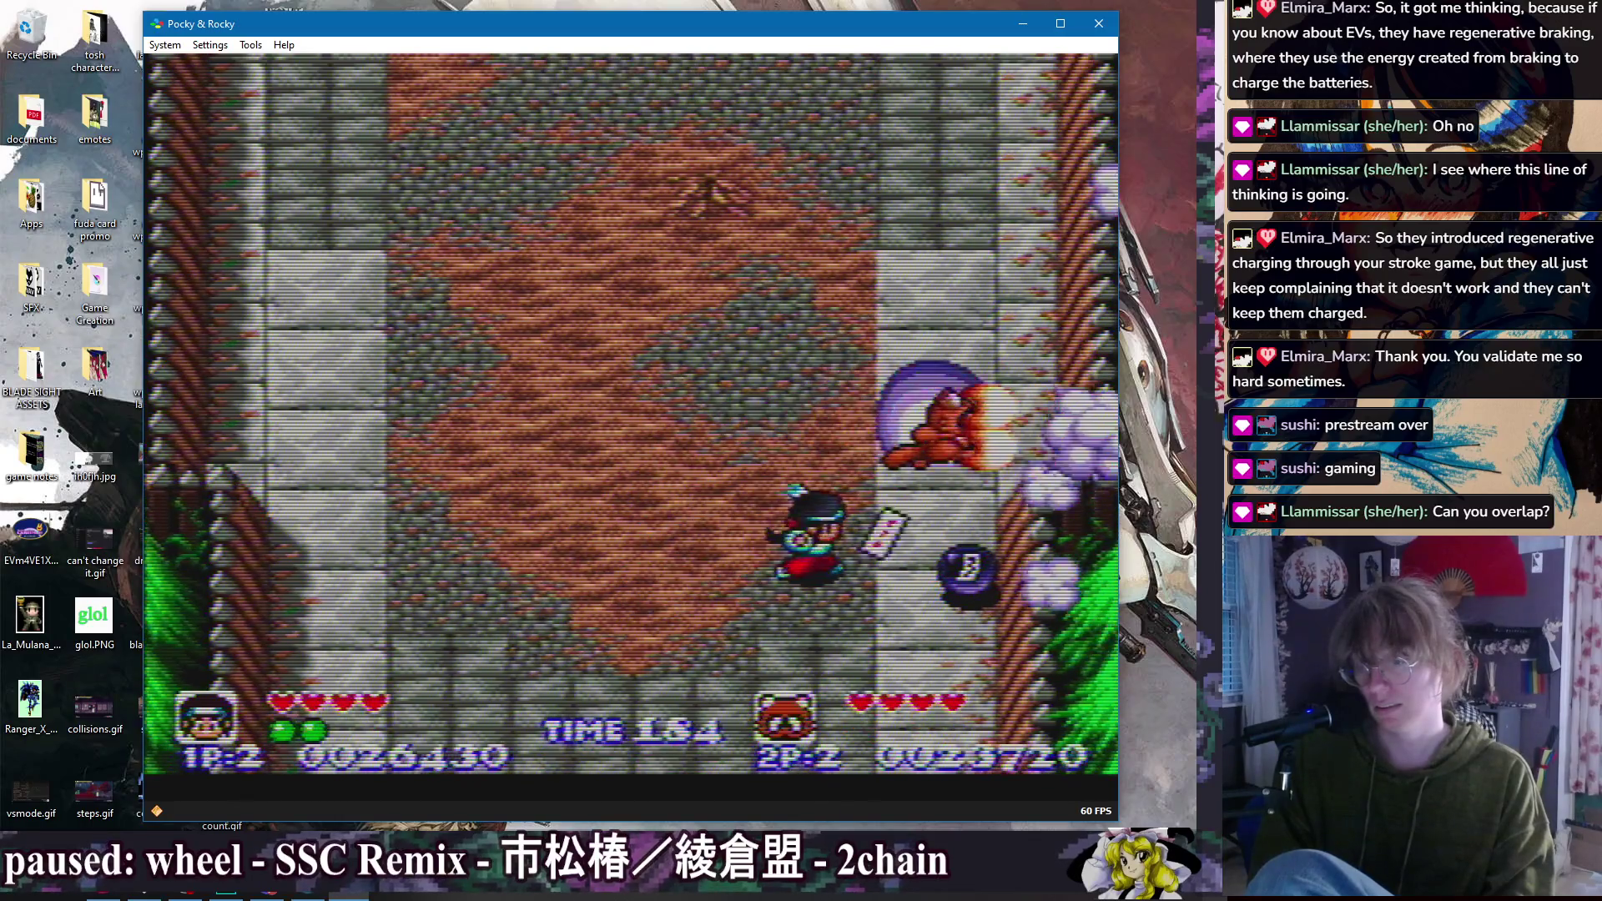
# Step: Walk Pocky up into the courtyard and back down toward the boss
pyautogui.press('Up')
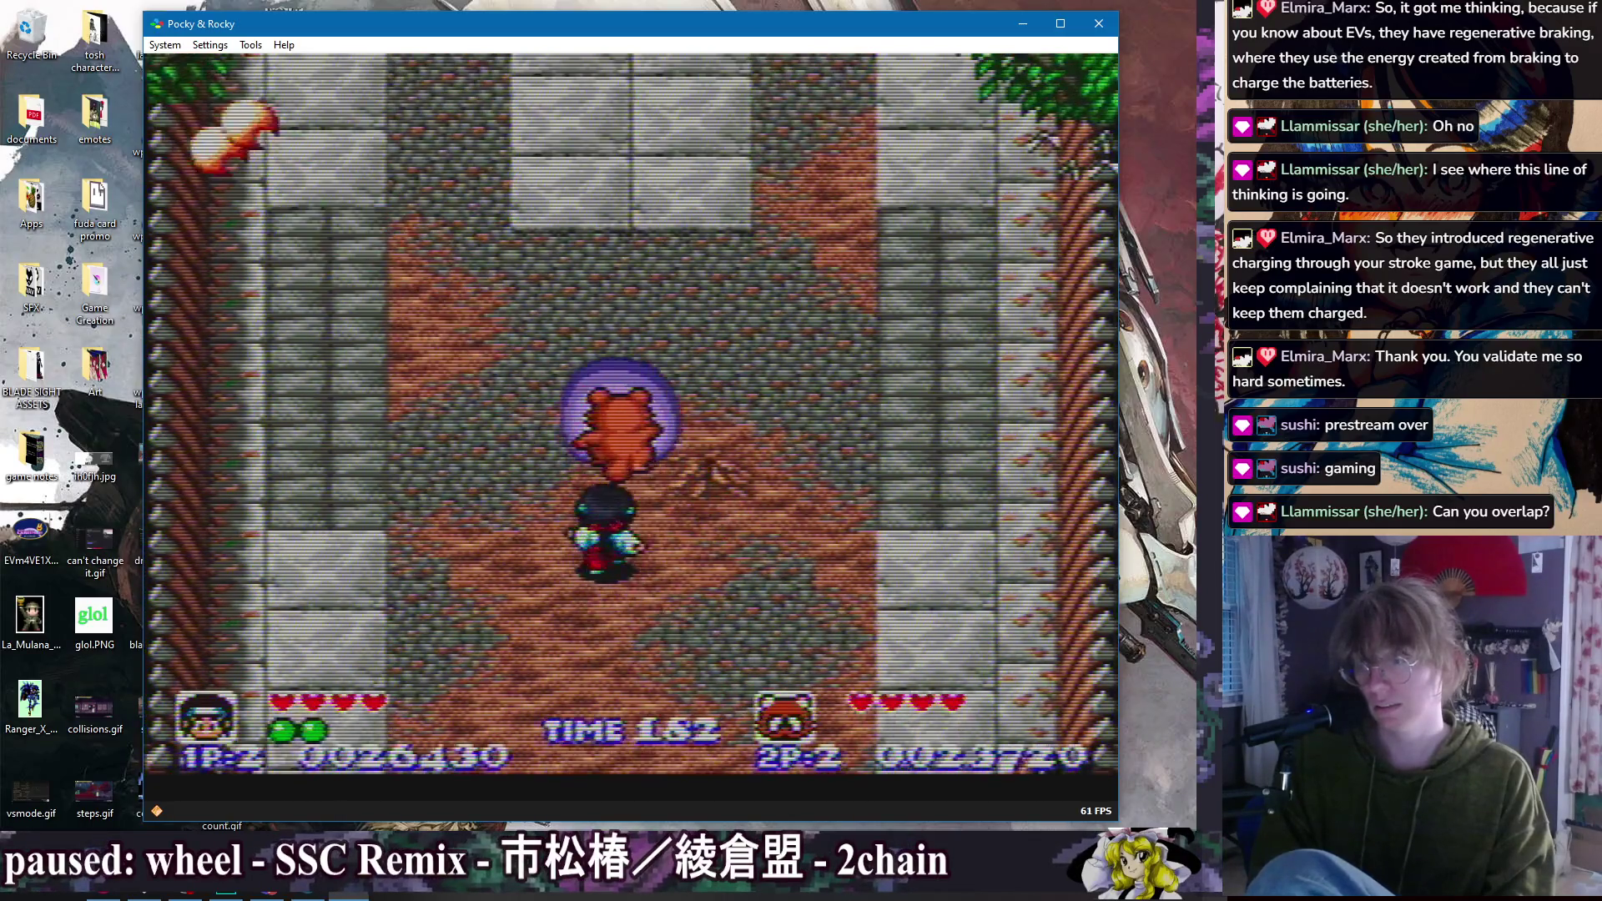
pyautogui.press('Down')
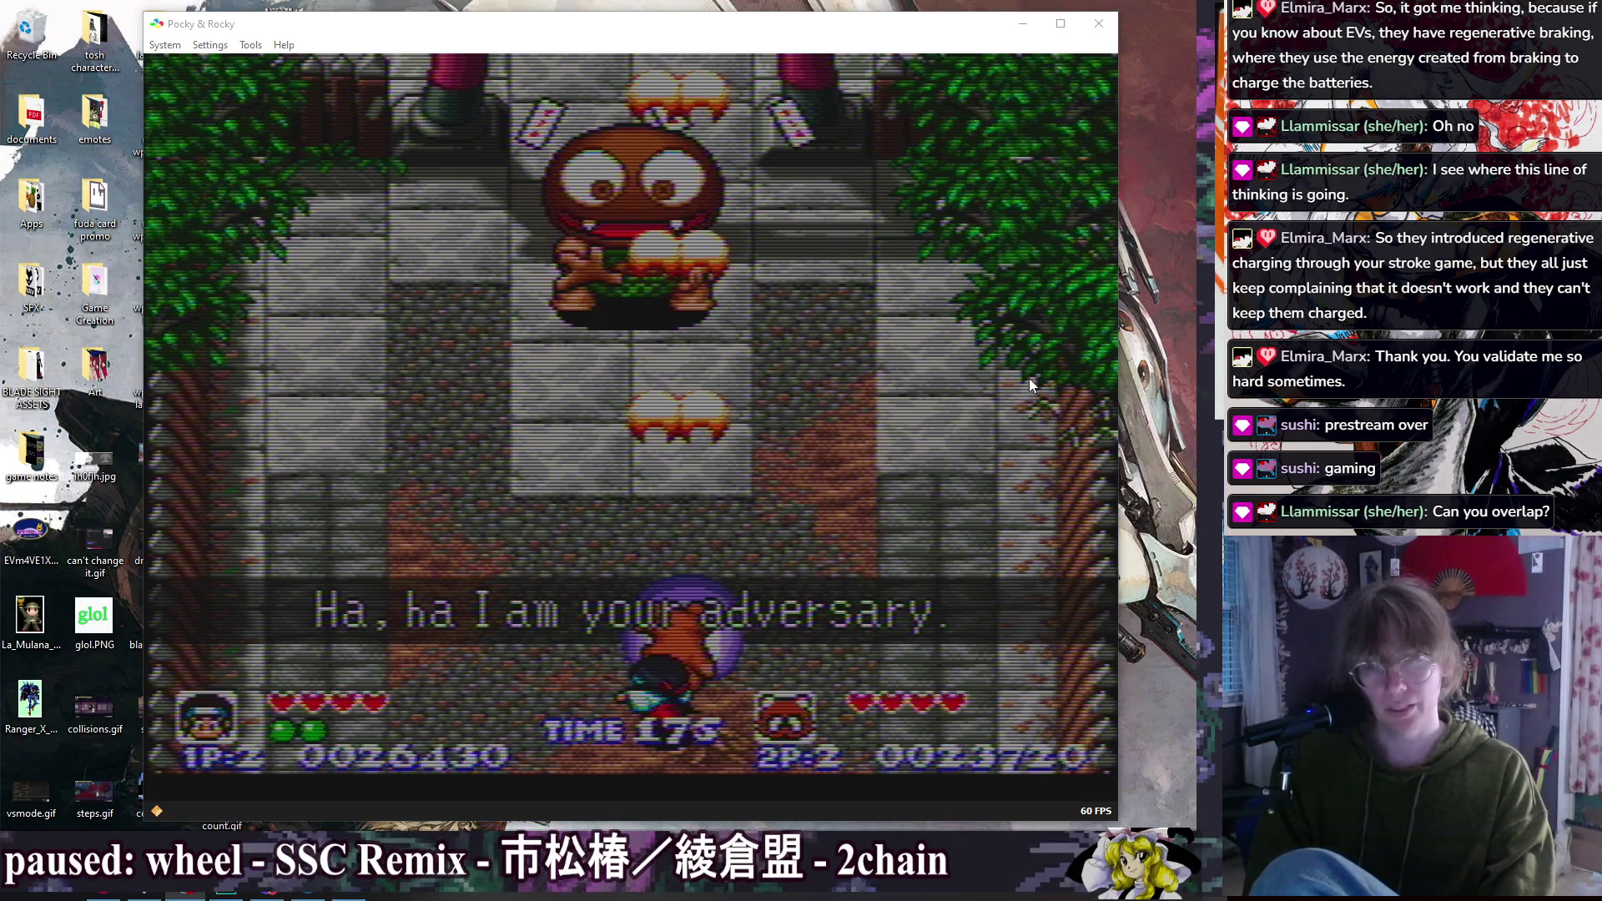
pyautogui.hotkey('alt', 'Tab')
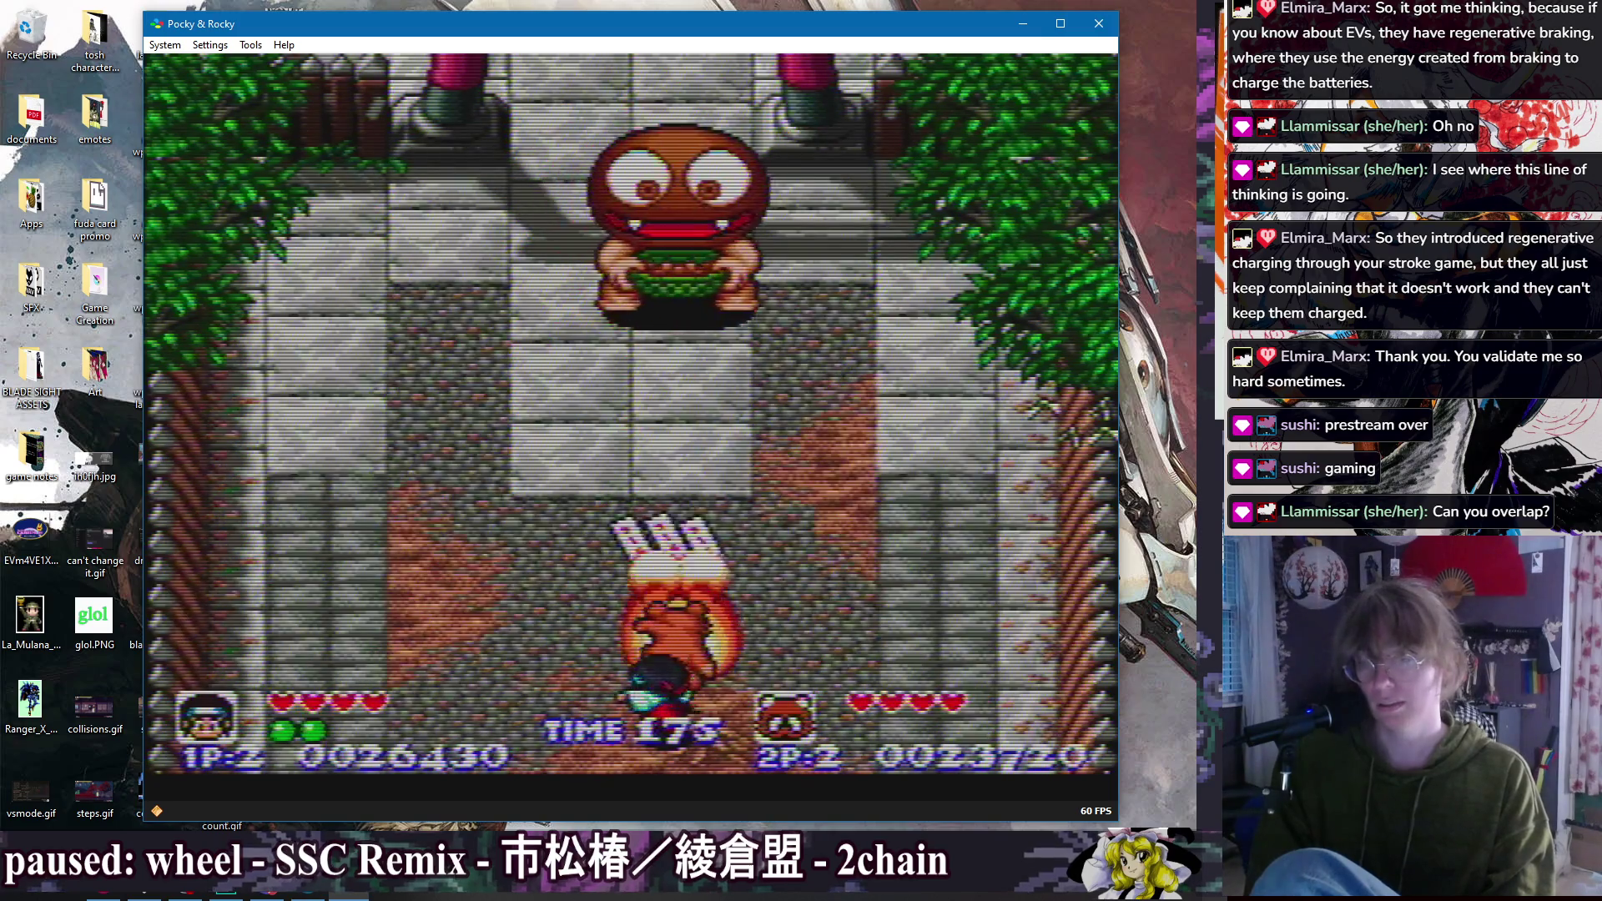